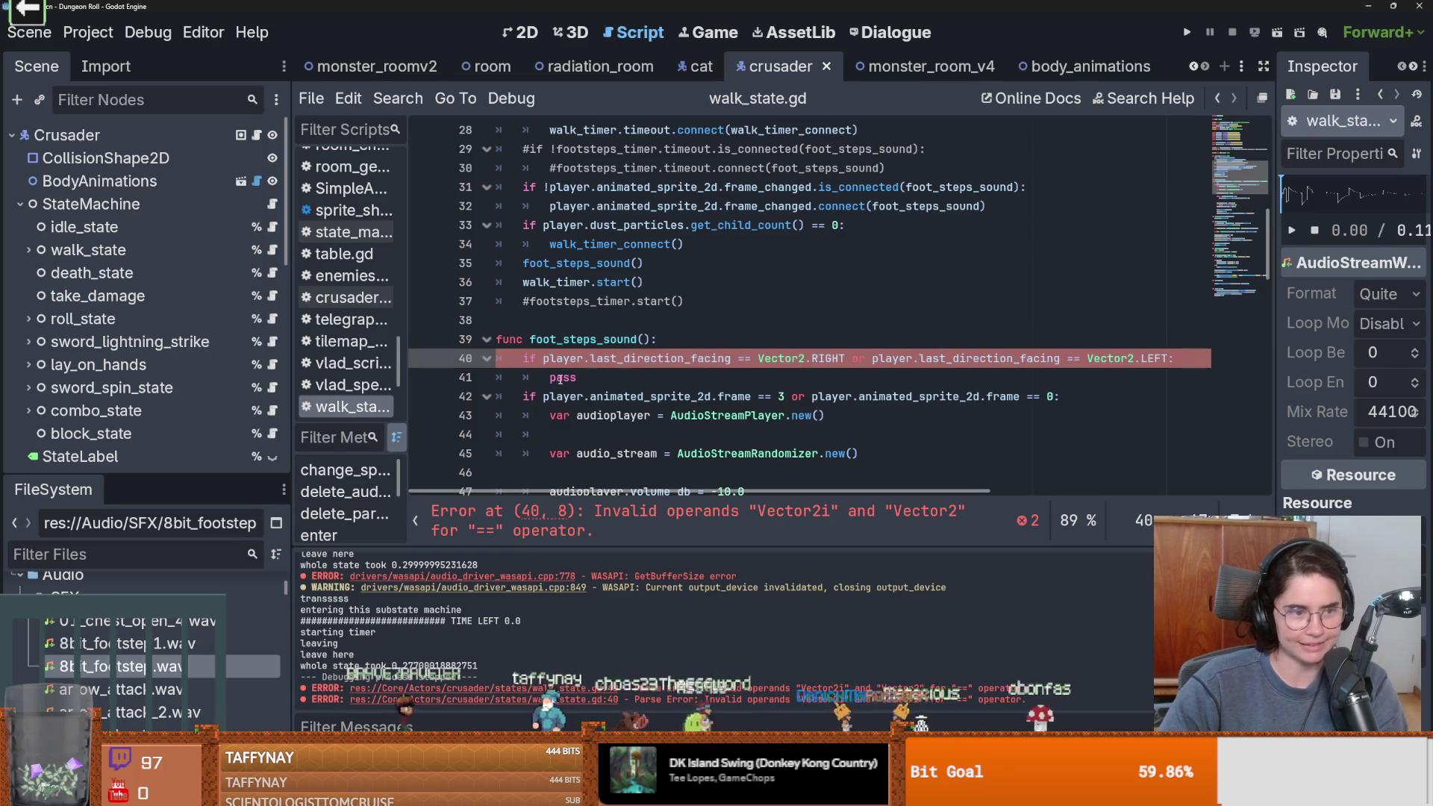
Save walk_state.gd and narrow the Scene dock to widen the script editor
double_click(641, 373)
key("ctrl+s")
scroll(906, 366, "down", 1)
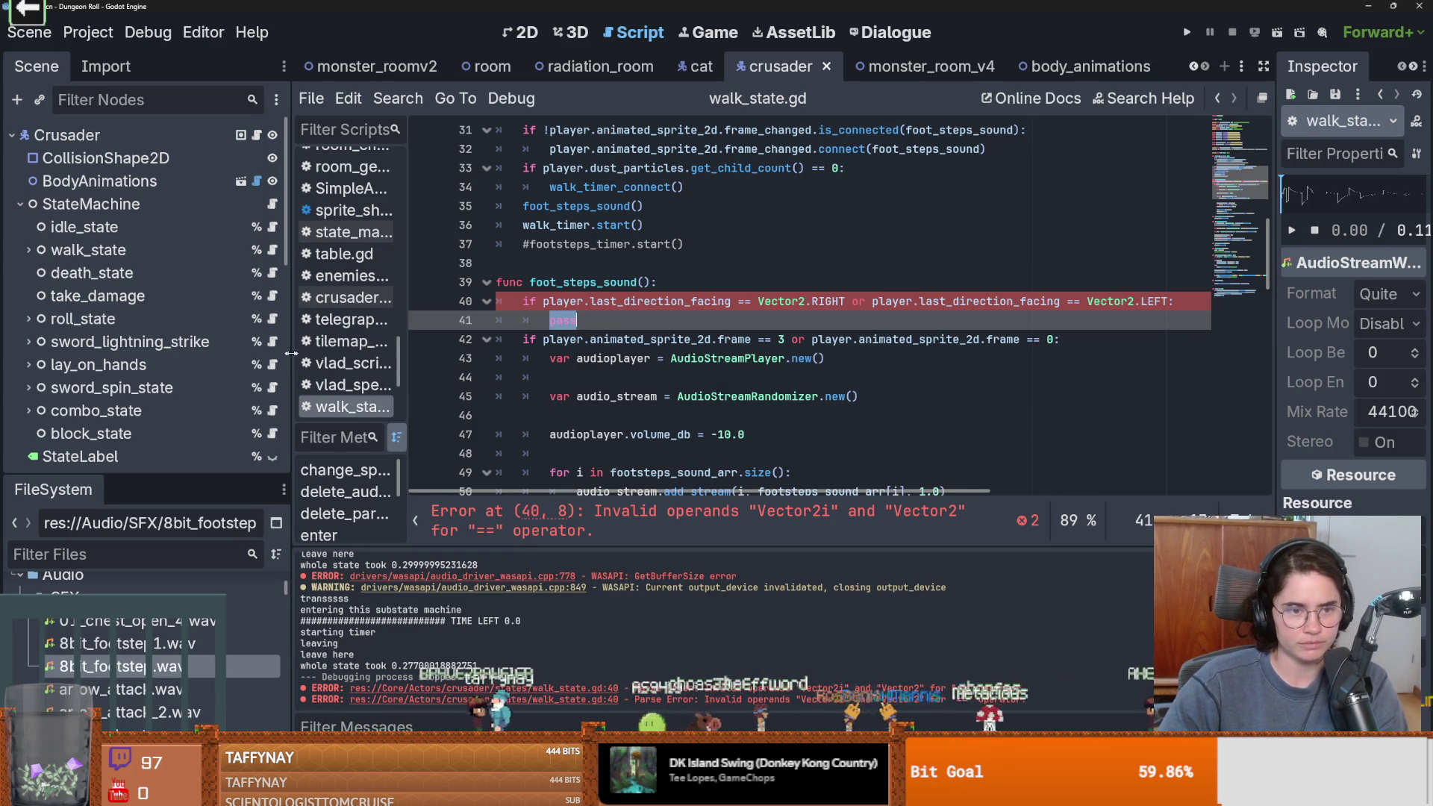
left_click_drag(292, 414, 184, 414)
left_click(535, 339)
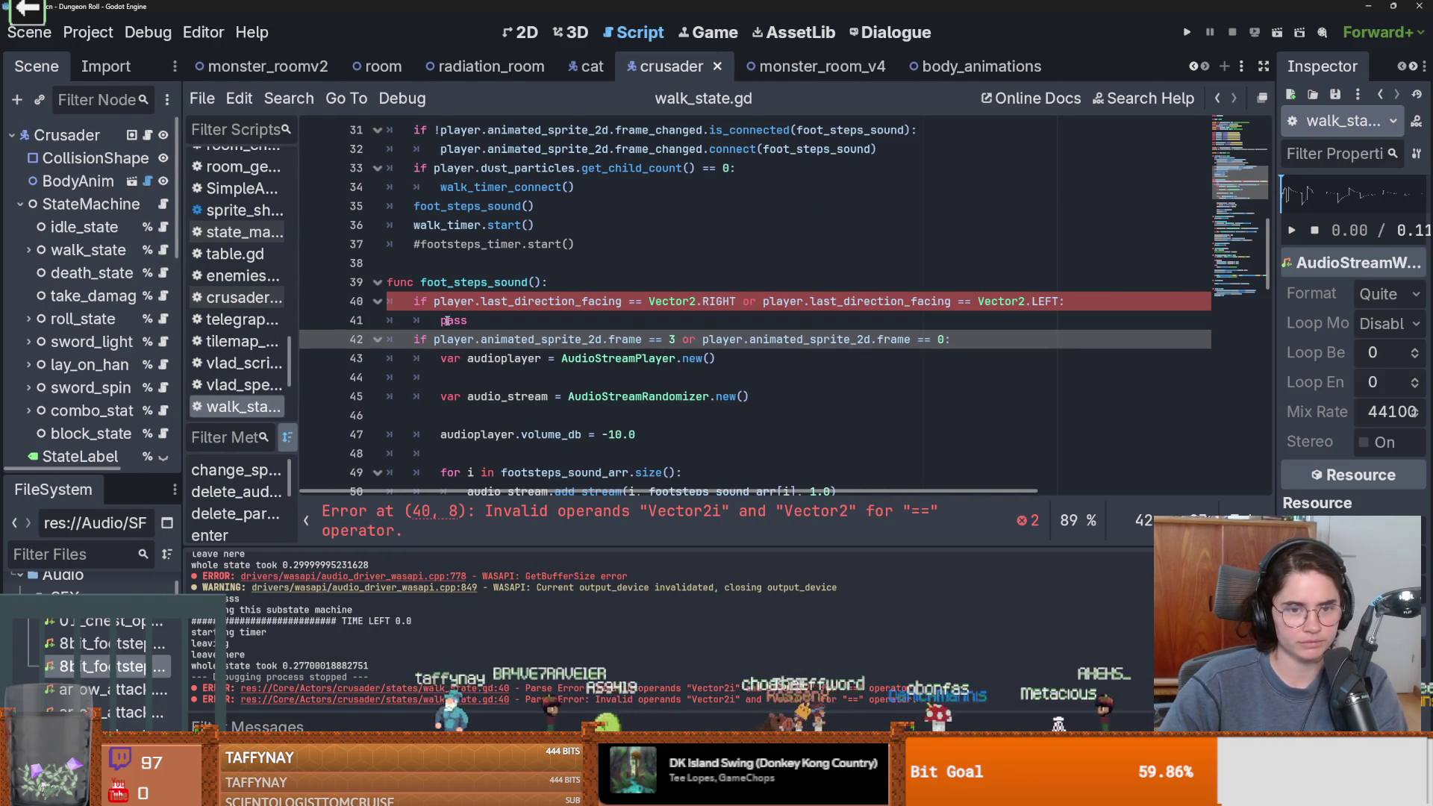
double_click(640, 321)
left_click(765, 318)
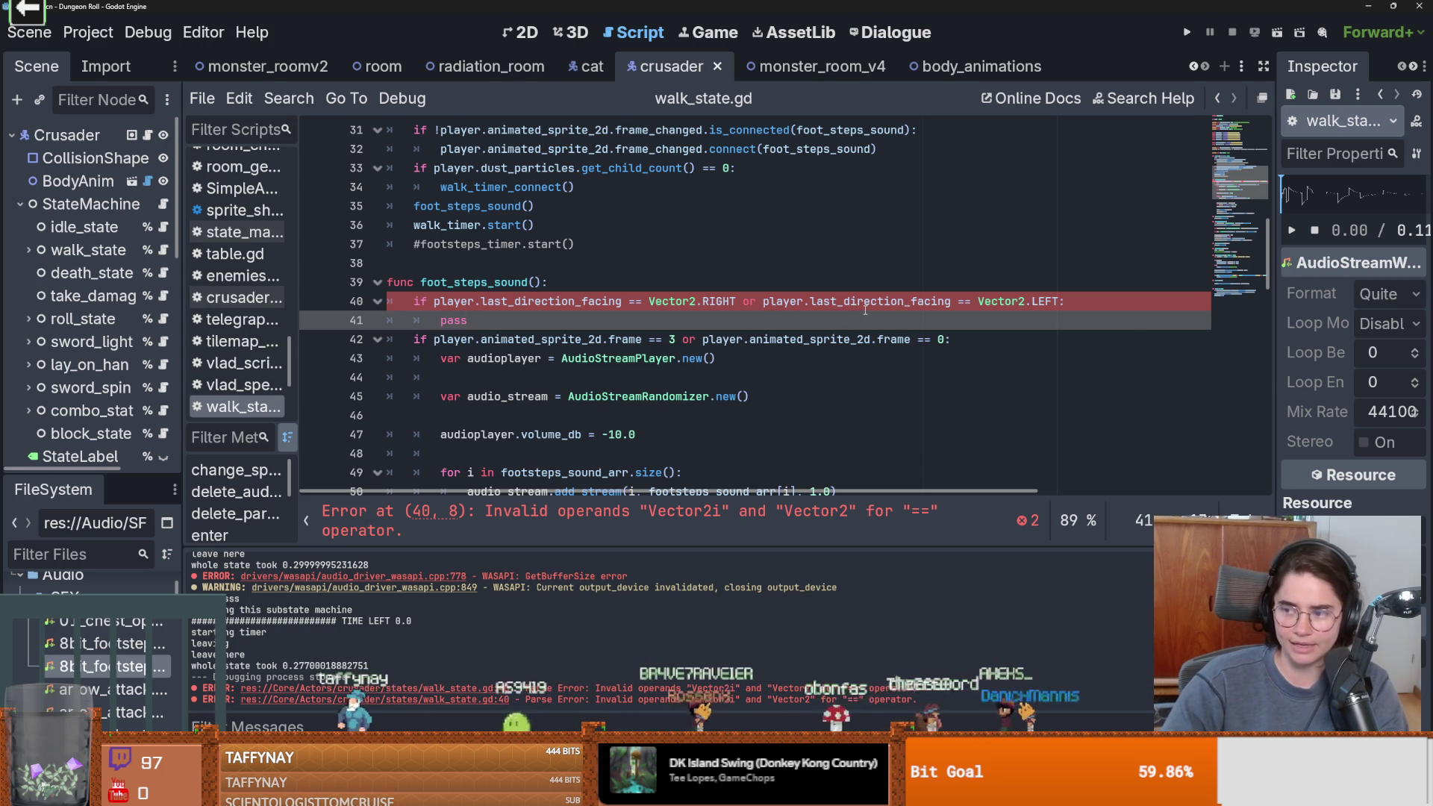
mouse_move(865, 309)
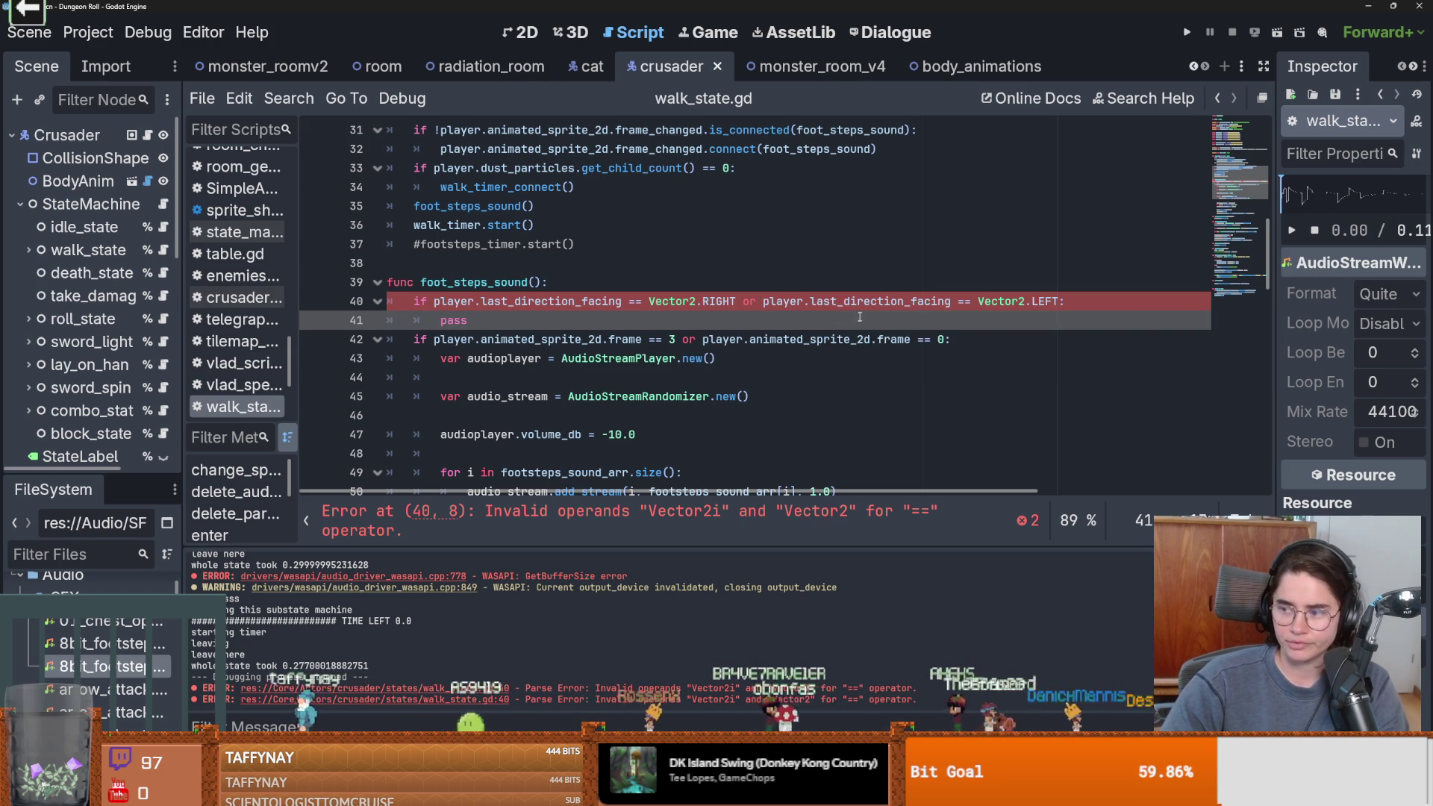
scroll(857, 319, "down", 1)
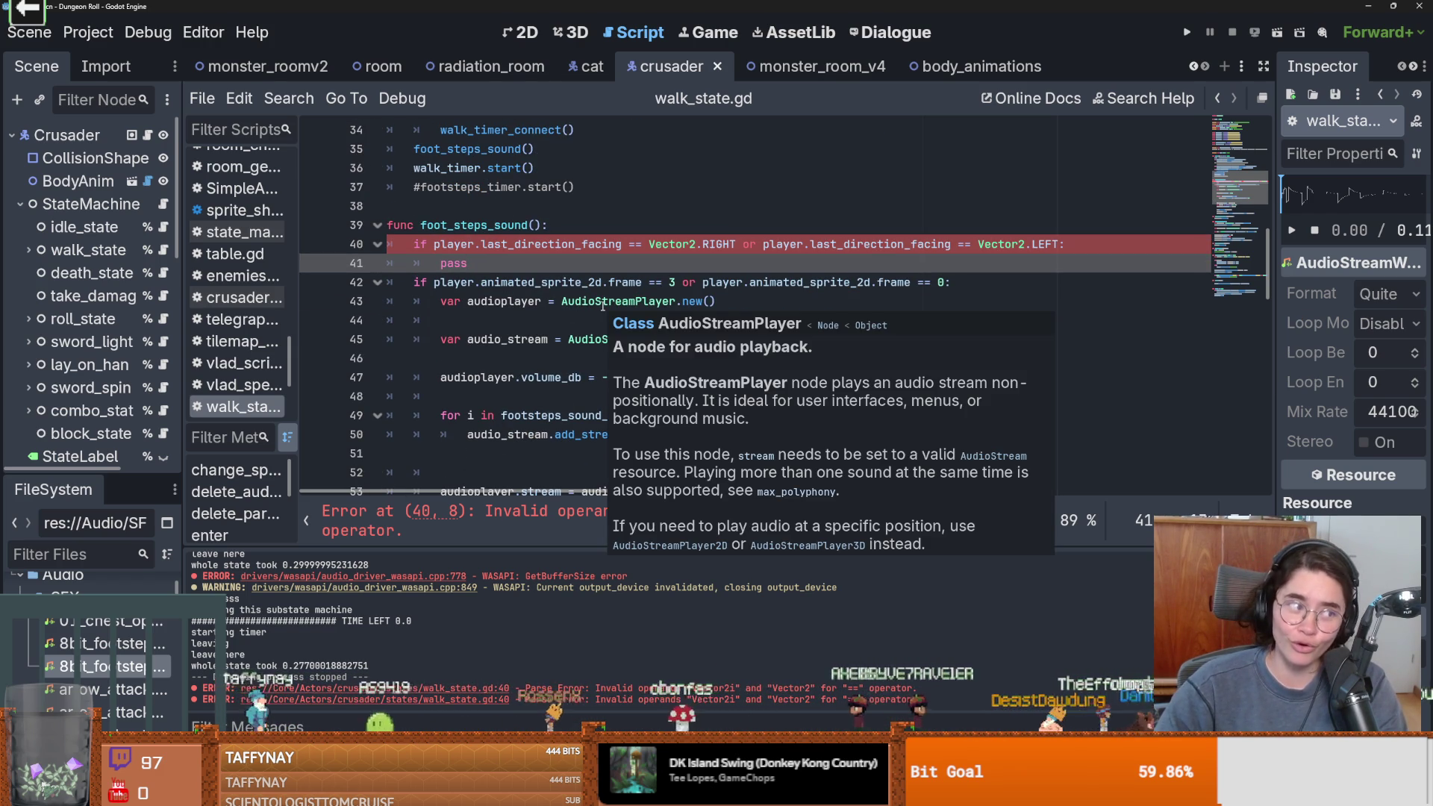
Insert a blank line below the foot_steps_sound function header and save
double_click(453, 262)
key("ctrl+s")
mouse_move(651, 301)
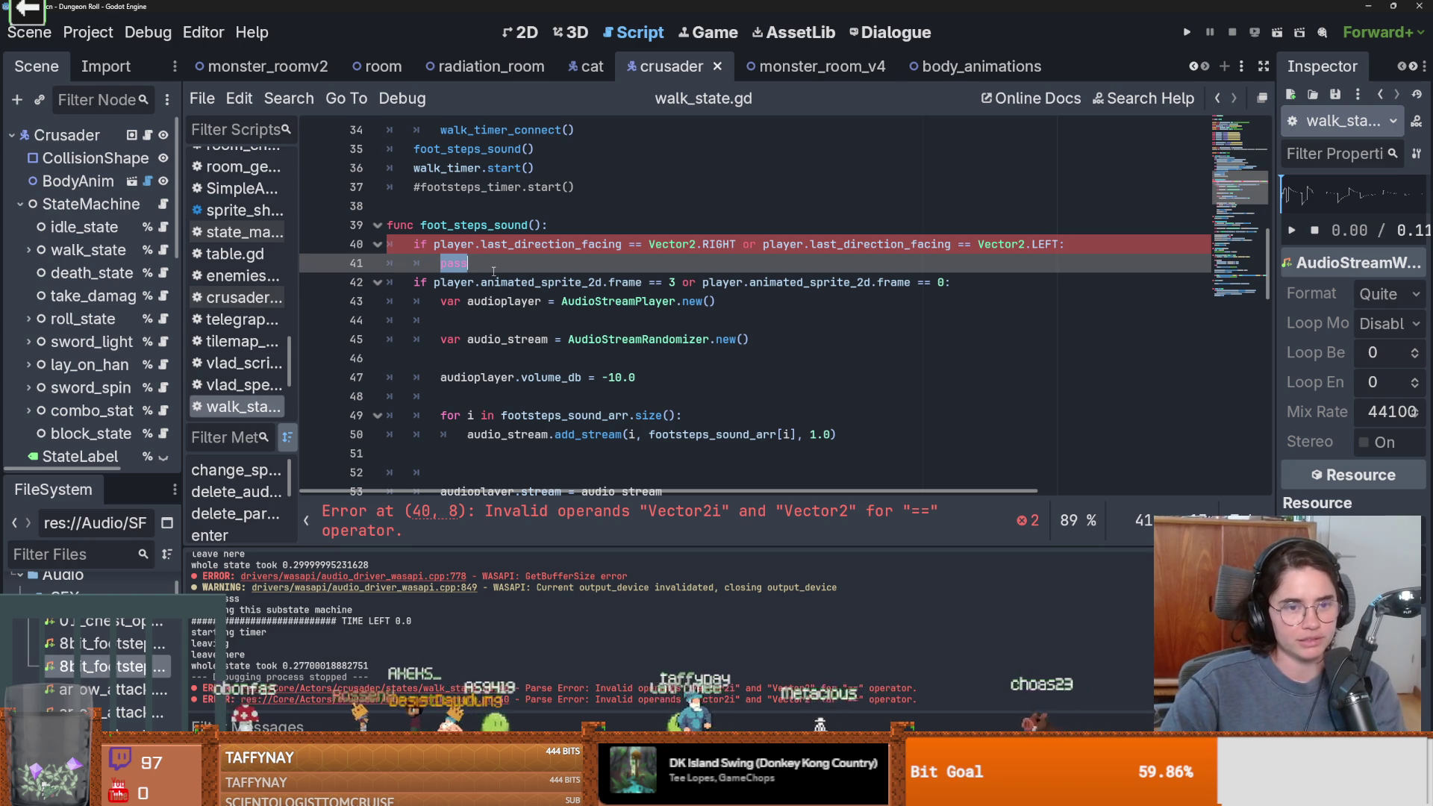
key("ctrl+s")
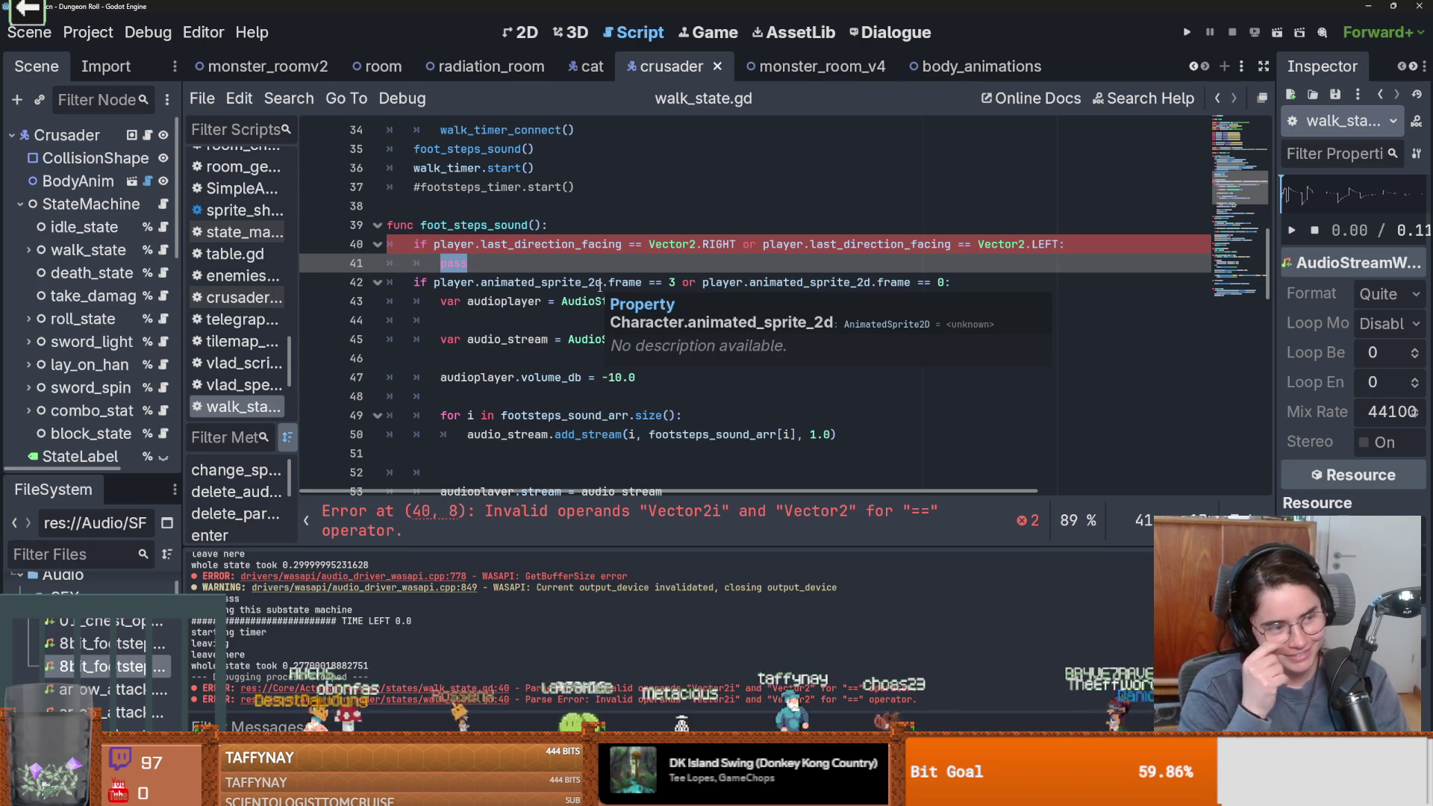
left_click(556, 224)
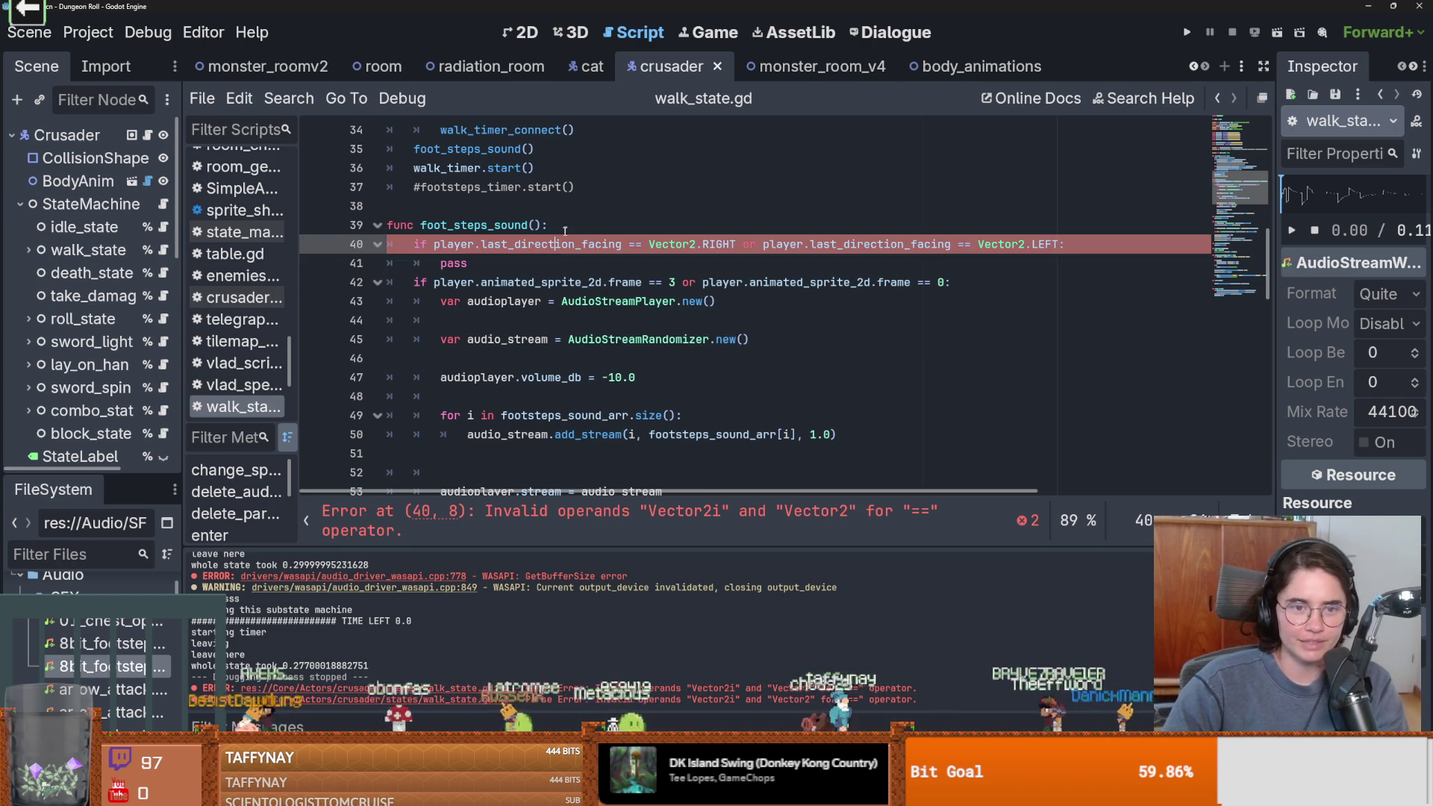
key("Return")
left_click(451, 290)
key("ctrl+s")
double_click(451, 284)
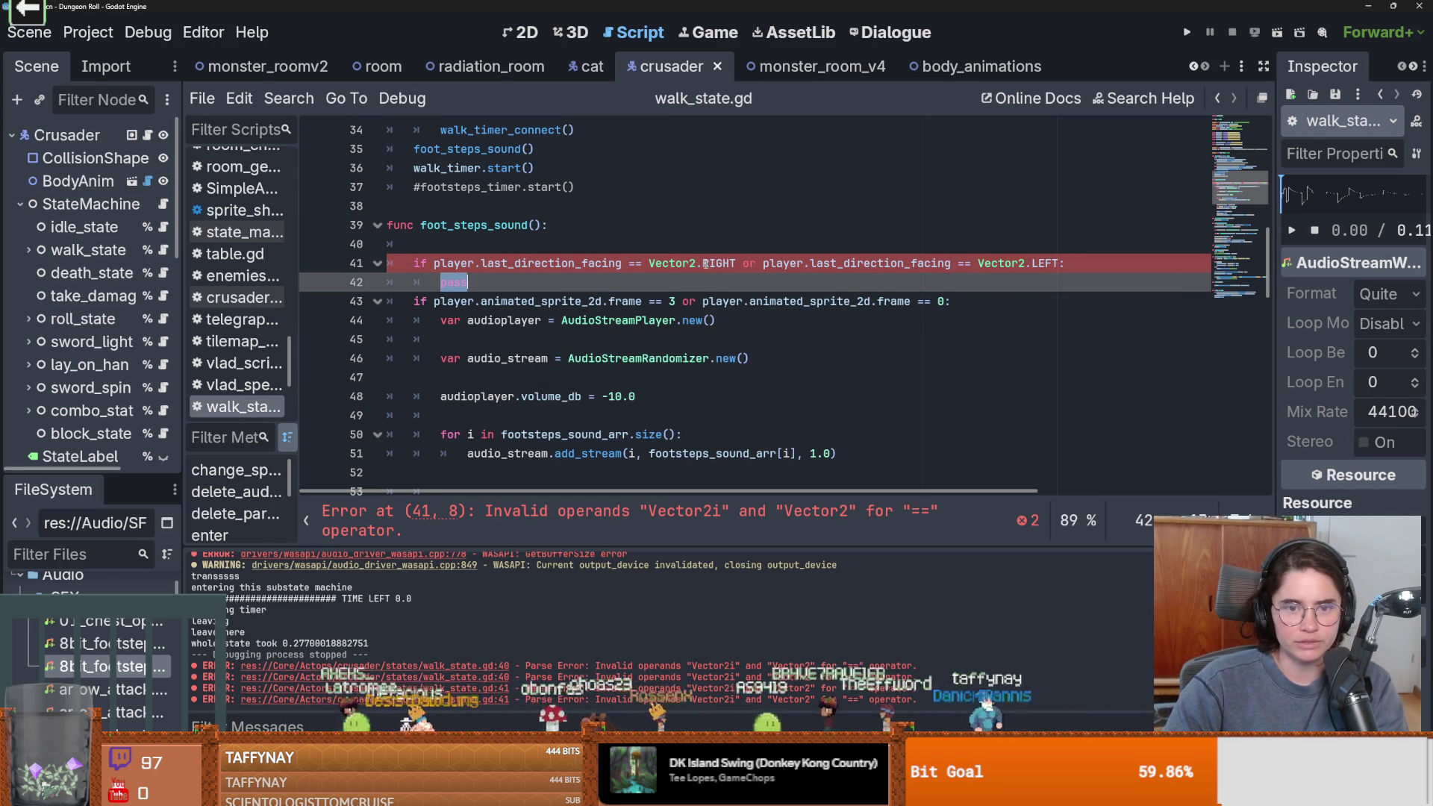
Change both Vector2 references on line 41 to Vector2i and save
left_click(700, 264)
type("i")
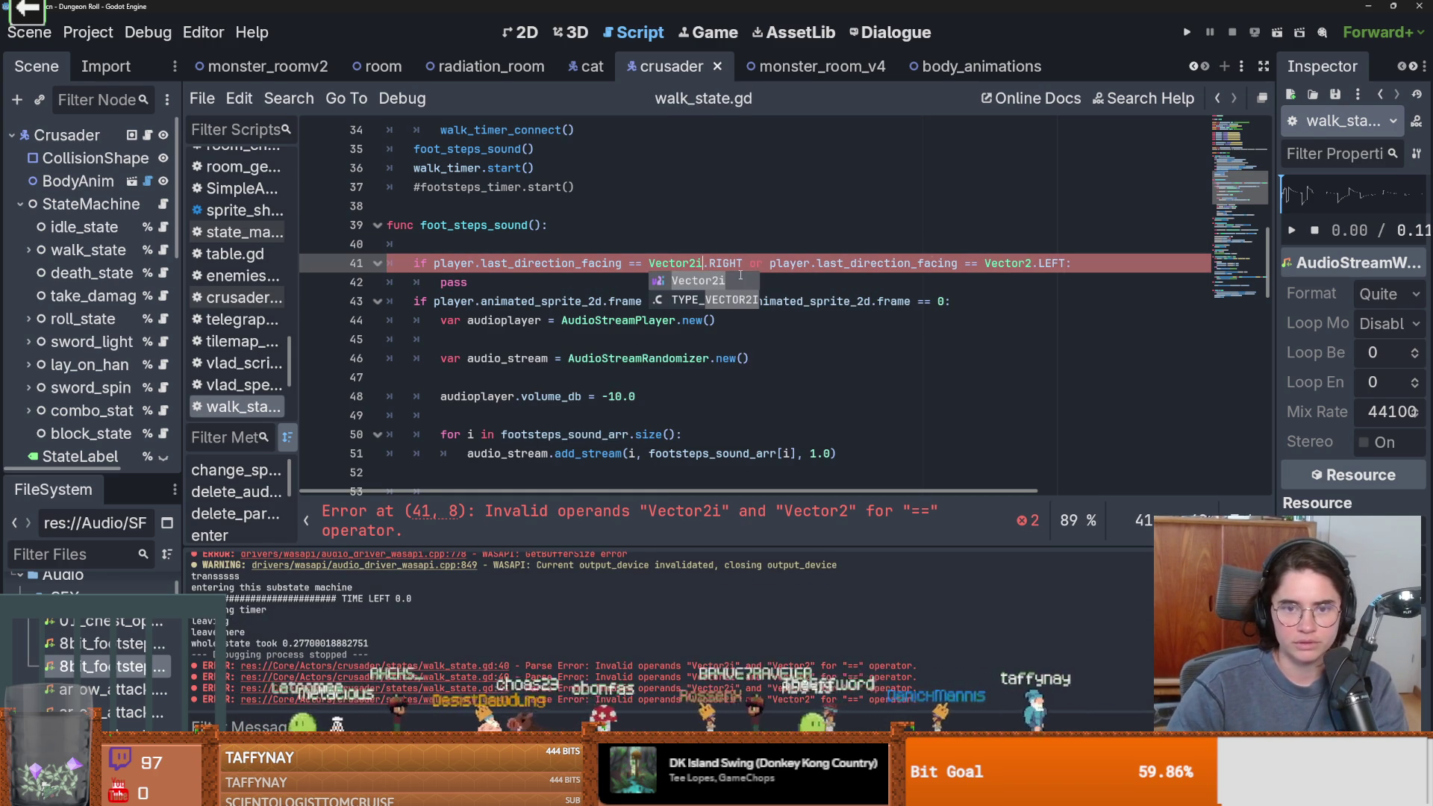
left_click(1036, 263)
type("i")
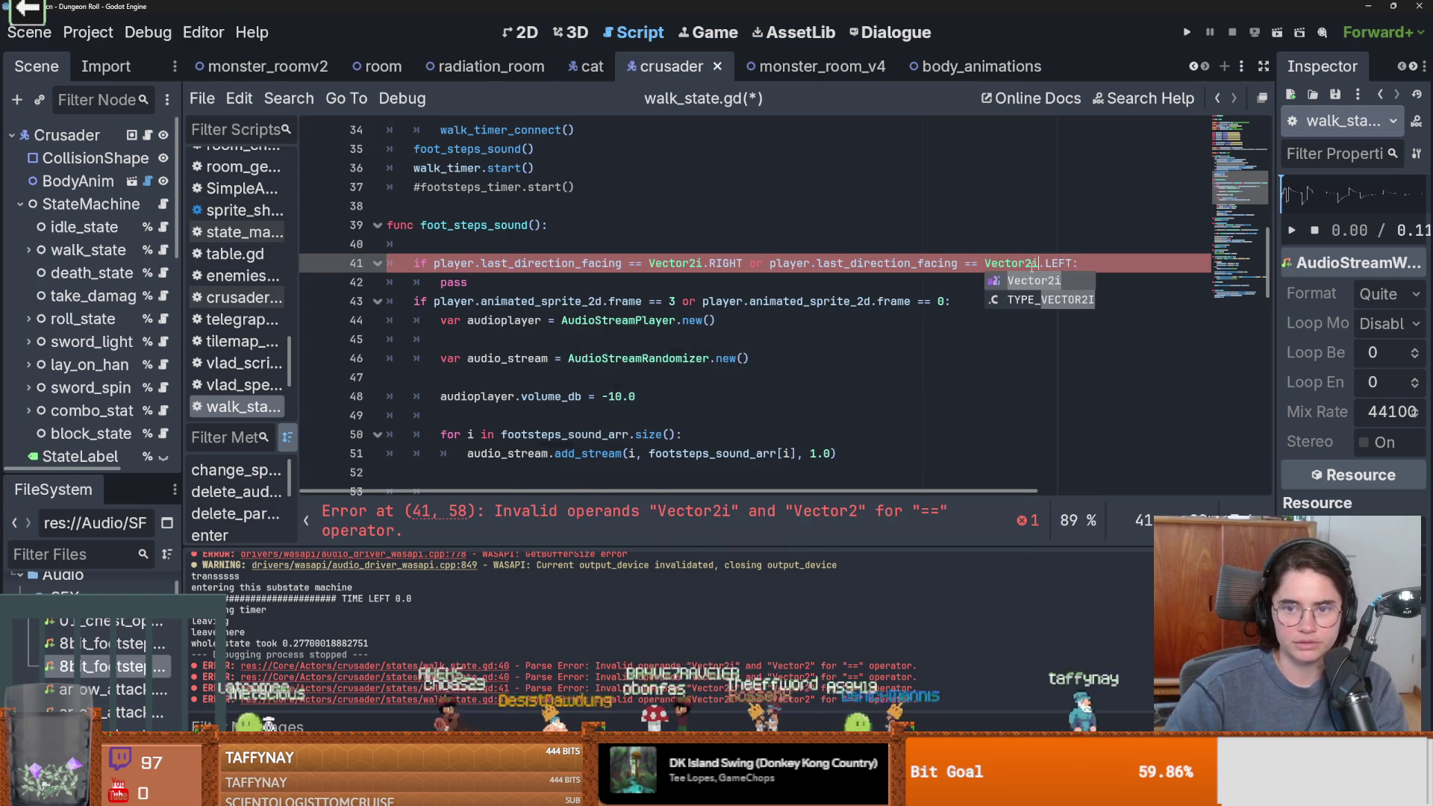
key("ctrl+s")
Select parts of line 41's direction condition and copy the frame == 3 condition from line 43
left_click(627, 282)
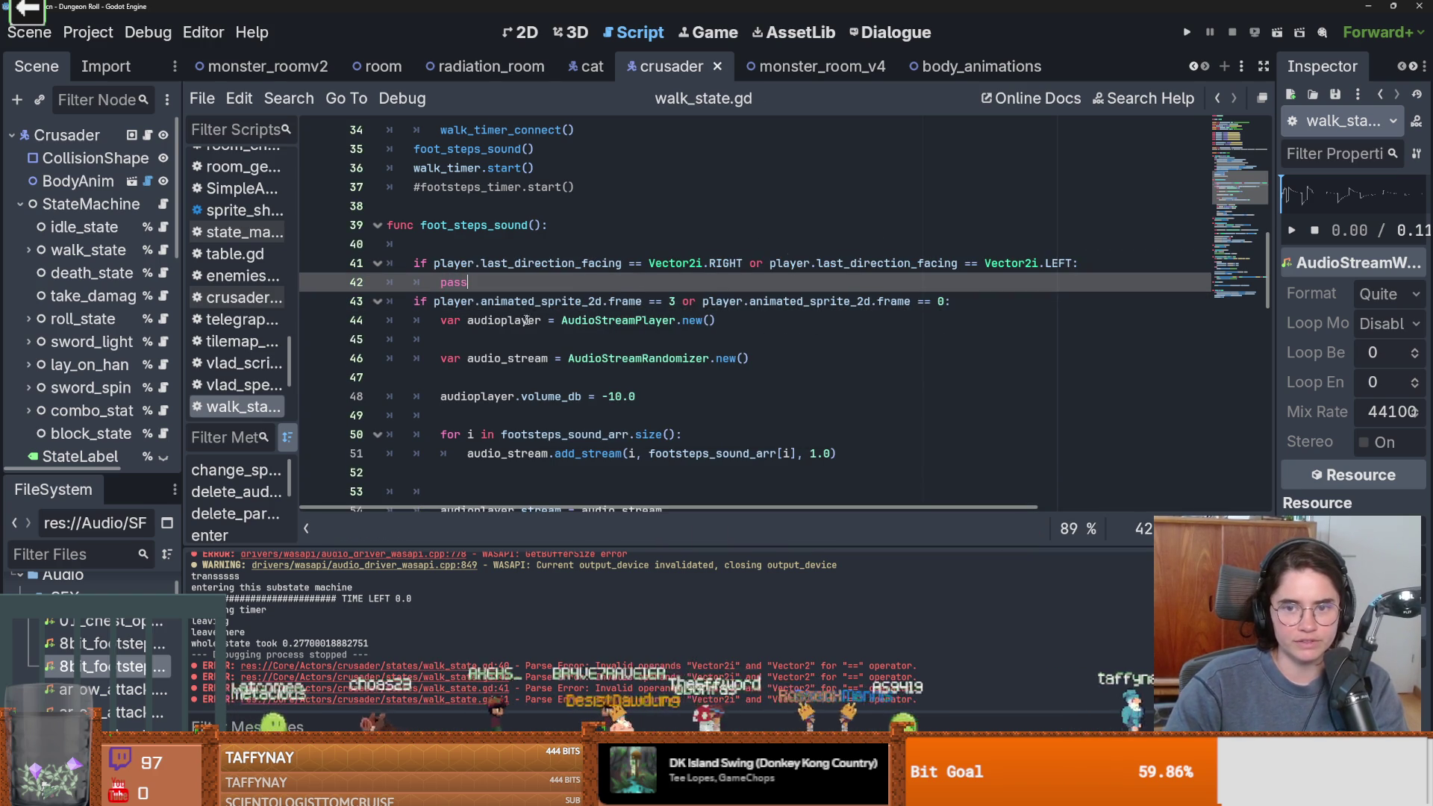
double_click(481, 262)
left_click_drag(482, 263, 1065, 263)
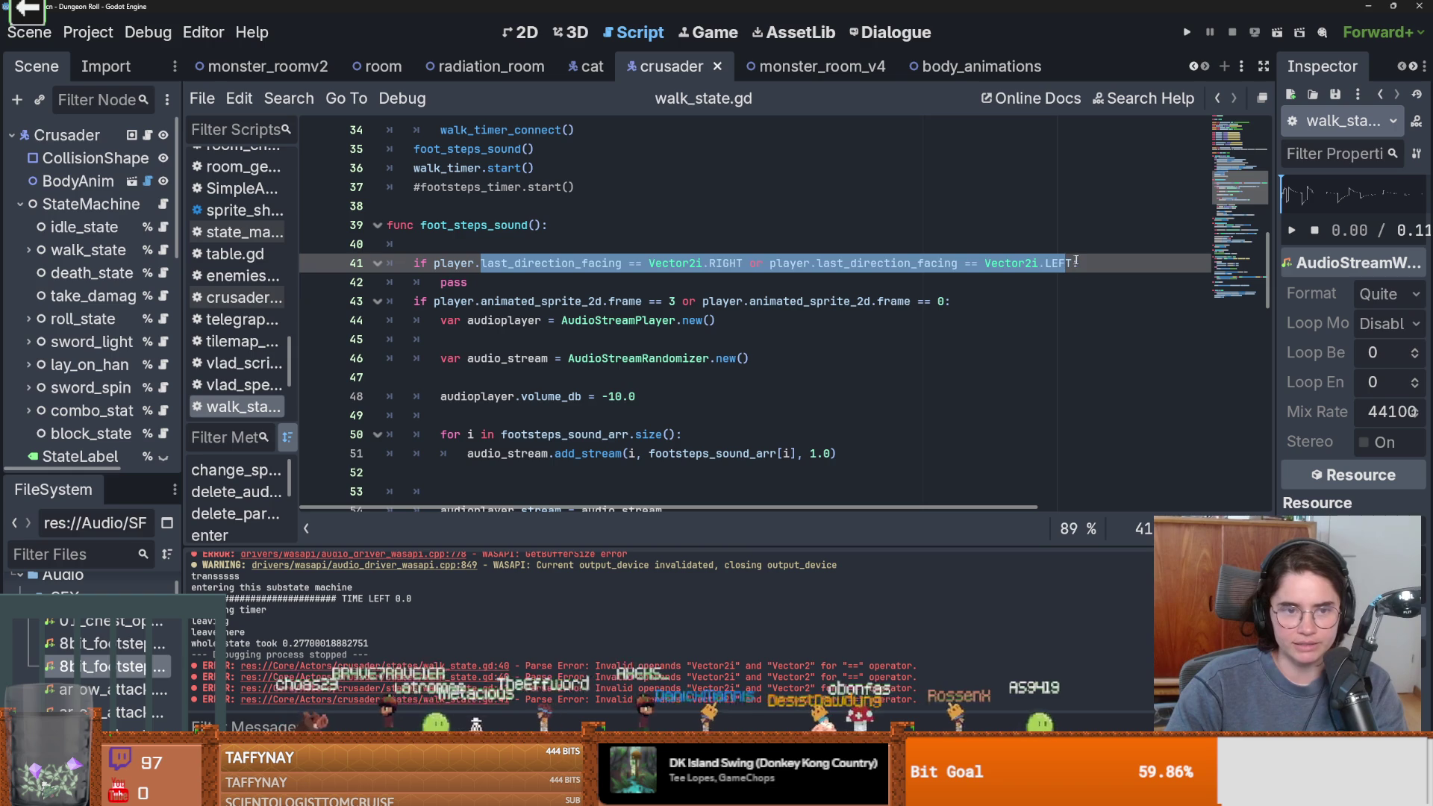
left_click(1080, 263)
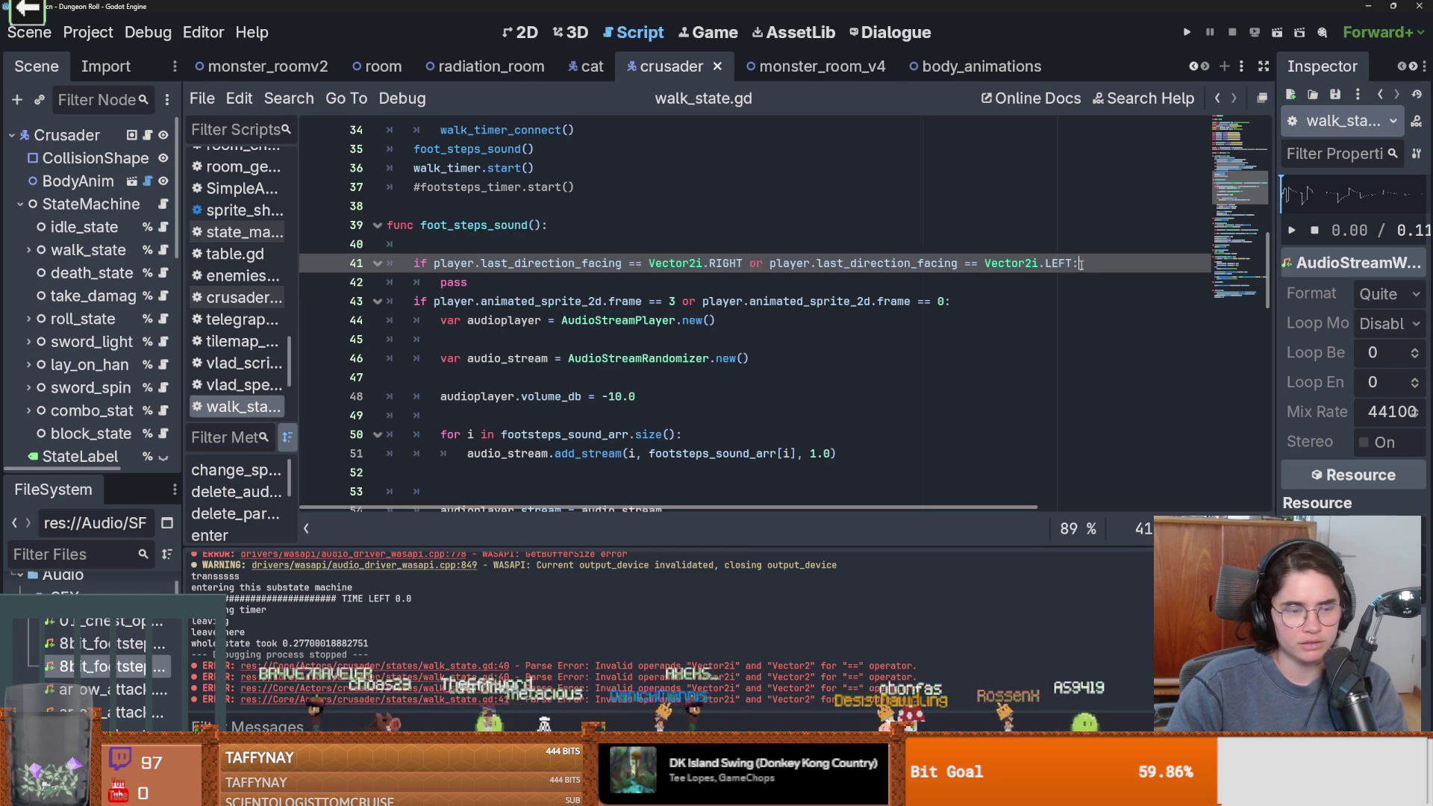
left_click_drag(1078, 263, 683, 262)
left_click(1070, 262)
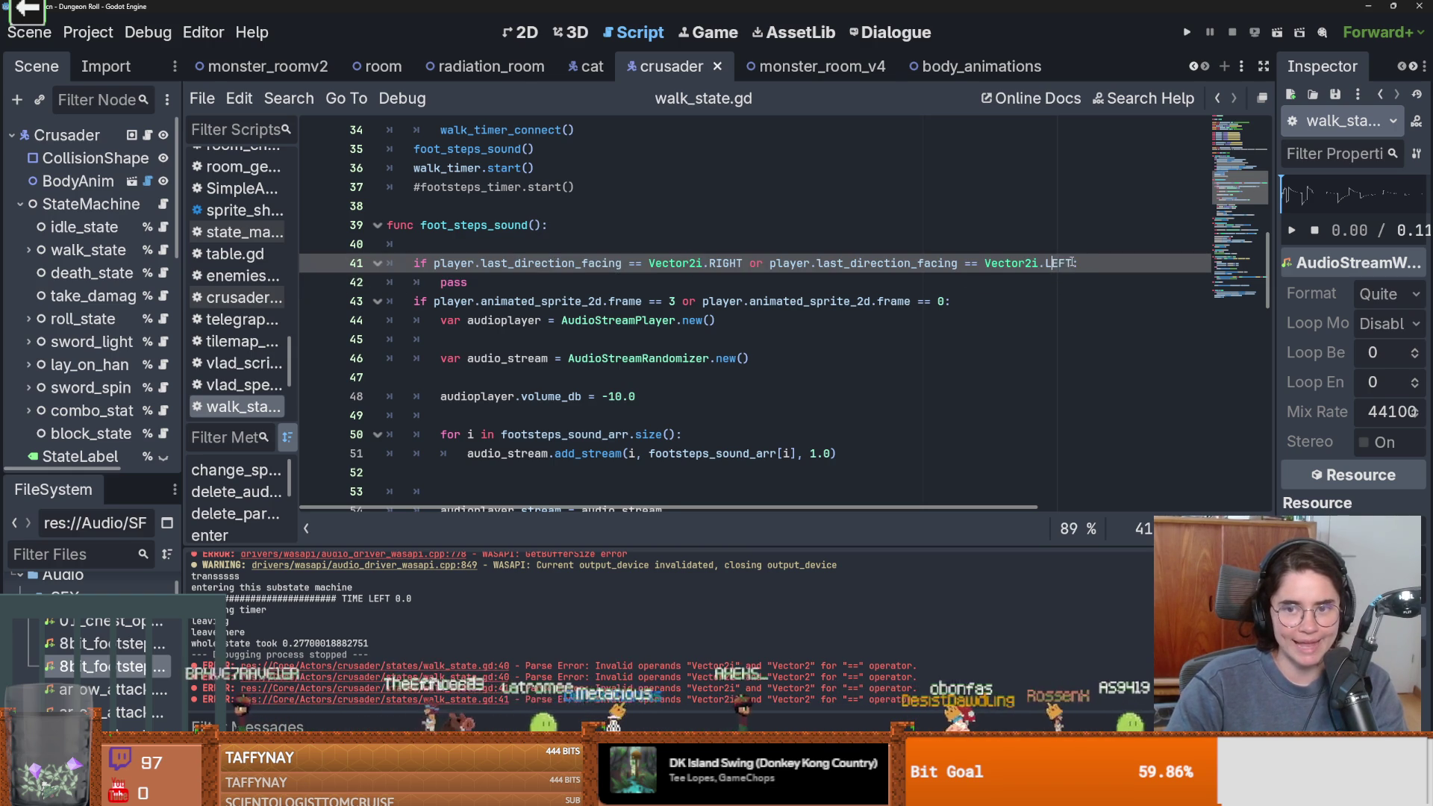
left_click_drag(1070, 262, 434, 262)
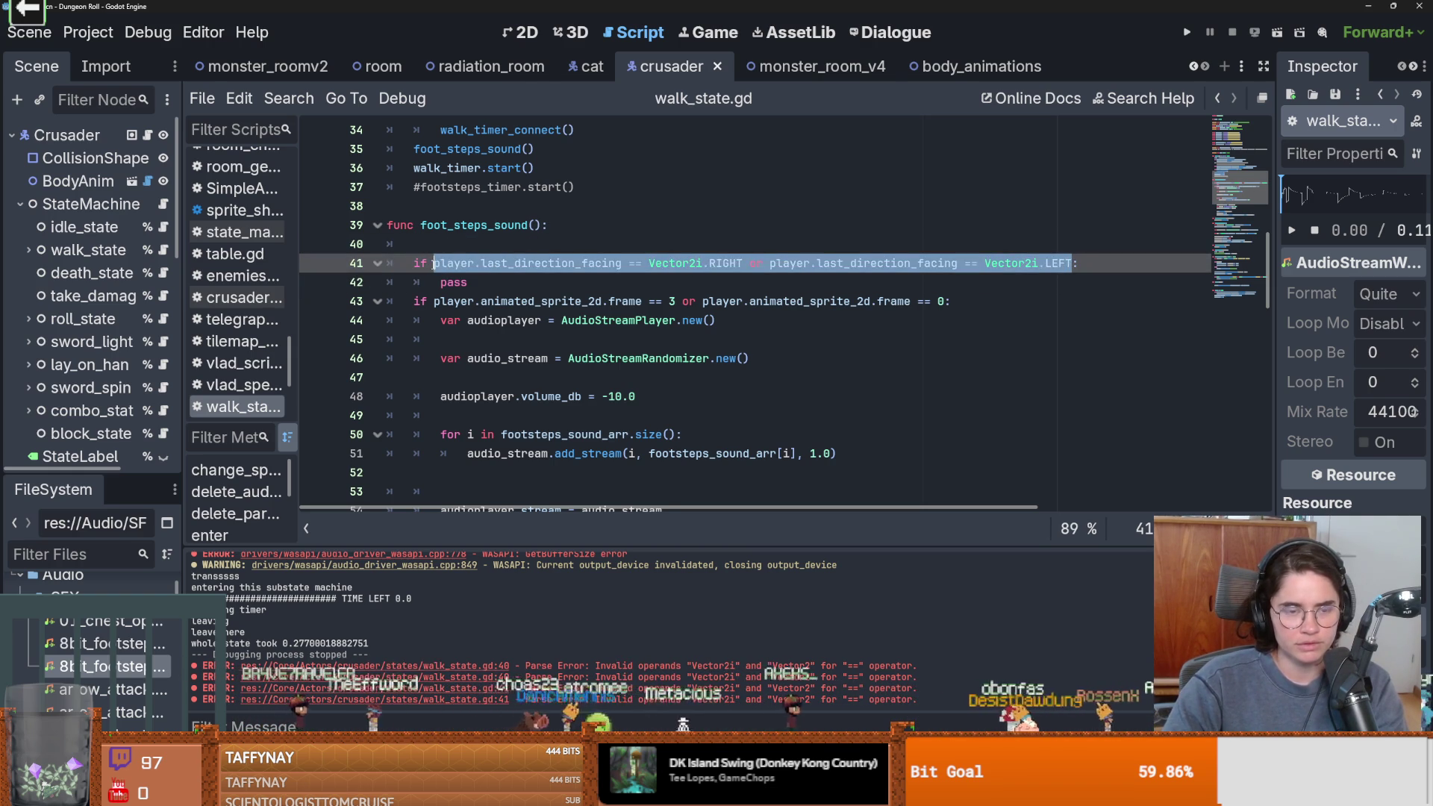
left_click(694, 277)
key("shift+Home")
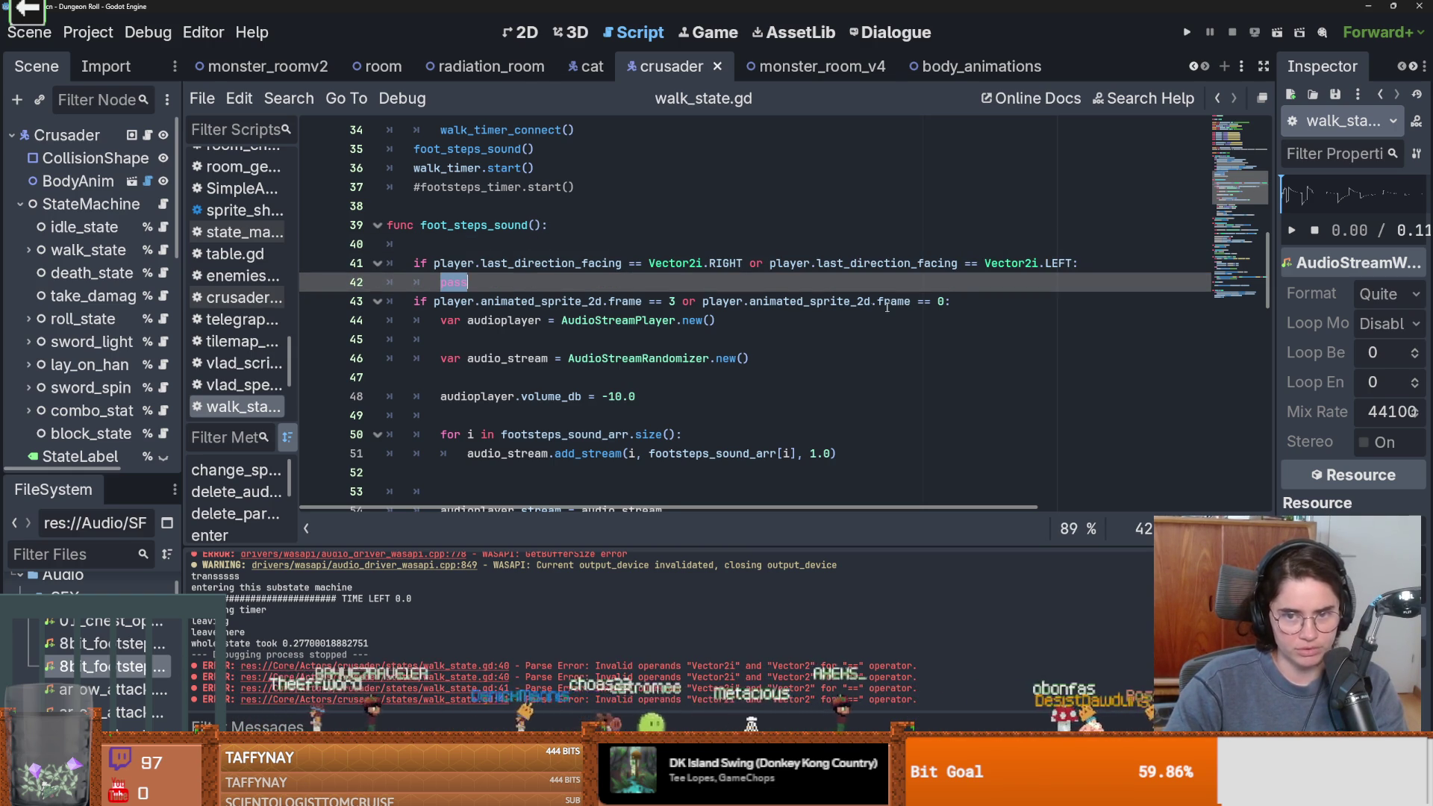
left_click_drag(945, 302, 435, 301)
key("ctrl+c")
double_click(455, 283)
Replace pass on line 42 with 'if', pasting the frame condition and then undoing it
type("if")
key("ctrl+v")
key("ctrl+z")
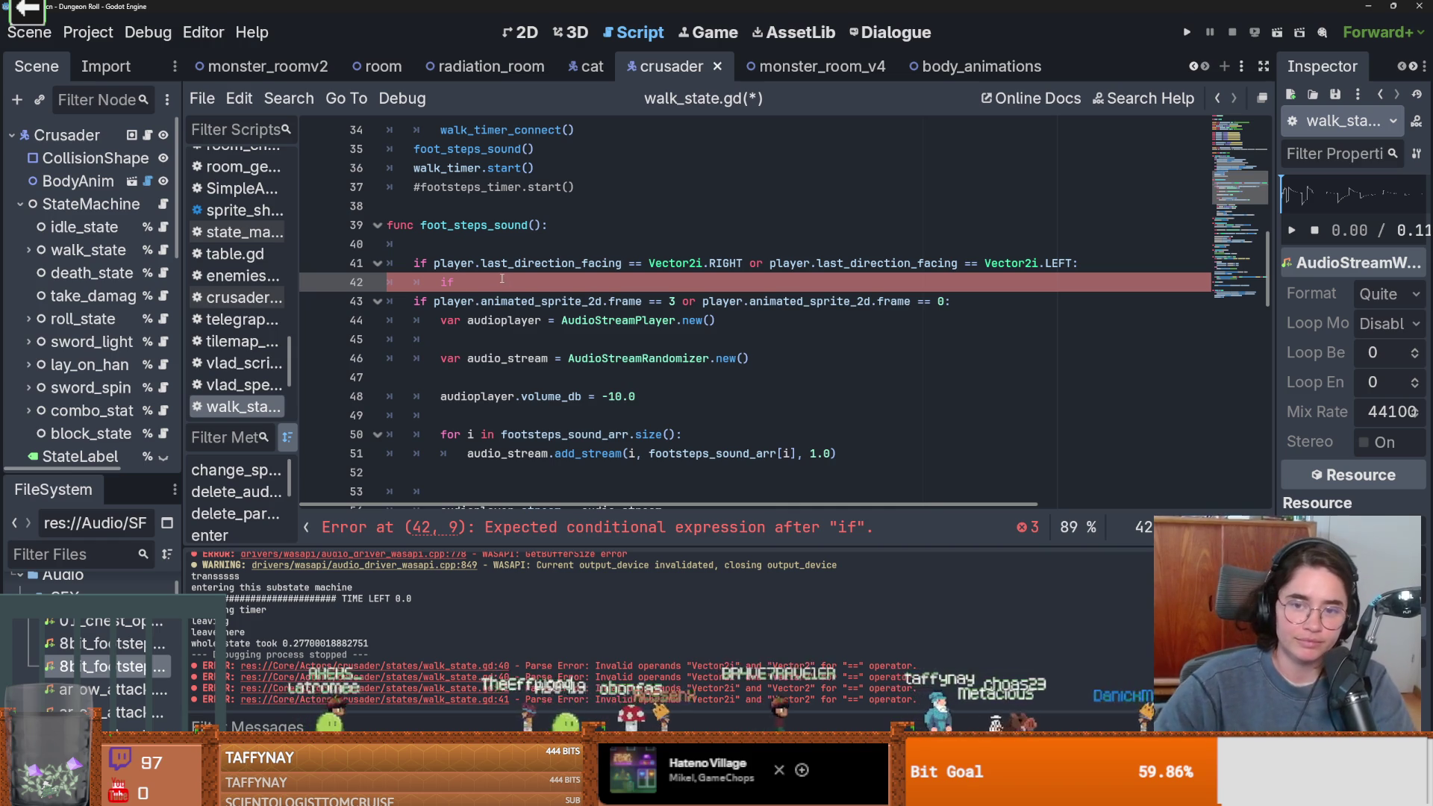
mouse_move(671, 264)
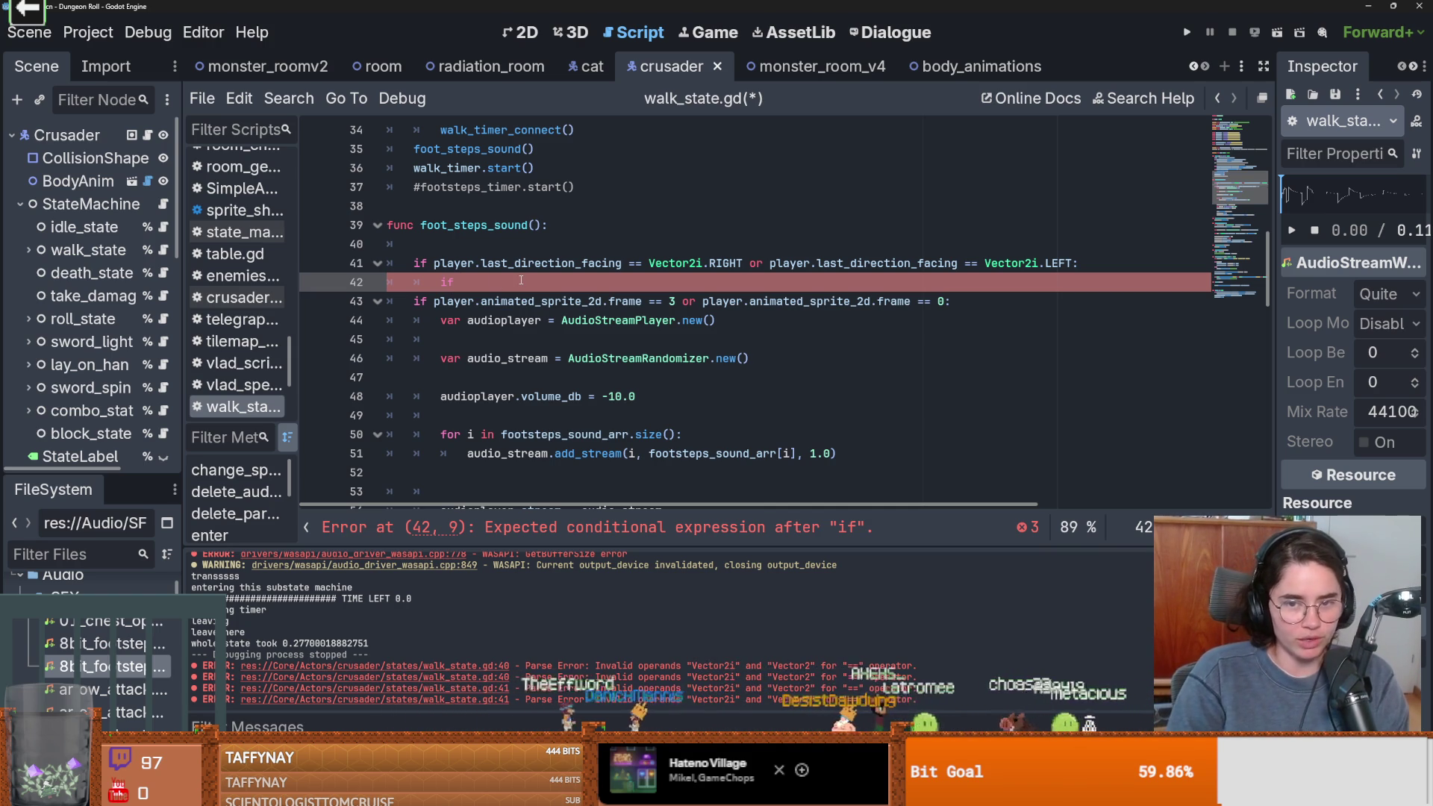
Paste and undo the frame == 3 condition, then clear the leftover 'if' from line 42
left_click_drag(682, 301, 433, 301)
key("ctrl+c")
left_click(477, 281)
key("ctrl+v")
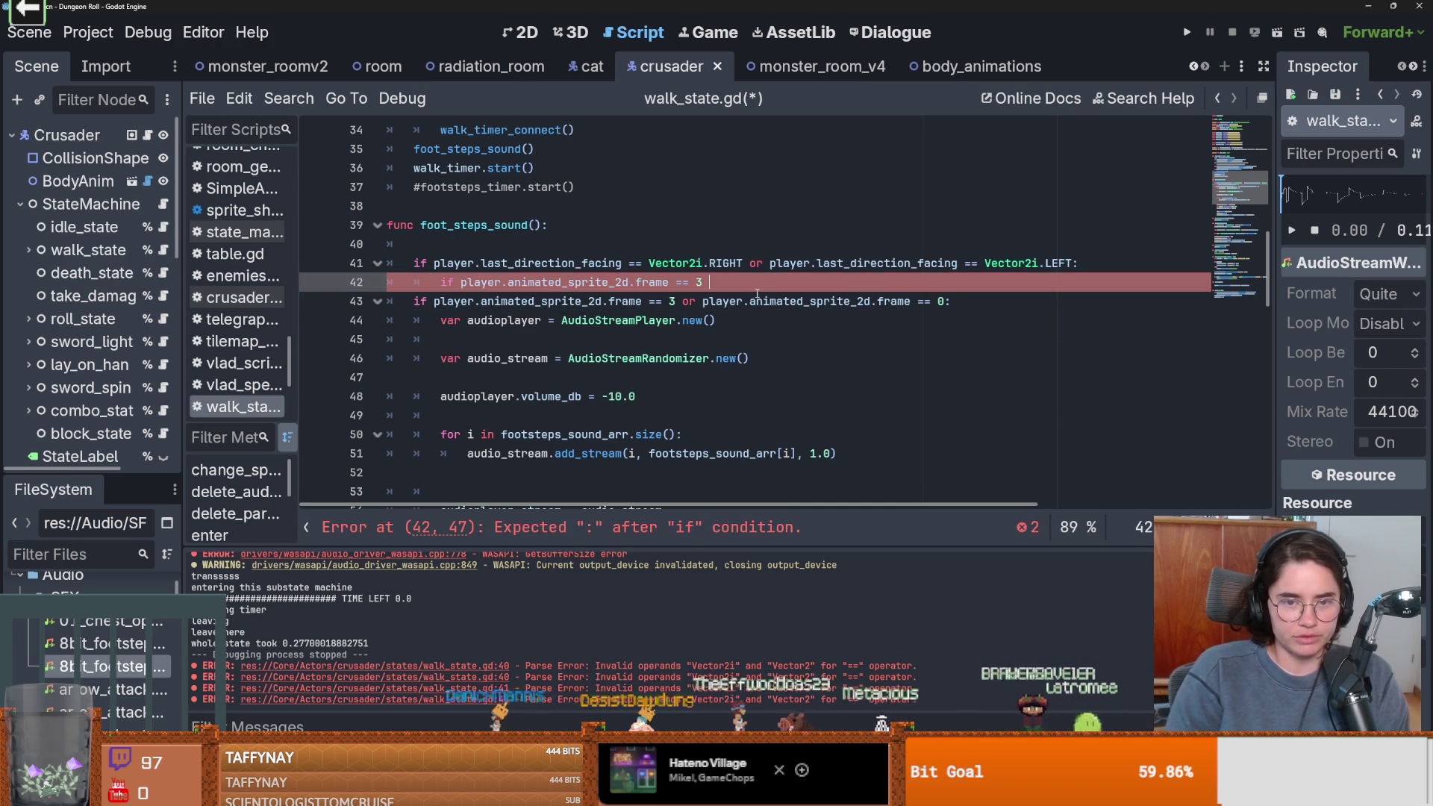
key("ctrl+z")
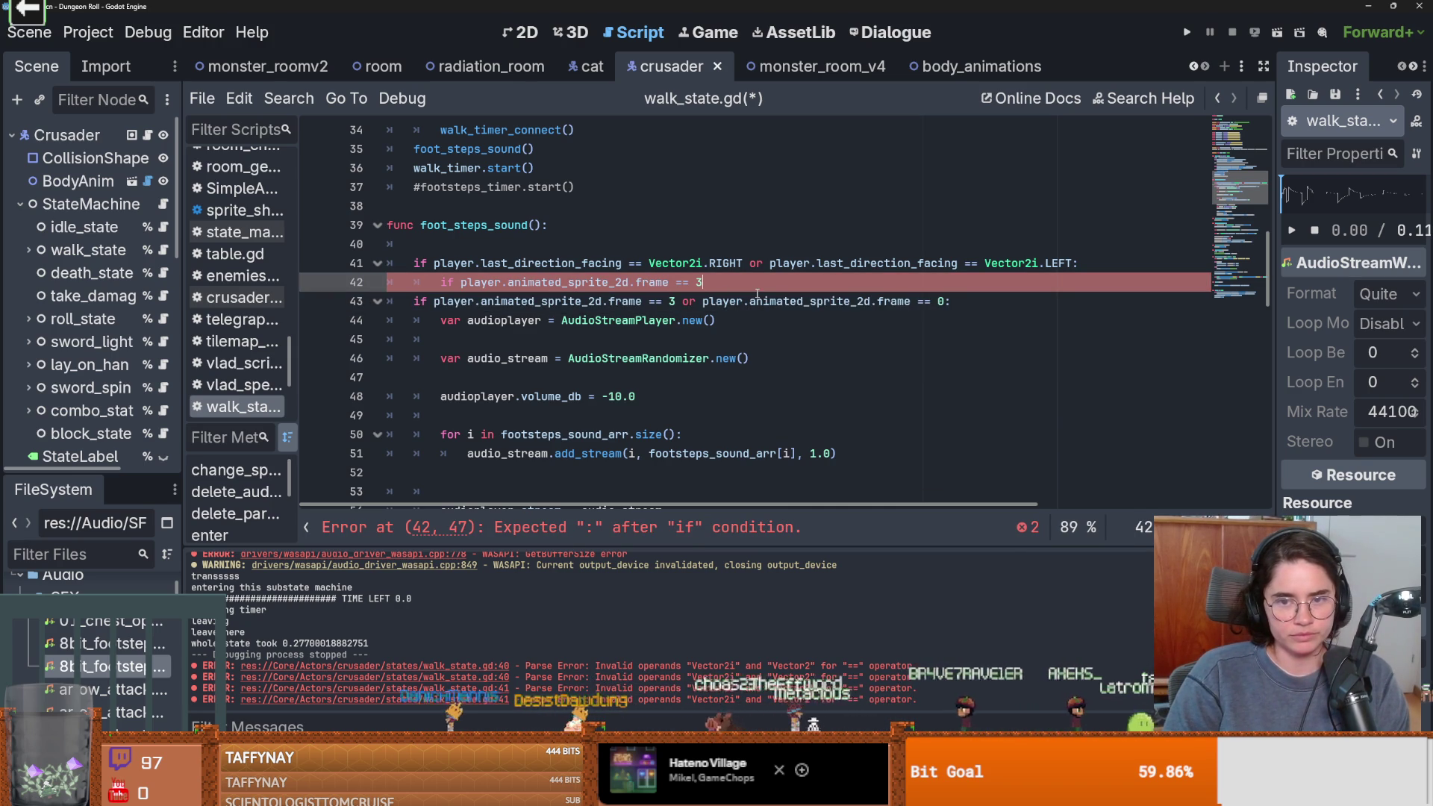
key("BackSpace")
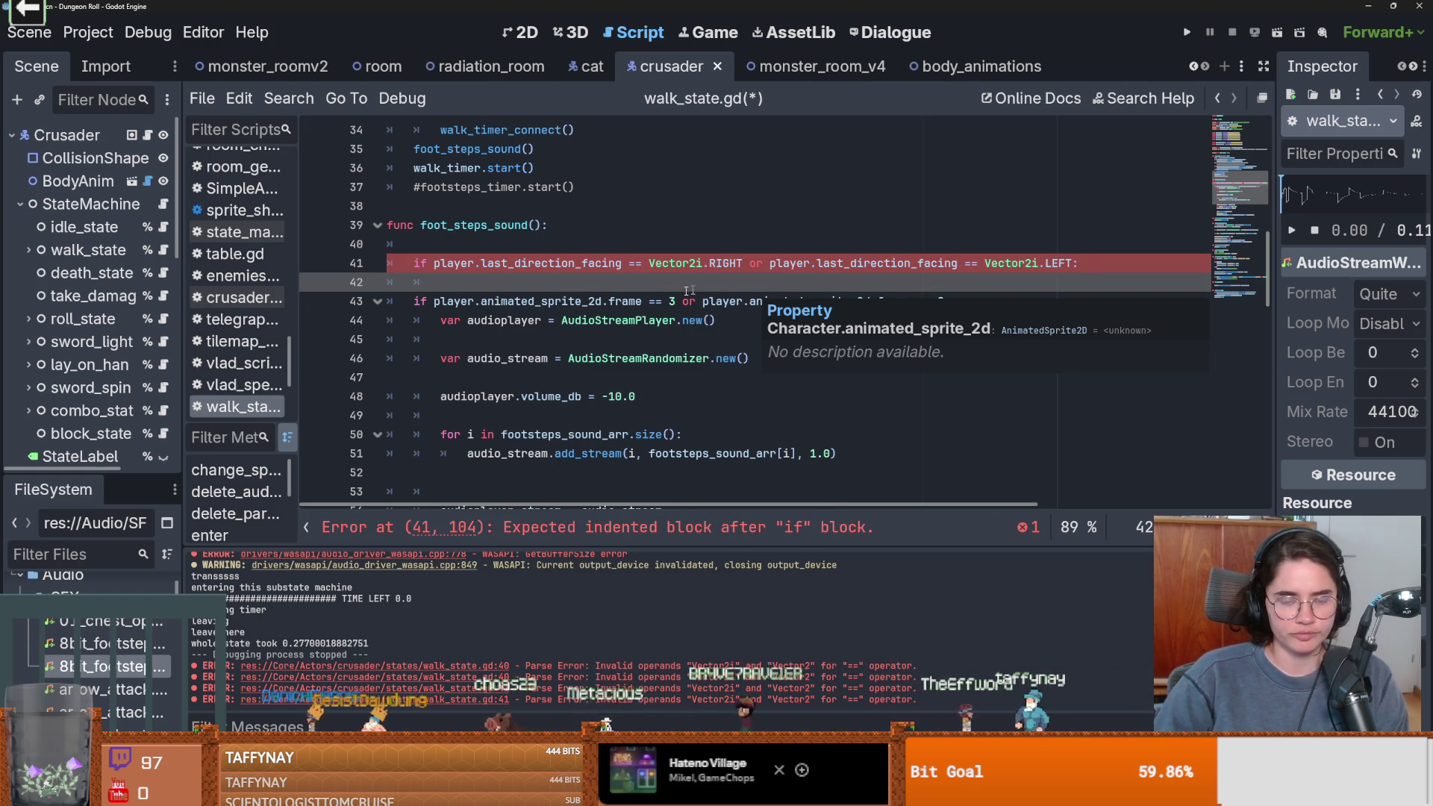
Wrap line 41's direction condition in an opening parenthesis
scroll(691, 286, "down", 1)
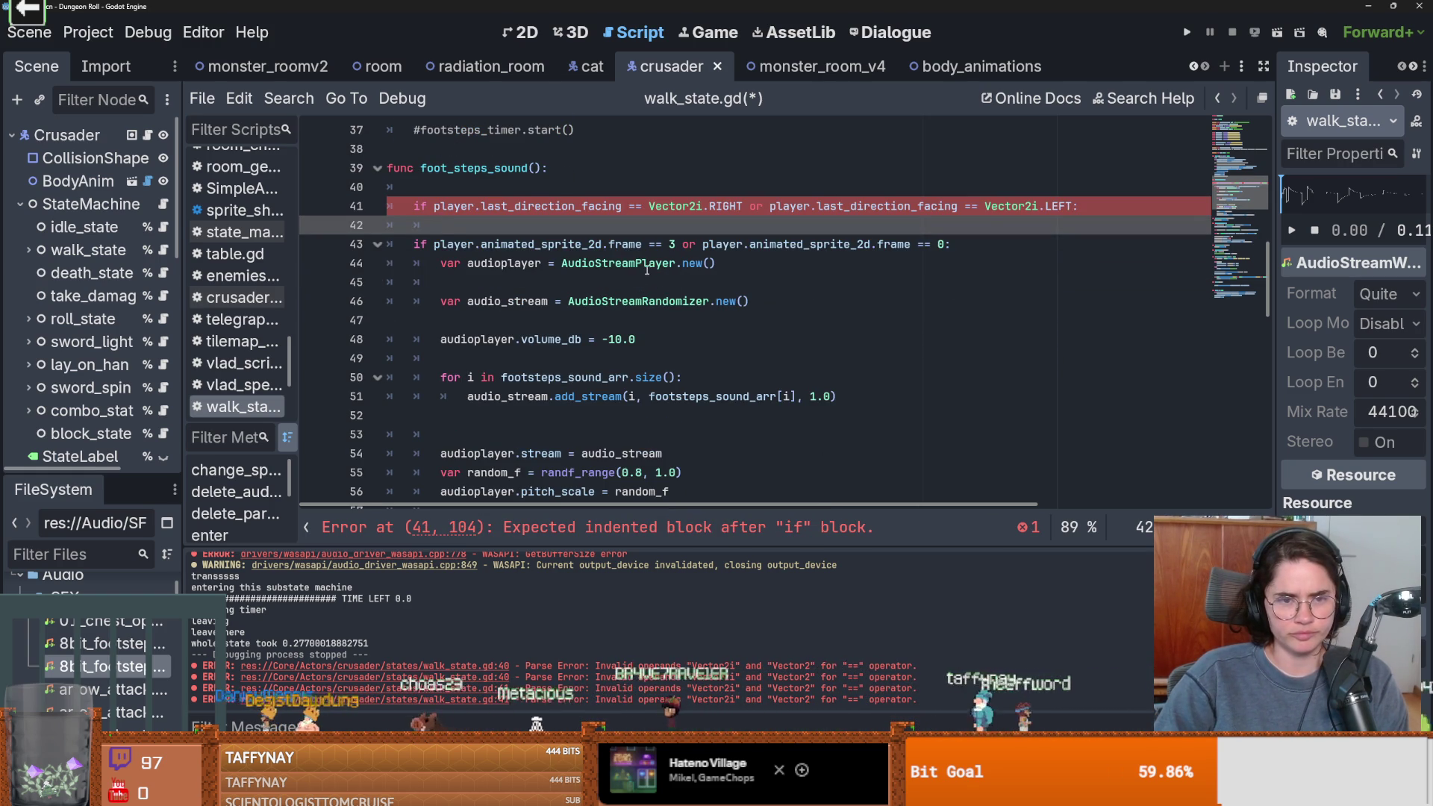
mouse_move(1077, 206)
left_mouse_down()
mouse_move(415, 206)
mouse_move(434, 206)
left_mouse_up()
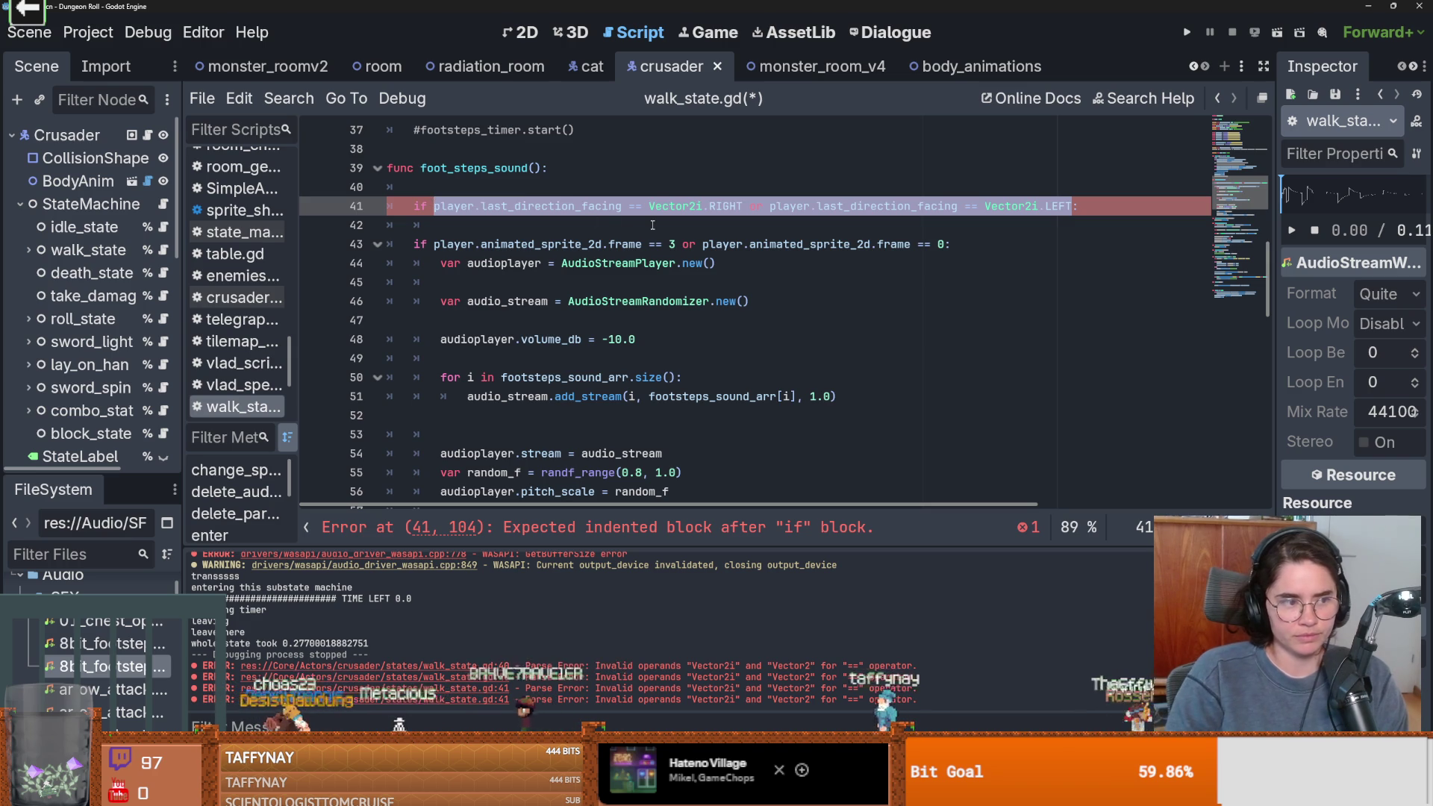
type("(")
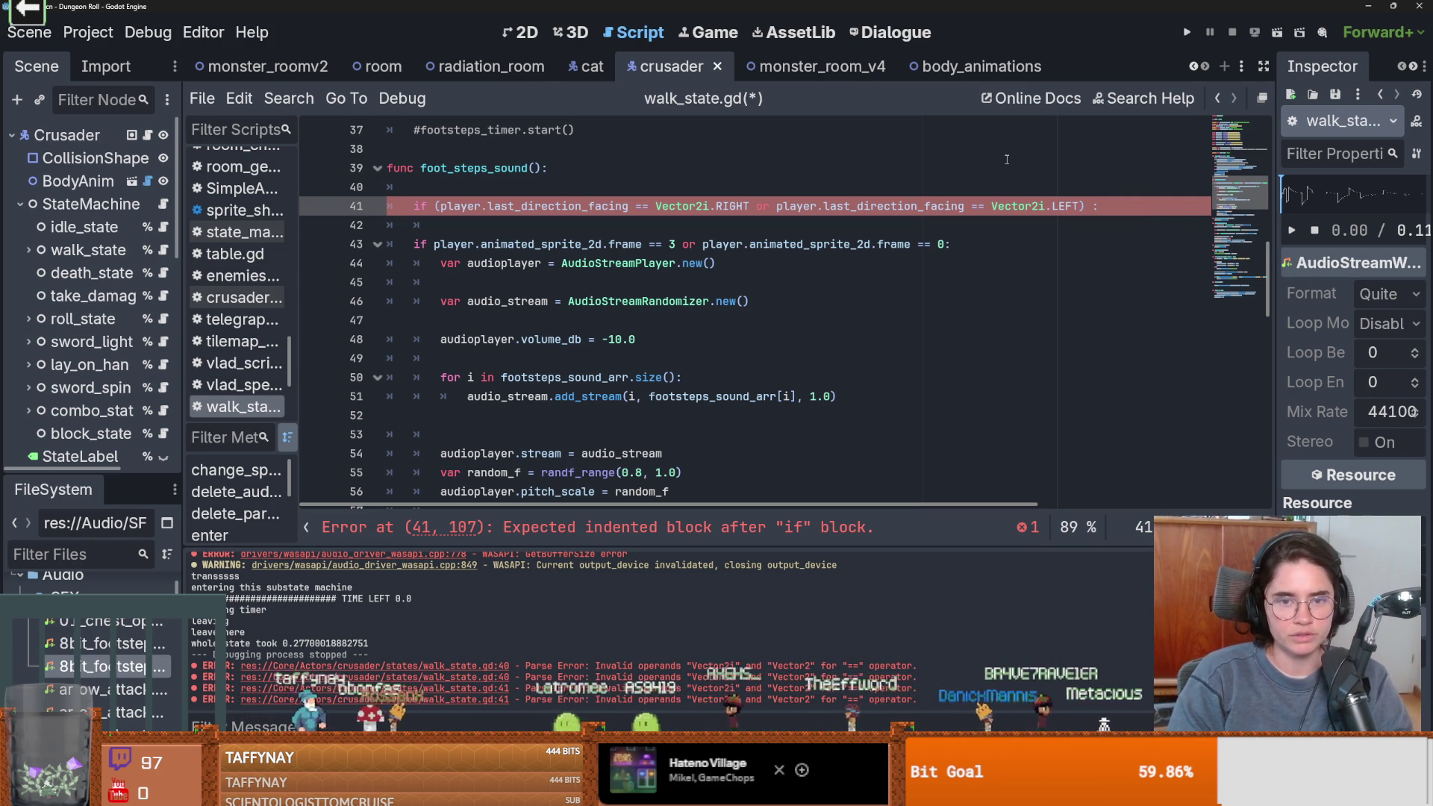
Fix the 'and' on line 41 and append the frame == 3 condition after it
key("BackSpace")
key("BackSpace")
type("nd")
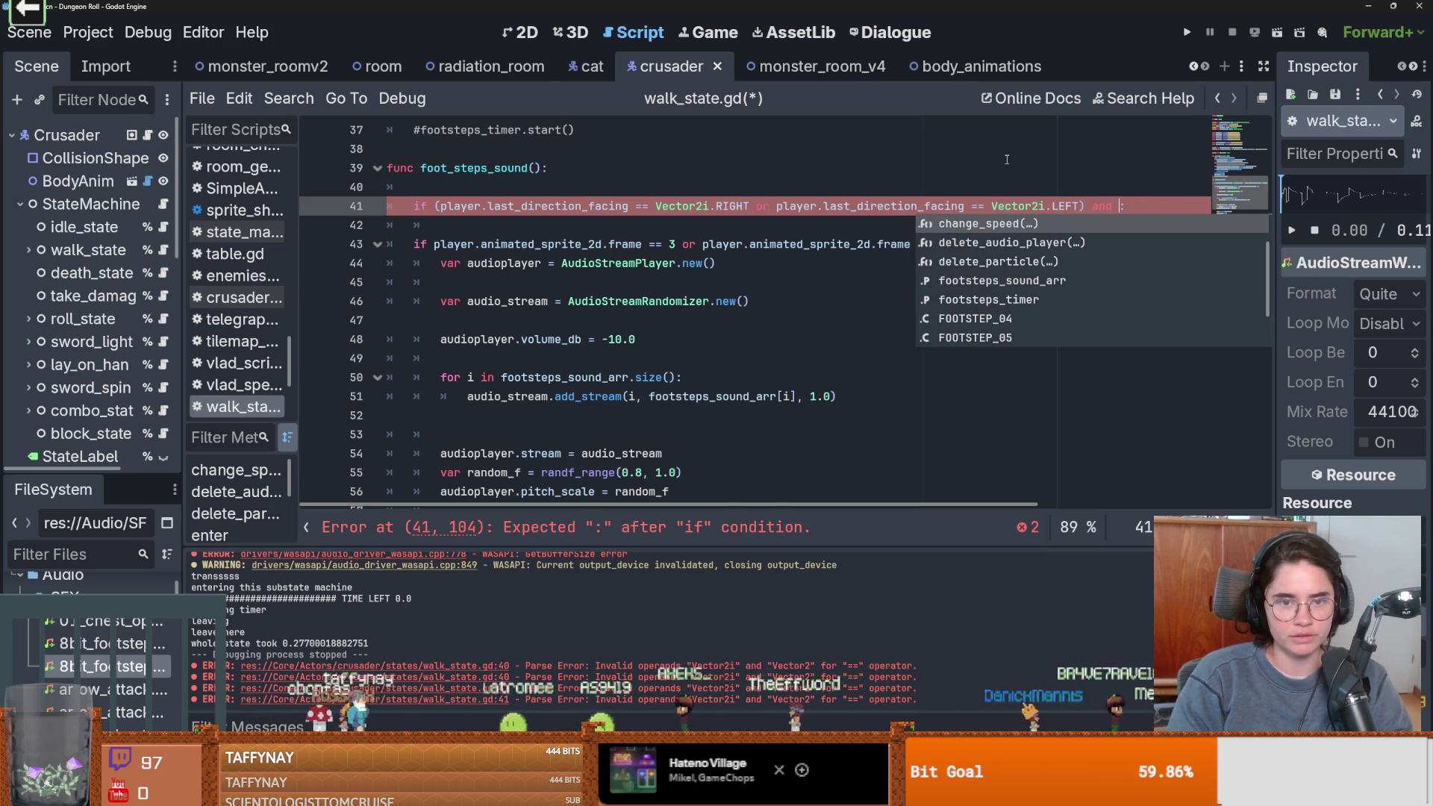
left_click(730, 242)
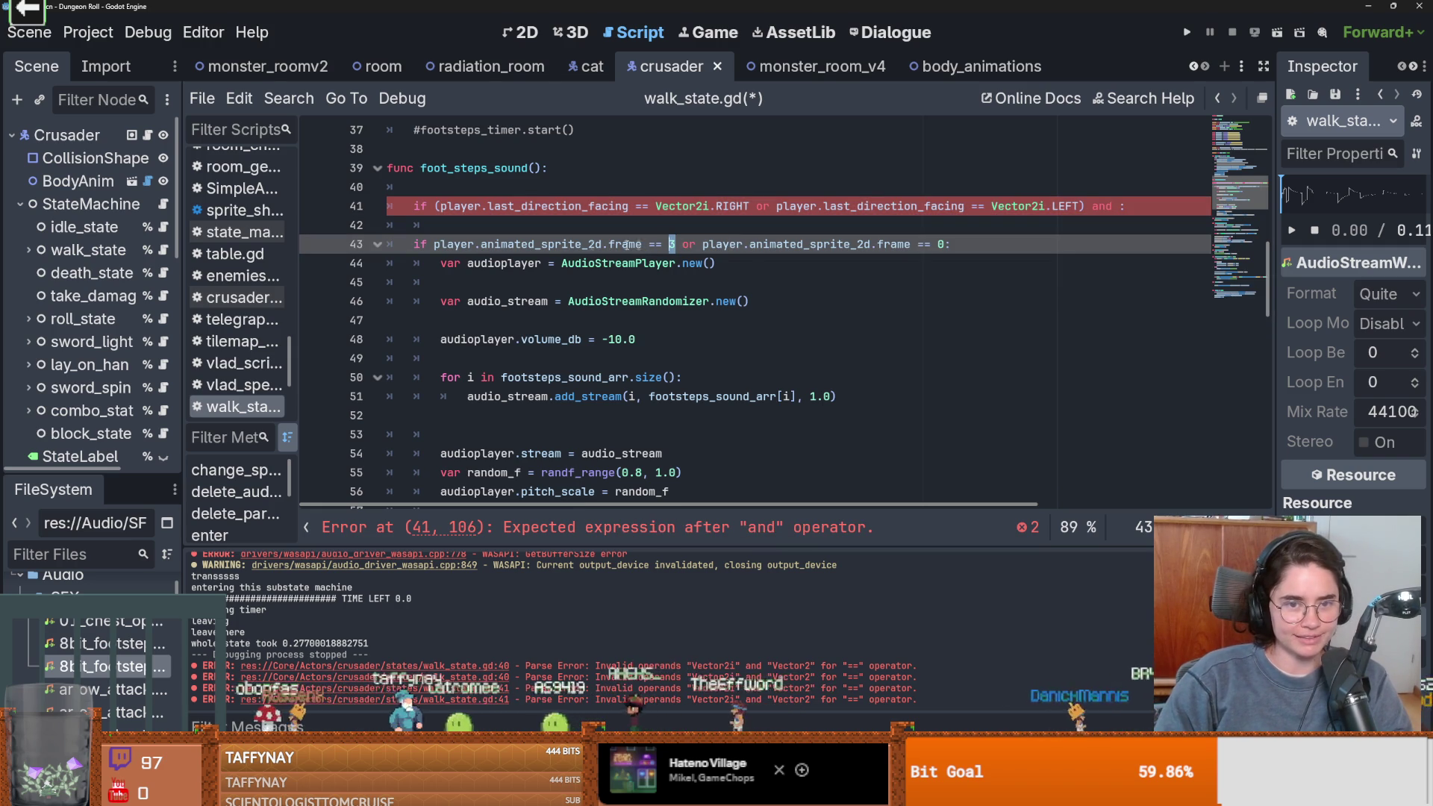
left_click(421, 243, "shift")
key("ctrl+c")
left_click(1122, 206)
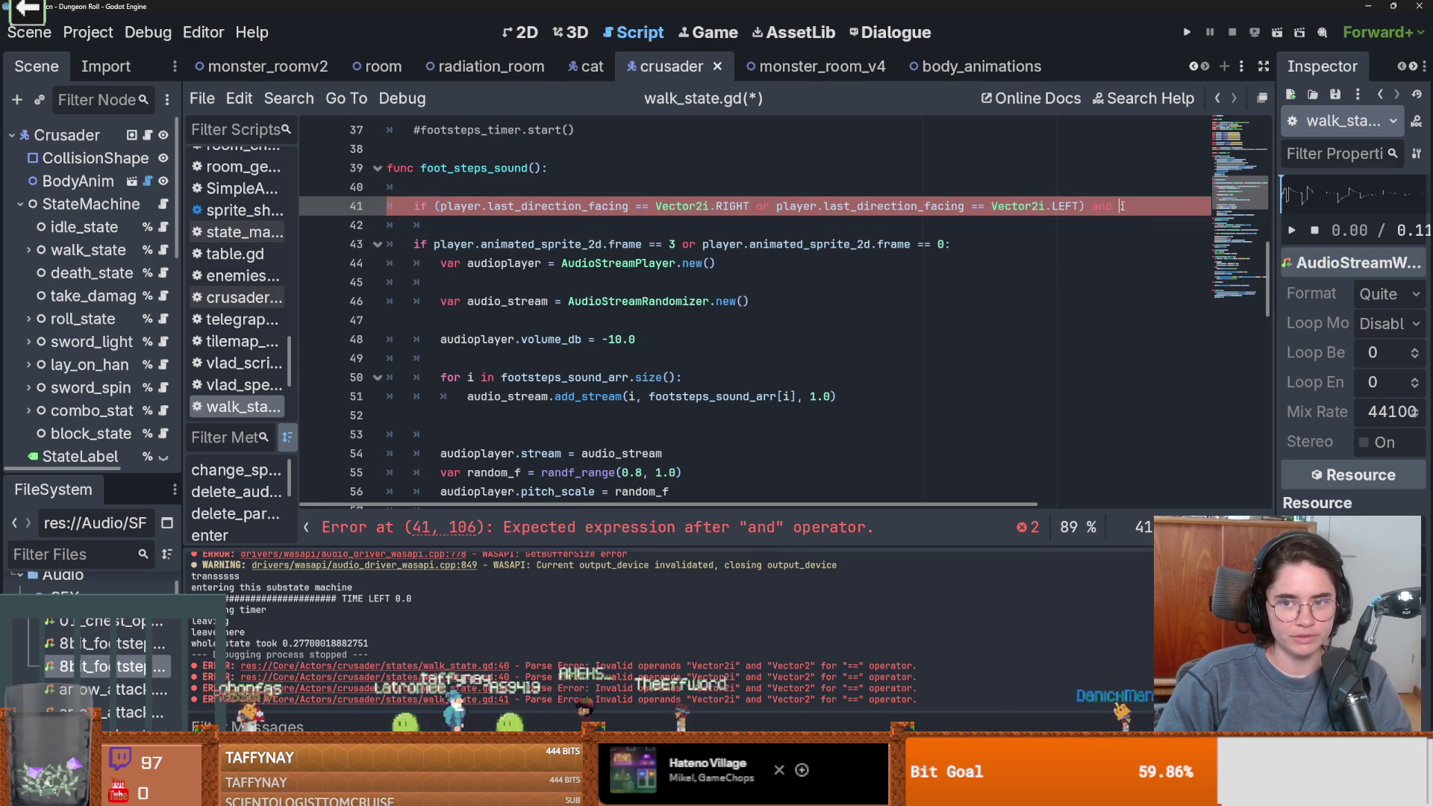
key("ctrl+v")
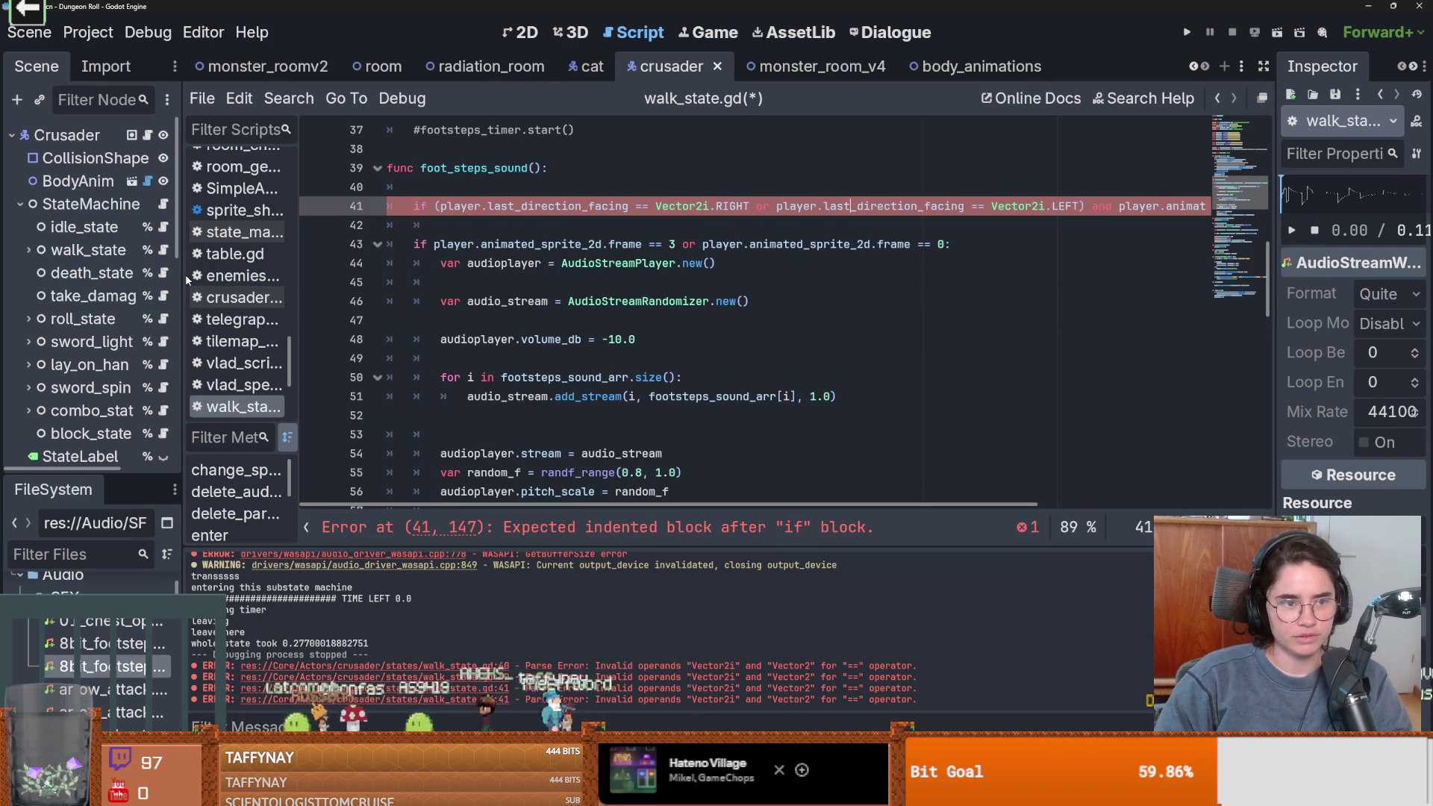
Move the colon after line 41's footstep condition onto a new line 42
left_click_drag(183, 276, 128, 273)
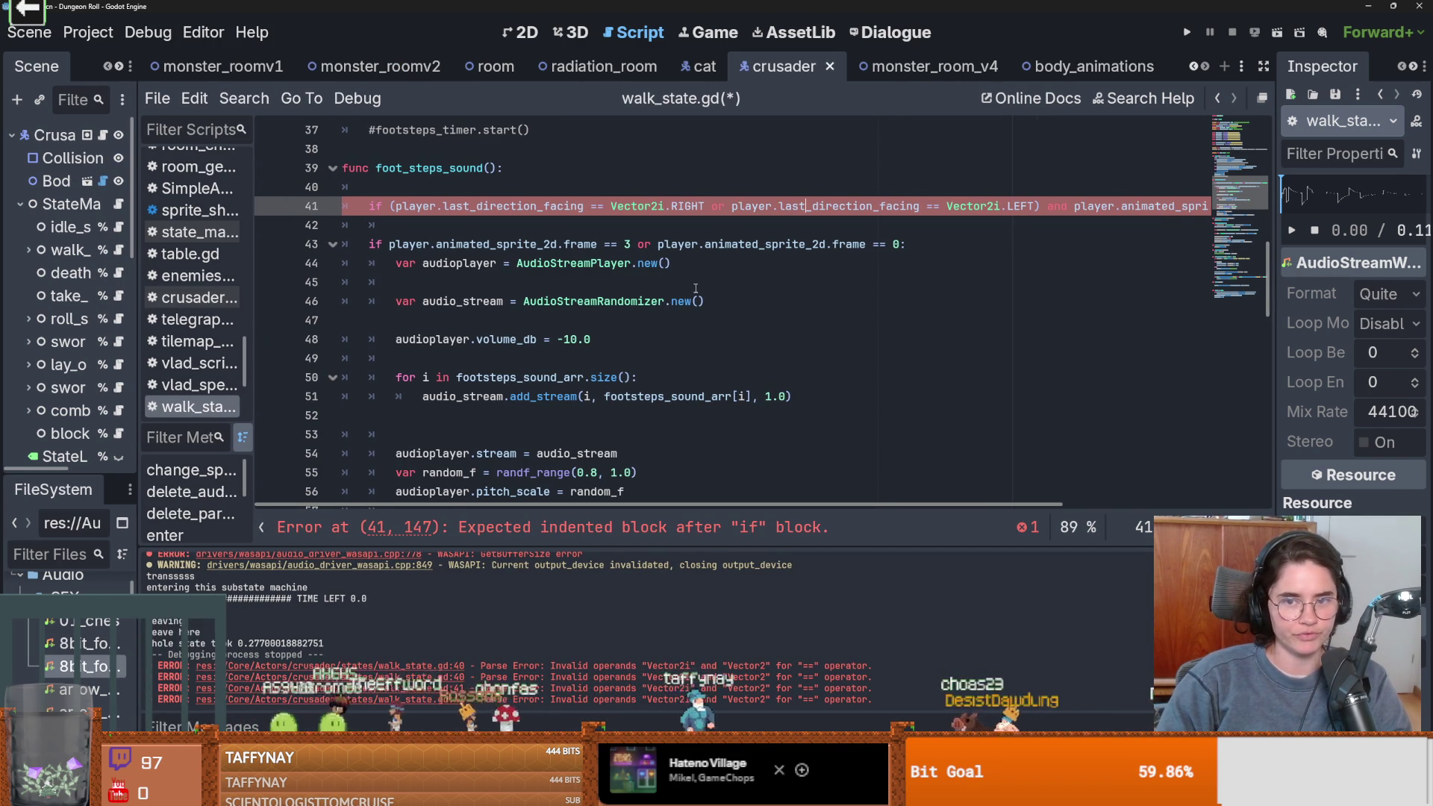
scroll(696, 288, "right", 3)
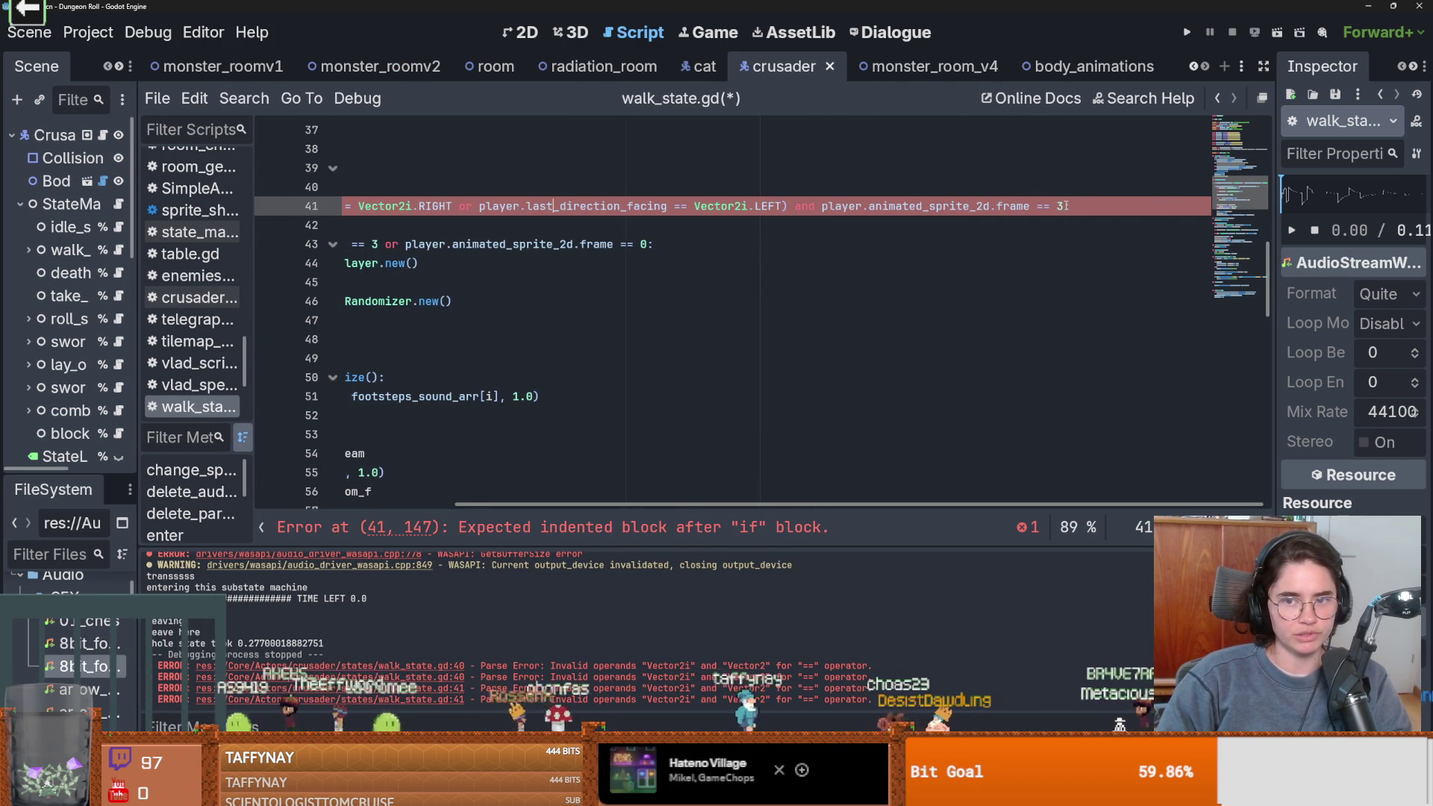
left_click_drag(1065, 206, 246, 209)
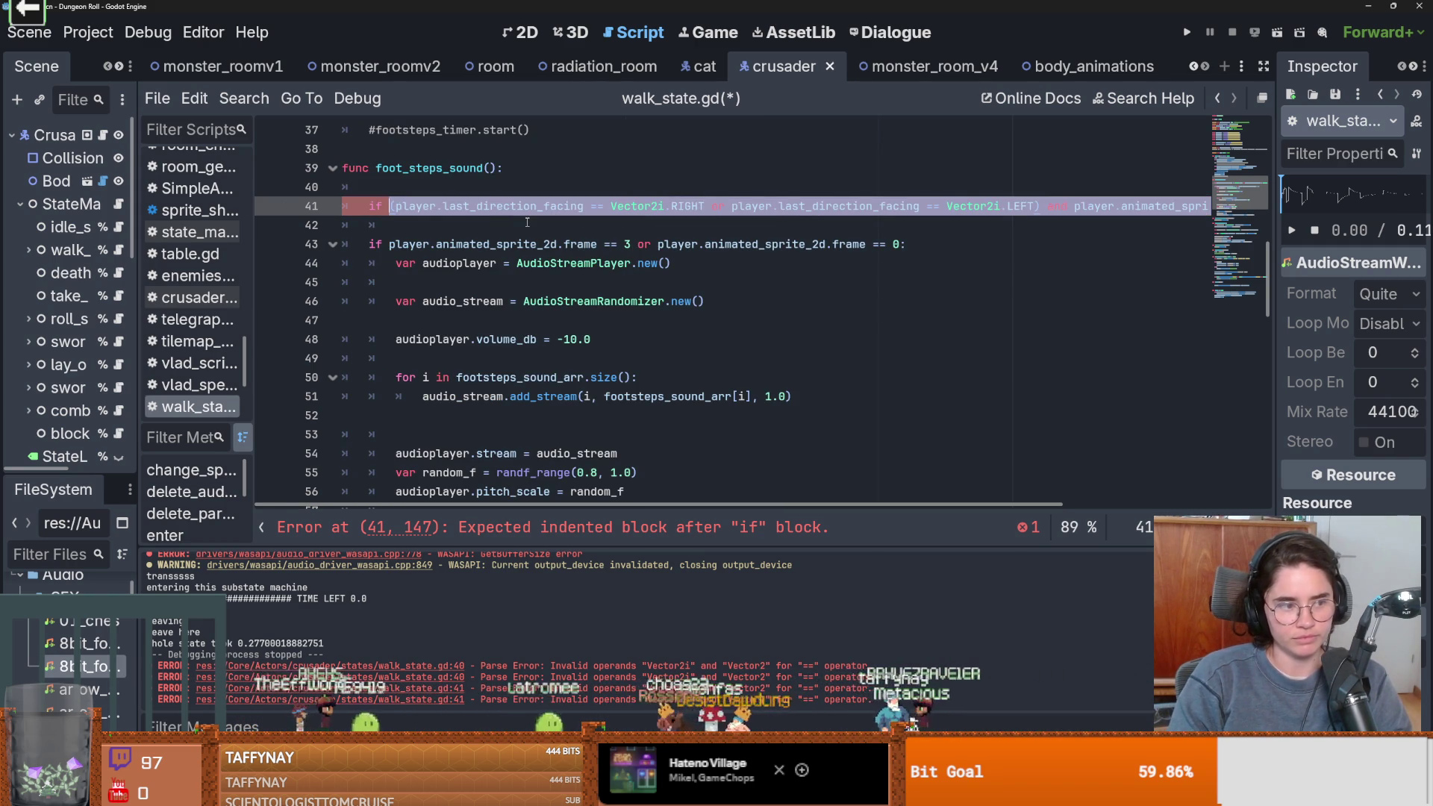
key("Right")
scroll(625, 271, "left", 3)
scroll(741, 275, "right", 5)
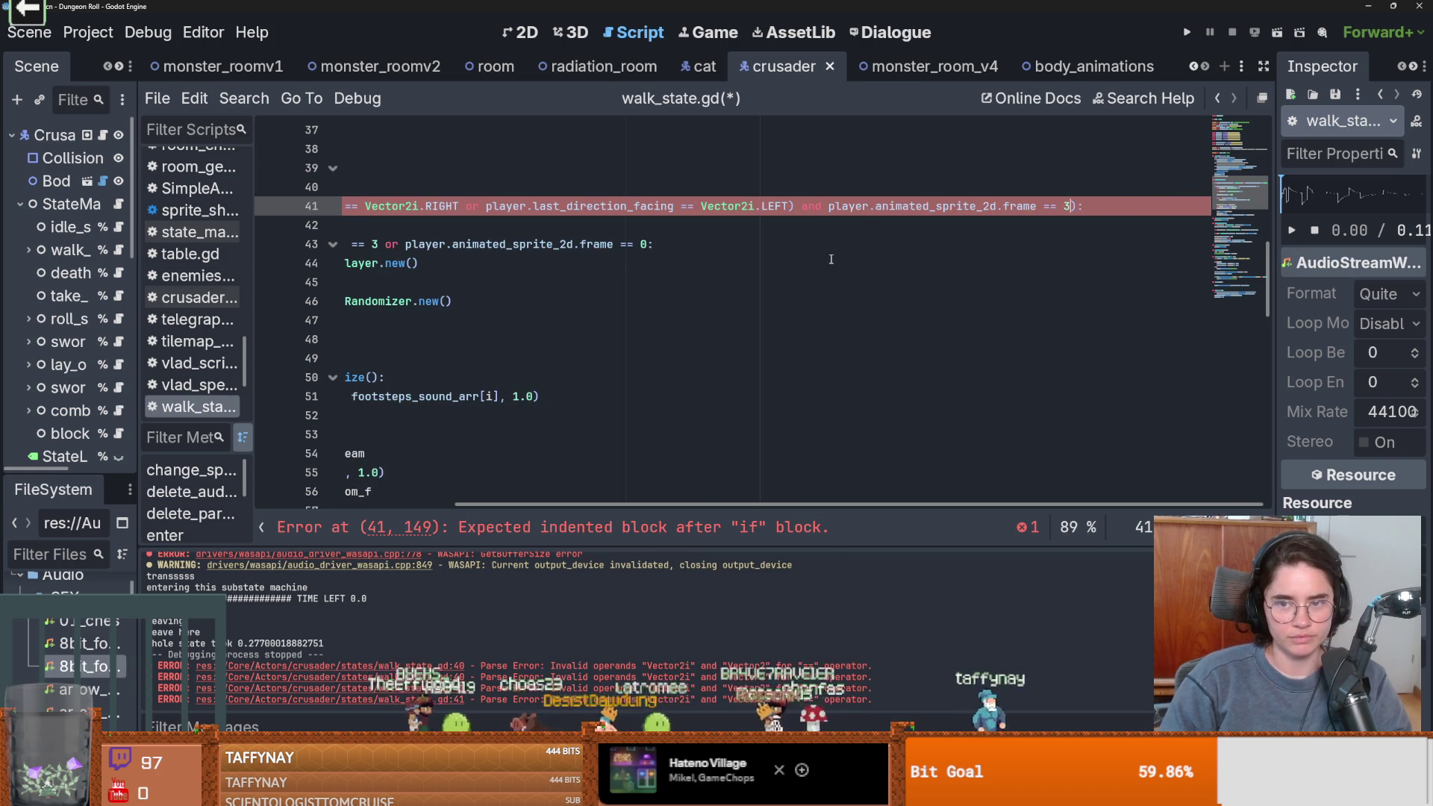
key("Return")
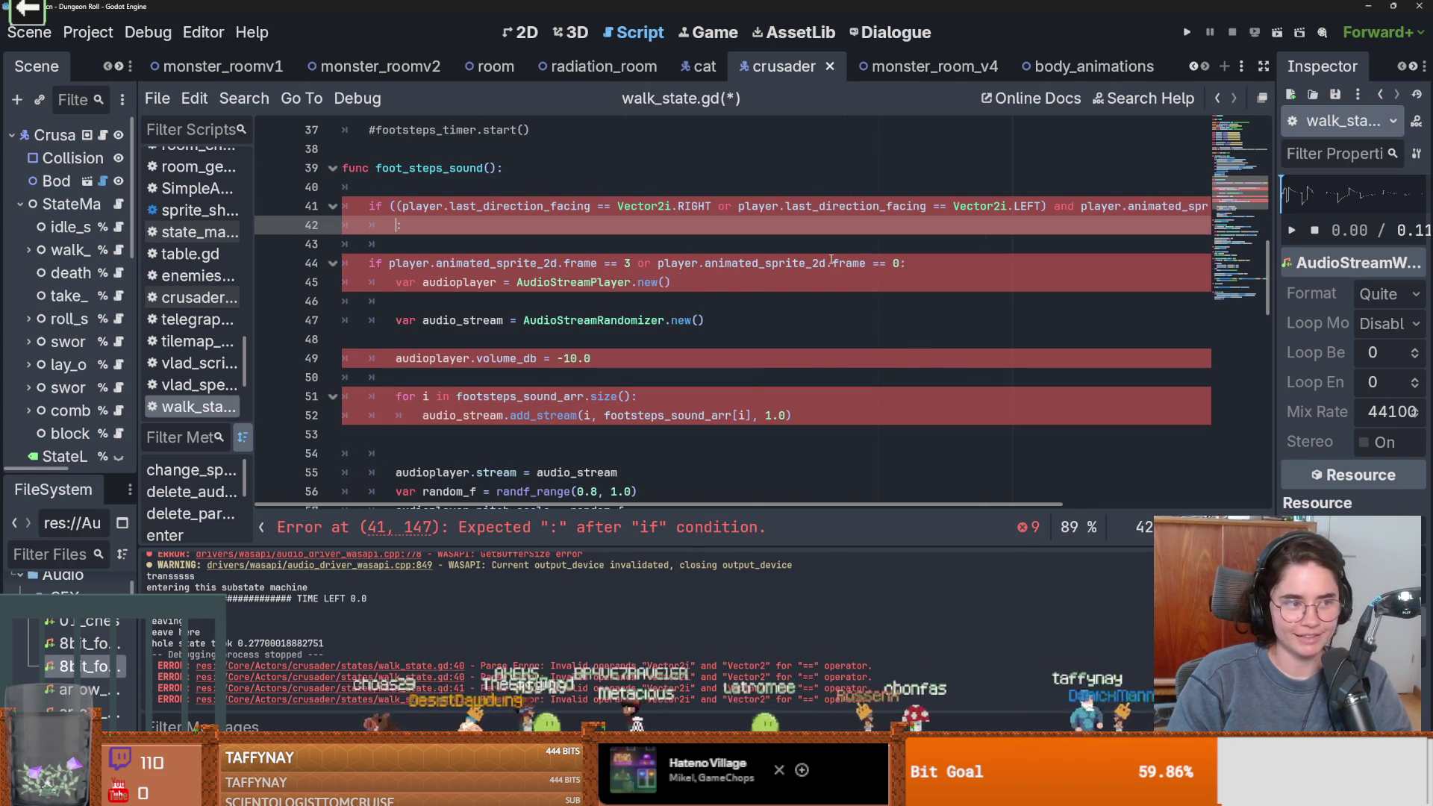
Copy line 41's footstep condition onto line 42
type("//")
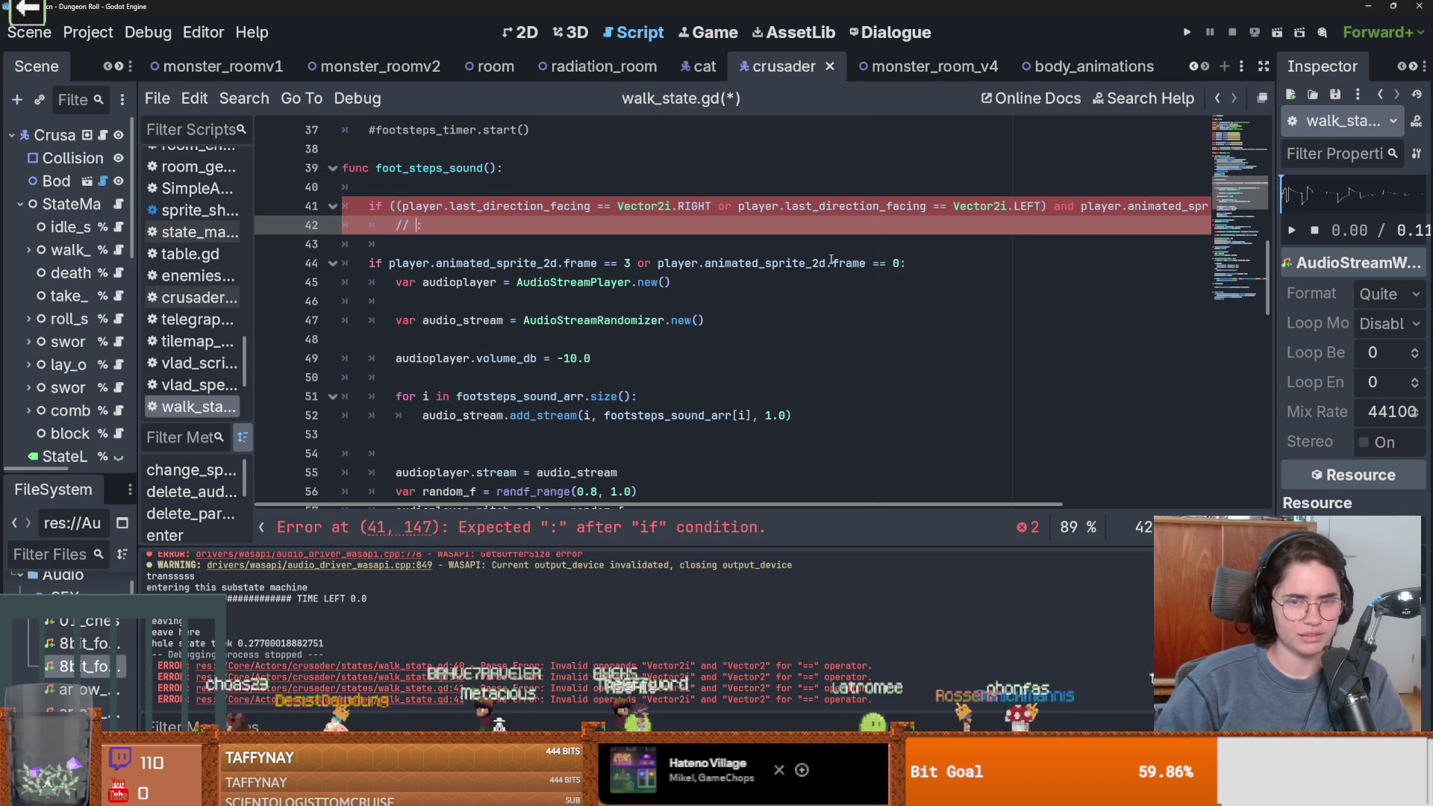
scroll(1043, 243, "right", 3)
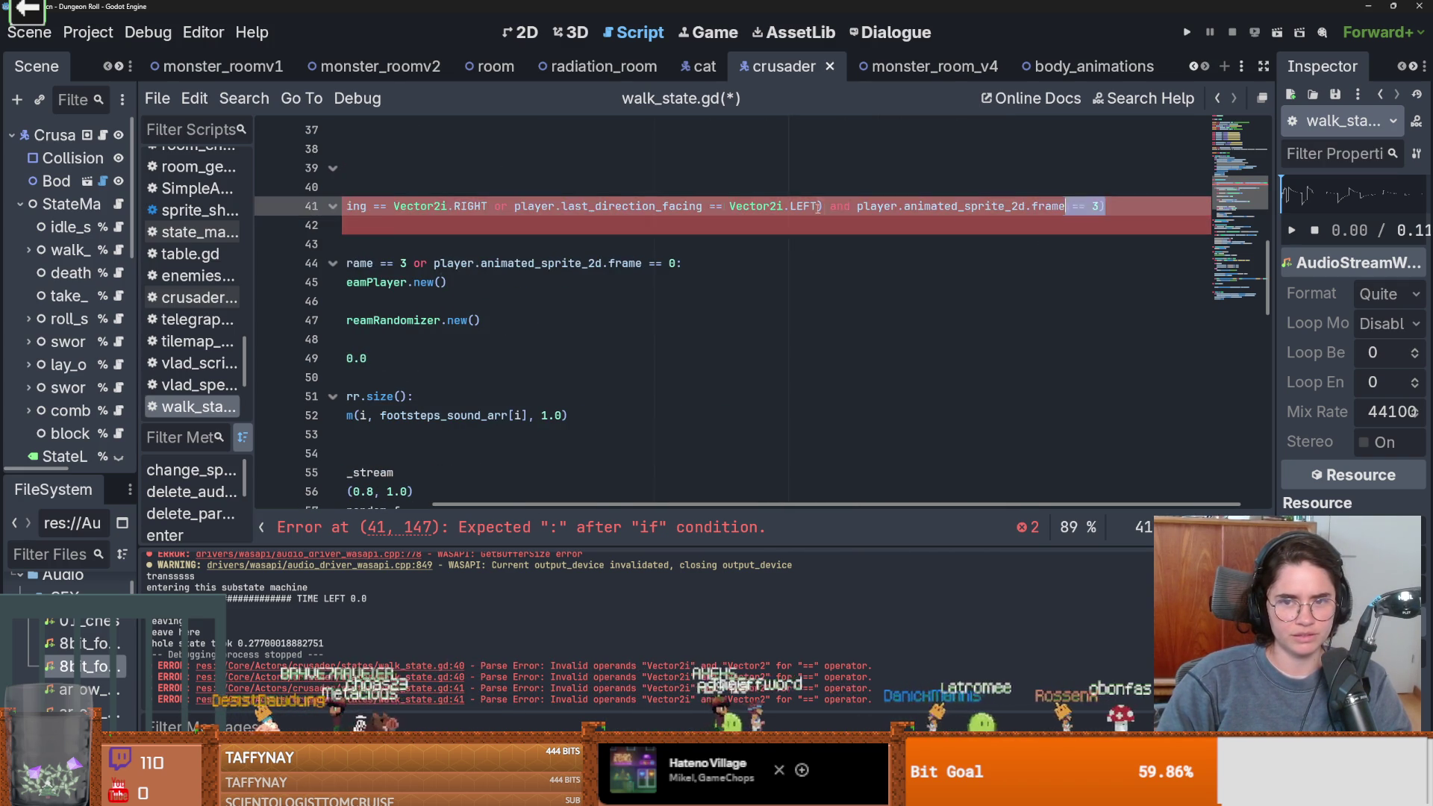
left_click_drag(1045, 206, 393, 206)
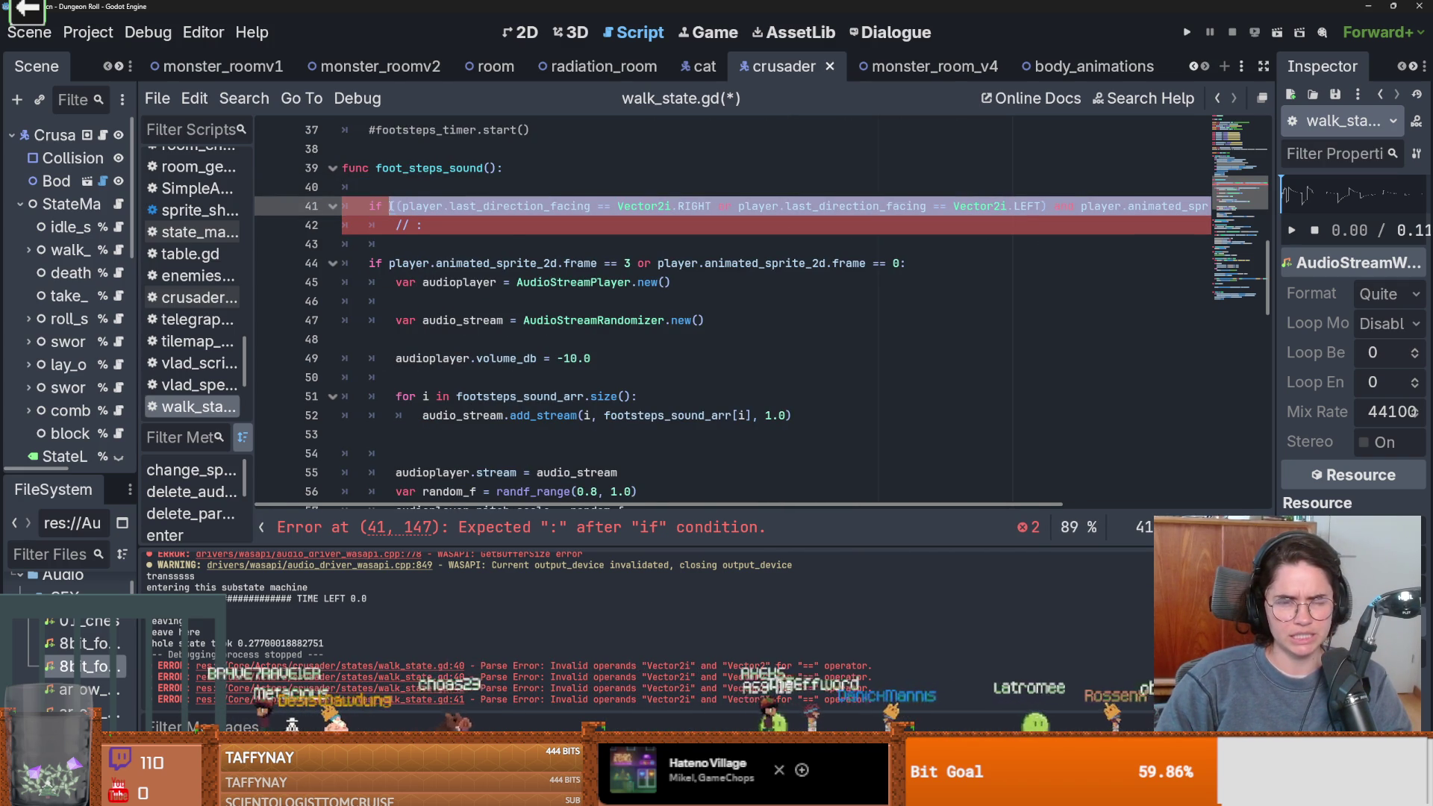
key("ctrl+c")
left_click(461, 226)
key("ctrl+v")
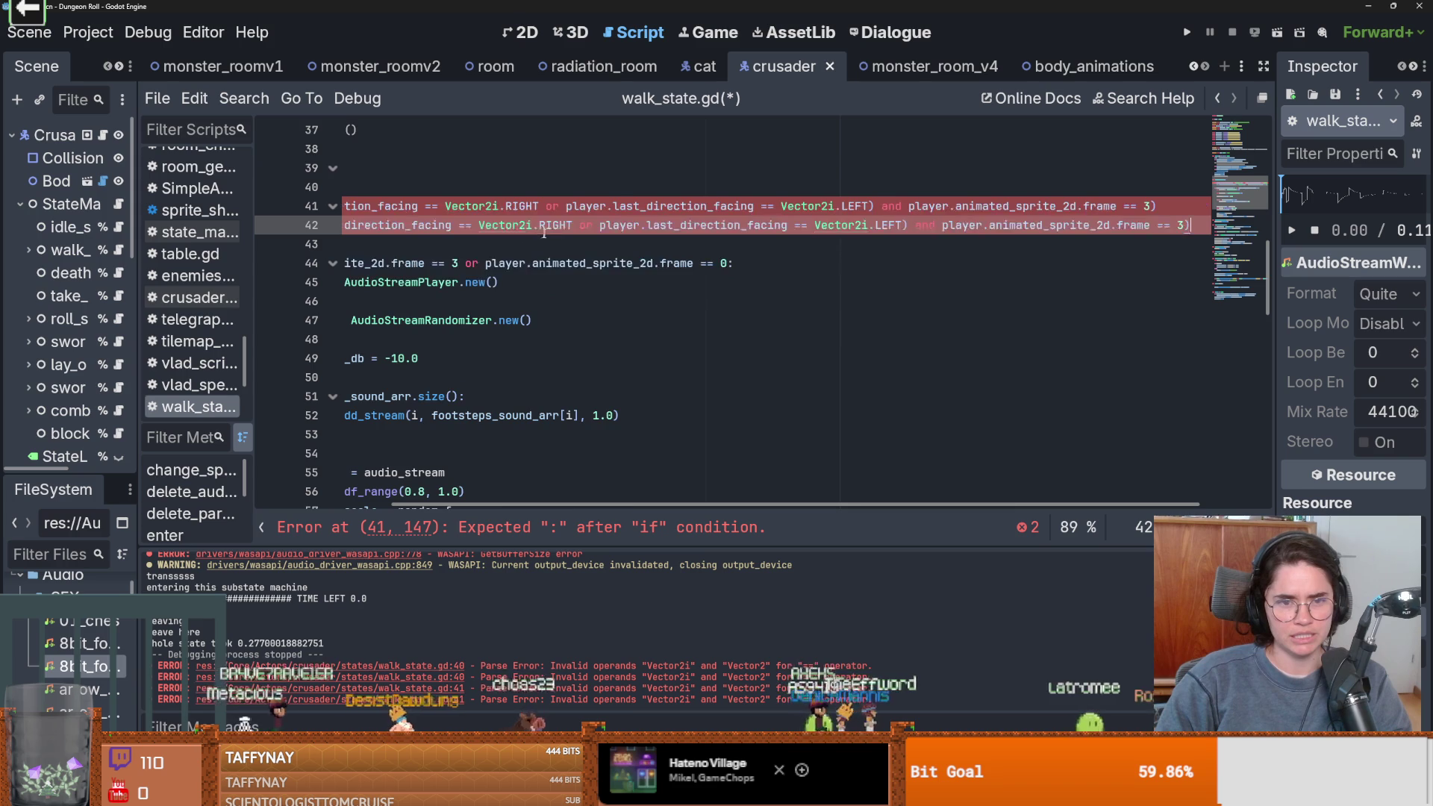
Wrap line 42's frame check in parentheses with a frame == 0 alternative
scroll(943, 237, "left", 3)
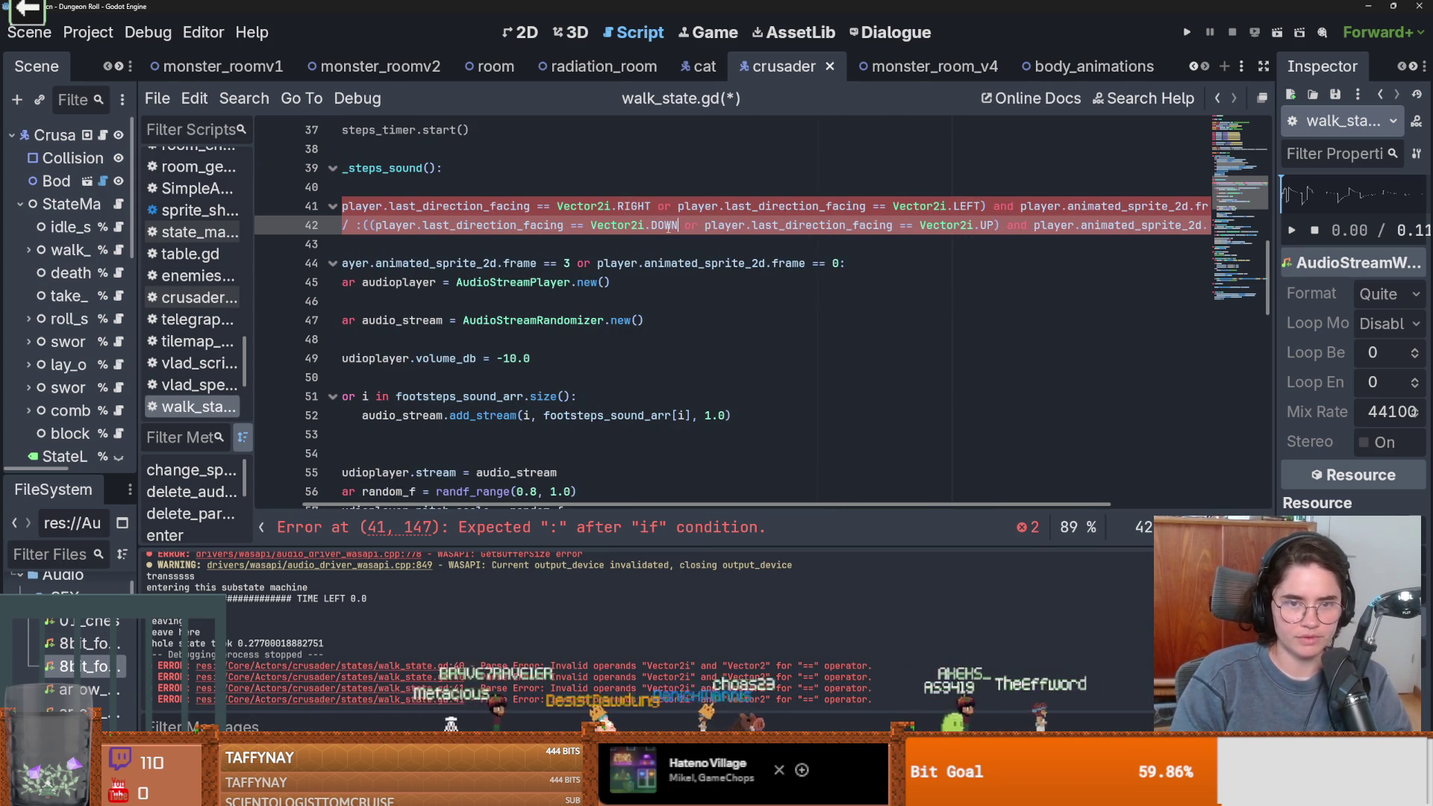
scroll(667, 226, "right", 5)
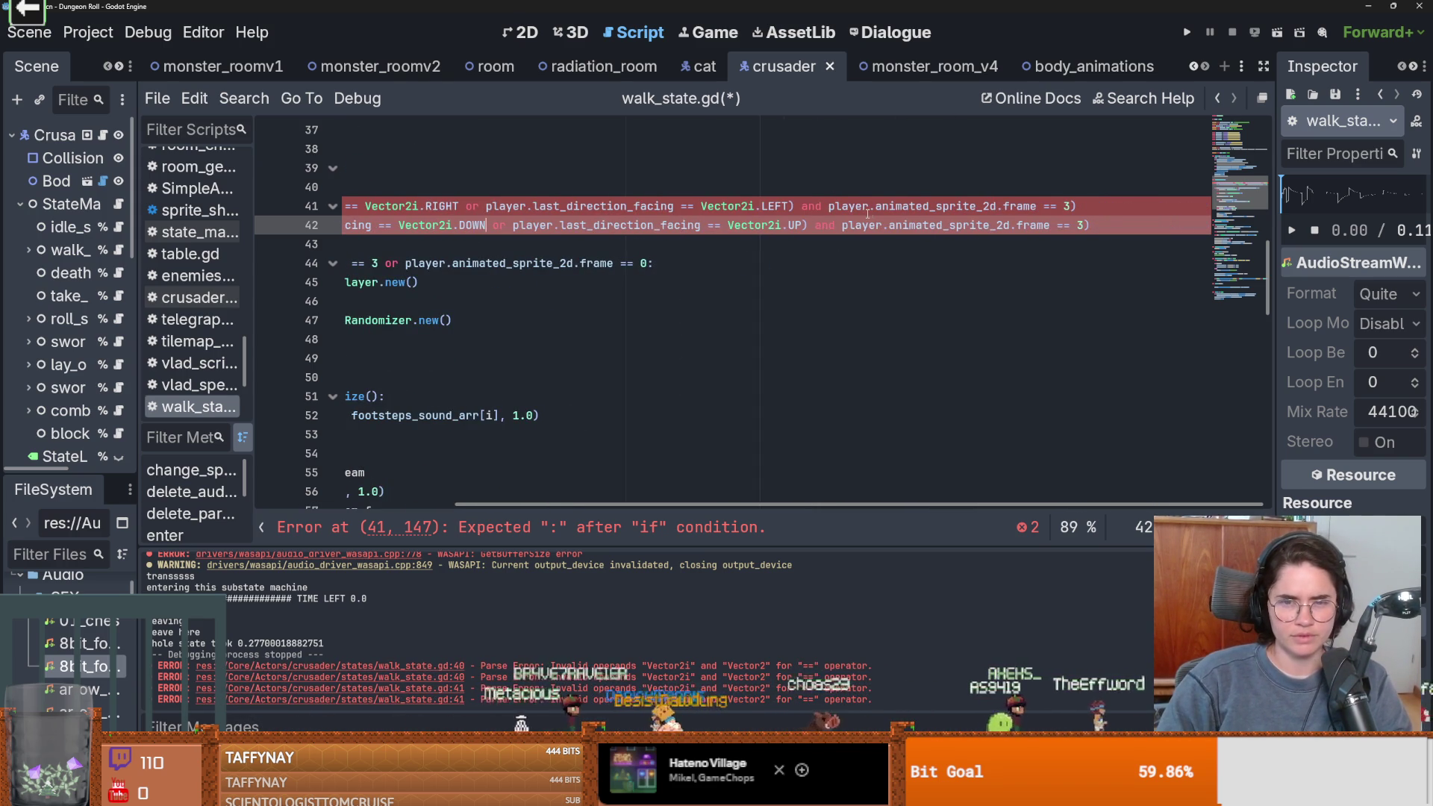
left_click_drag(844, 225, 1089, 226)
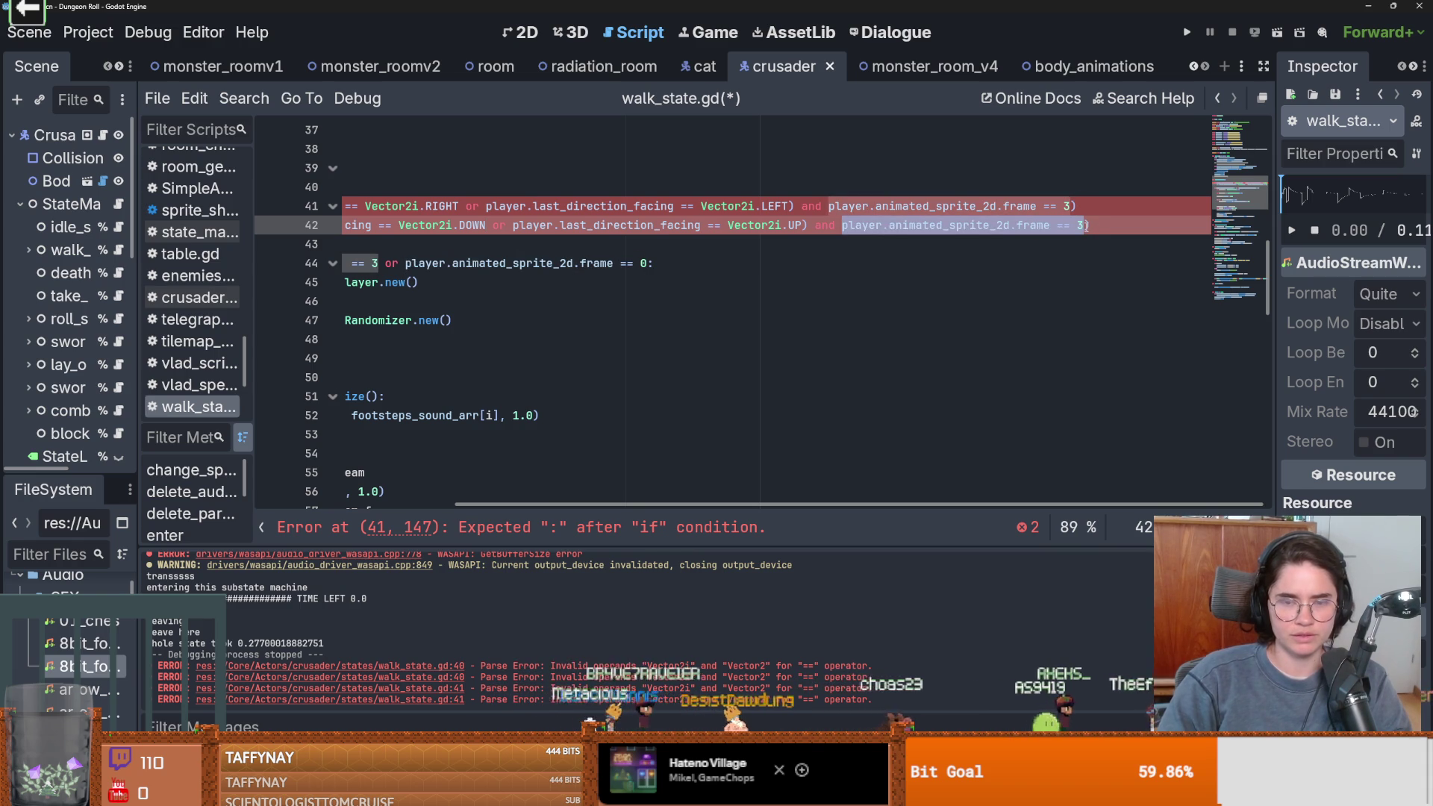
type("(")
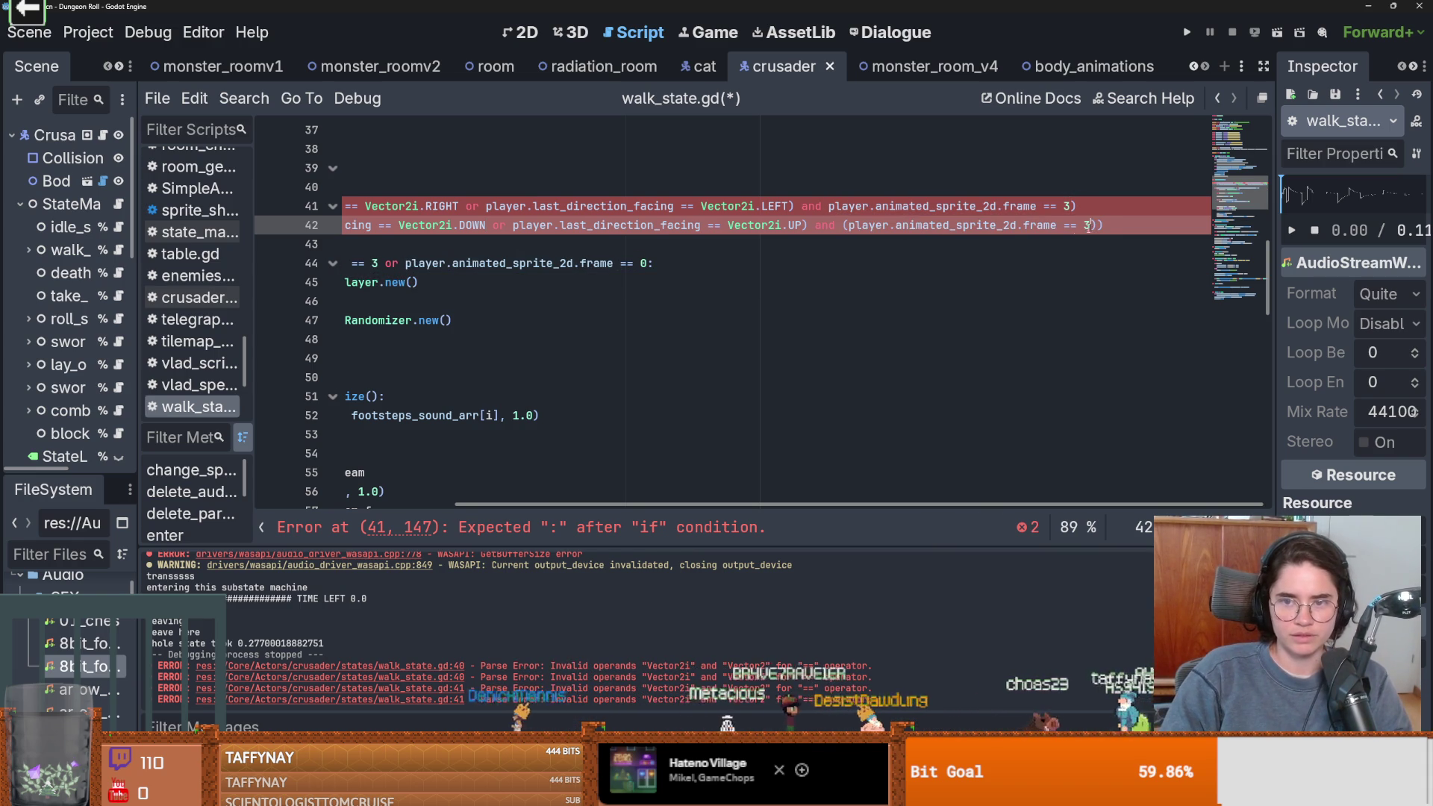
left_click_drag(868, 225, 850, 226)
left_click(1094, 224)
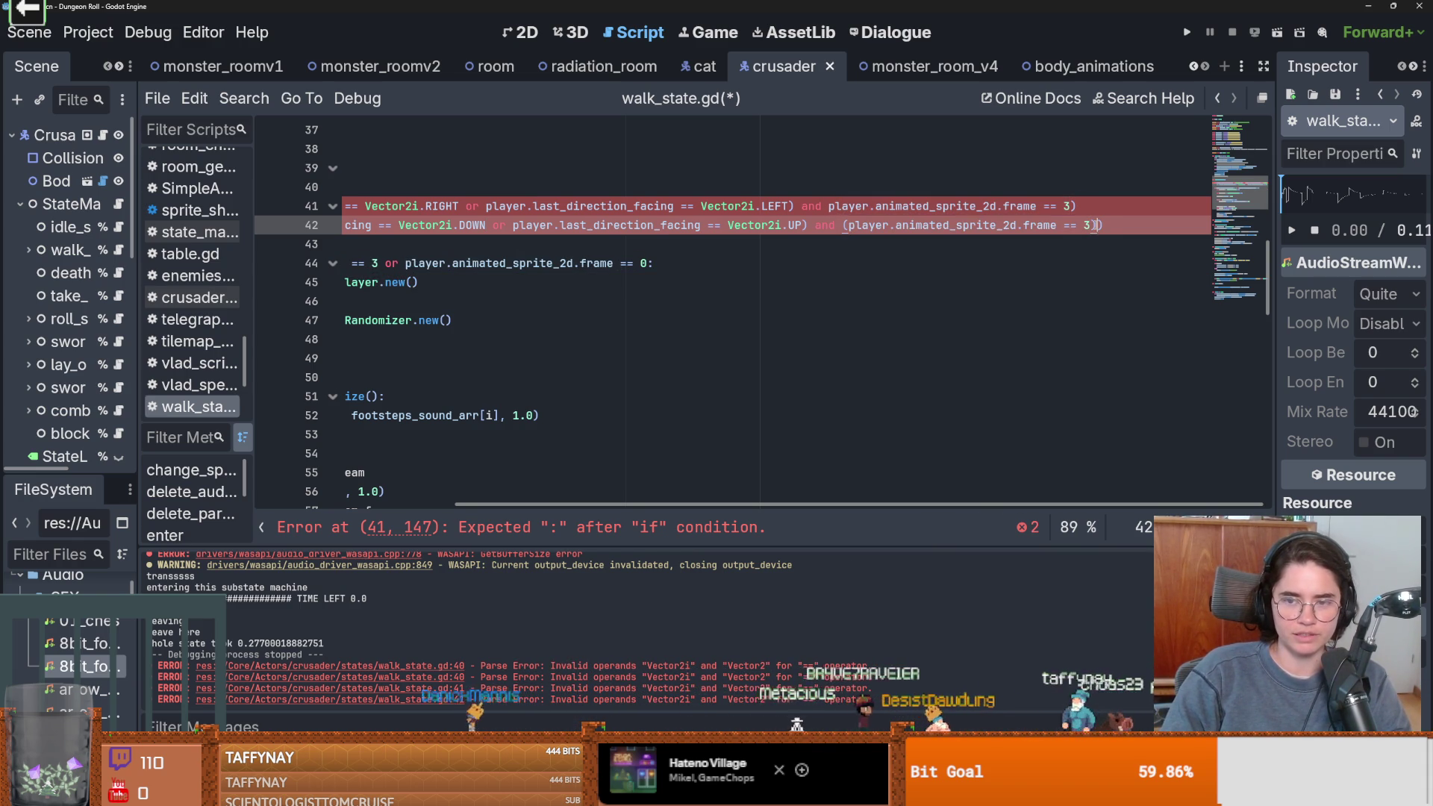
key("ctrl+v")
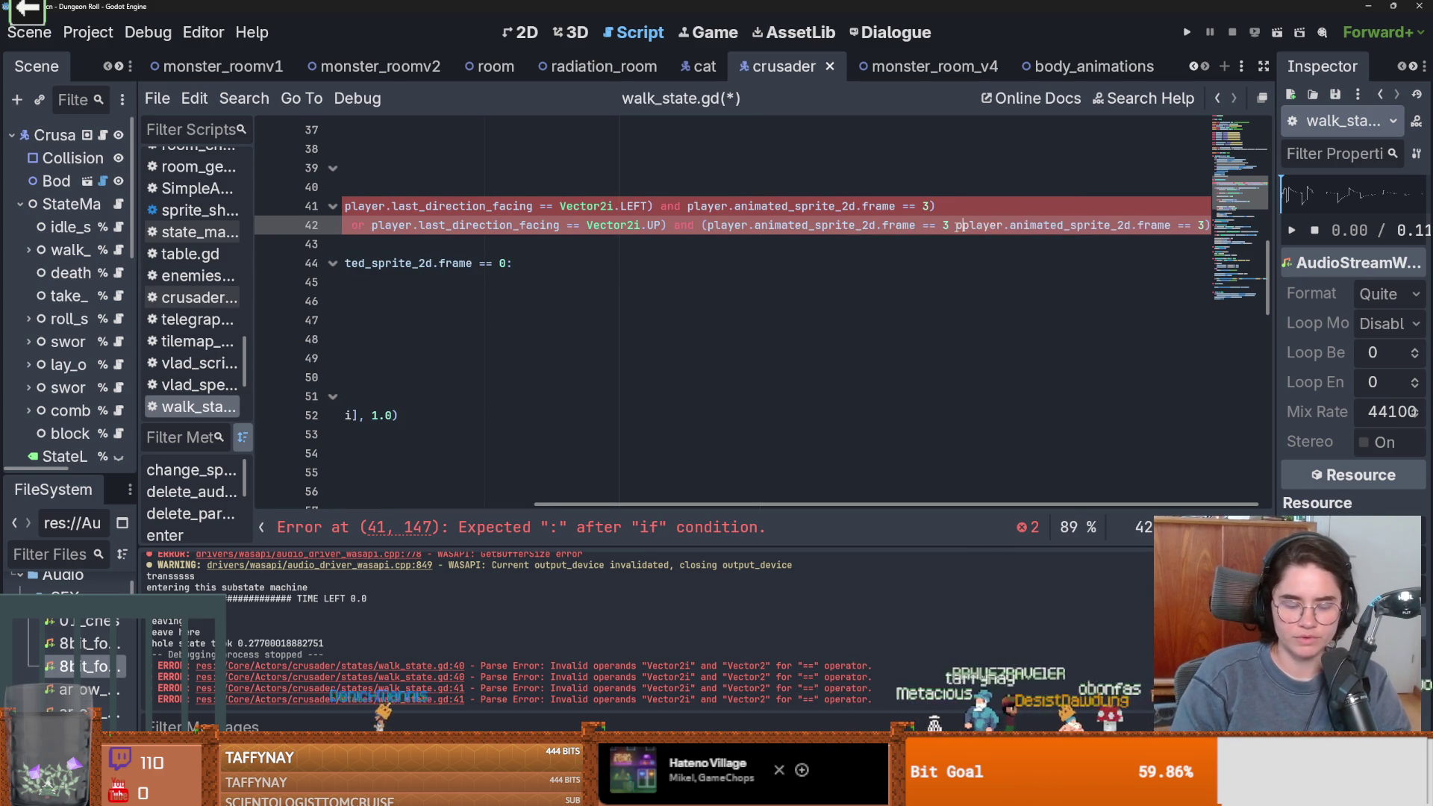
key("End")
type(")")
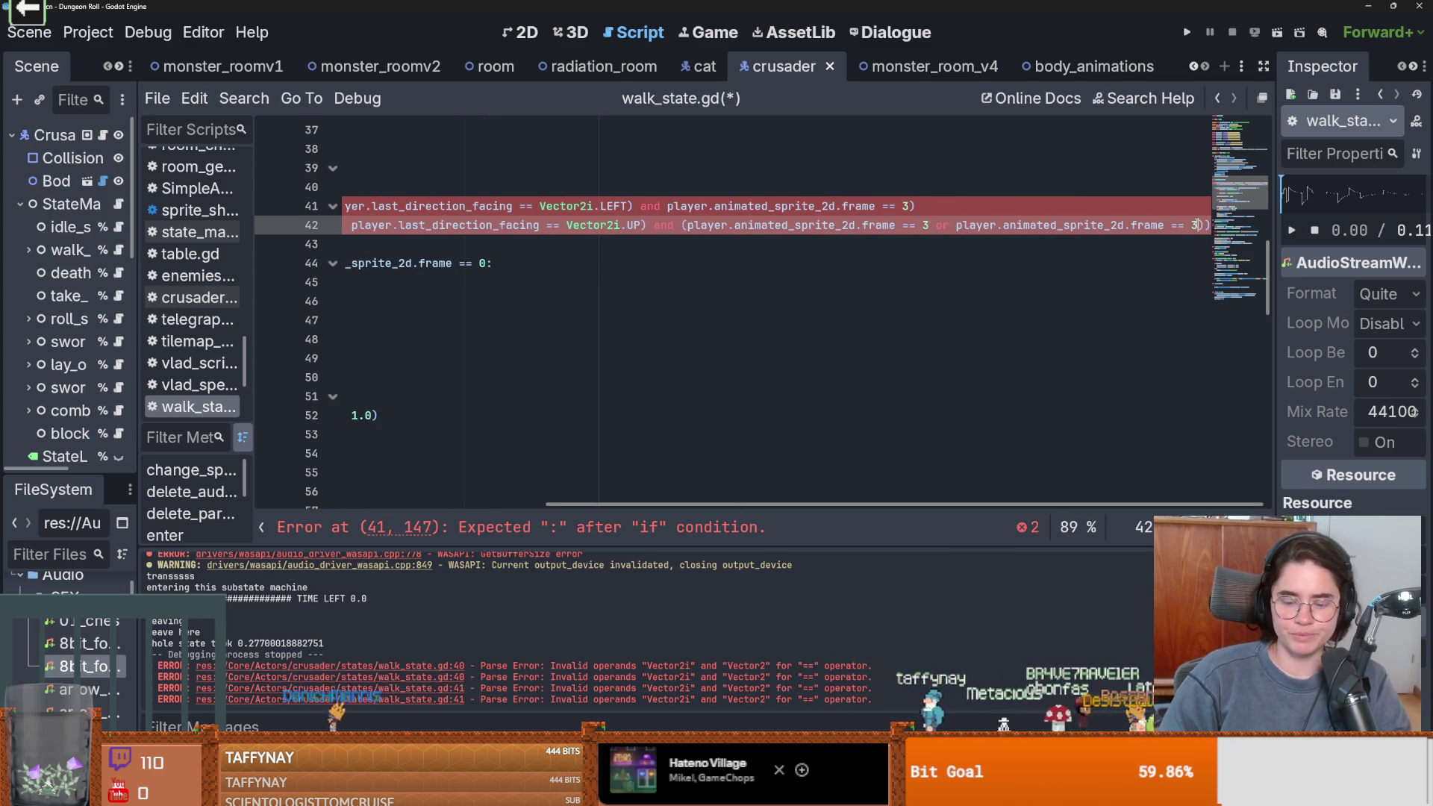
key("BackSpace")
type("0")
Delete the stray colon and '//' slashes from line 42
scroll(770, 229, "left", 6)
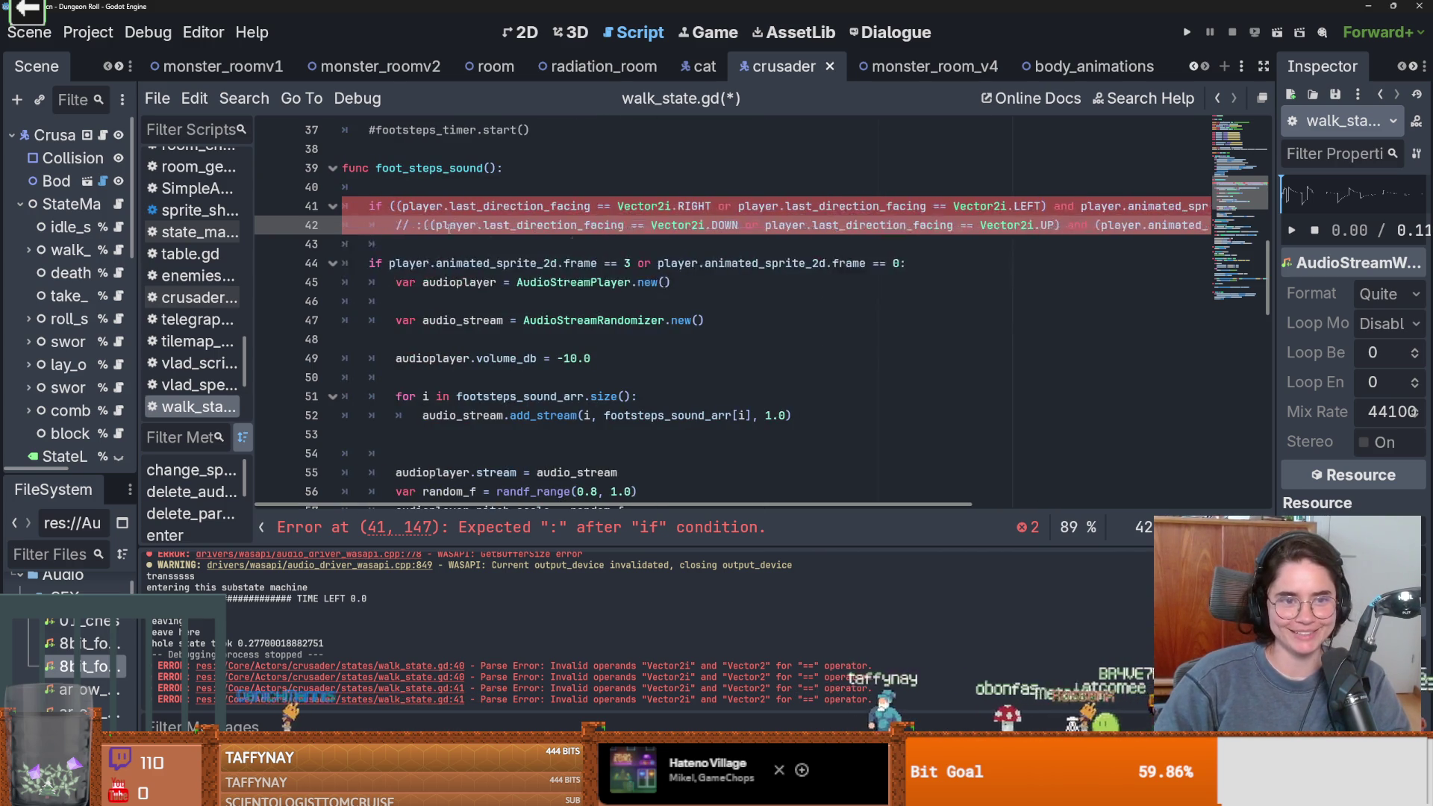
key("BackSpace")
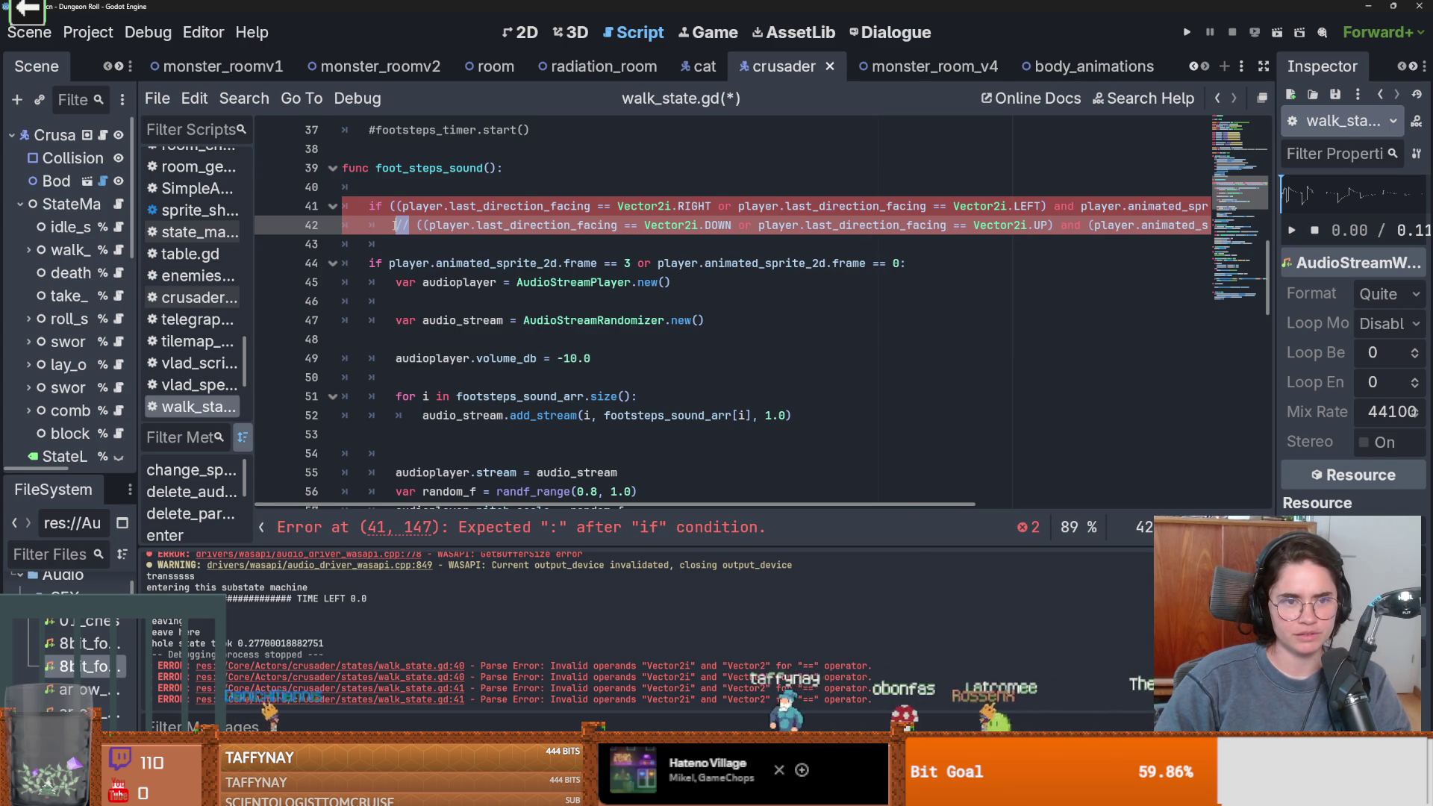
key("BackSpace")
left_click(1133, 203)
key("End")
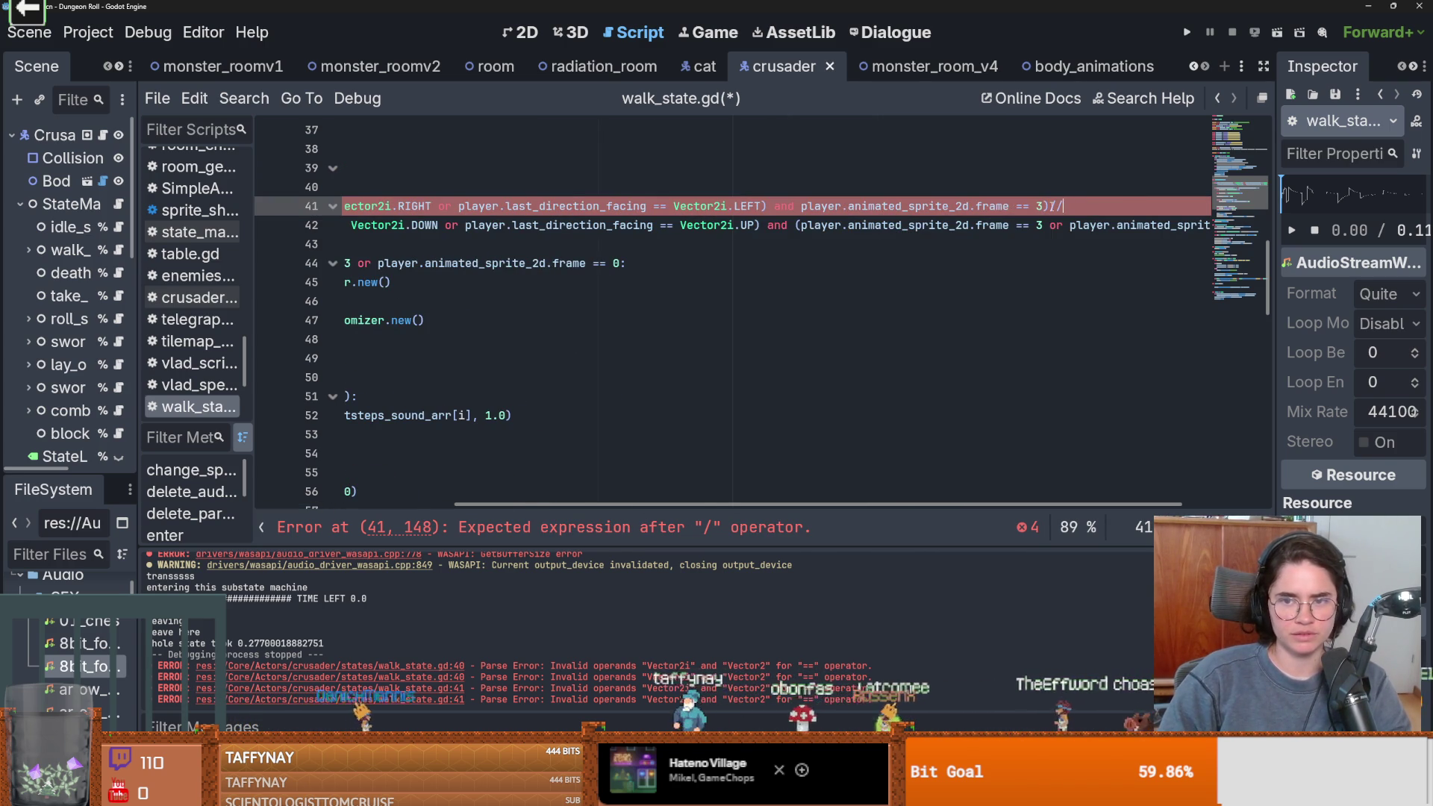
key("Home")
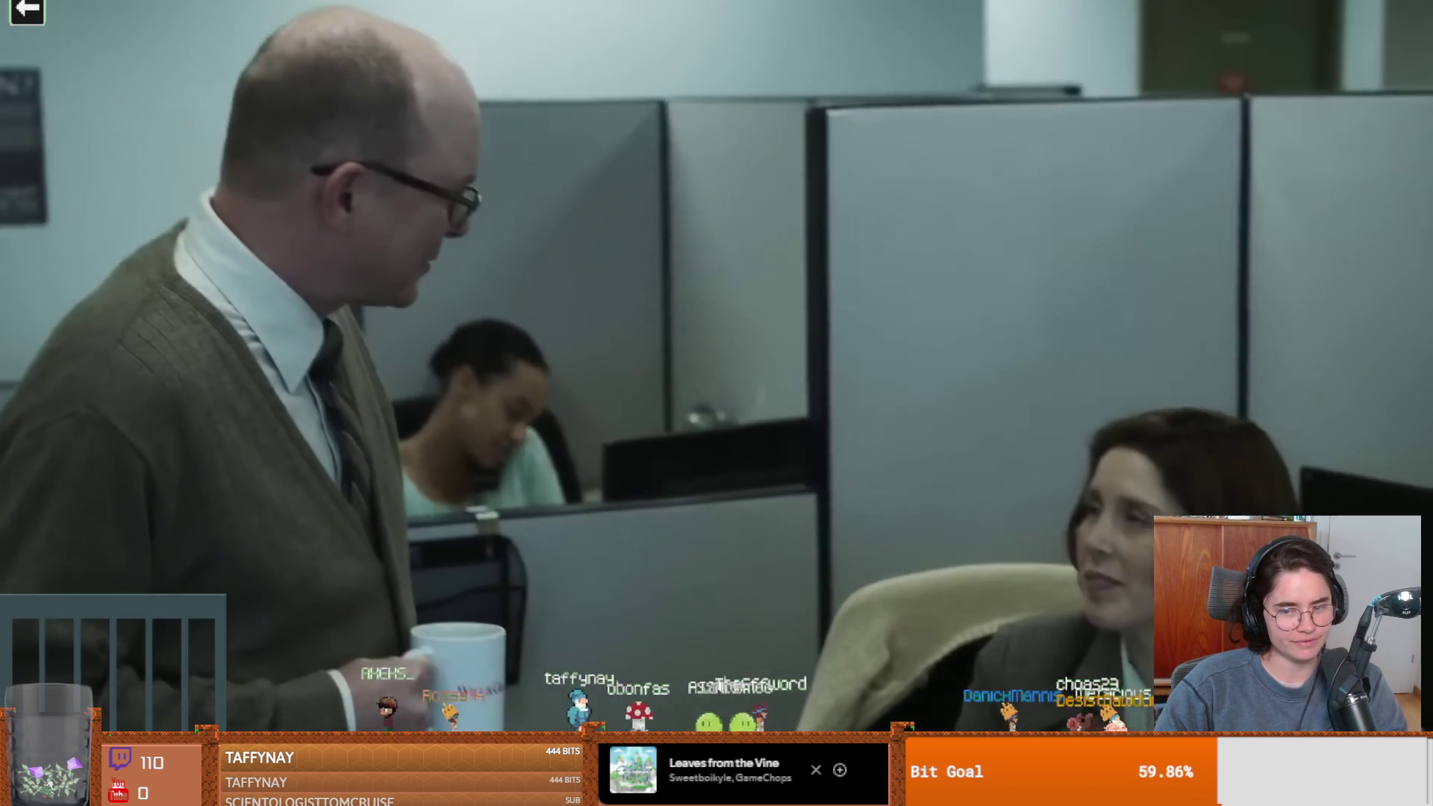
Pause and resume the Evie Russell clip, pause it near the end, and exit fullscreen
left_click(459, 610)
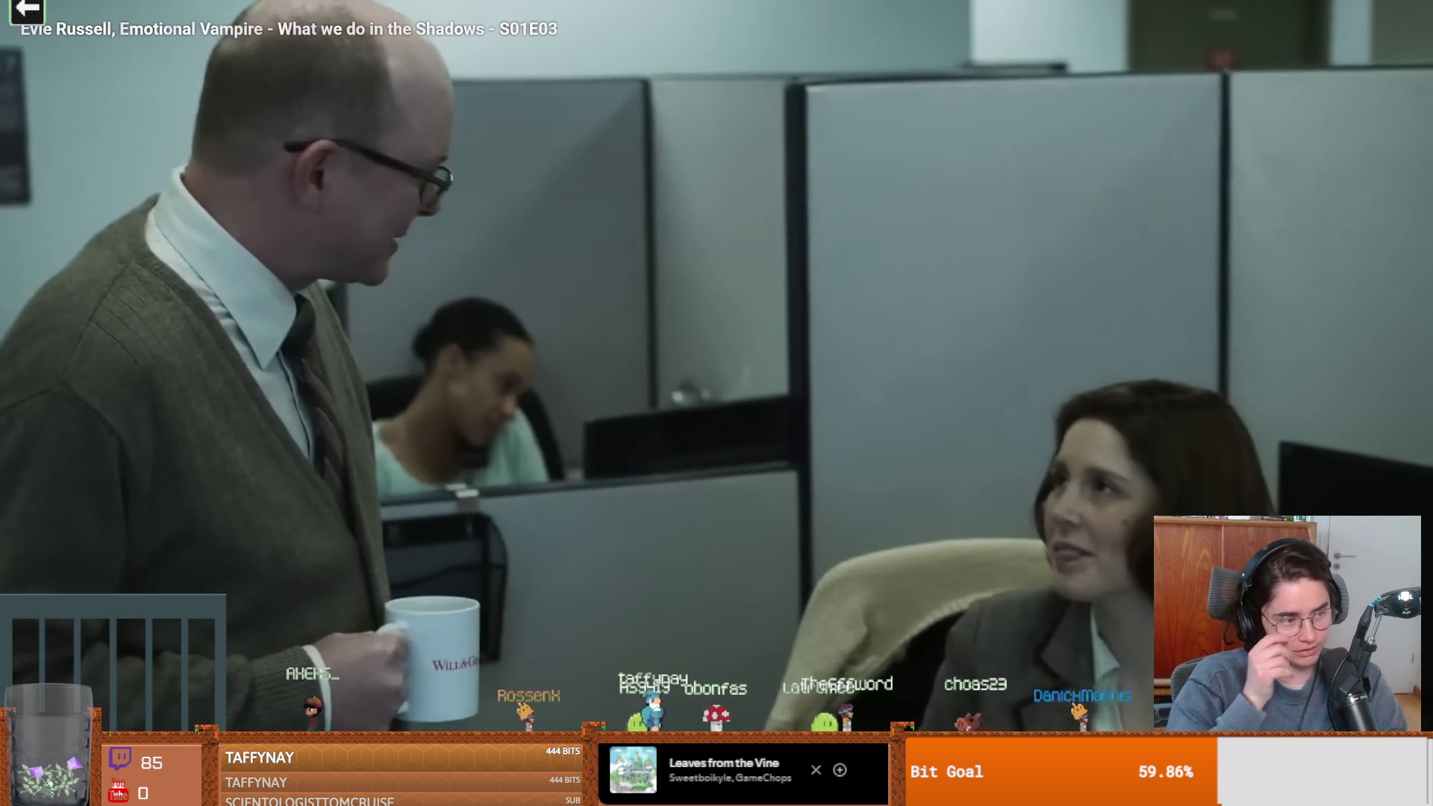
left_click(687, 583)
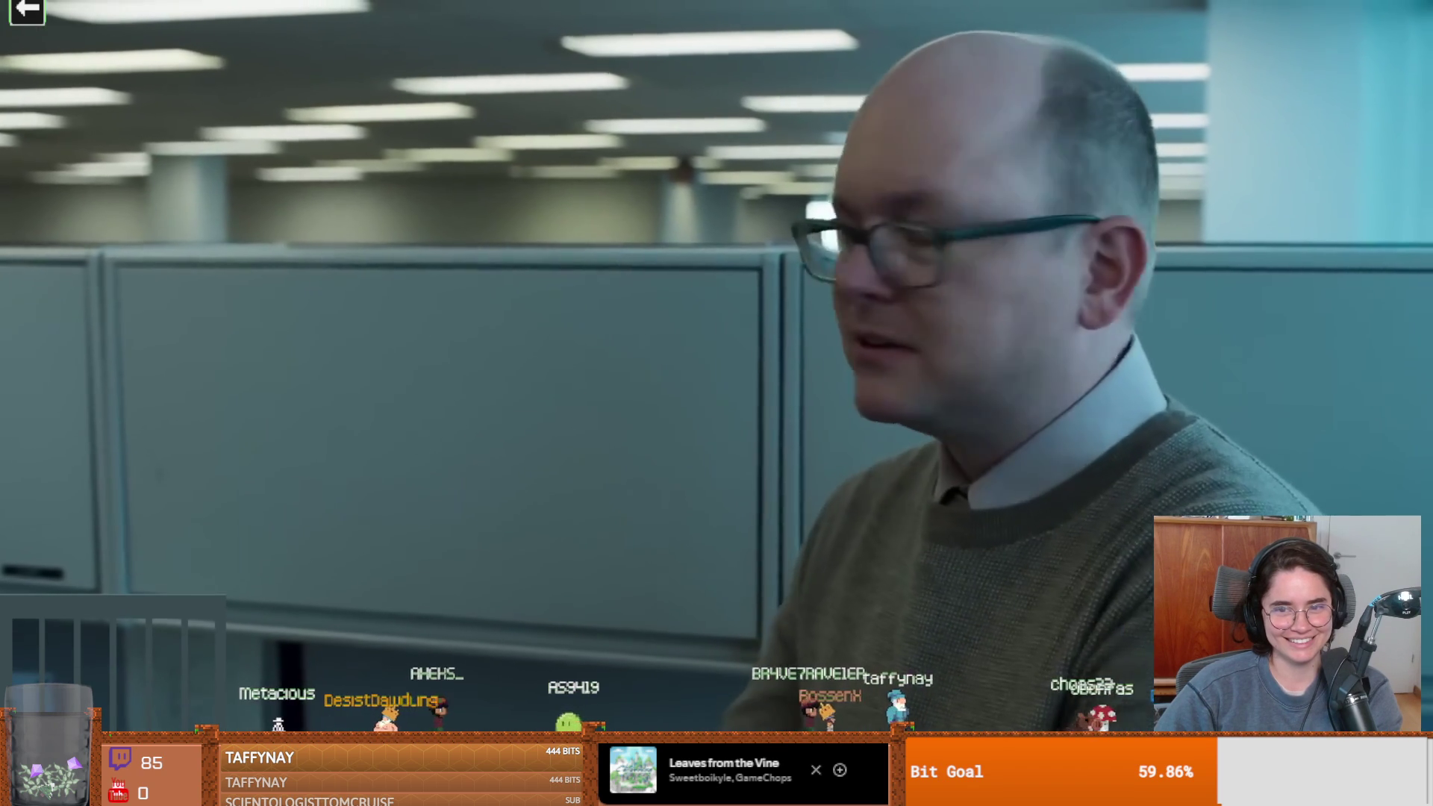
key("space")
key("Escape")
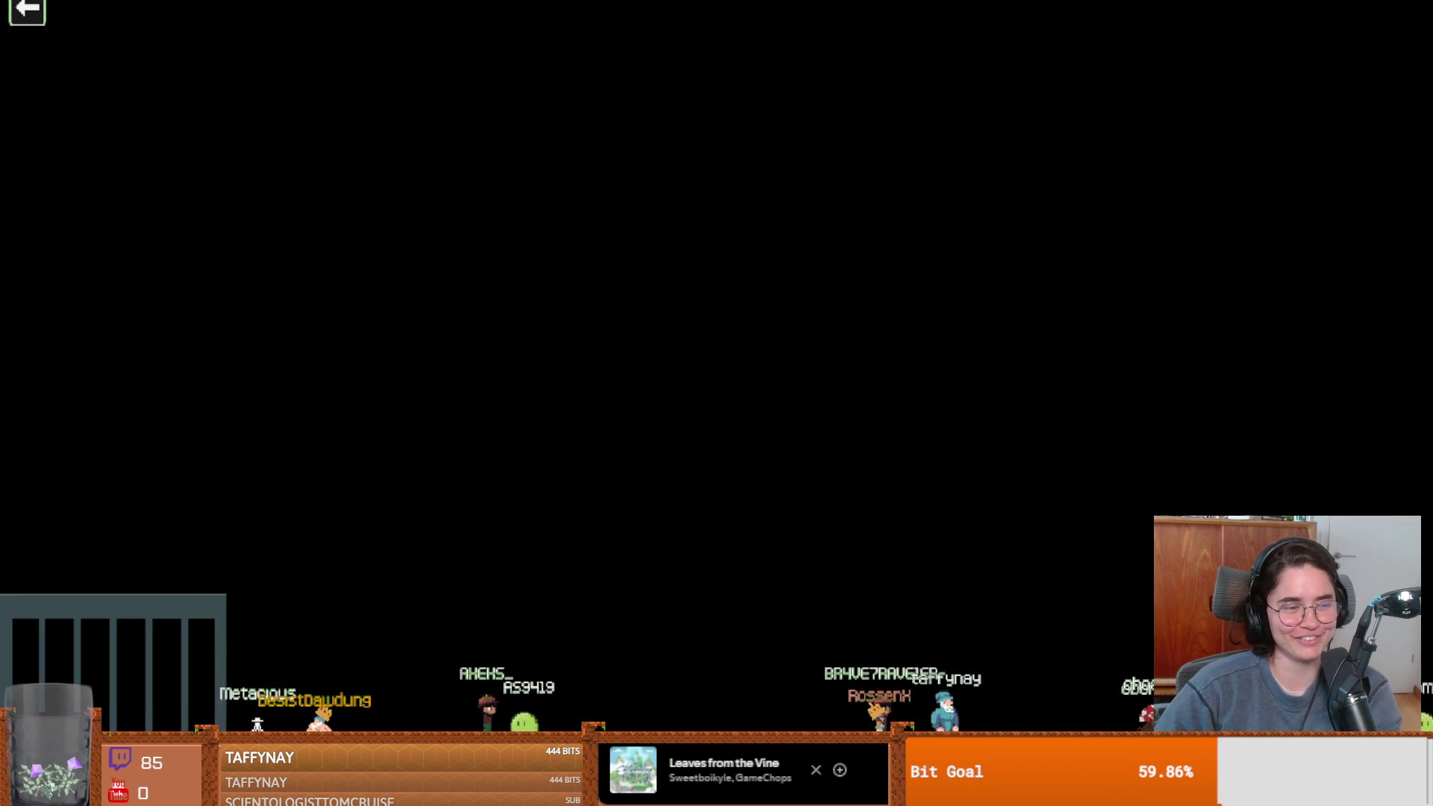
Scroll down the watch page to the comments, then minimize the browser
scroll(574, 602, "down", 3)
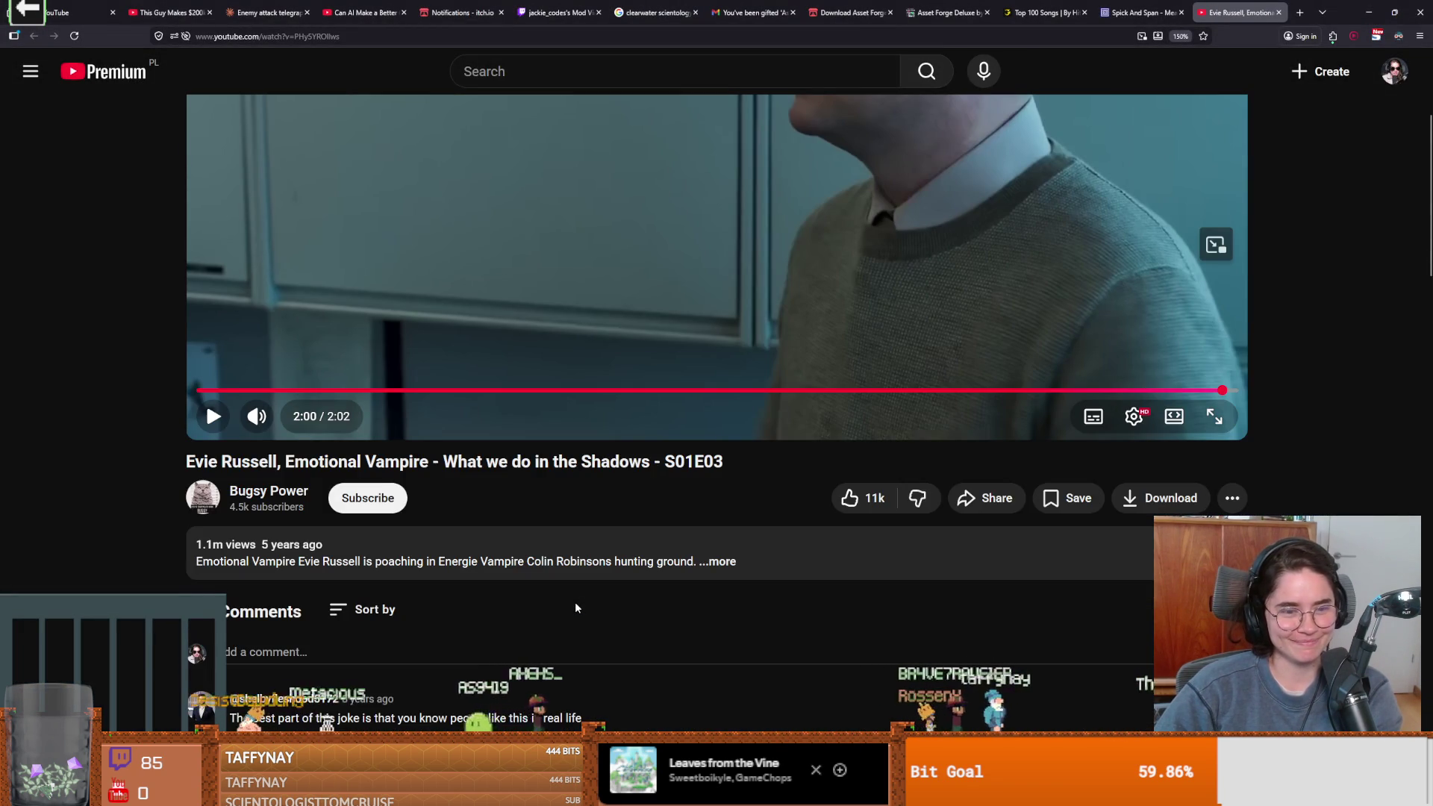
scroll(574, 608, "down", 2)
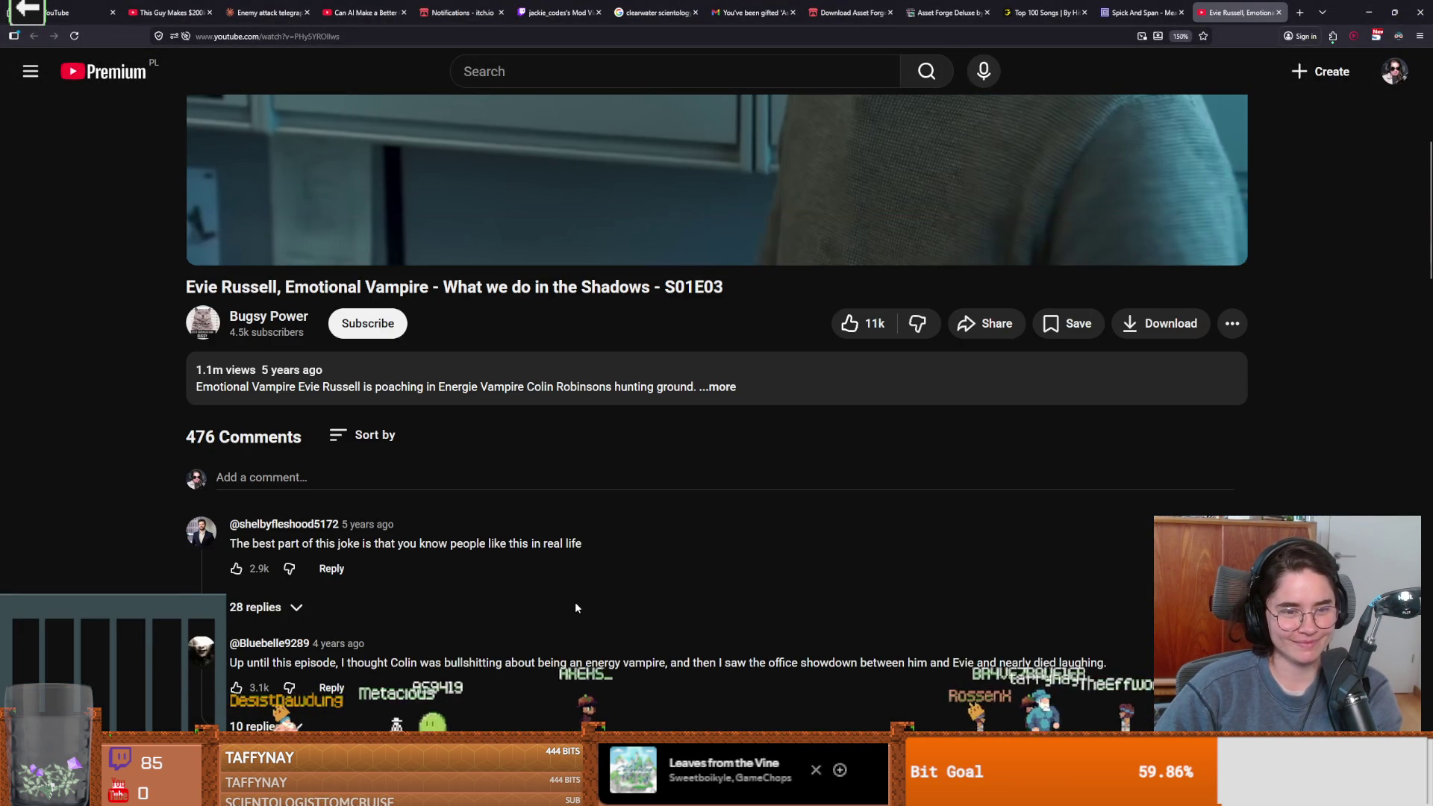
scroll(575, 608, "down", 1)
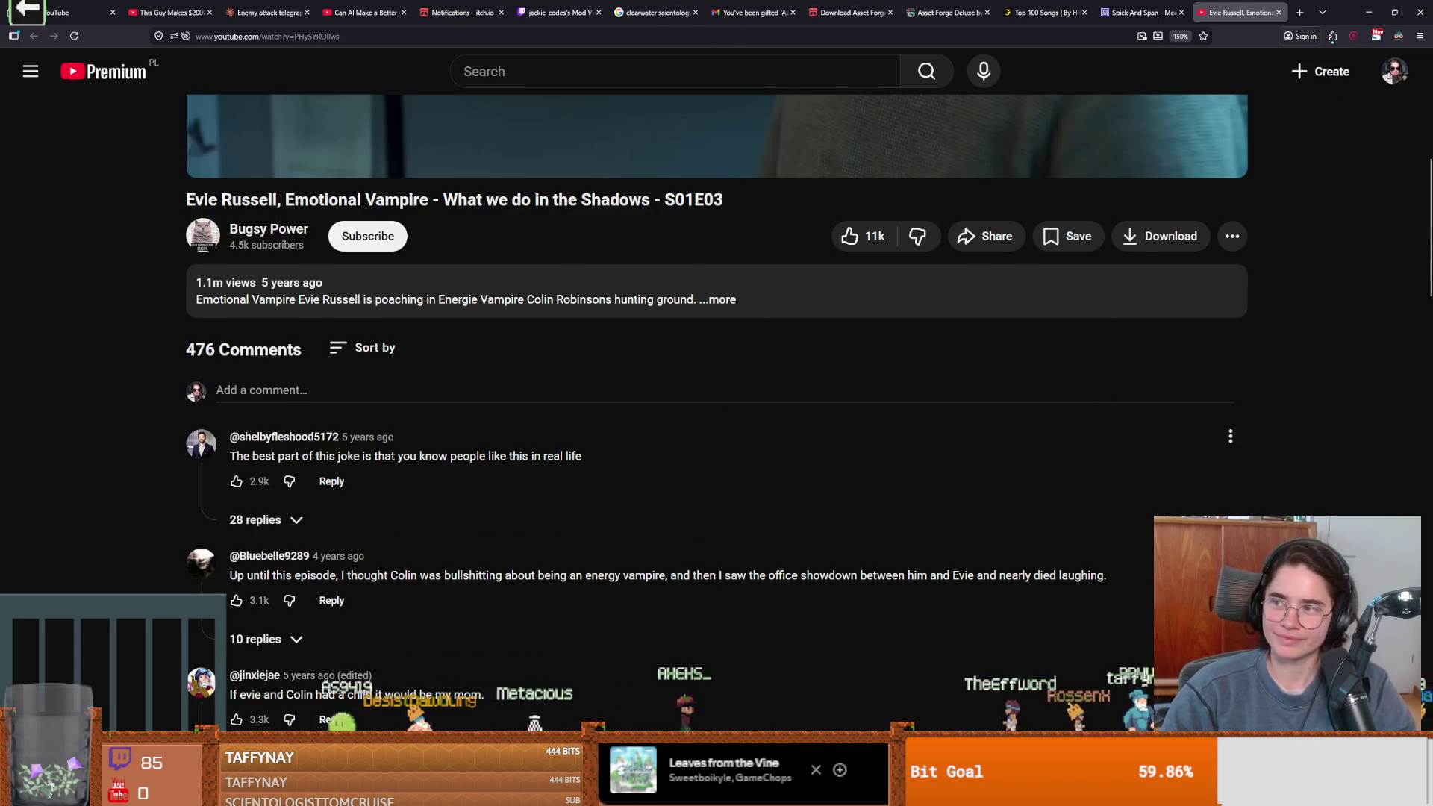
left_click(1369, 12)
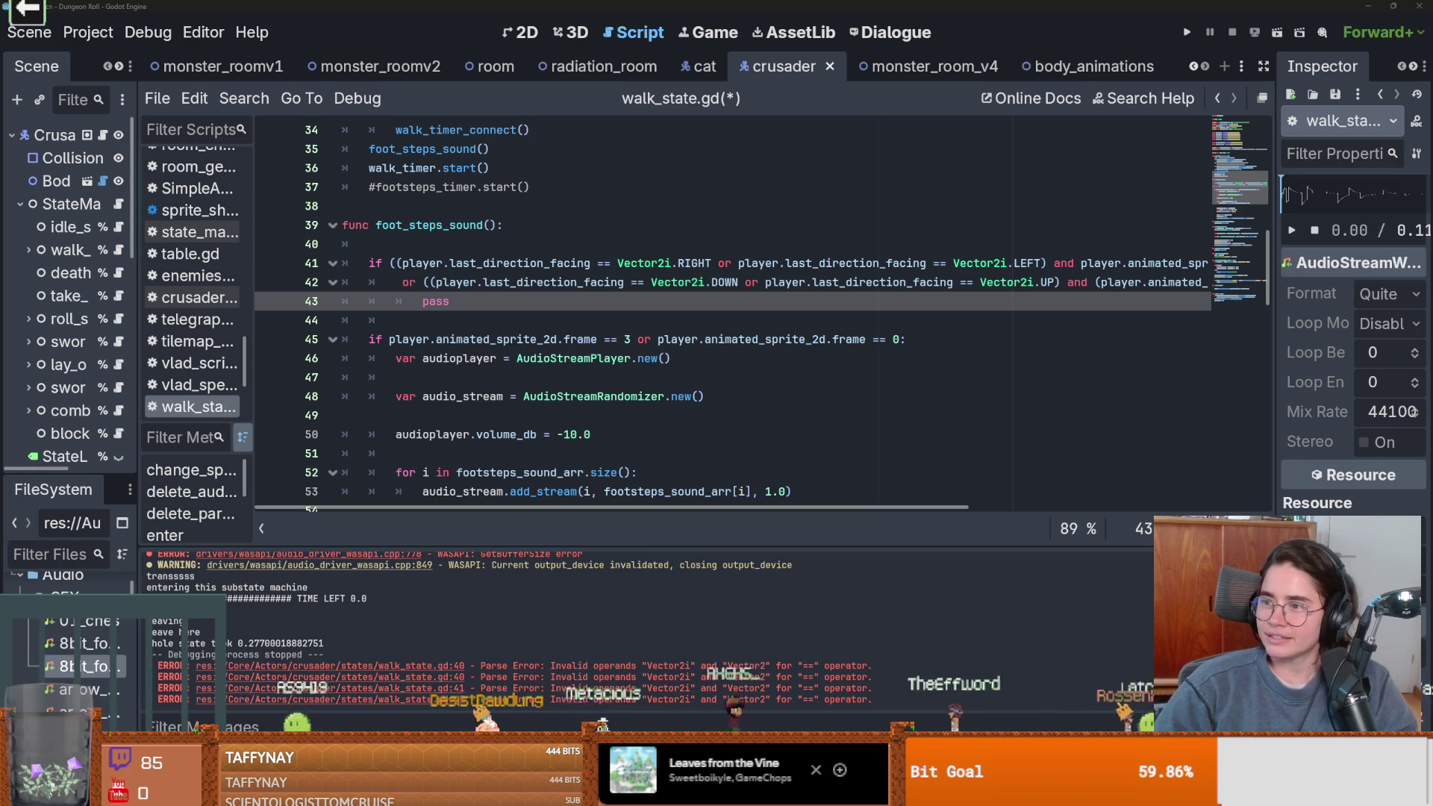
Save the script and delete the old 'if frame == 3 or 0' line
left_click(707, 357)
key("ctrl+s")
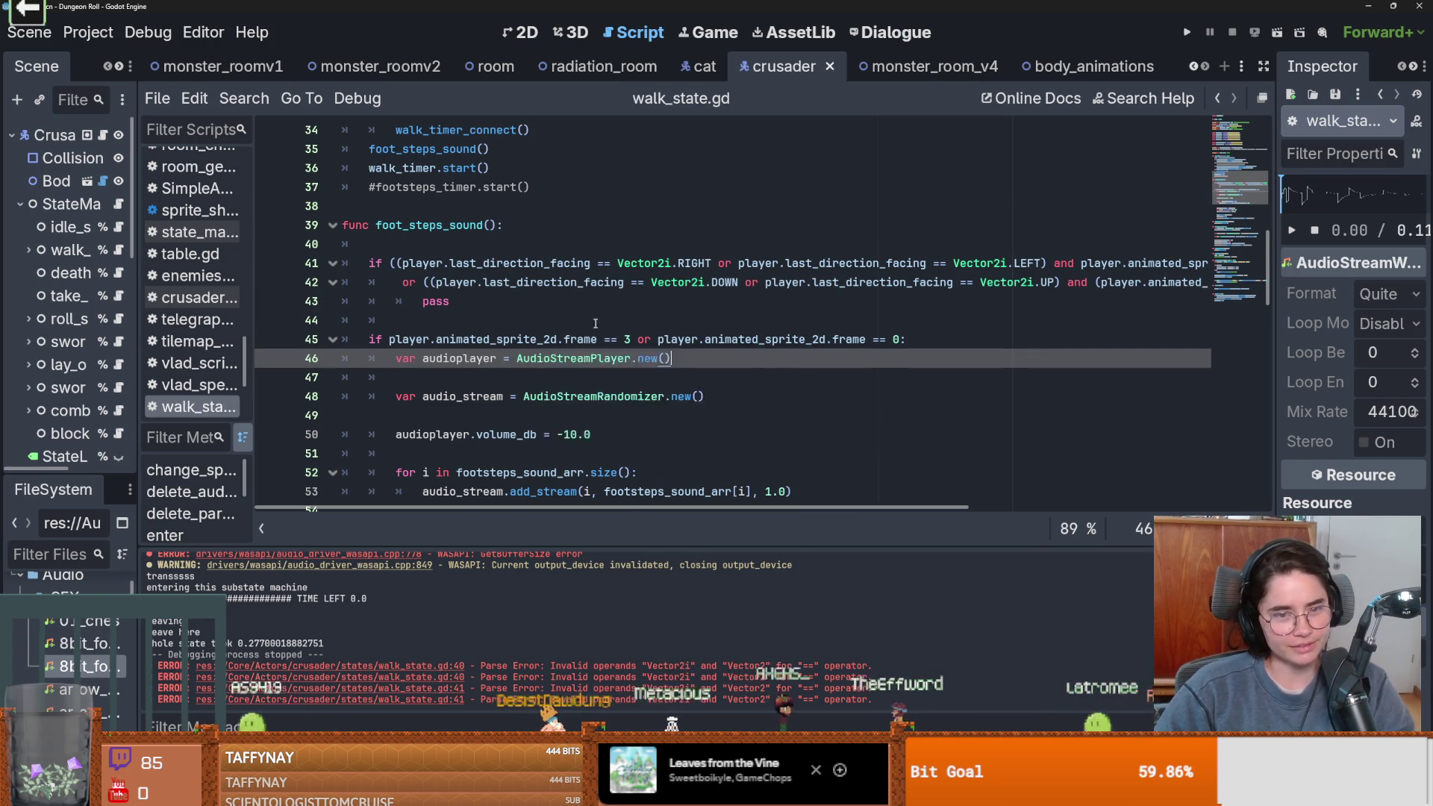
scroll(923, 286, "down", 1)
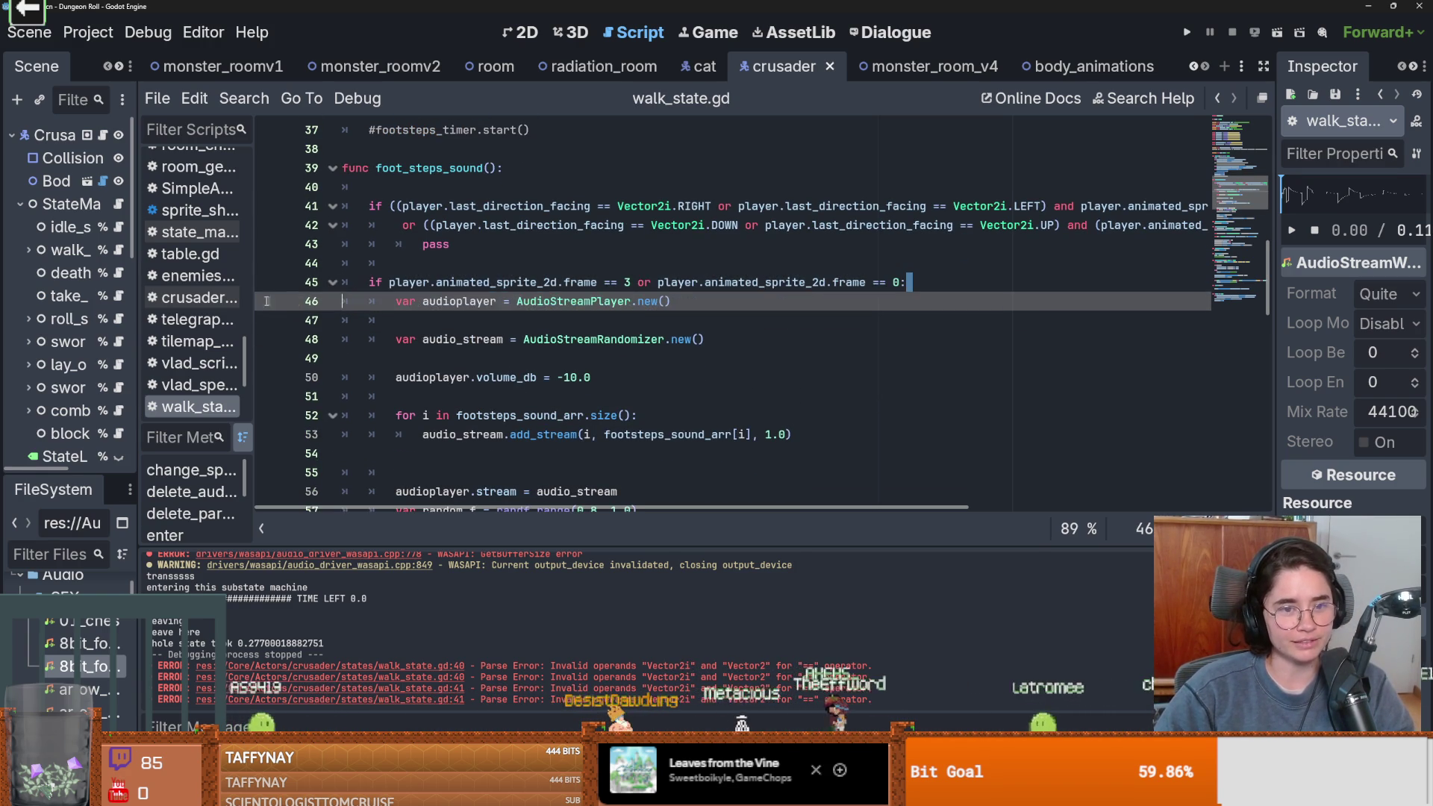
triple_click(923, 286)
key("BackSpace")
Indent the footstep sound code under the new condition and delete pass
scroll(401, 246, "down", 1)
mouse_move(401, 246)
left_mouse_down()
mouse_move(462, 269)
mouse_move(597, 377)
mouse_move(880, 375)
left_mouse_up()
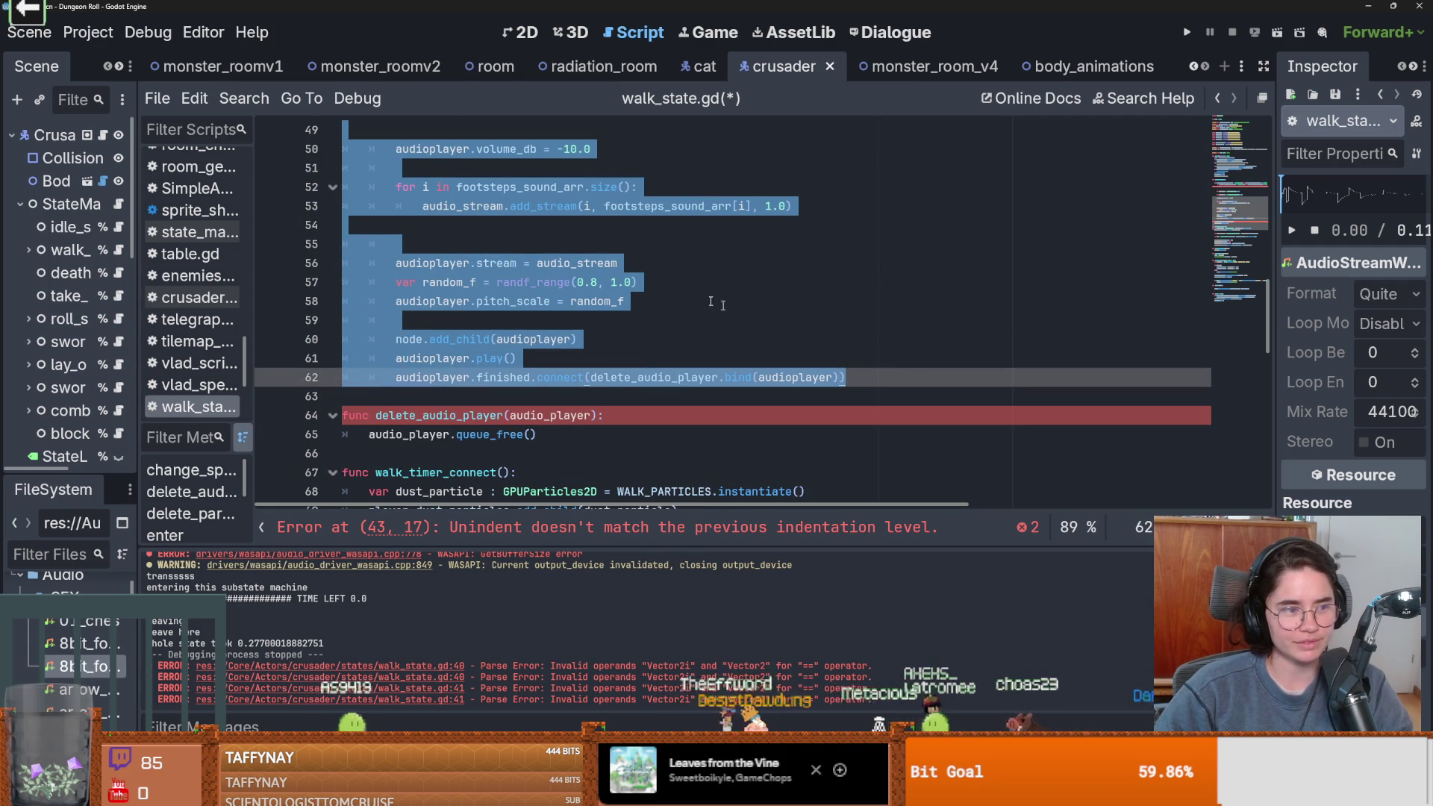
key("Tab")
scroll(598, 261, "up", 5)
left_click(471, 324)
key("BackSpace")
key("BackSpace")
key("BackSpace")
scroll(626, 308, "left", 10)
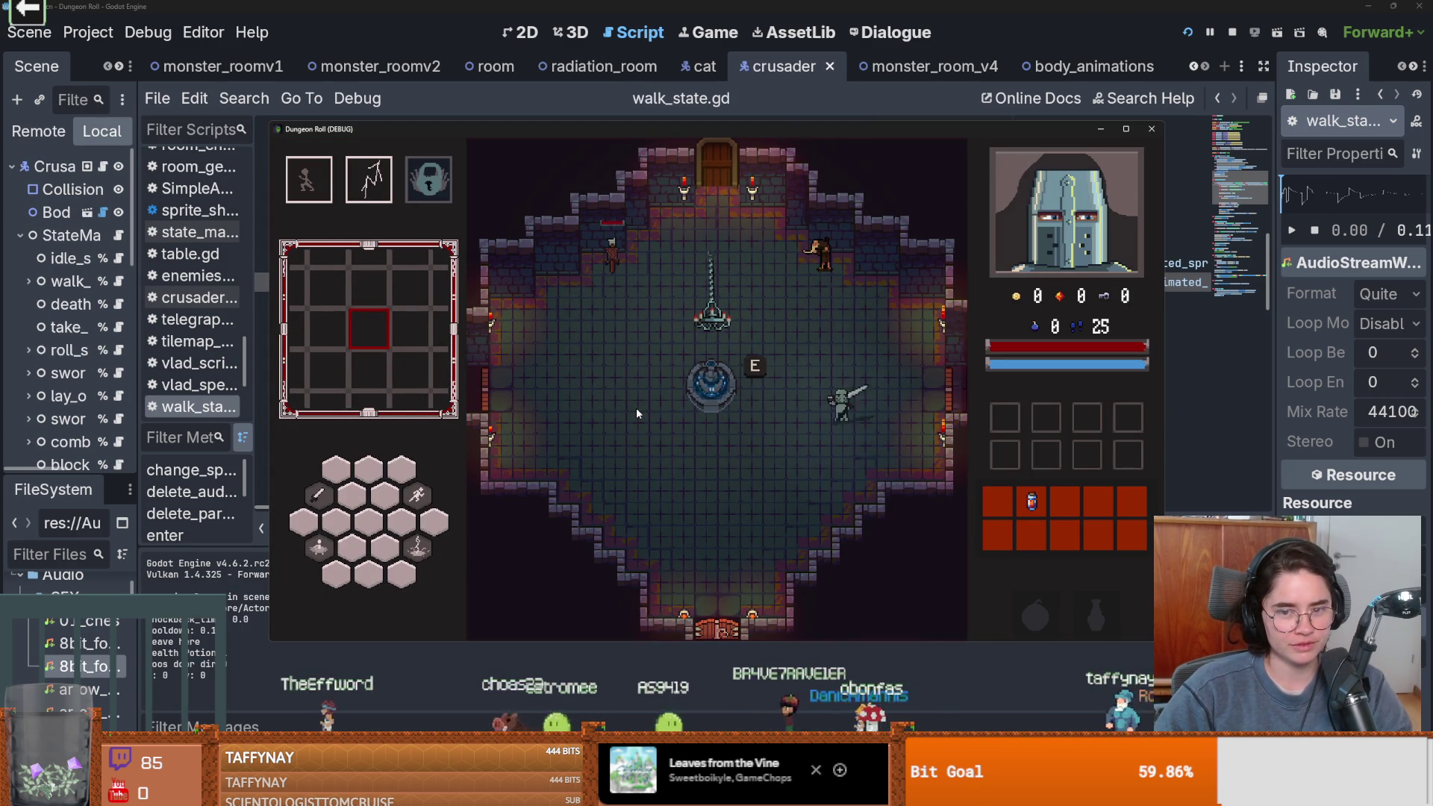
key("a")
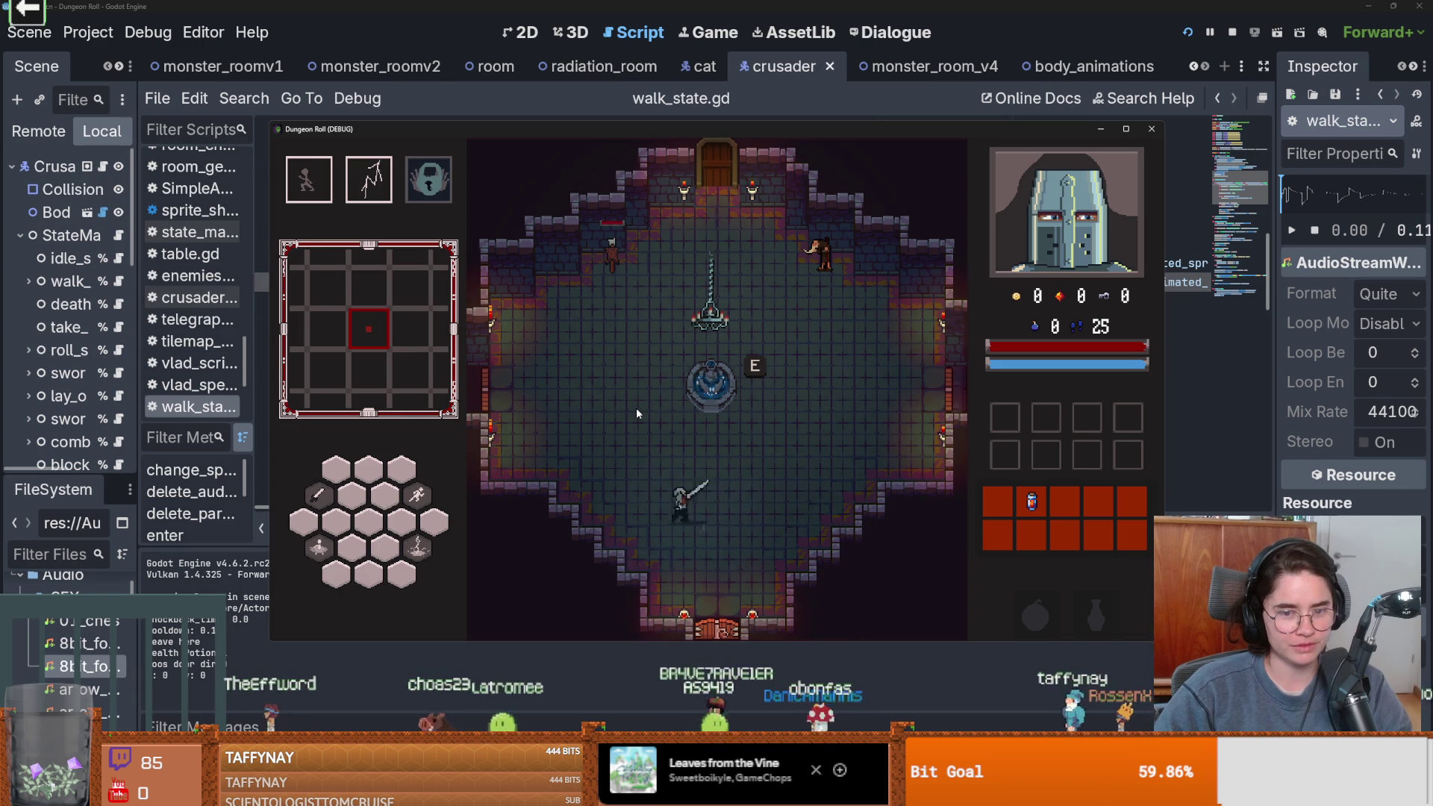
key("w")
key("d")
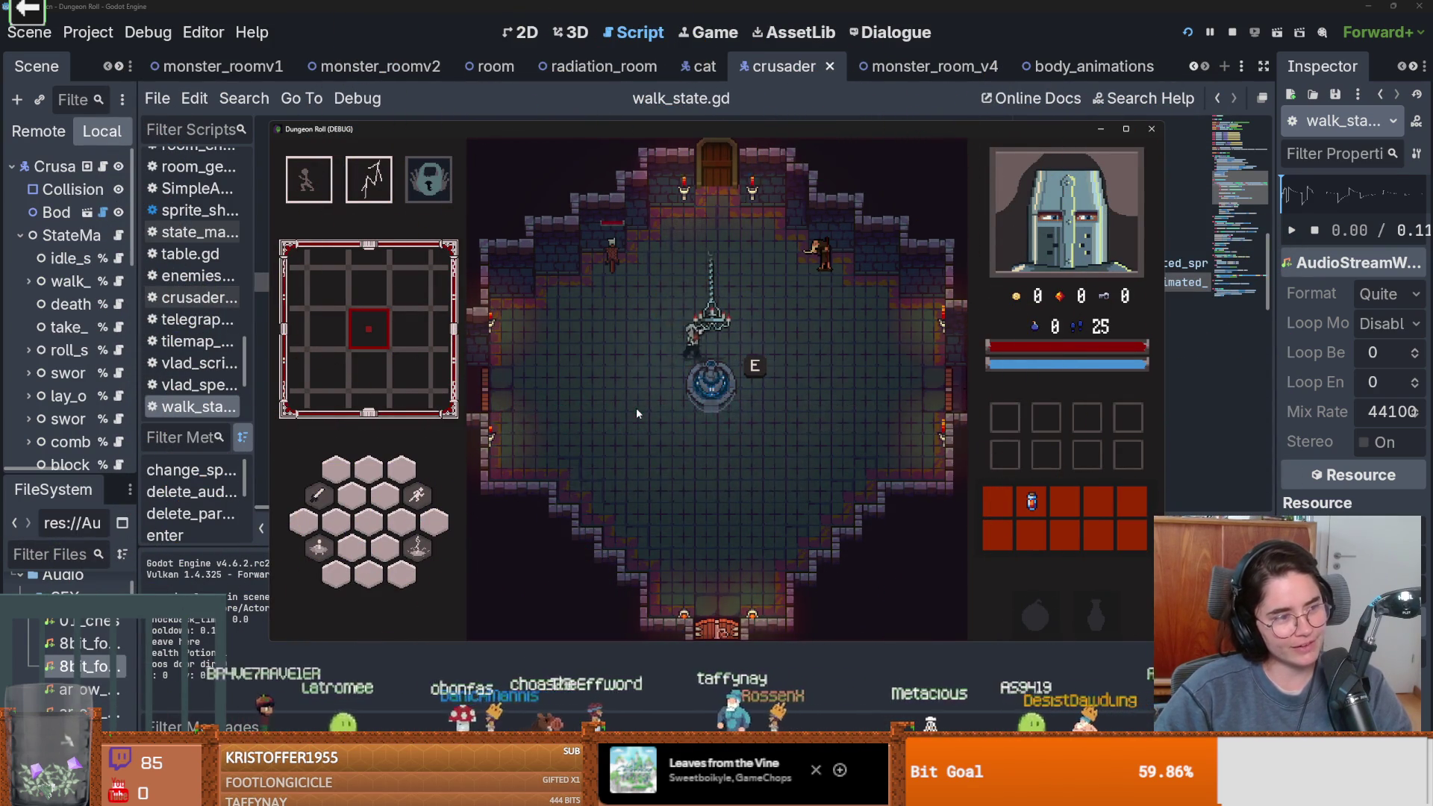
key("d")
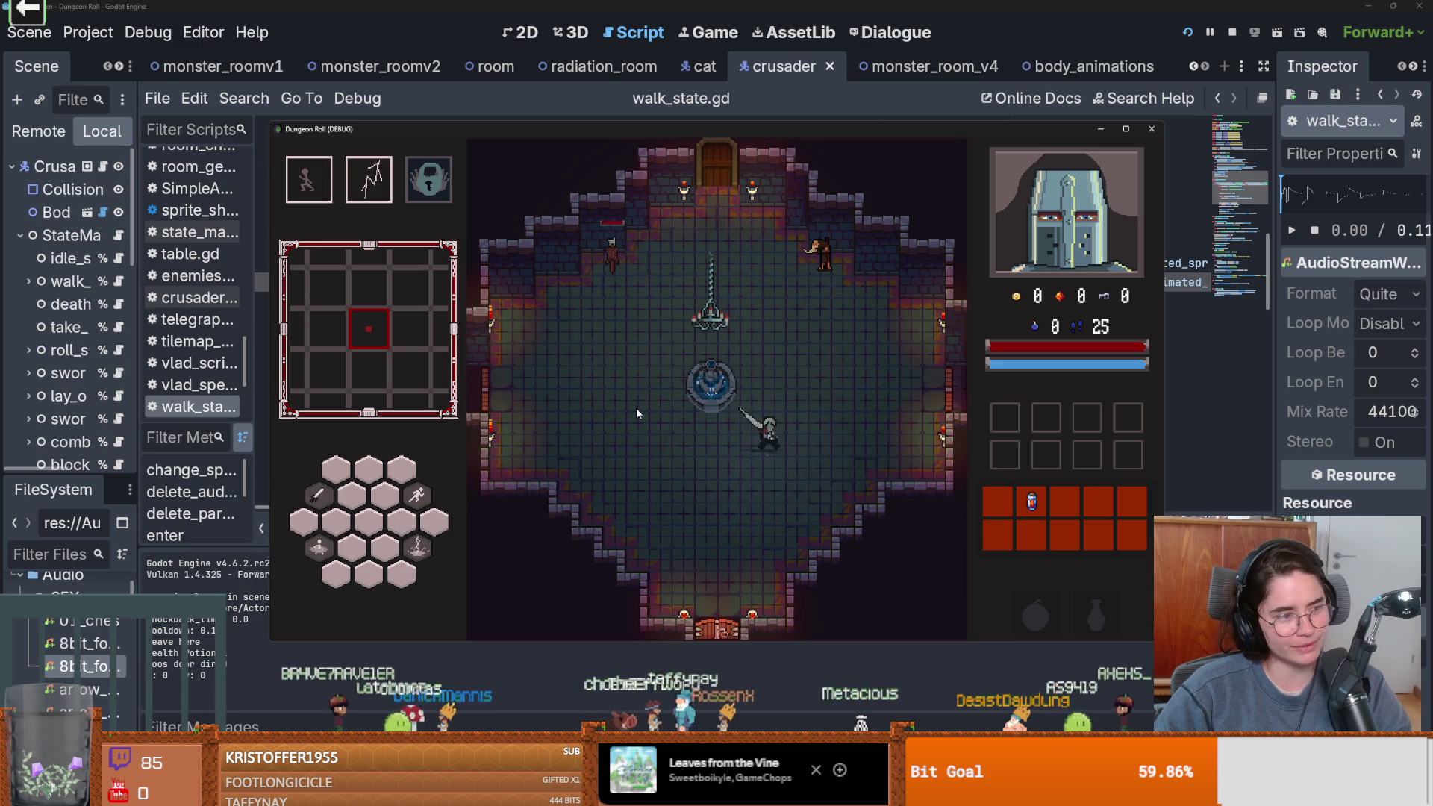
key("w")
key("a")
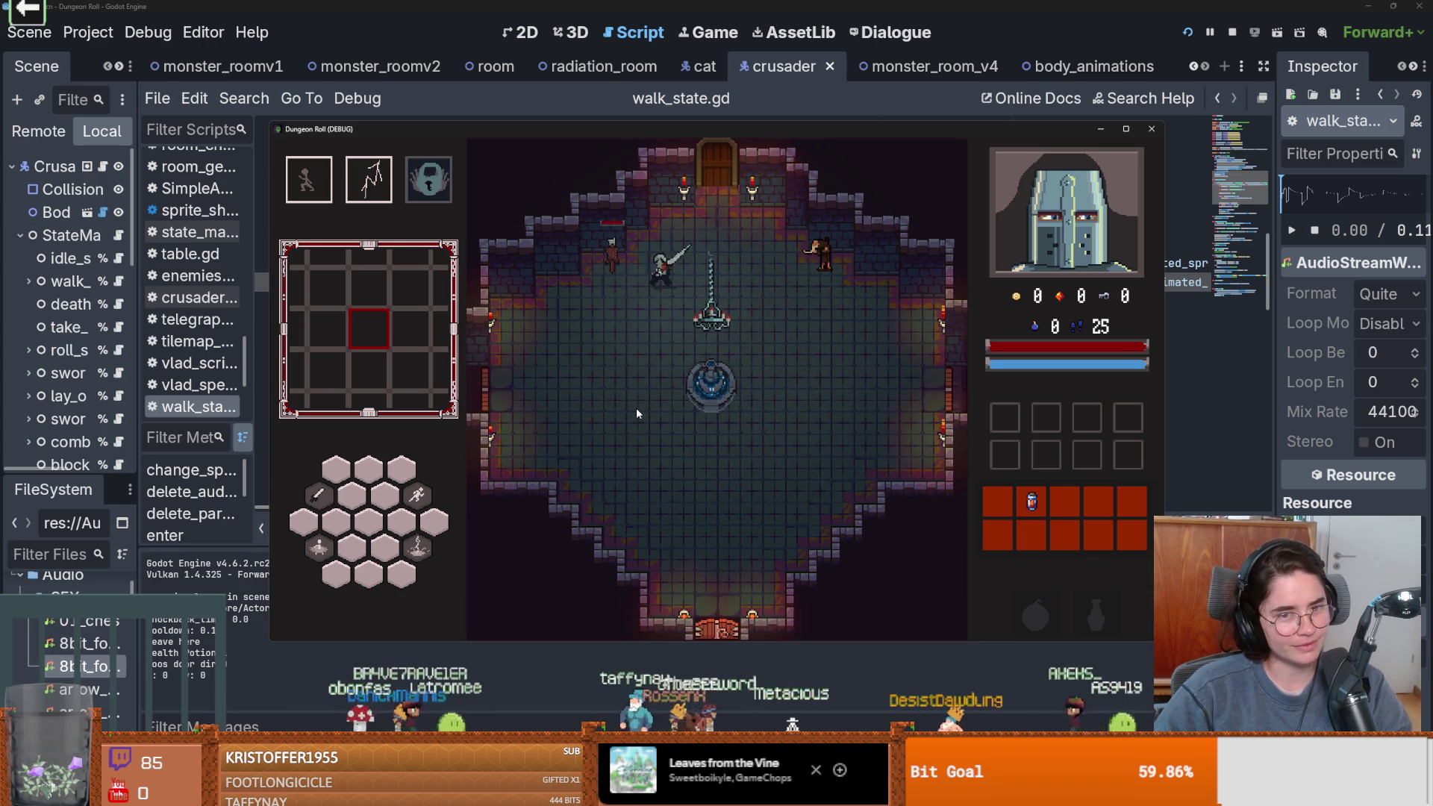
key("s")
key("d")
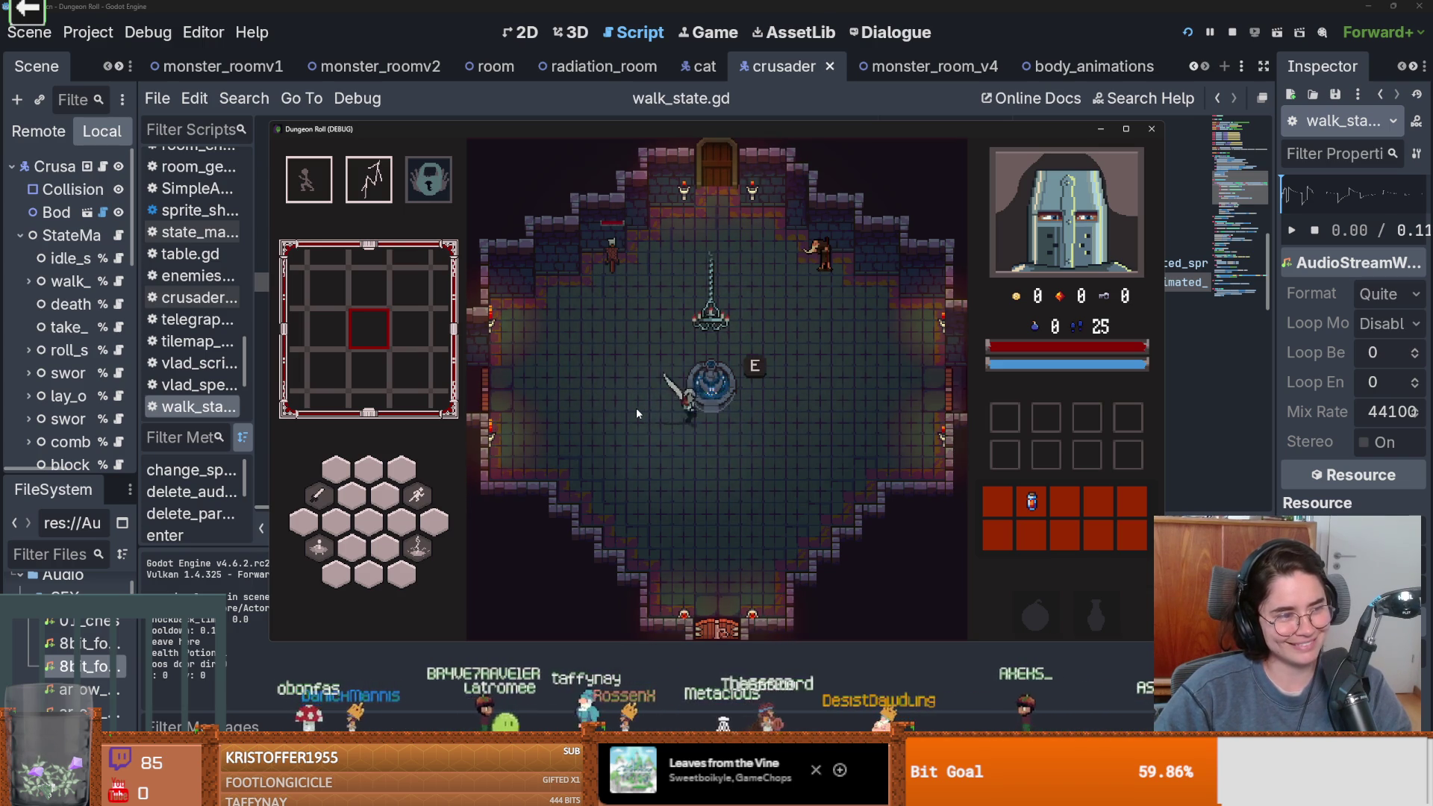
key("d")
key("a")
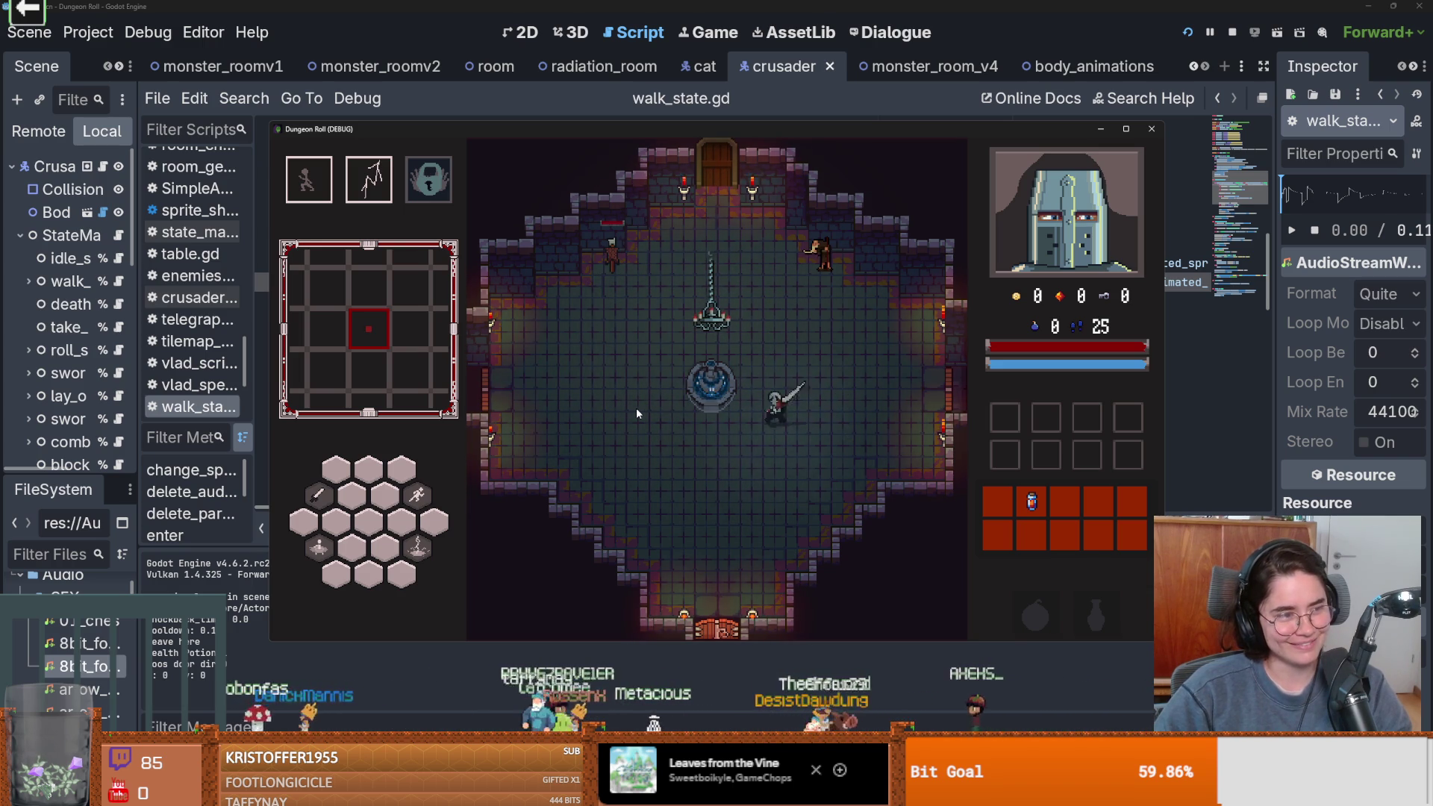
key("a")
key("w")
key("d")
key("d")
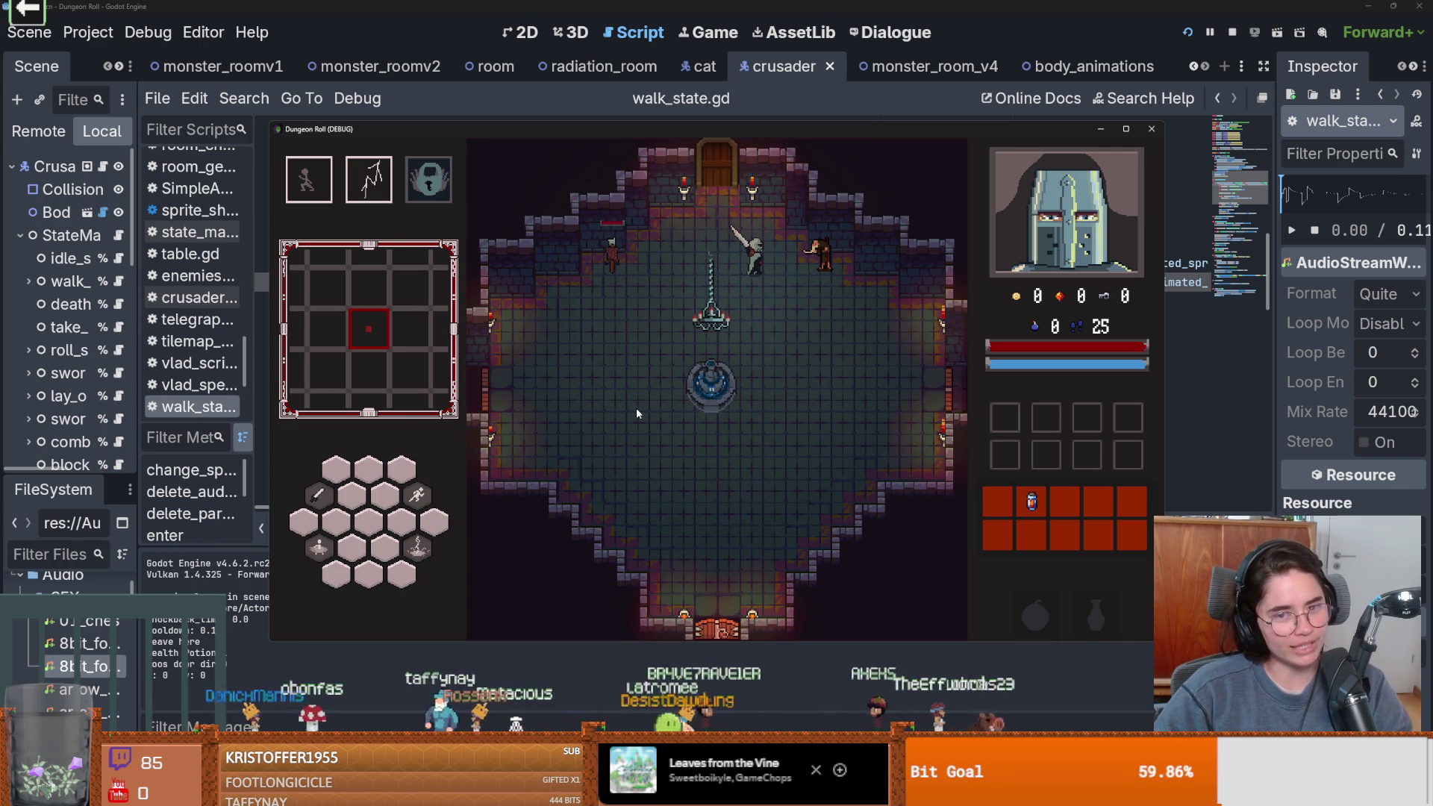
key("s")
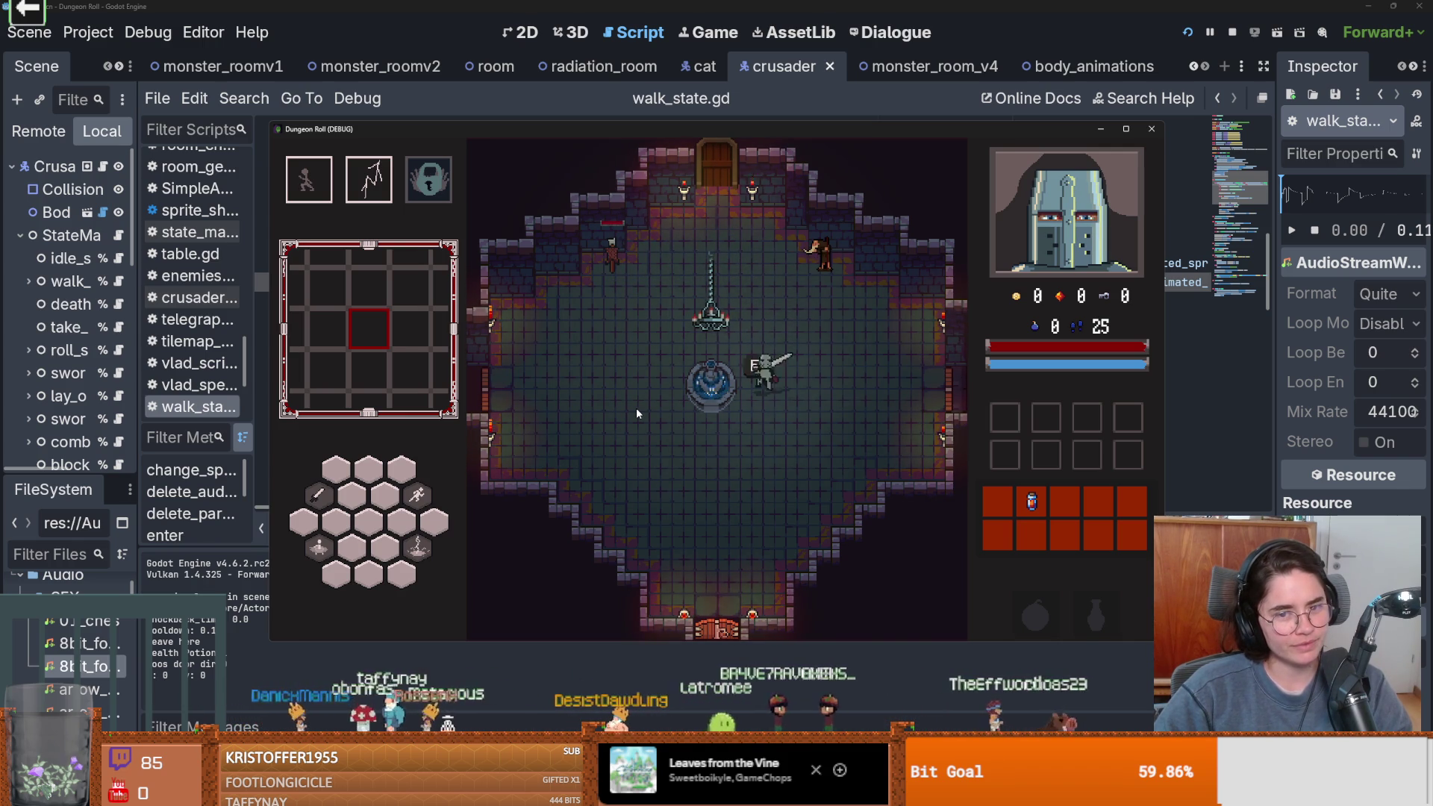
key("a")
key("w")
key("w")
key("d")
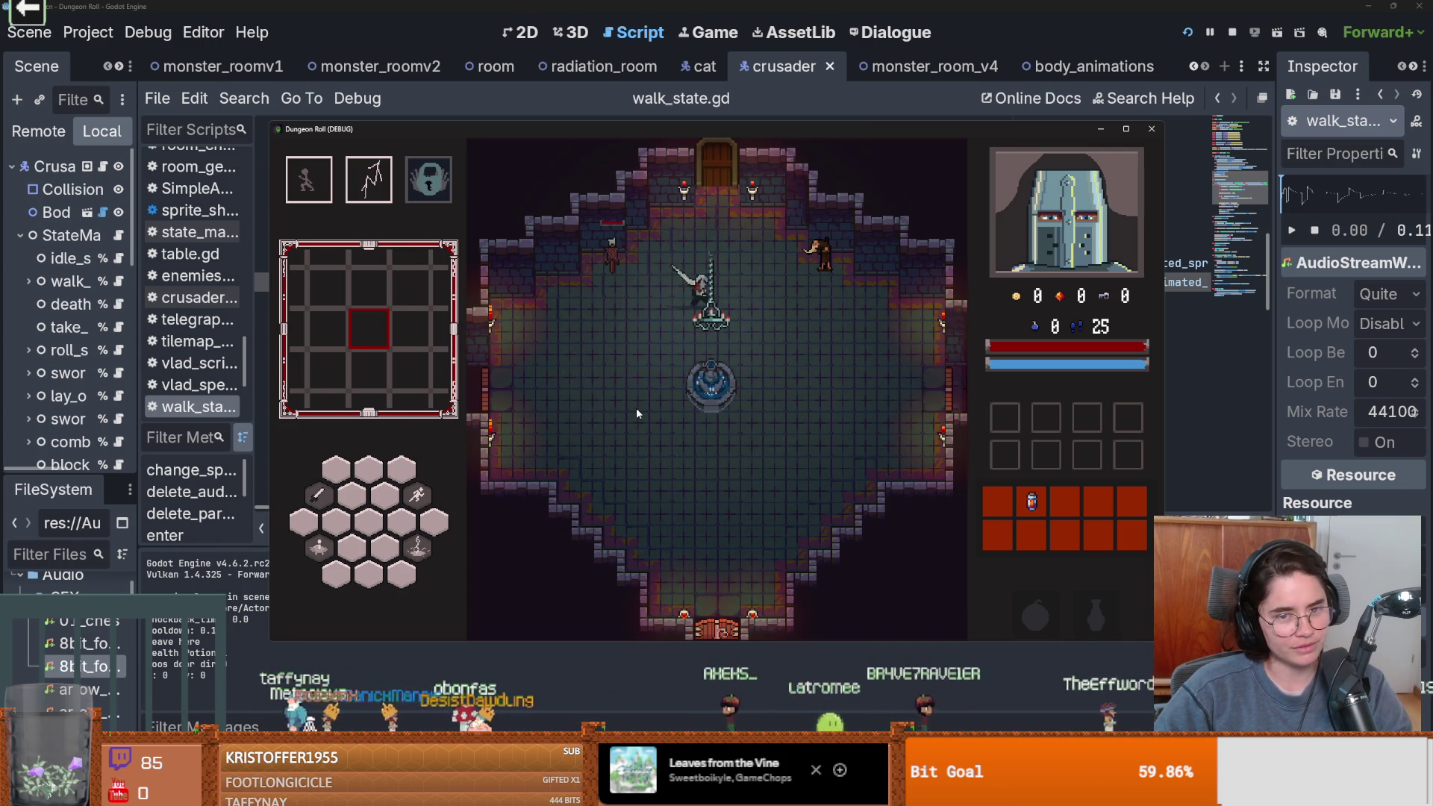
key("d")
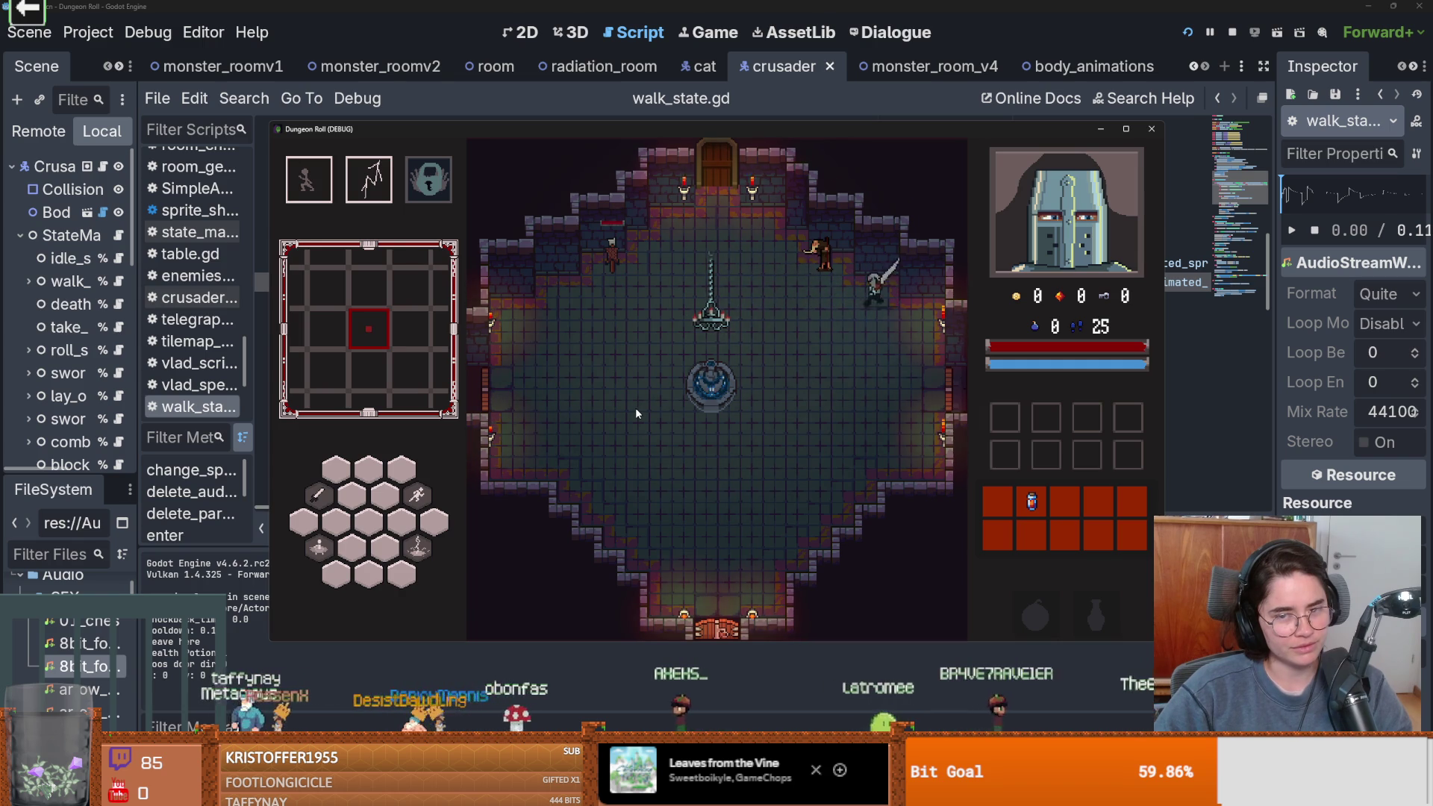
key("a")
key("s")
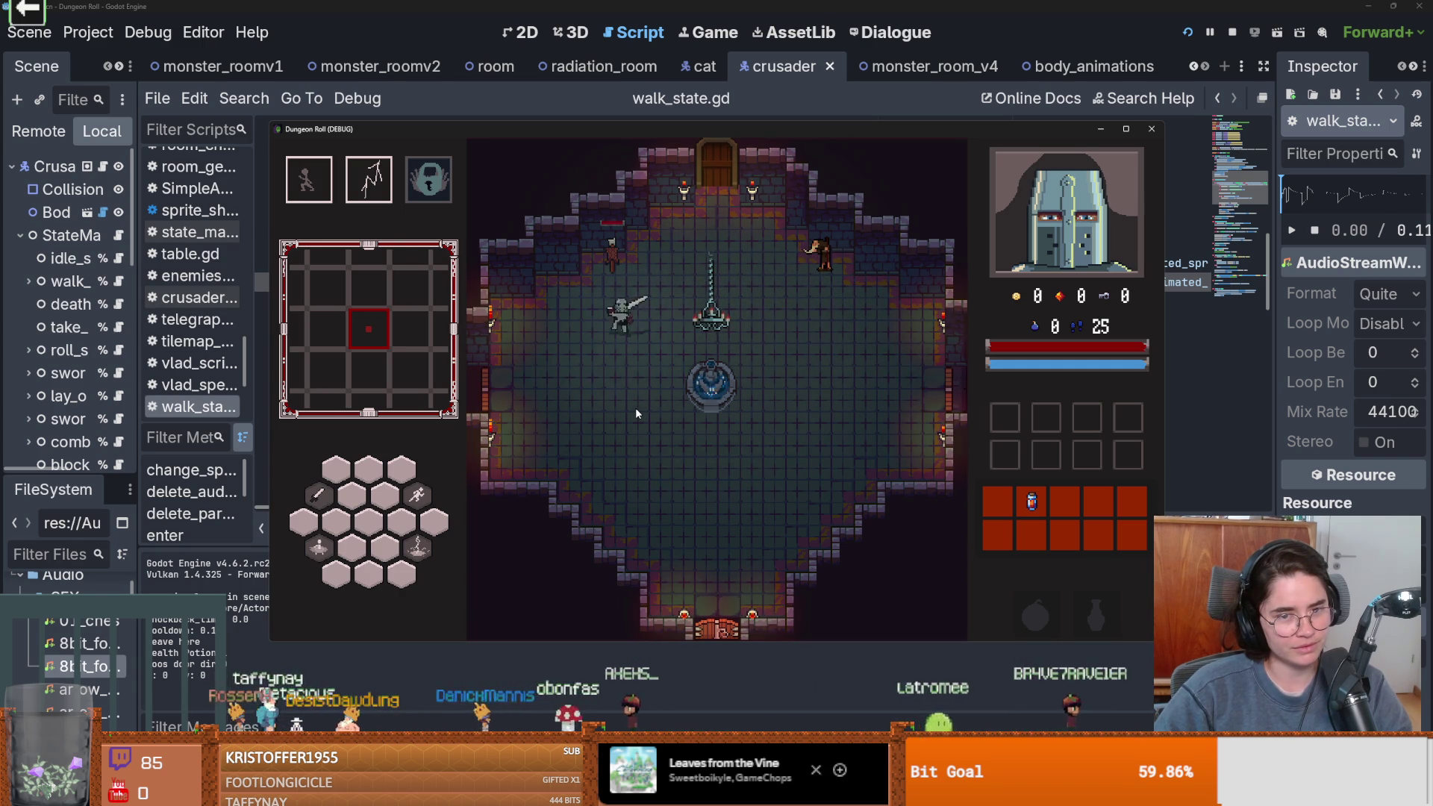
key("s")
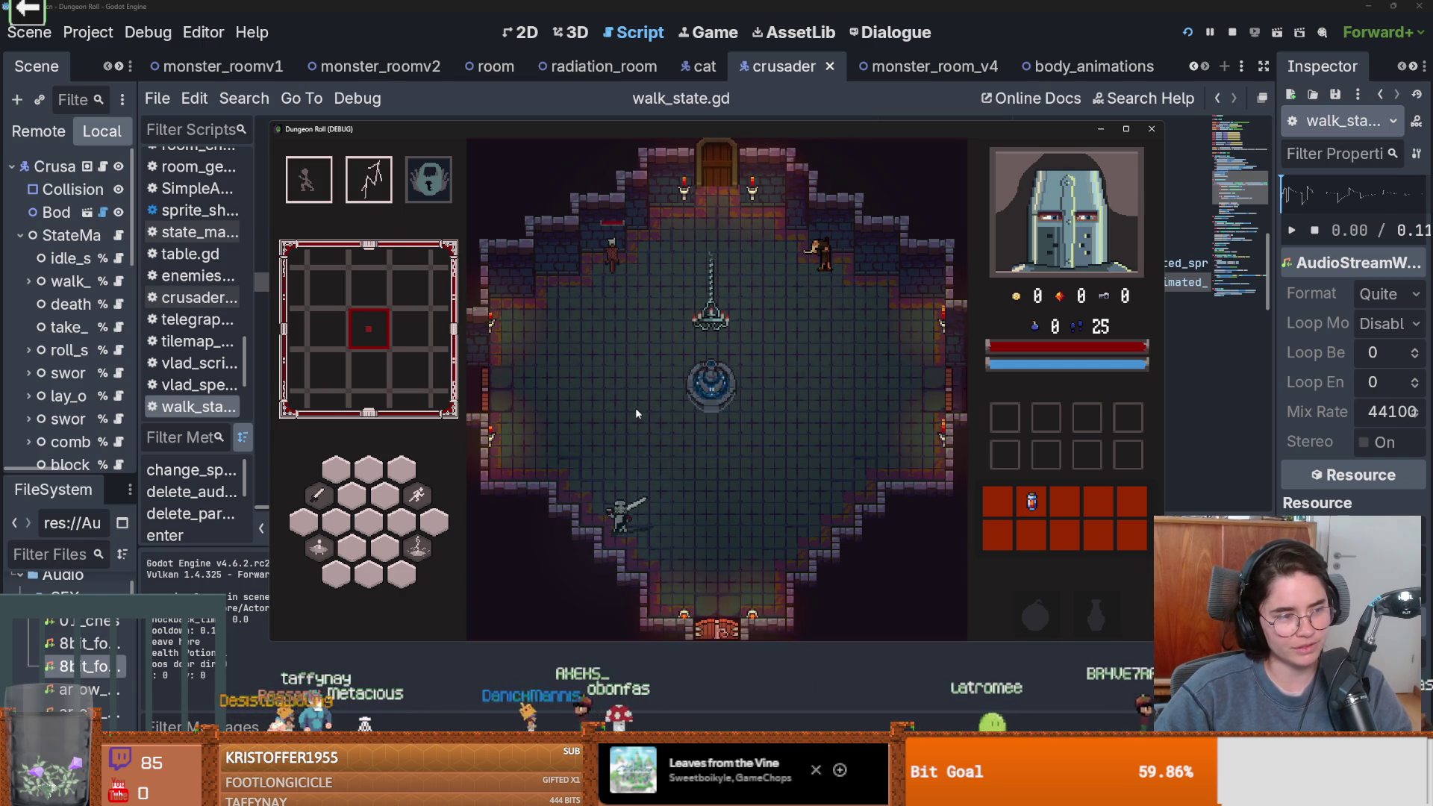
key("d")
key("w")
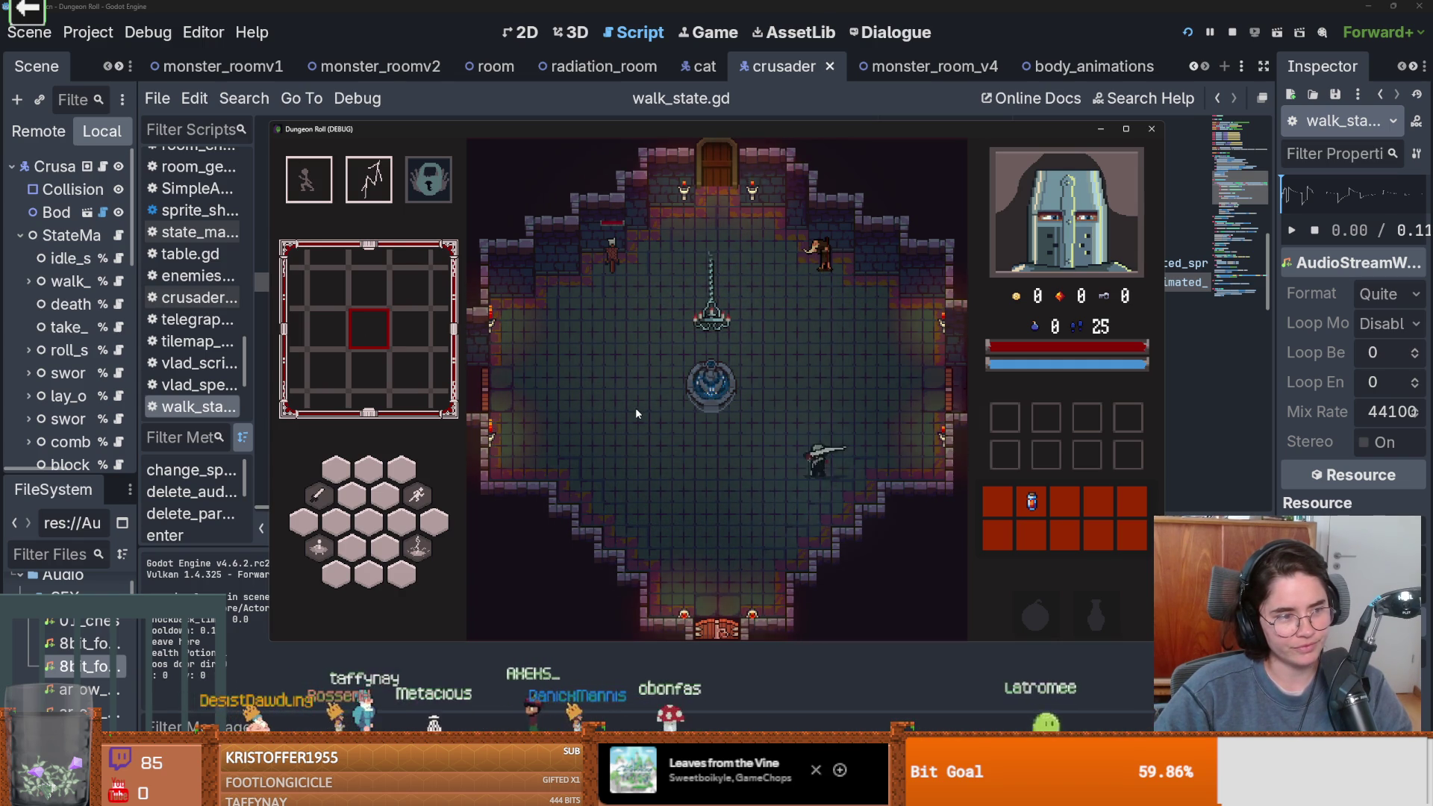
key("w")
key("a")
key("s")
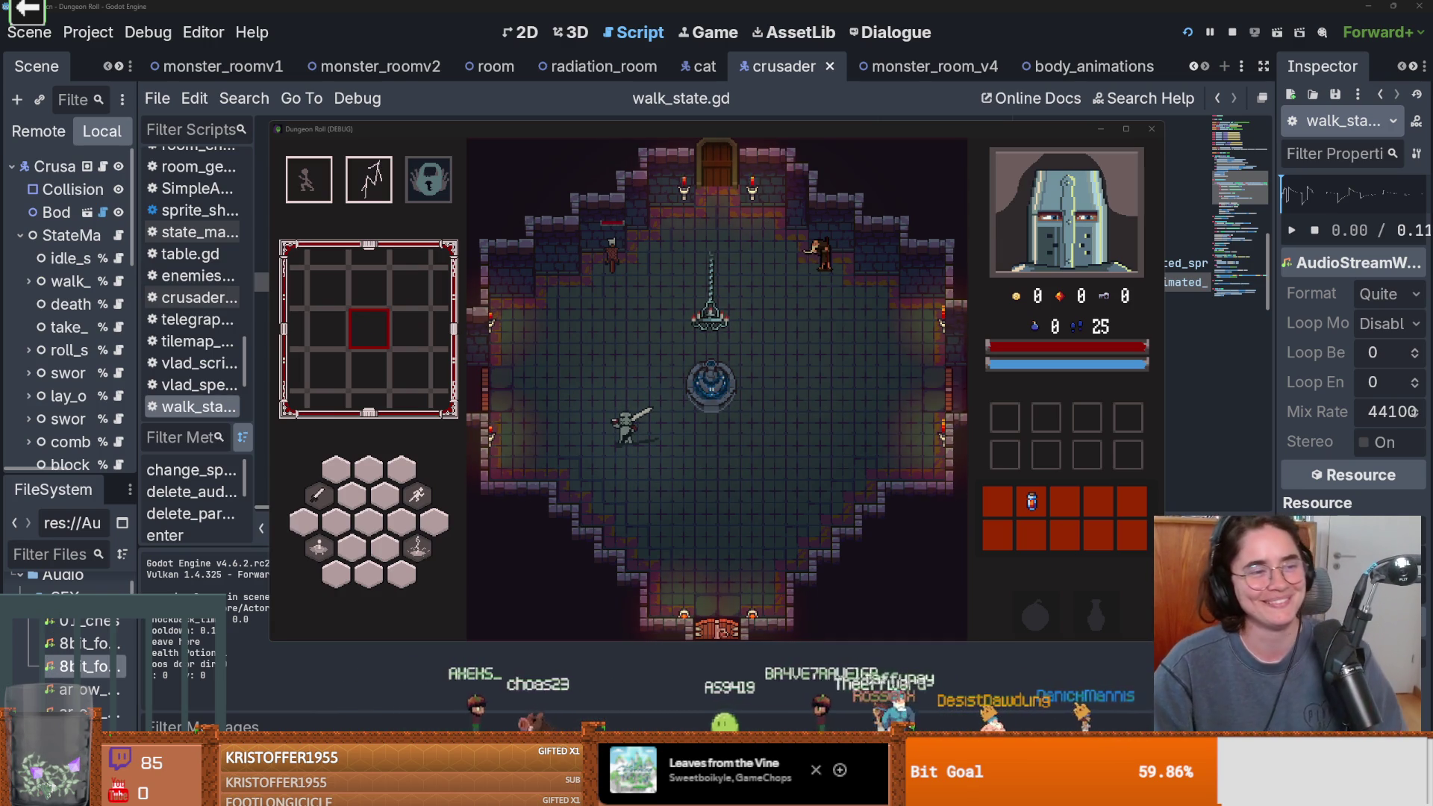
Walk the knight around the room to hear the footsteps, then bring walk_state.gd back in front
key("a")
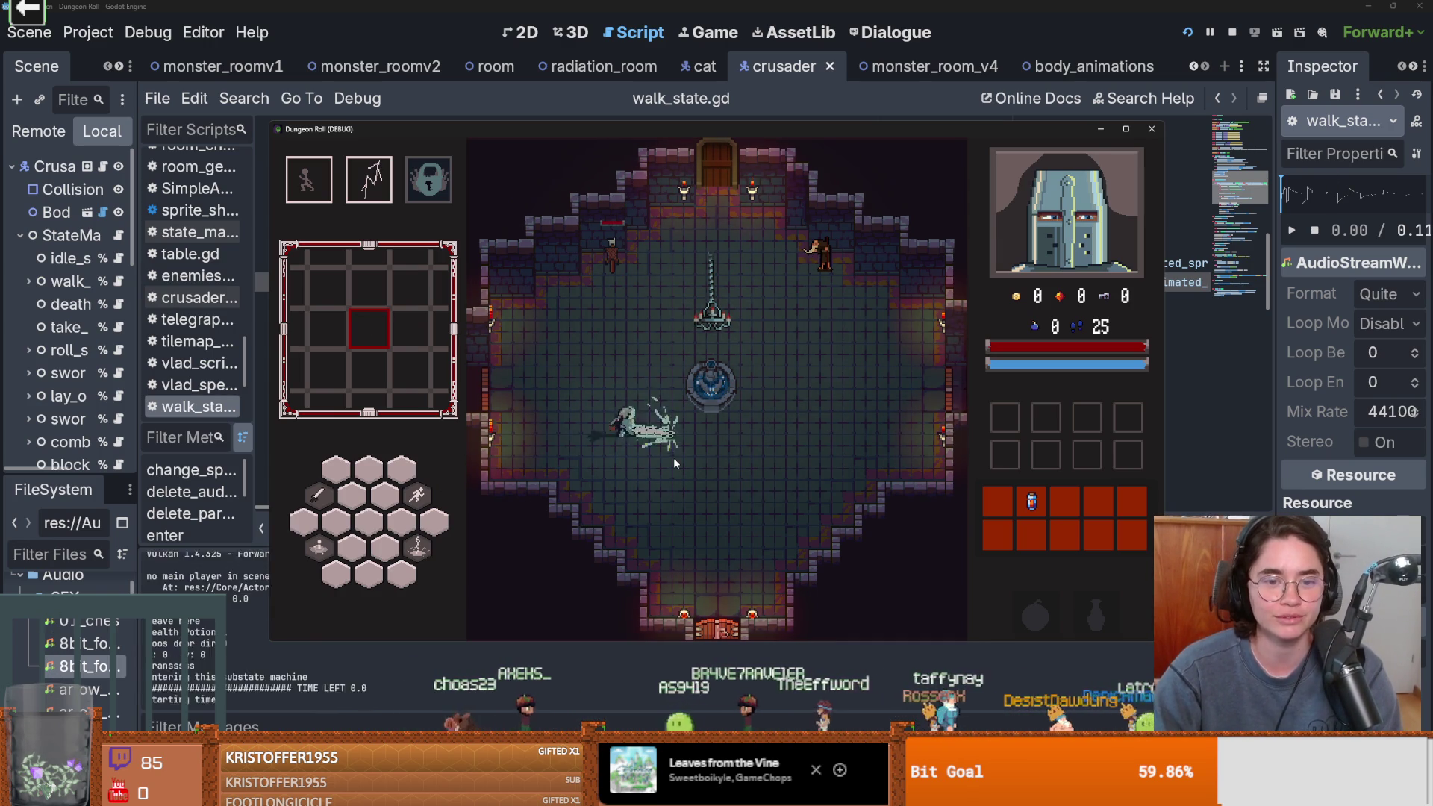
key("w+d")
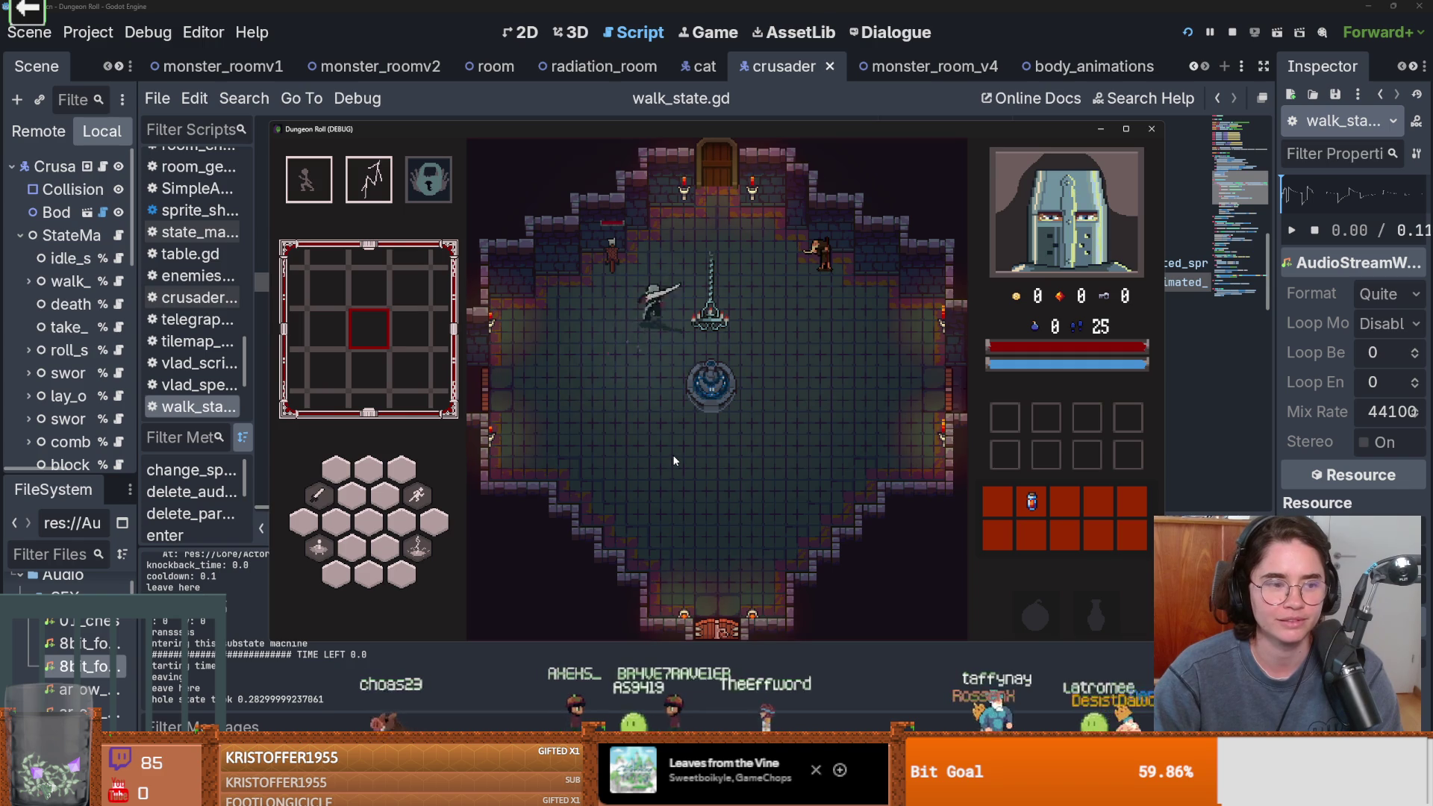
key("d+s")
key("s+a")
key("w+a")
key("w+d")
key("s")
key("s+a")
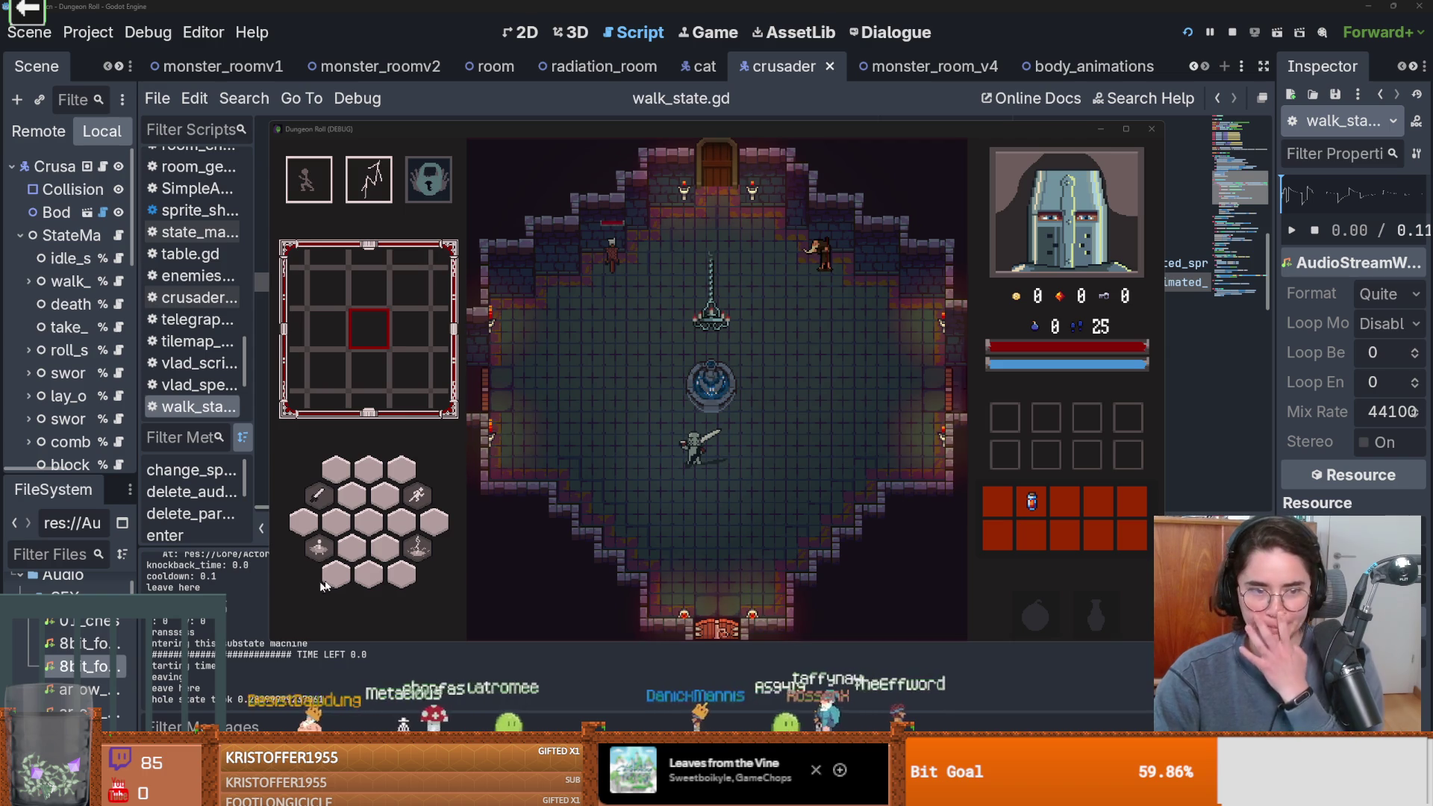
left_click_drag(137, 414, 250, 269)
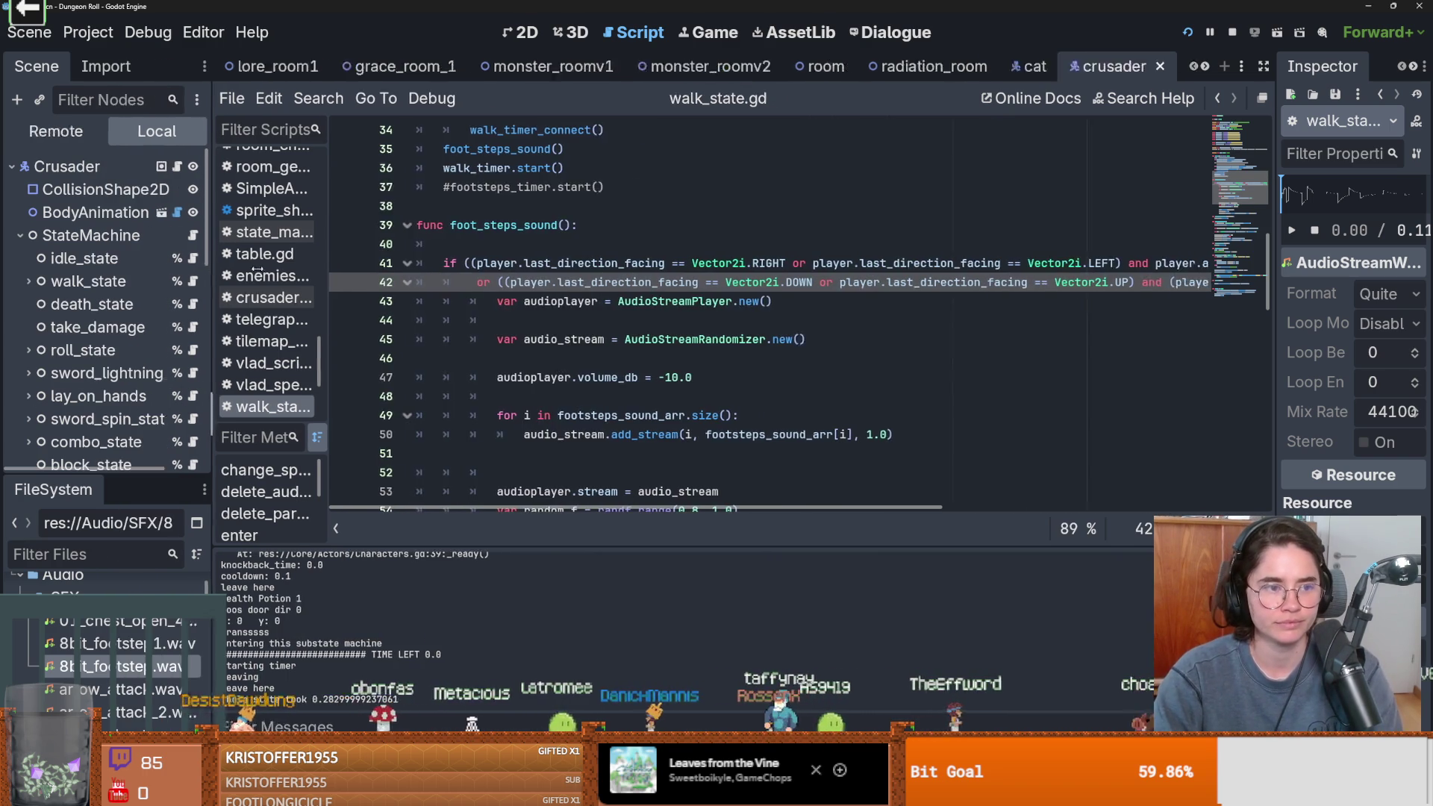
Change line 54's pitch range to randf_range(0.8, 1.1), save the script, and run the project
scroll(895, 334, "down", 2)
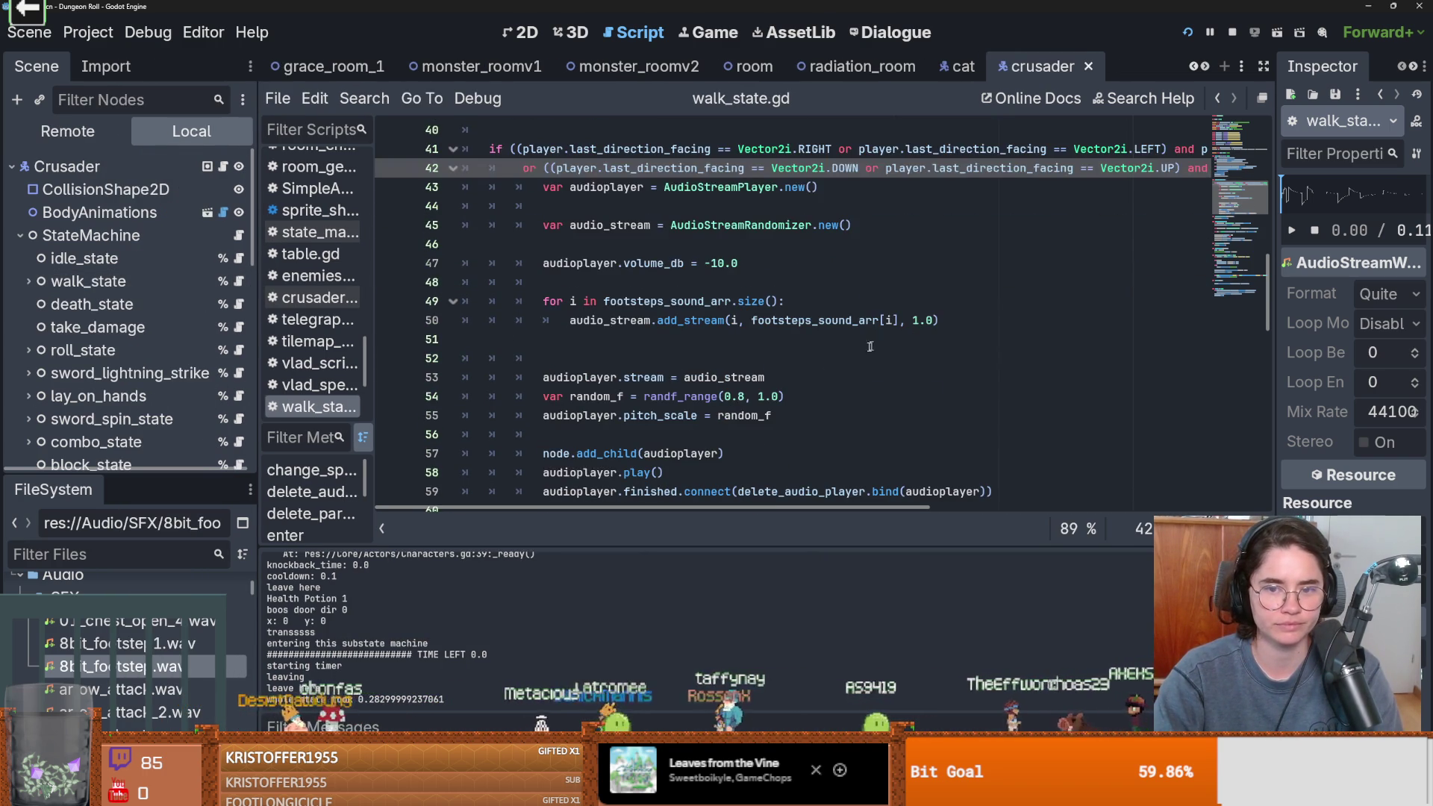
left_click(742, 395)
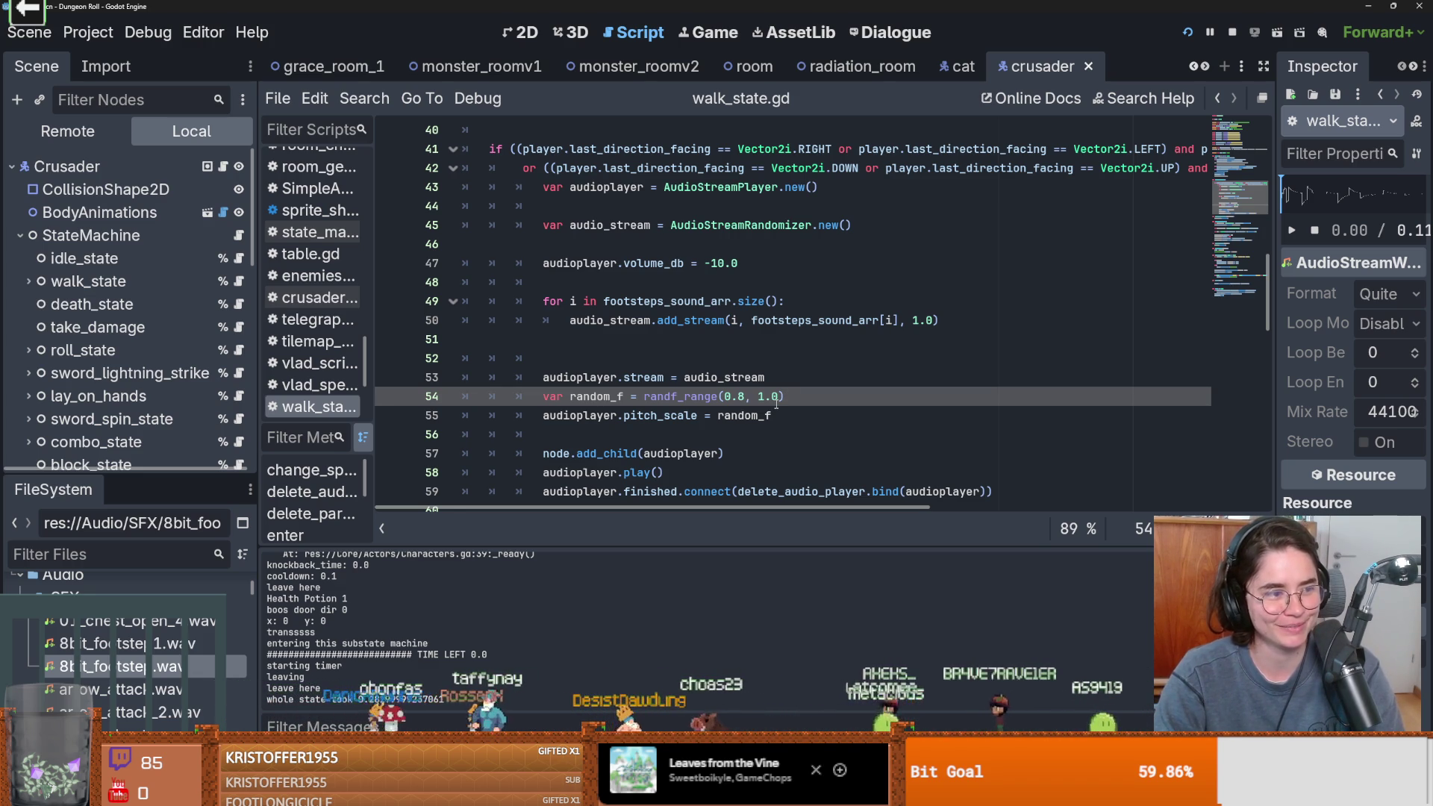
left_click(783, 399)
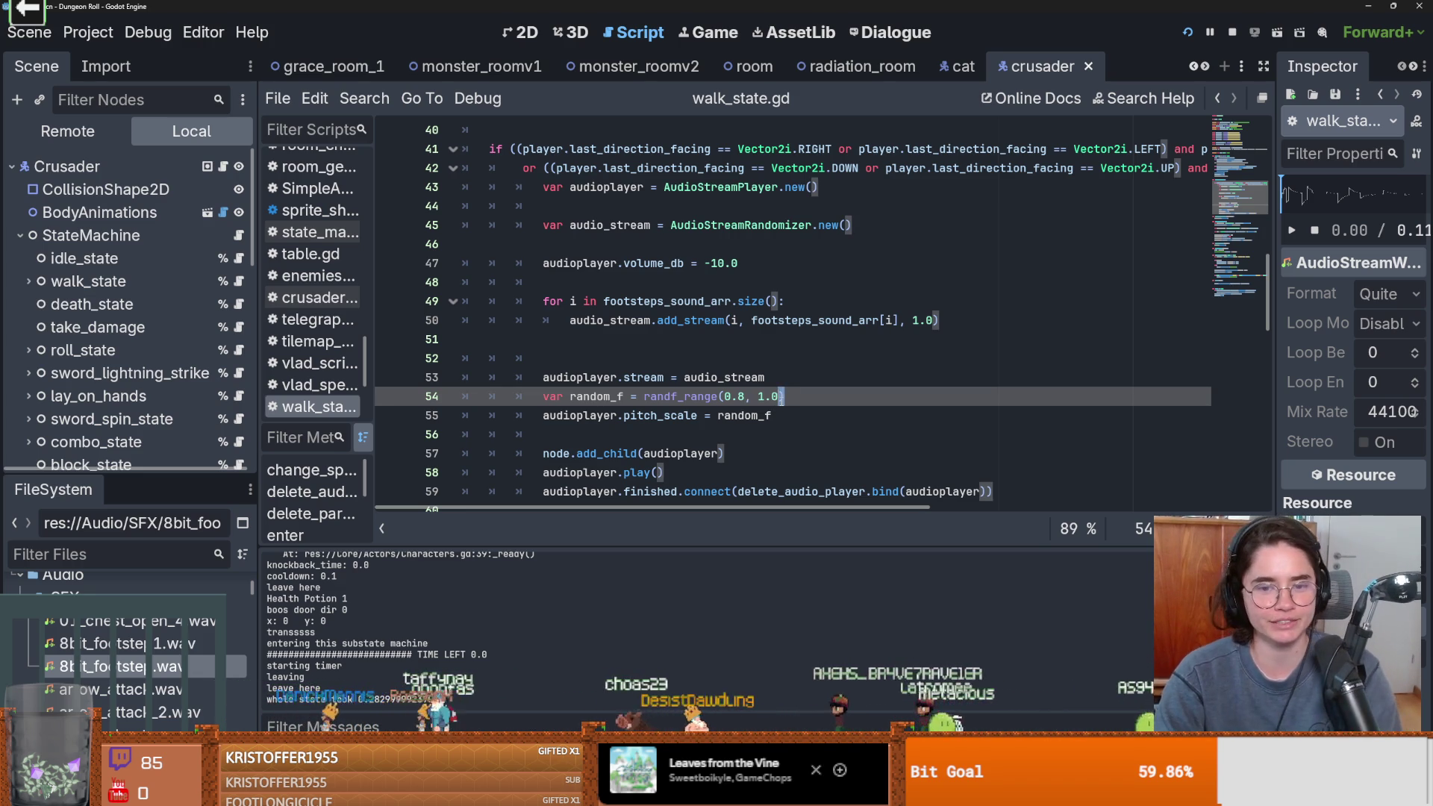
type("1")
key("ctrl+s")
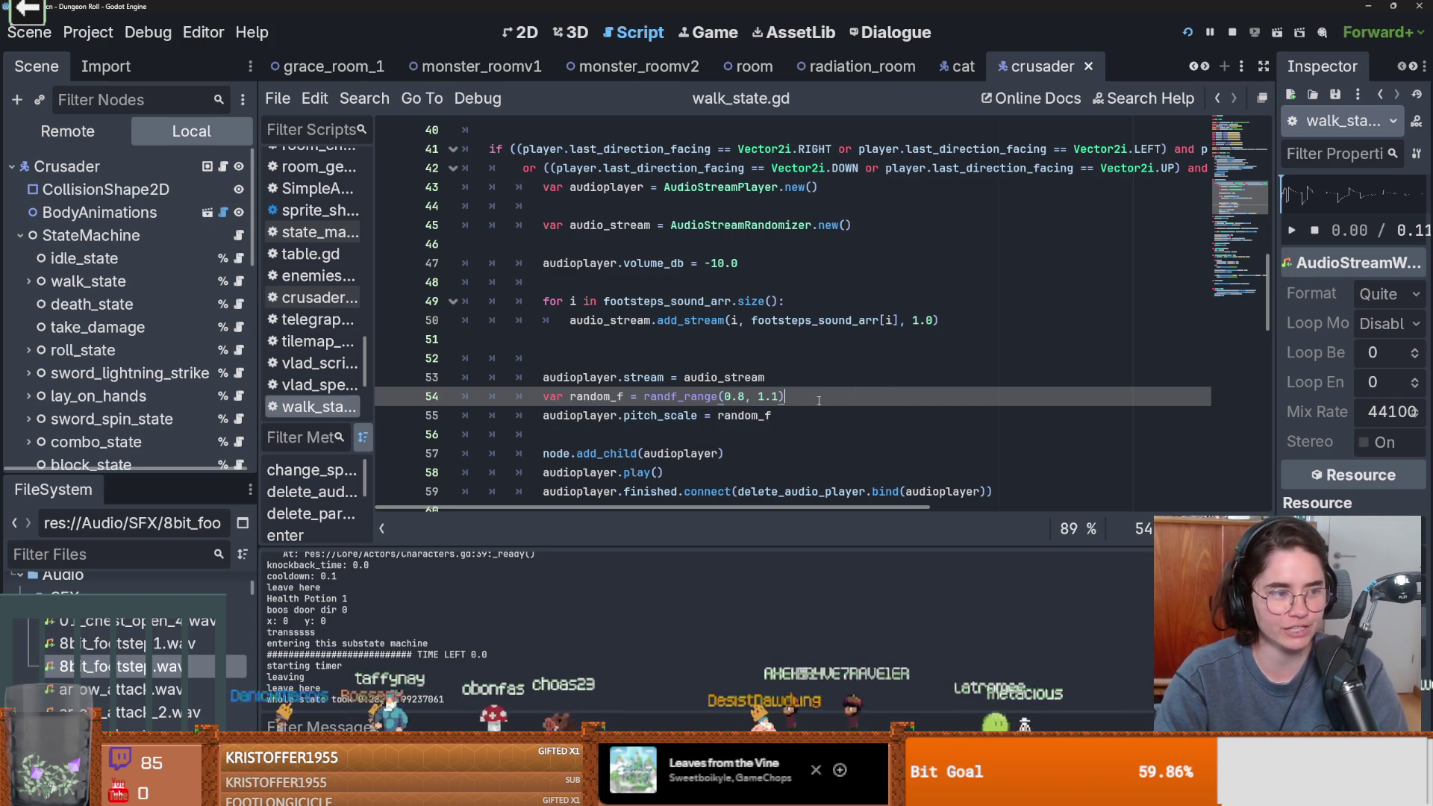
left_click(1185, 30)
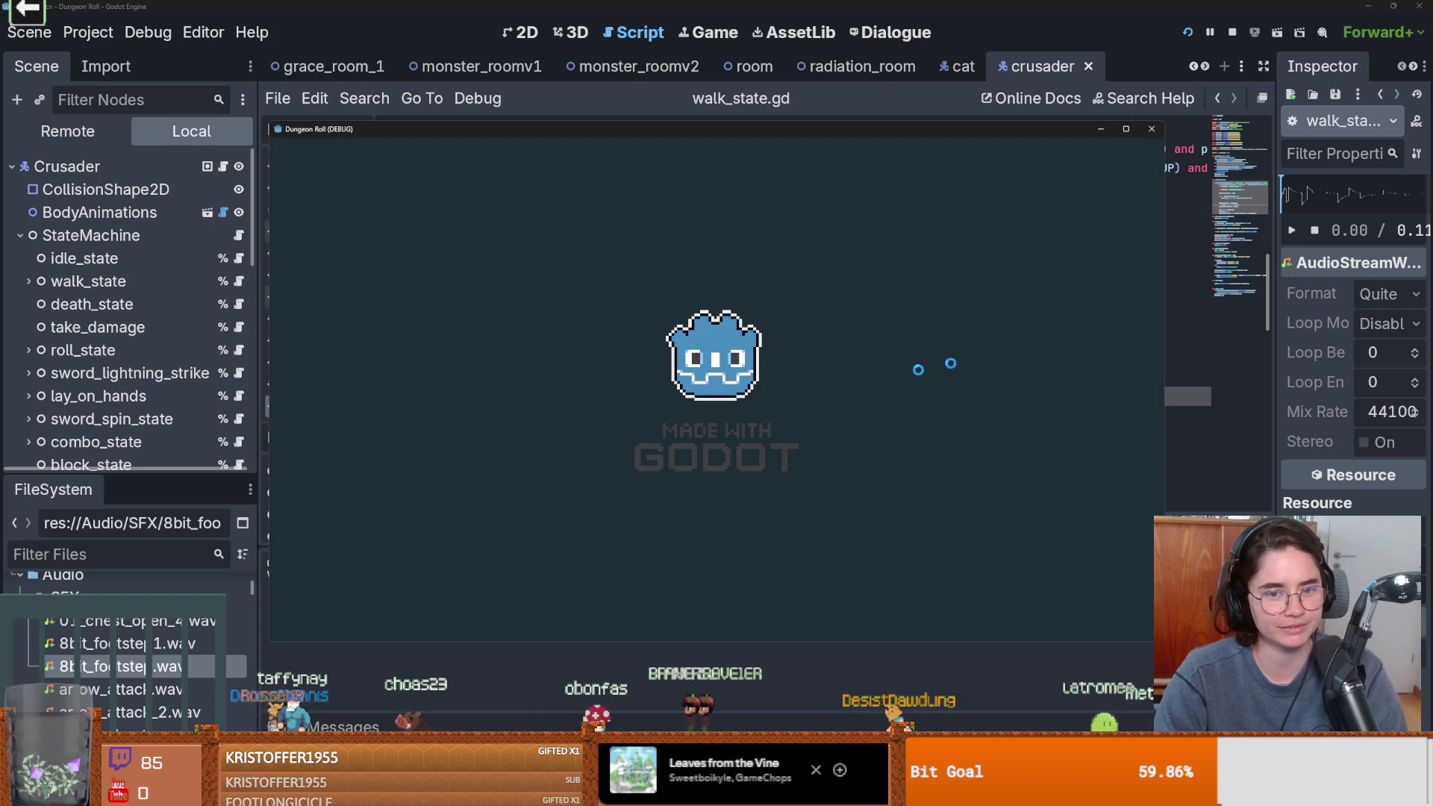
Walk the crusader around the fountain with WASD, then stop the game and save
key("s")
key("d")
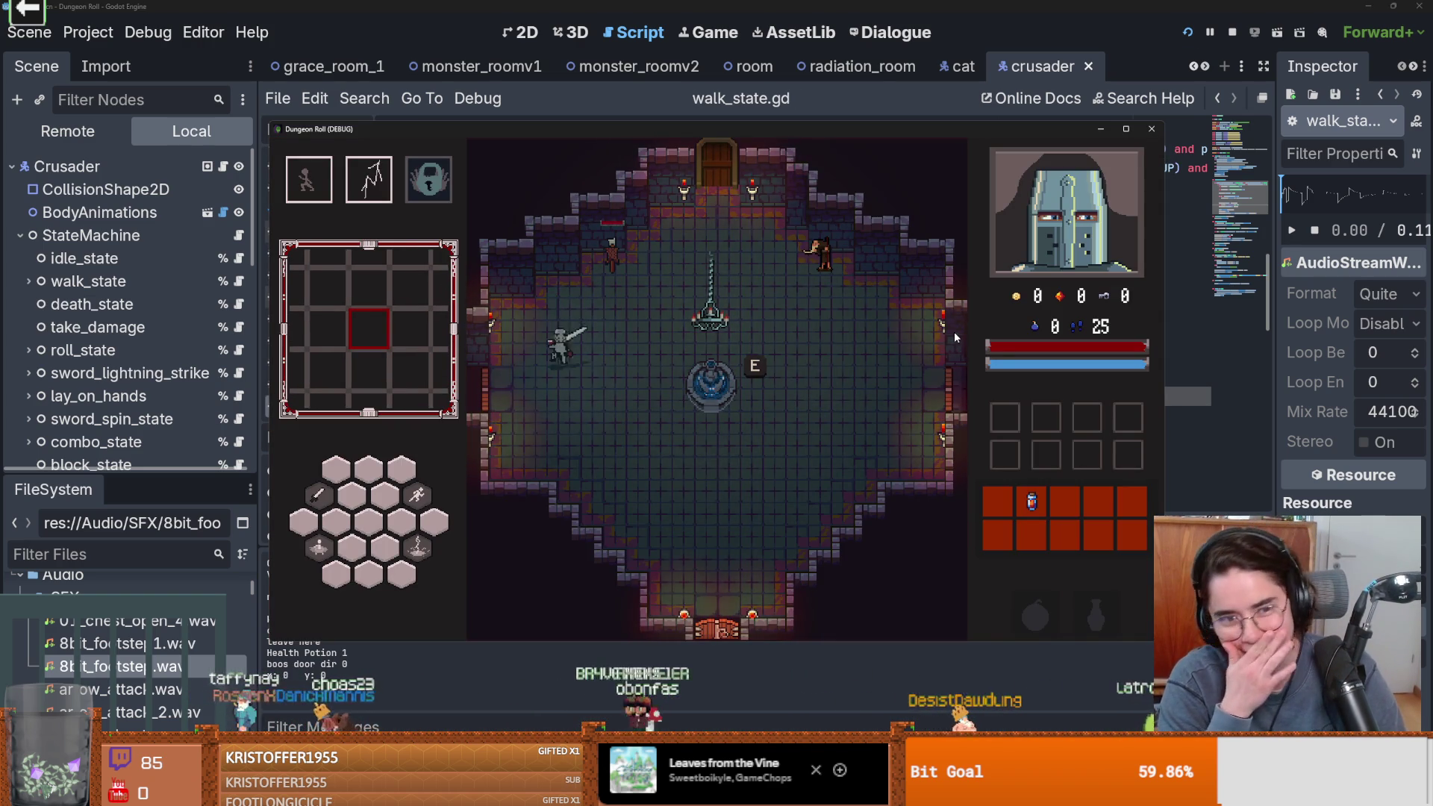
key("w")
key("d")
key("a")
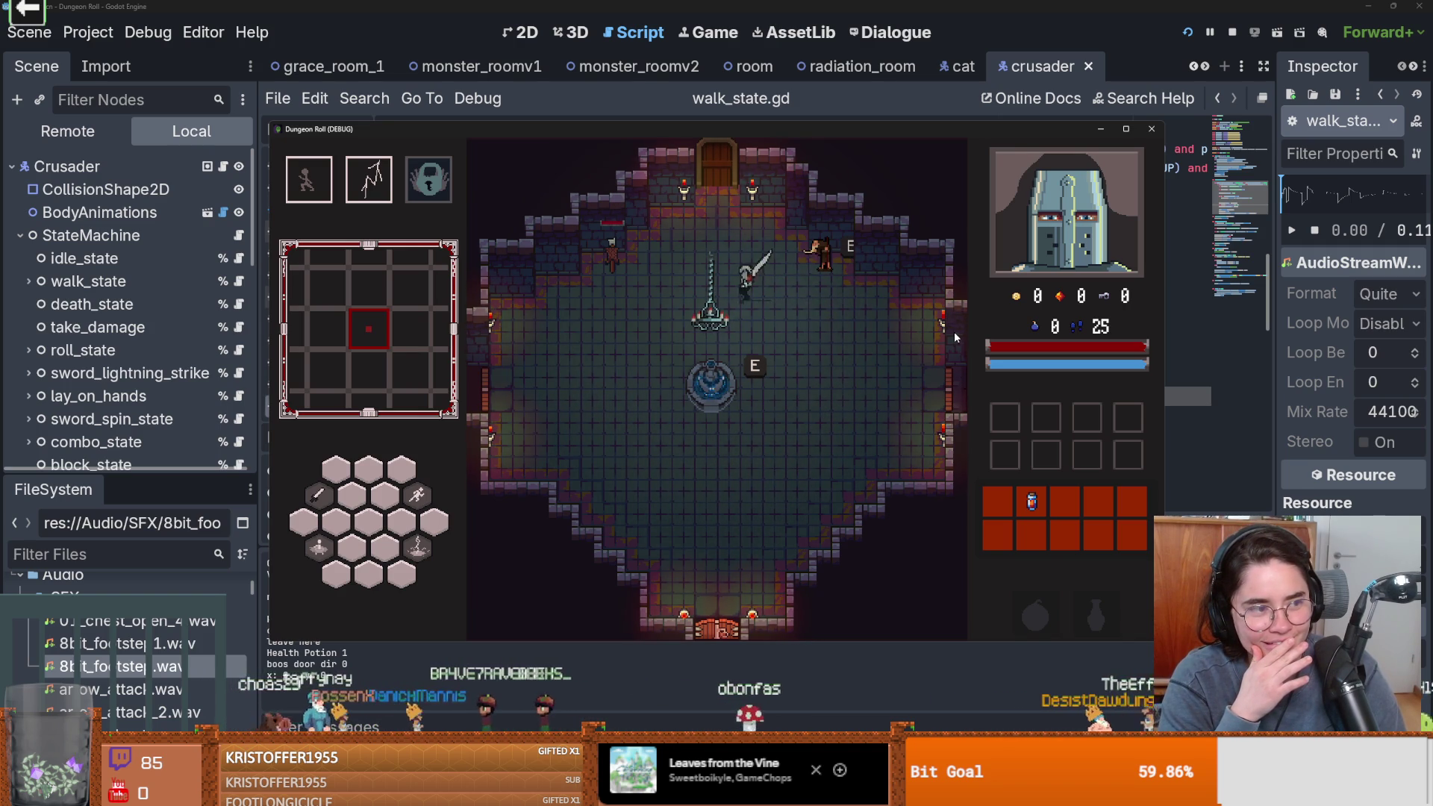
key("s")
key("s")
key("d")
key("w")
key("a")
key("s")
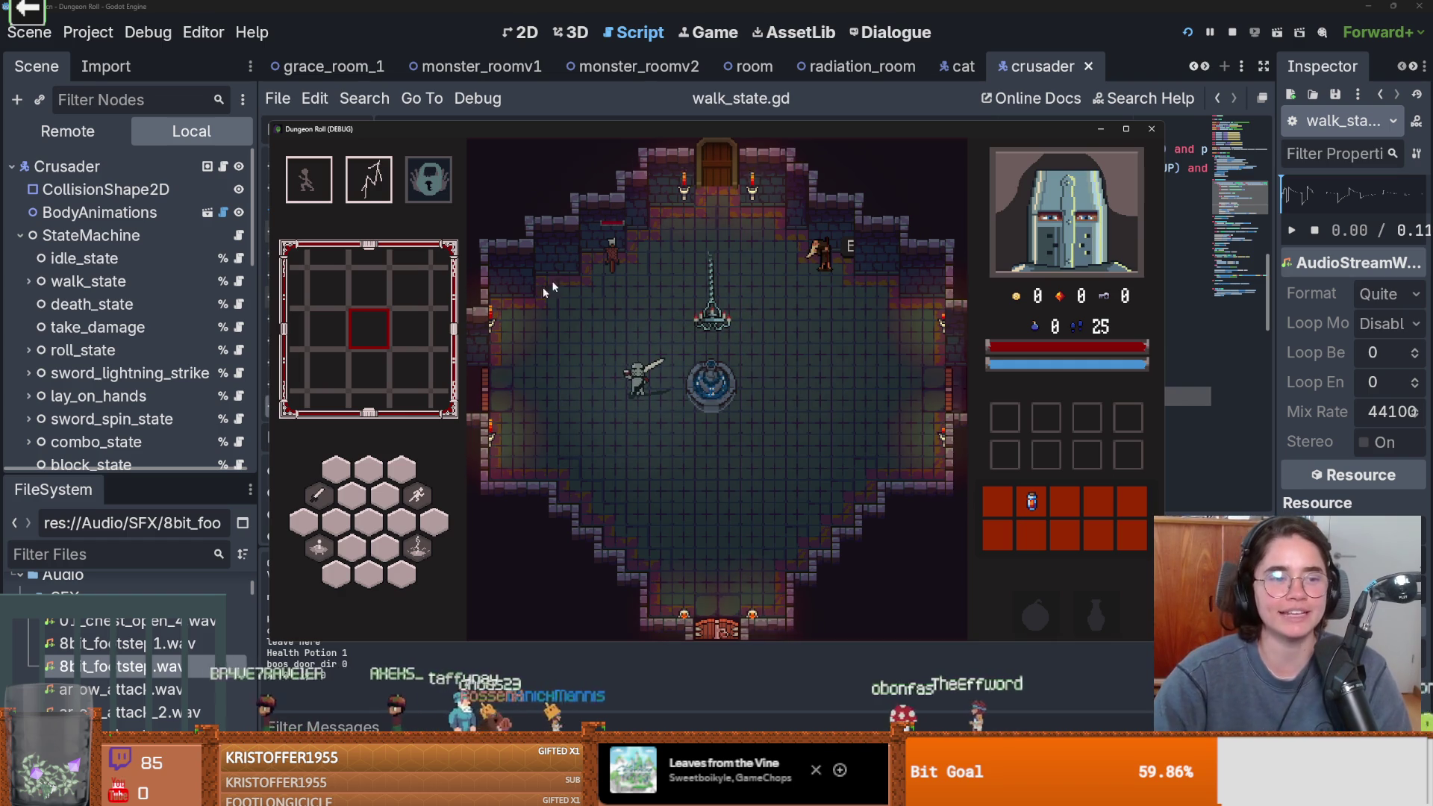
left_click(1151, 129)
key("ctrl+s")
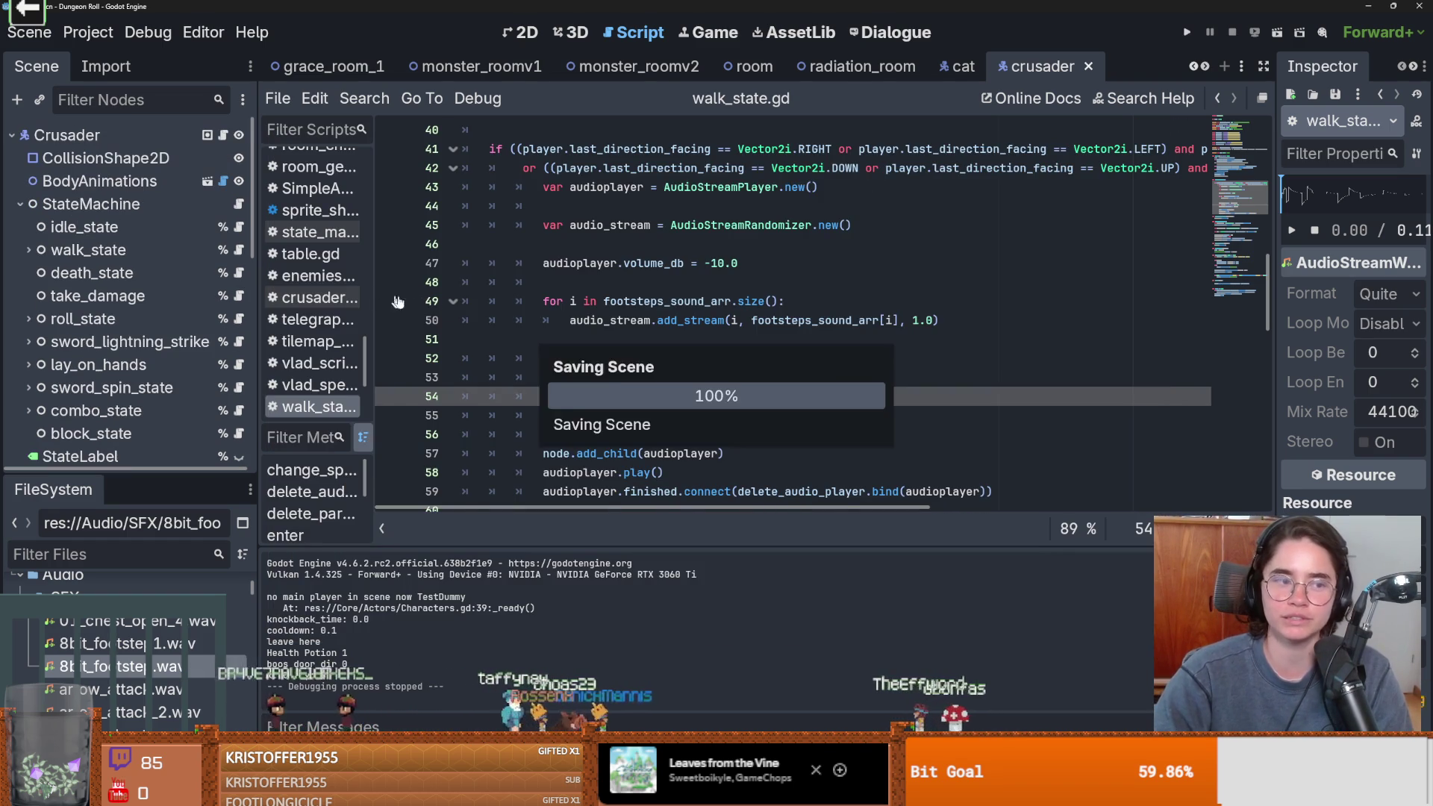
Undo the stray line join and uncomment the original FOOTSTEP_04–09 array on line 21
scroll(610, 352, "up", 10)
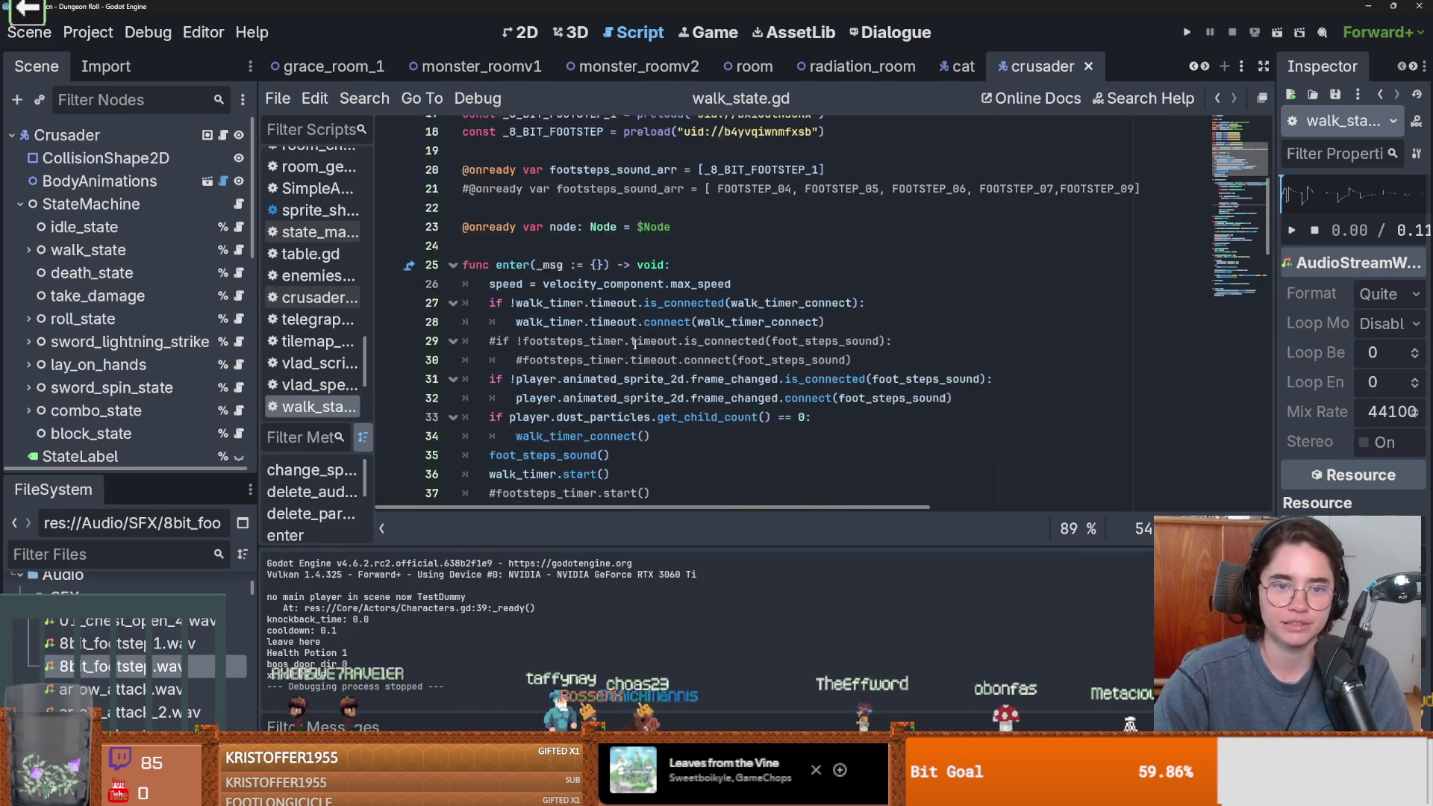
left_click(704, 377)
left_click_drag(860, 378, 522, 380)
left_click(745, 377)
left_click(462, 399)
key("BackSpace")
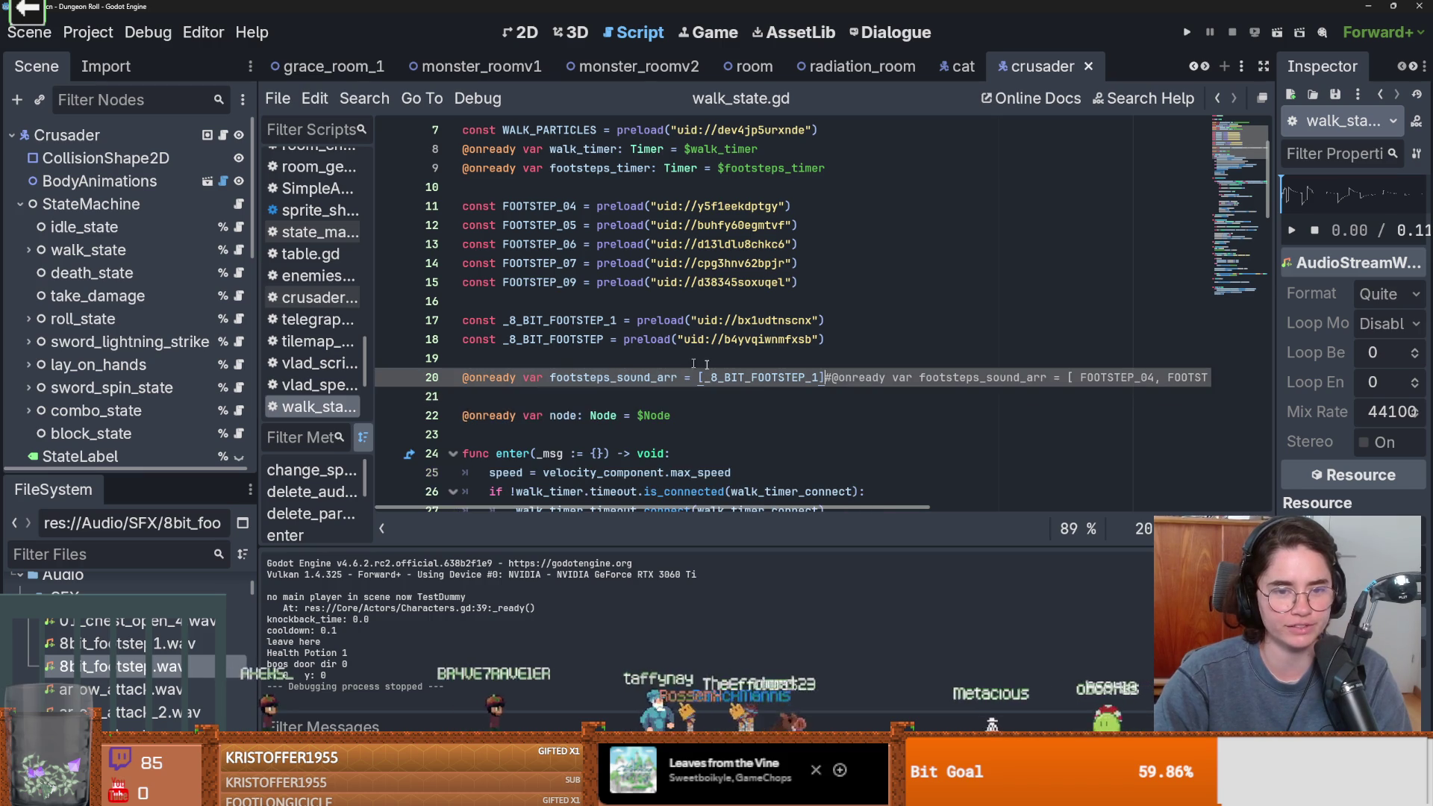
key("ctrl+z")
key("ctrl+z")
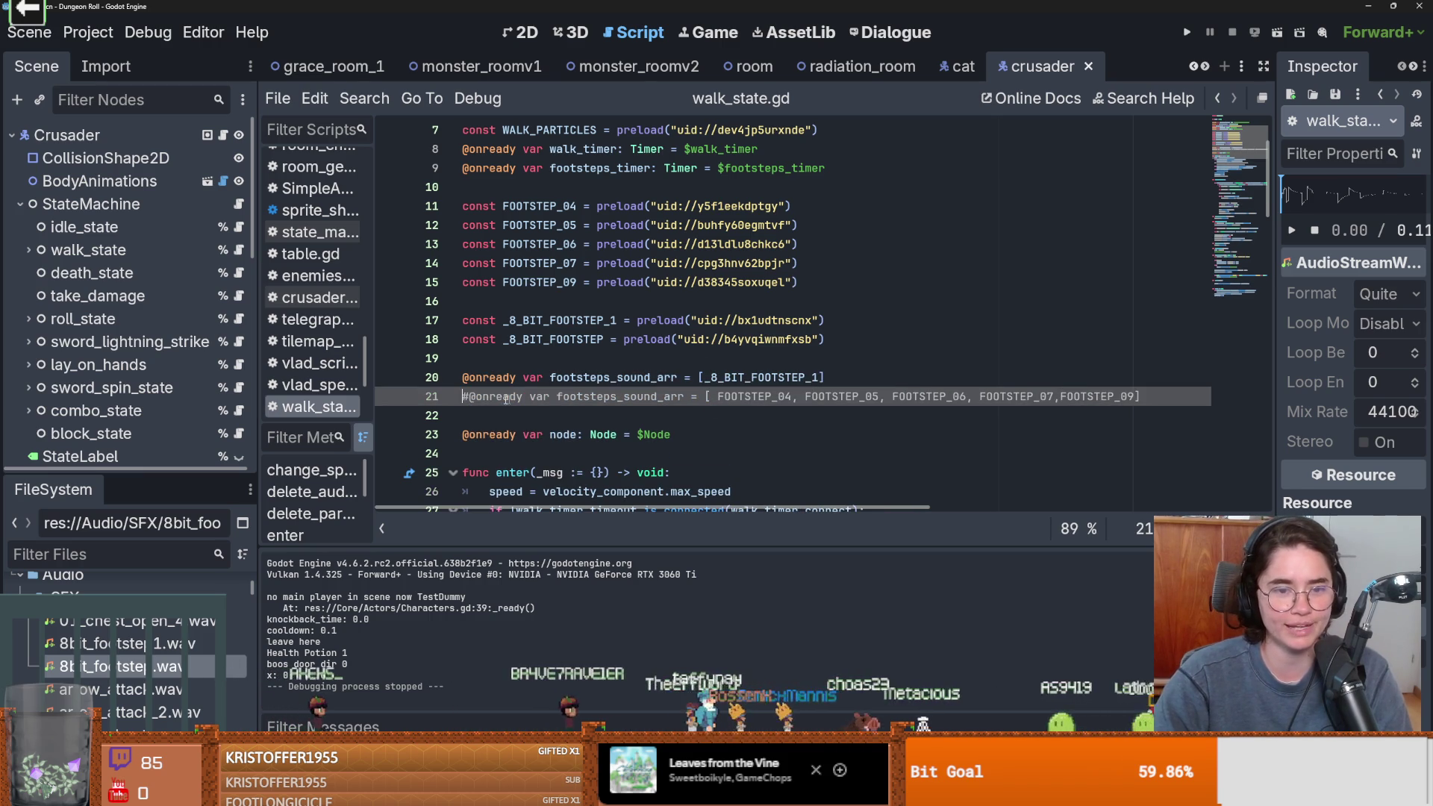
key("Delete")
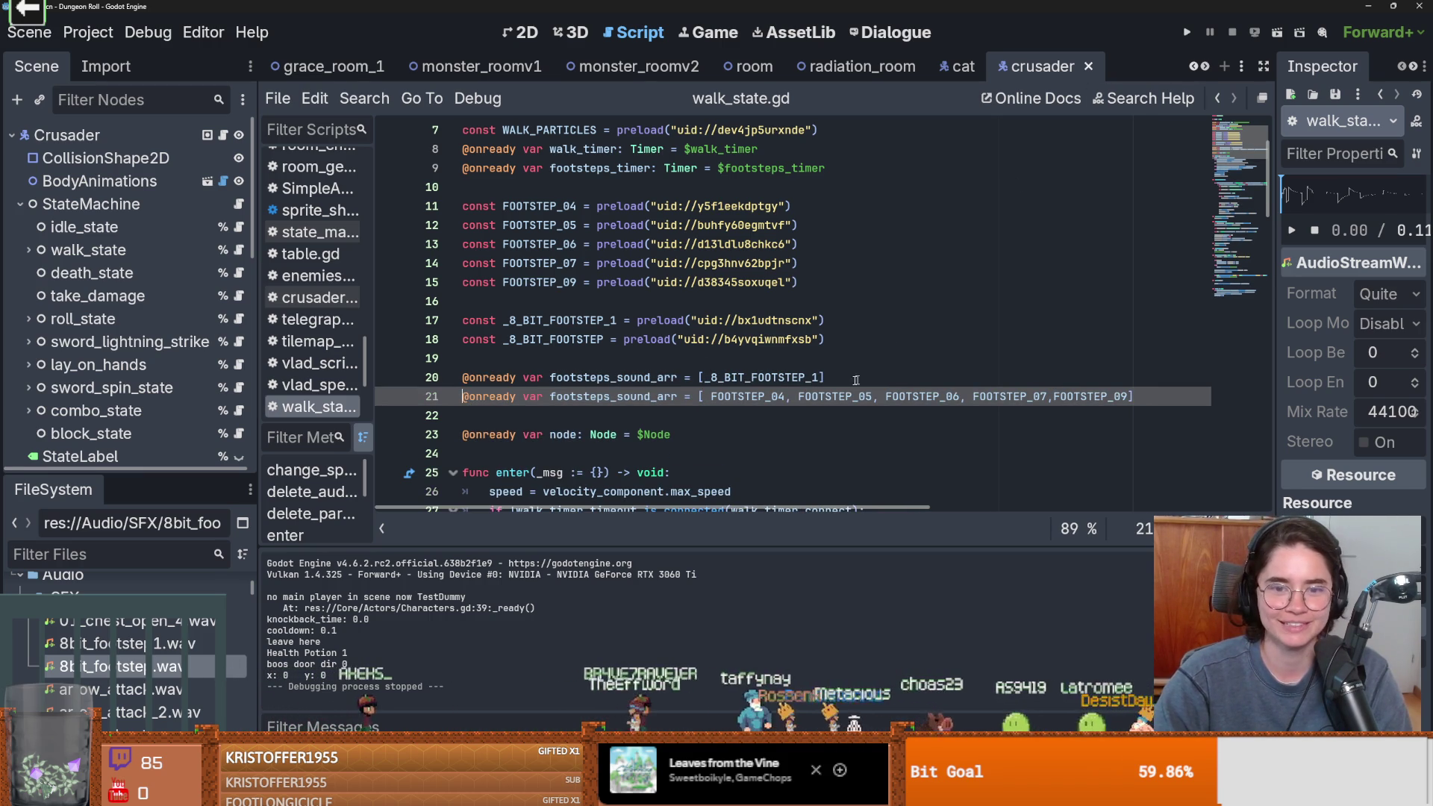
Comment out the 8-bit footstep array line with Ctrl+K, then save and run the game
left_click(881, 386)
key("ctrl+k")
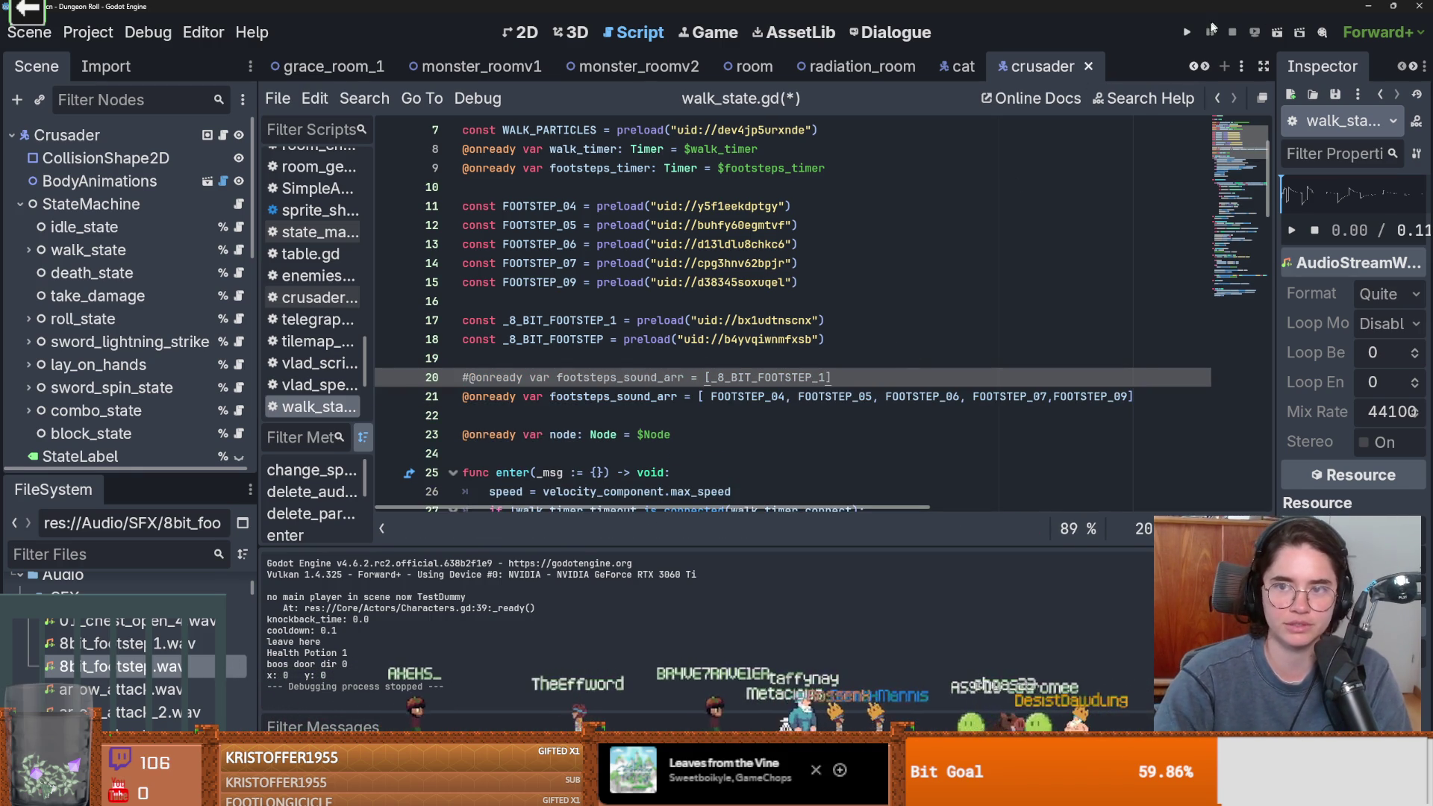
left_click(1185, 36)
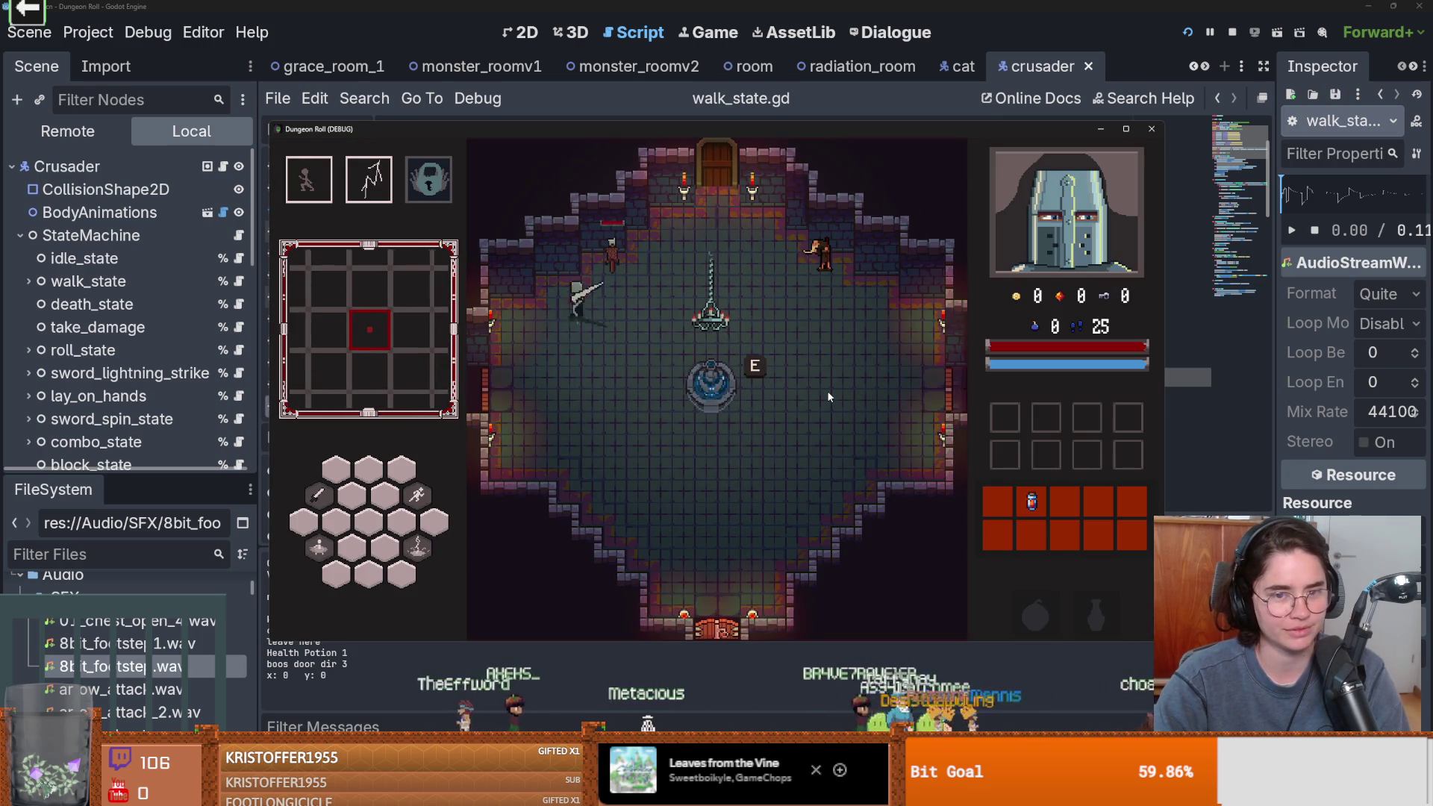
Walk the knight right, down, left, up and diagonally around the dungeon room with WASD
key("d")
key("s")
key("s")
key("a")
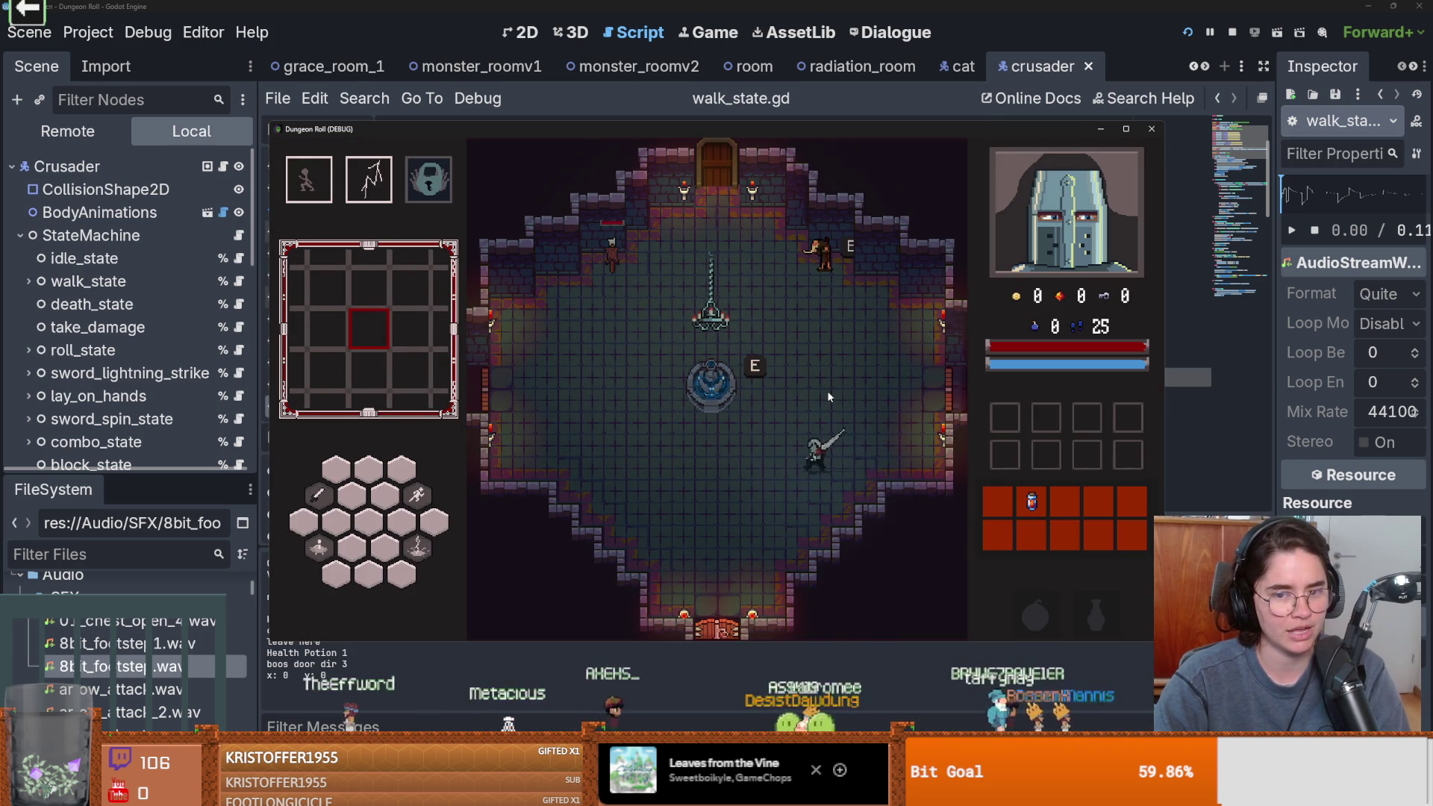
key("w")
key("d")
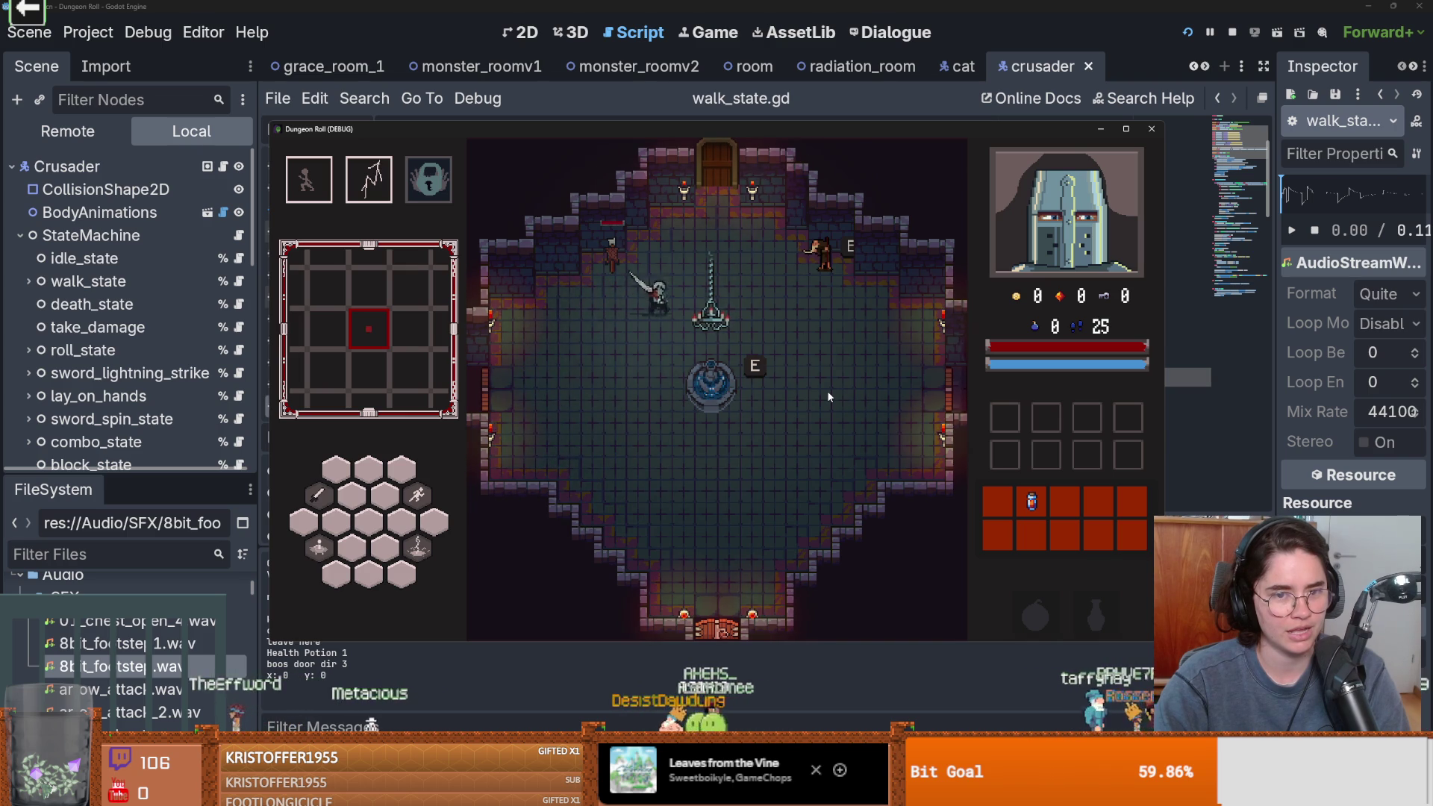
key("s")
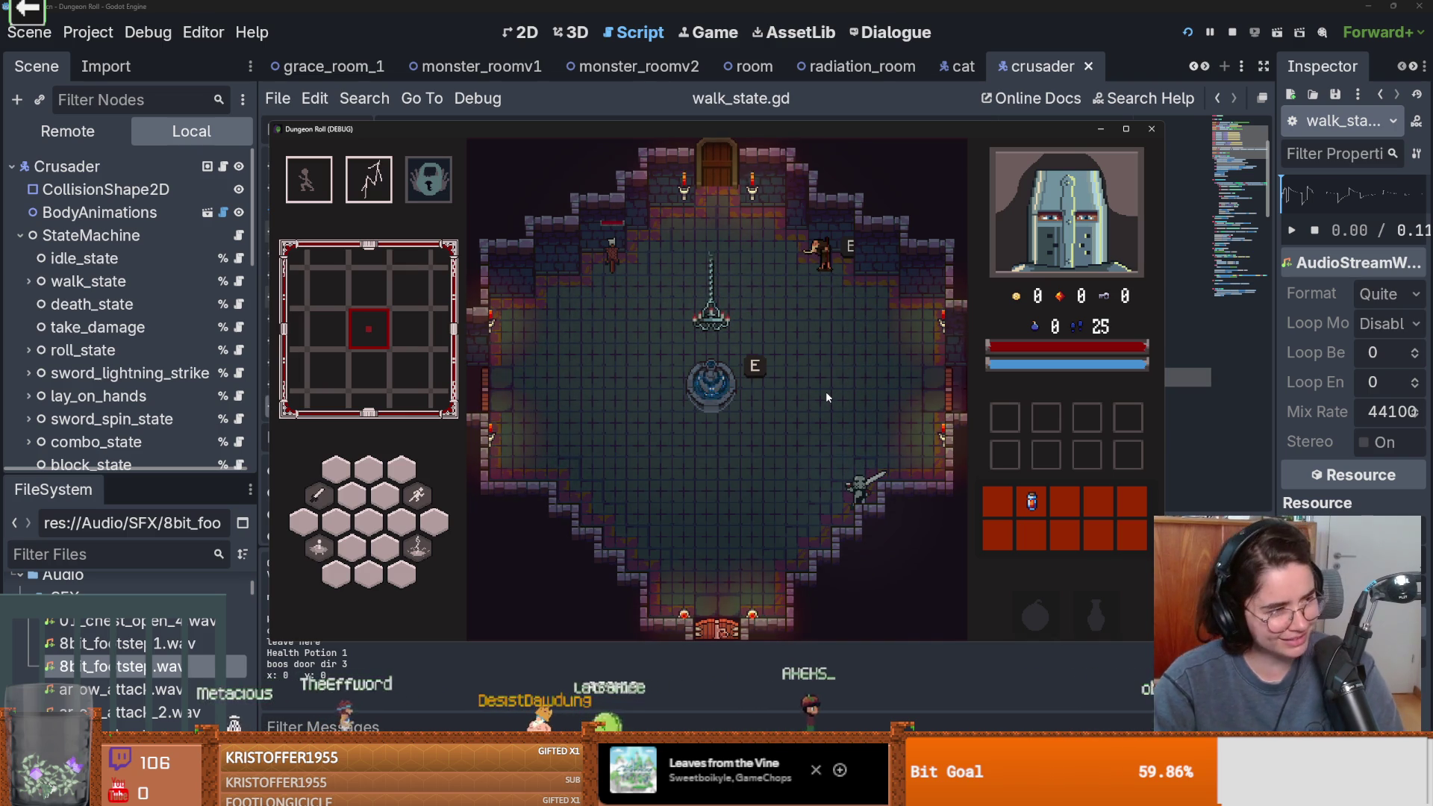
key("a")
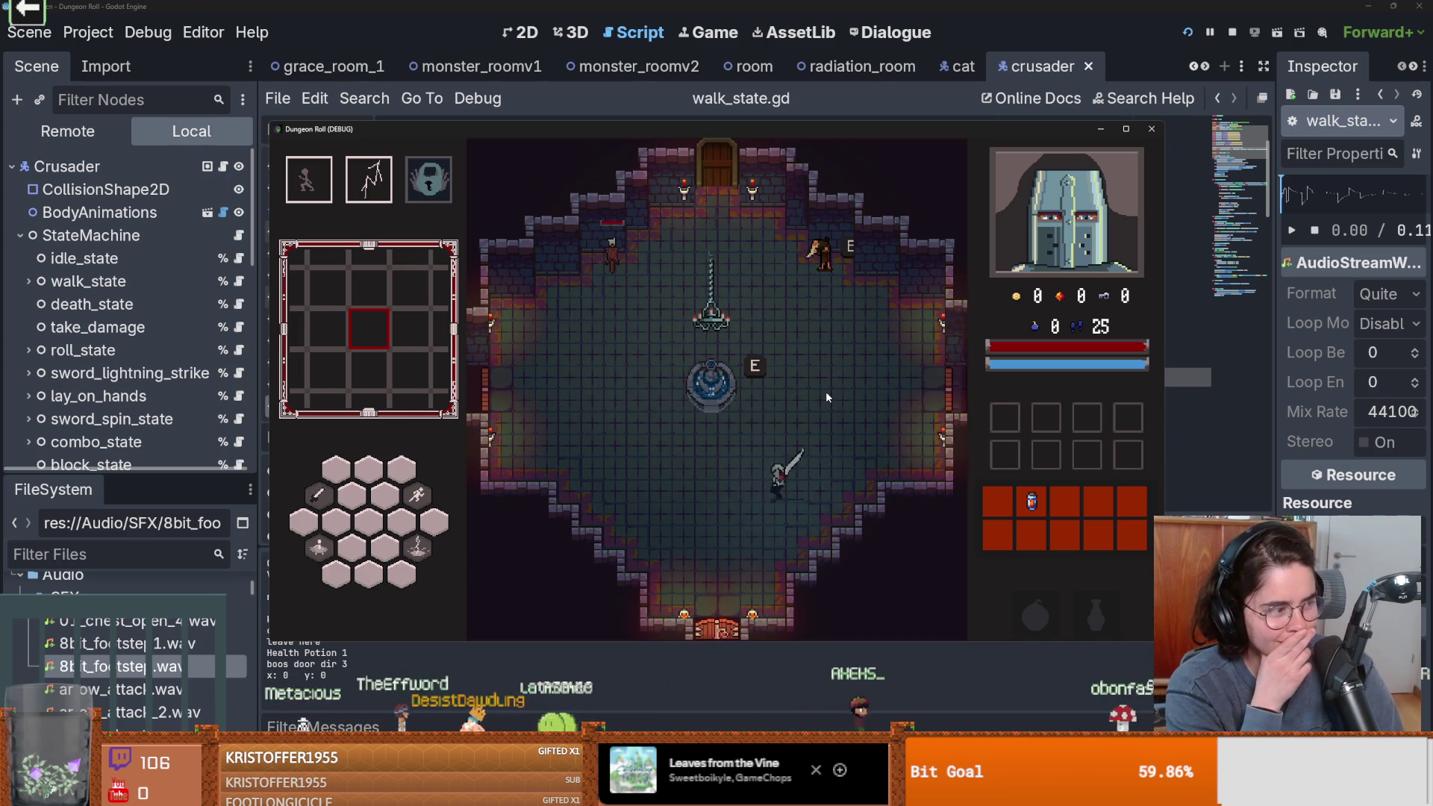
key("w")
key("d")
key("s")
key("d")
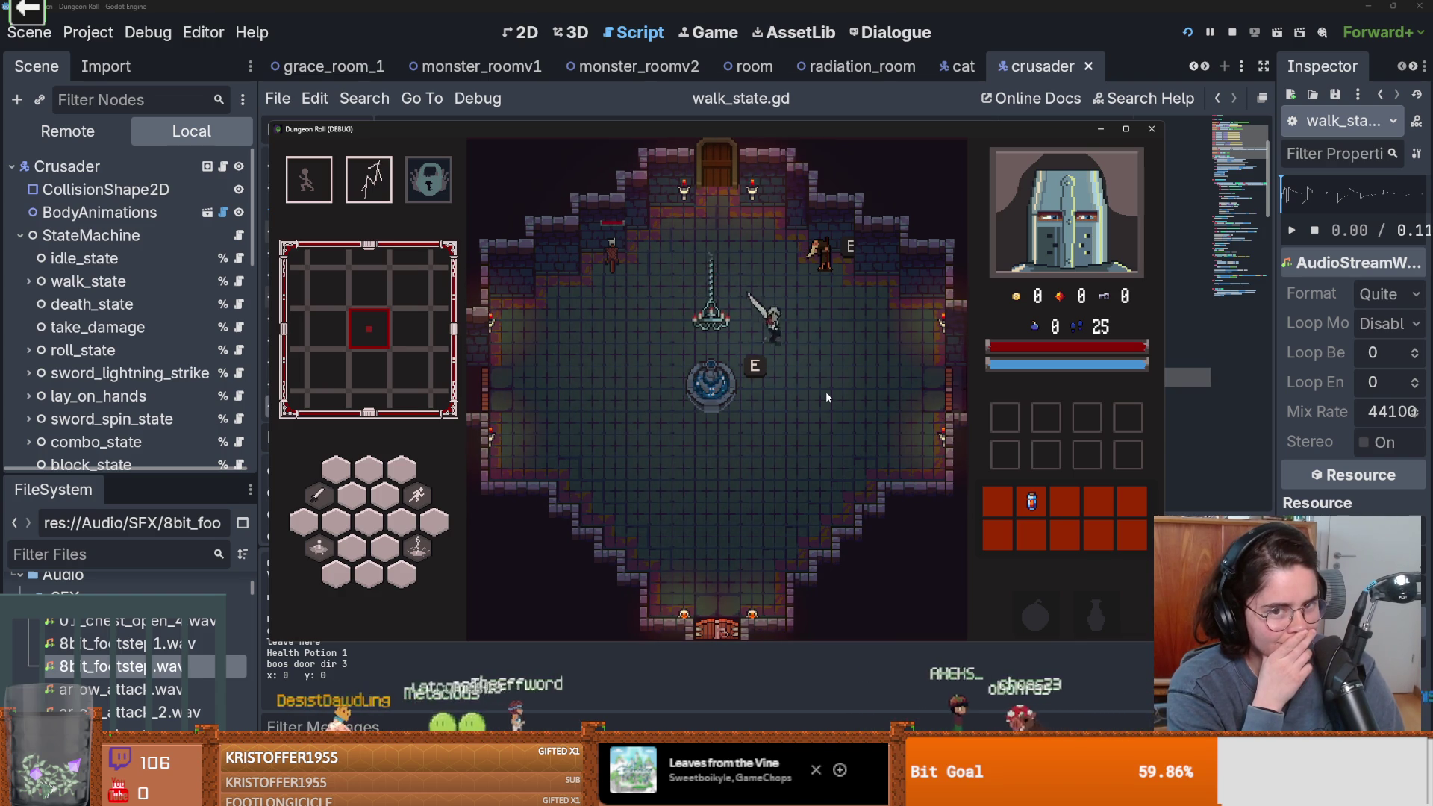
key("a")
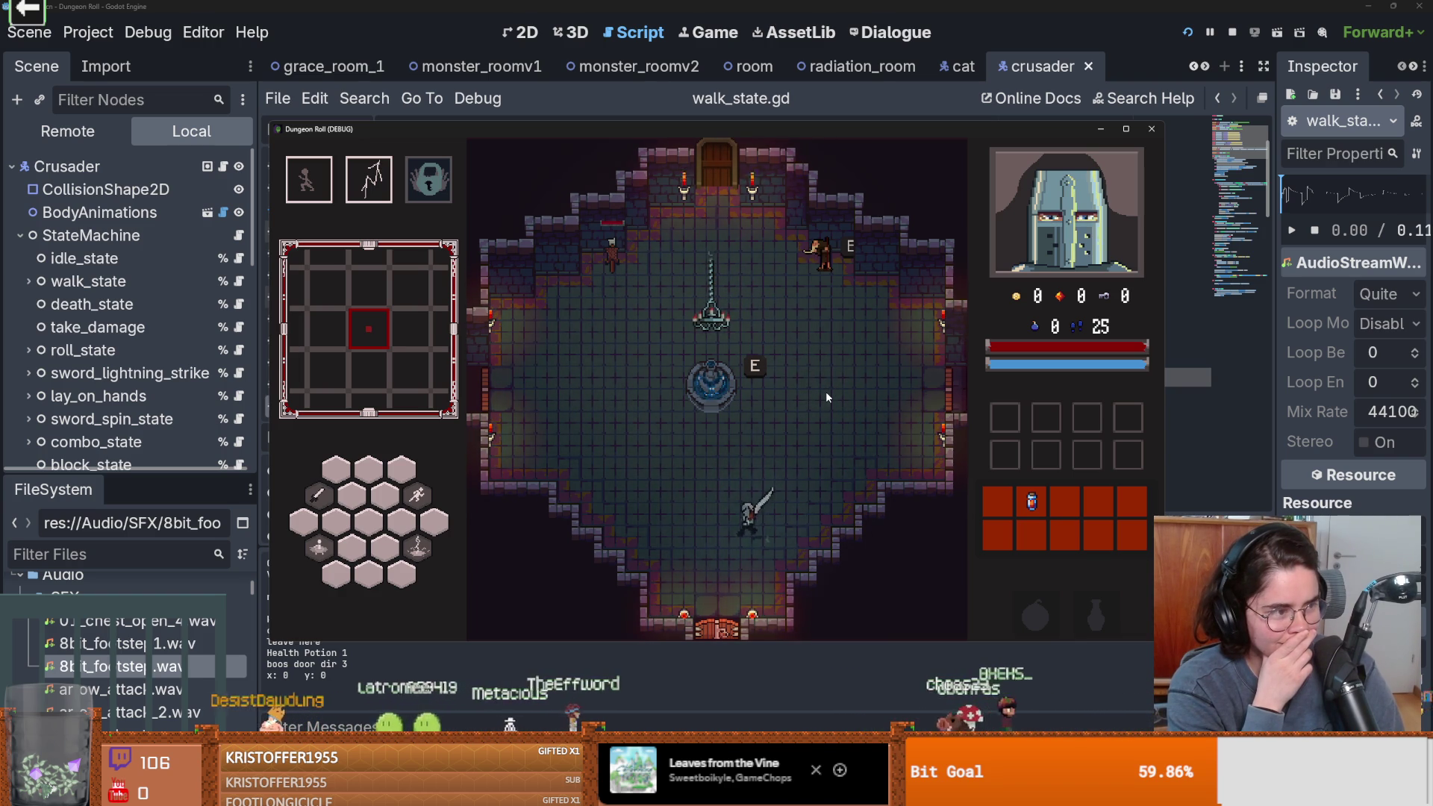
key("a")
key("w")
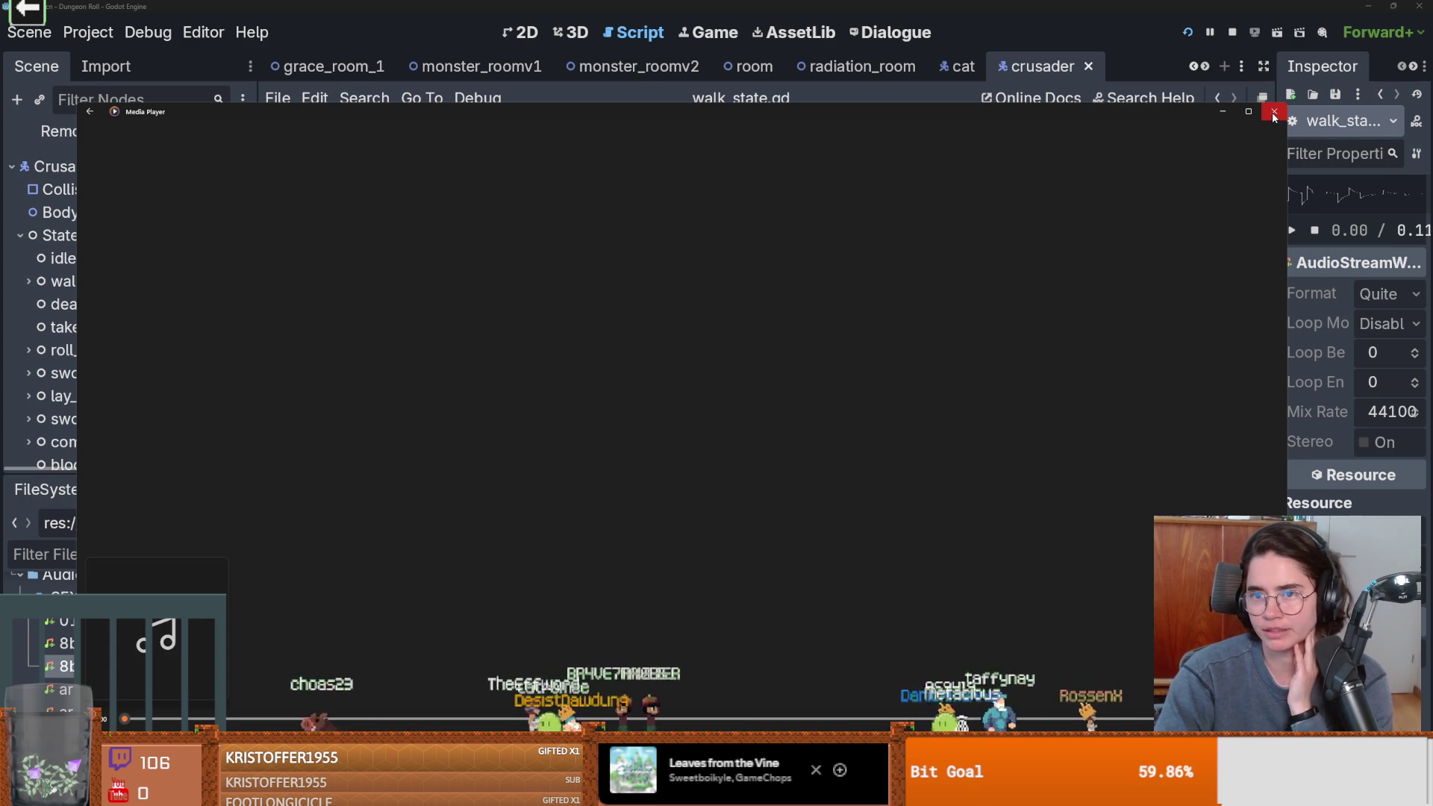
Close the Media Player window and switch over to the Everything footsteps search
left_click(1272, 112)
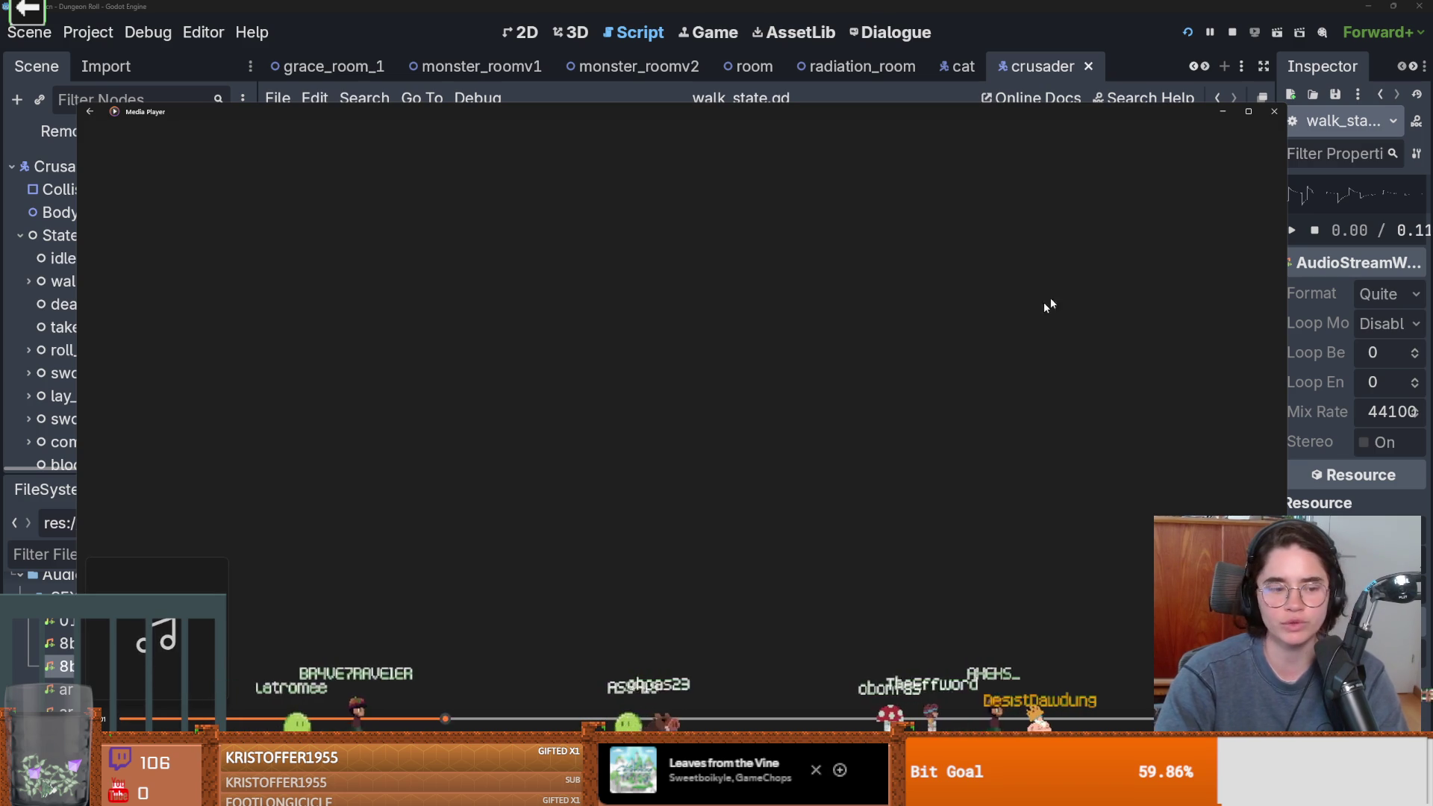
left_click(1274, 112)
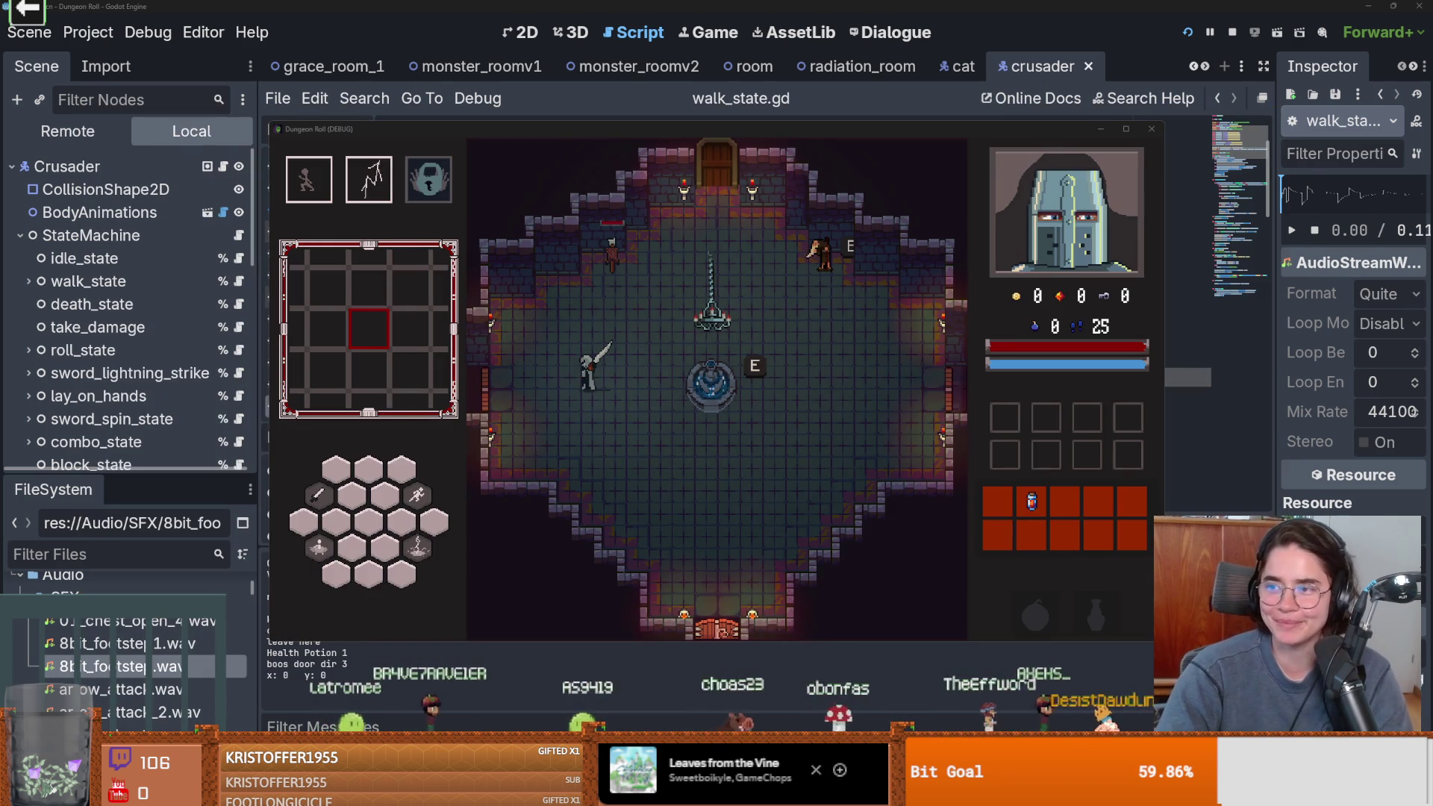
key("alt+Tab")
Play an existing footstep .wav from the footsteps results, close the player, and hide Everything
scroll(464, 425, "down", 2)
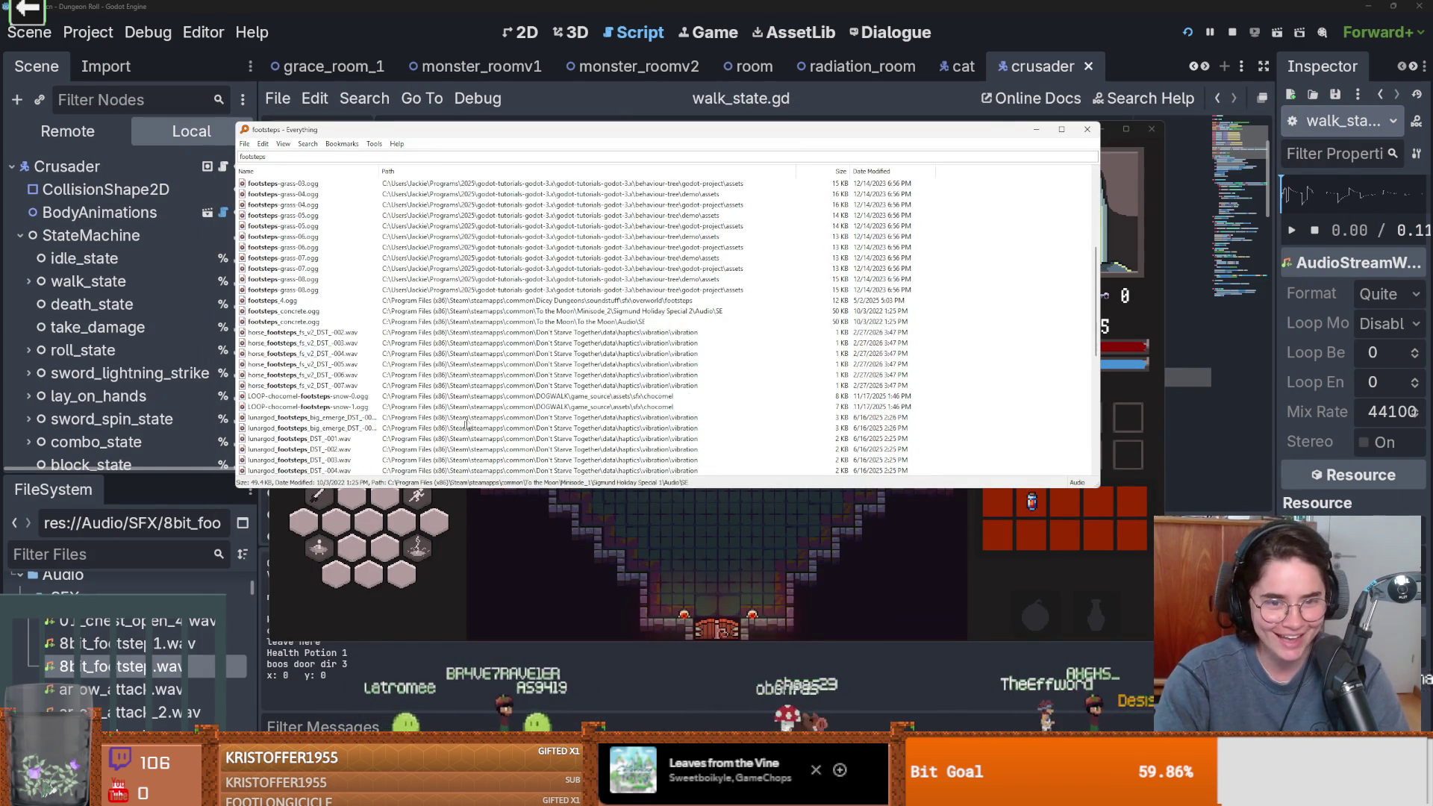
scroll(528, 362, "down", 4)
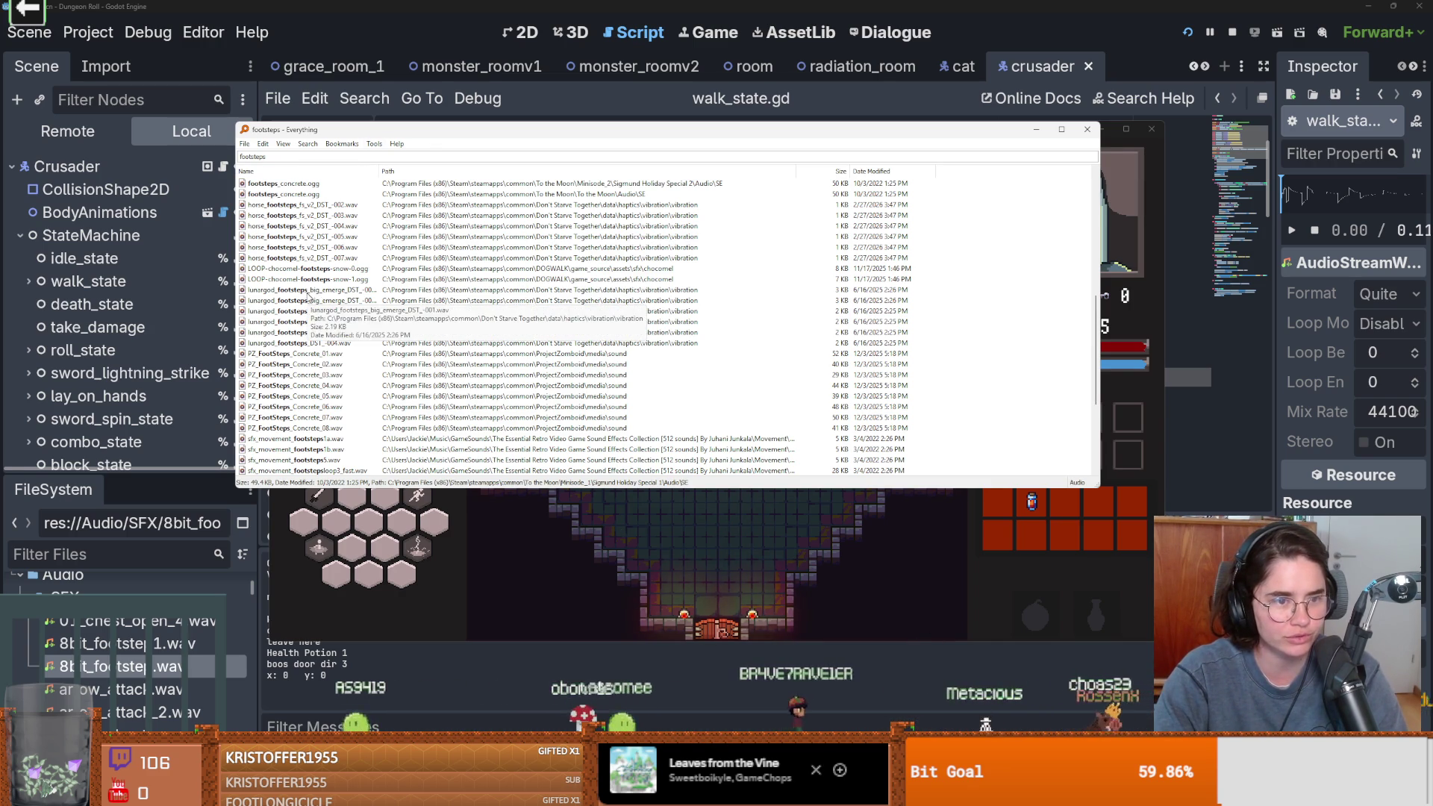
scroll(403, 373, "up", 1)
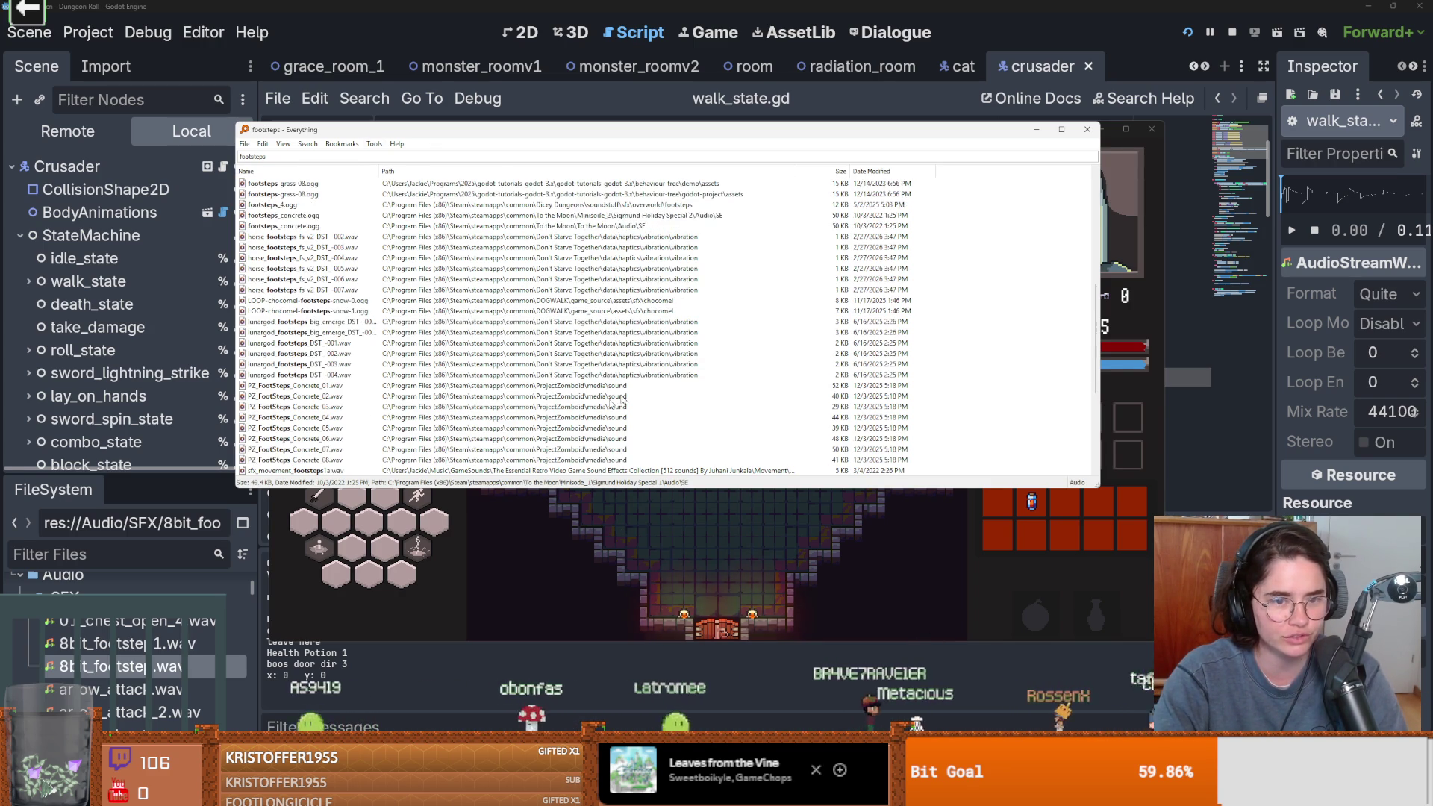
double_click(323, 399)
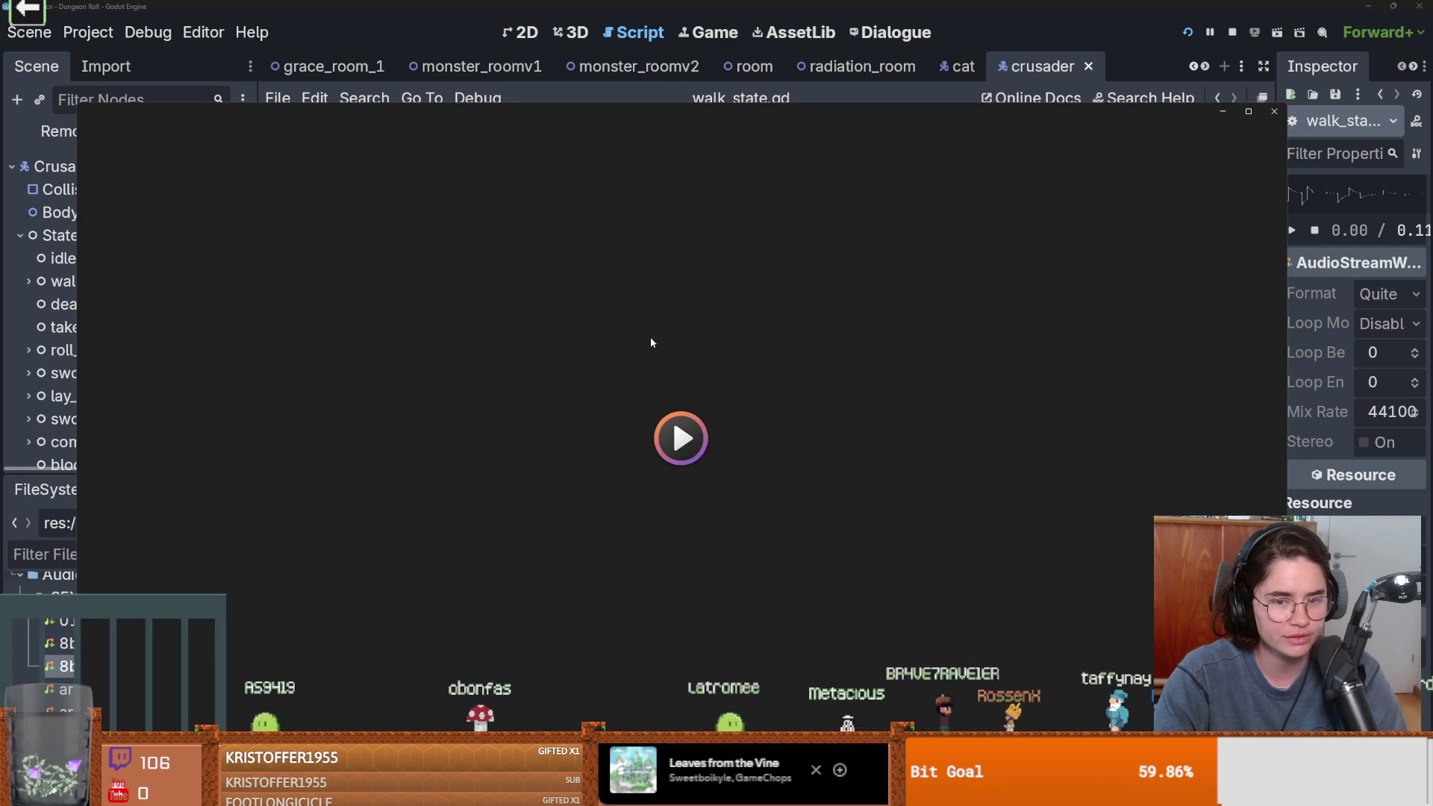
left_click(1273, 112)
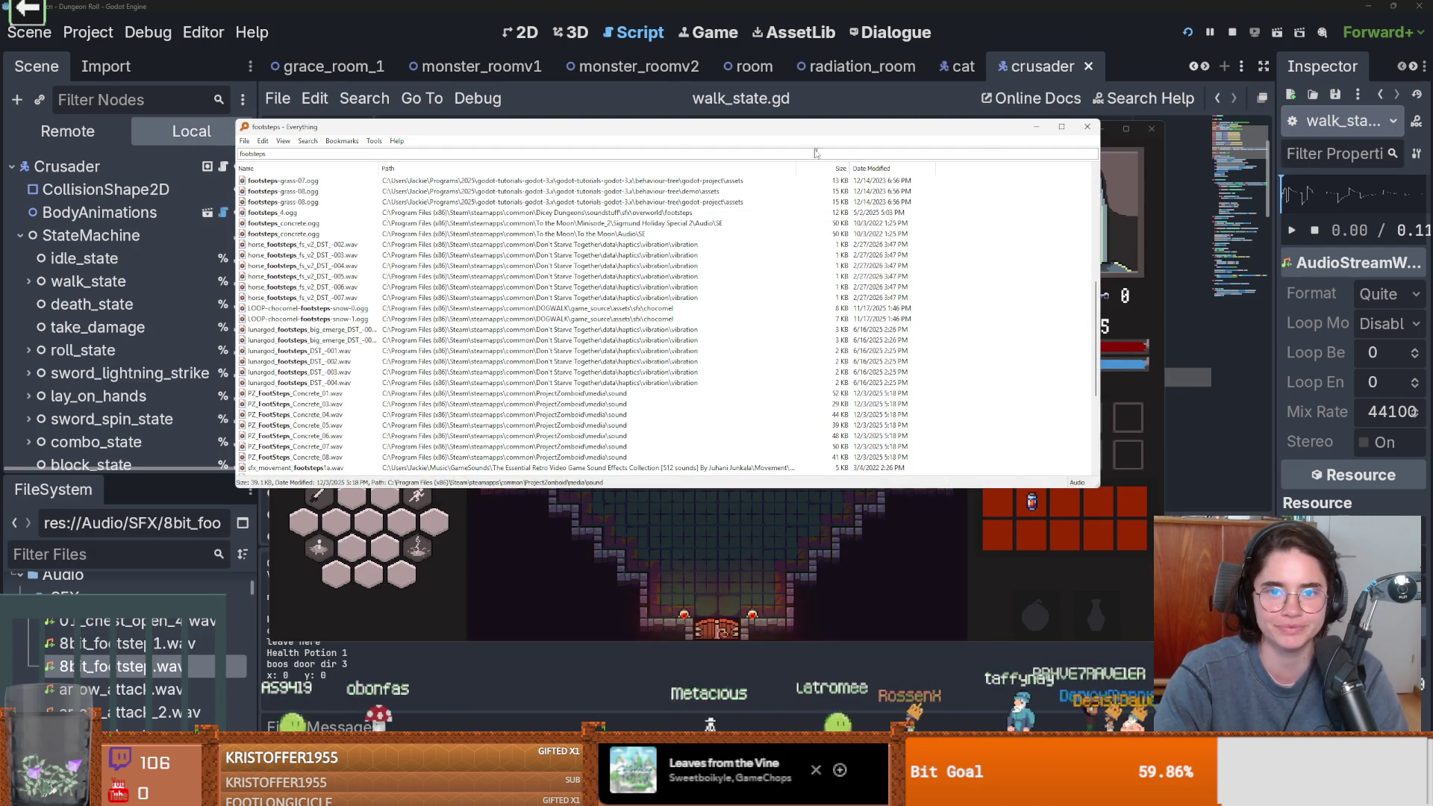
left_click_drag(761, 131, 1432, 125)
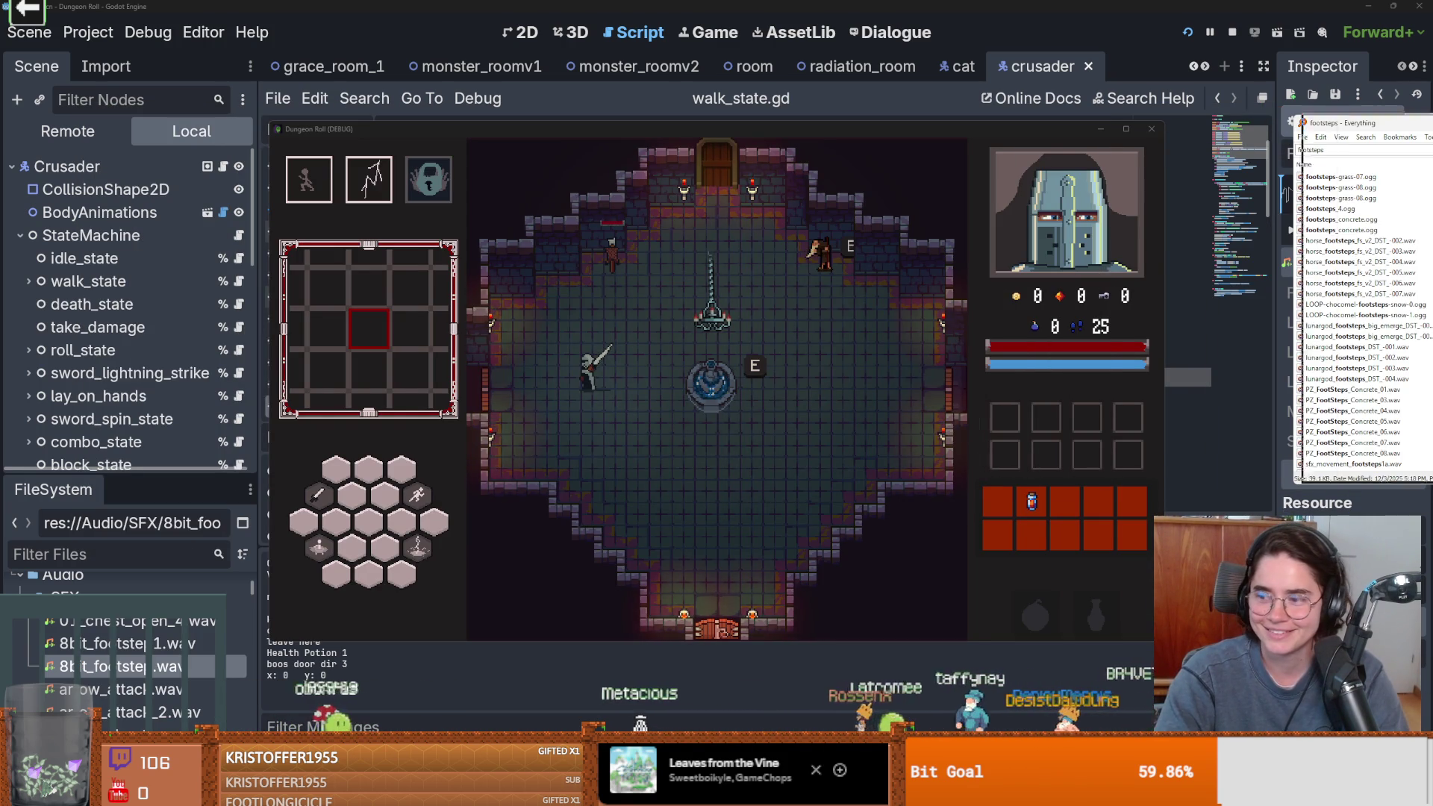
key("Escape")
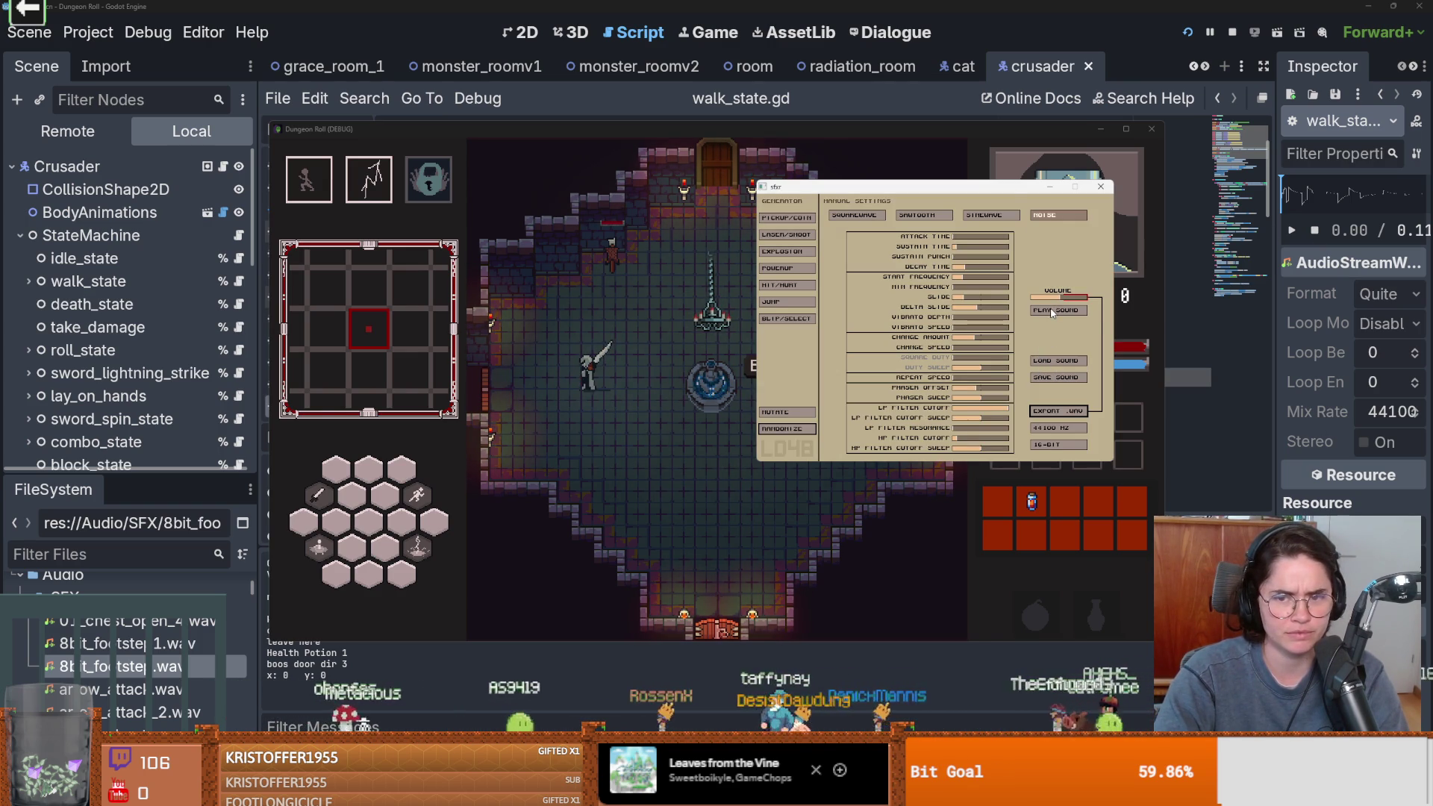
Generate a random LASER/SHOOT sound in sfxr, then move the knight up-right in the game
left_click_drag(986, 191, 846, 188)
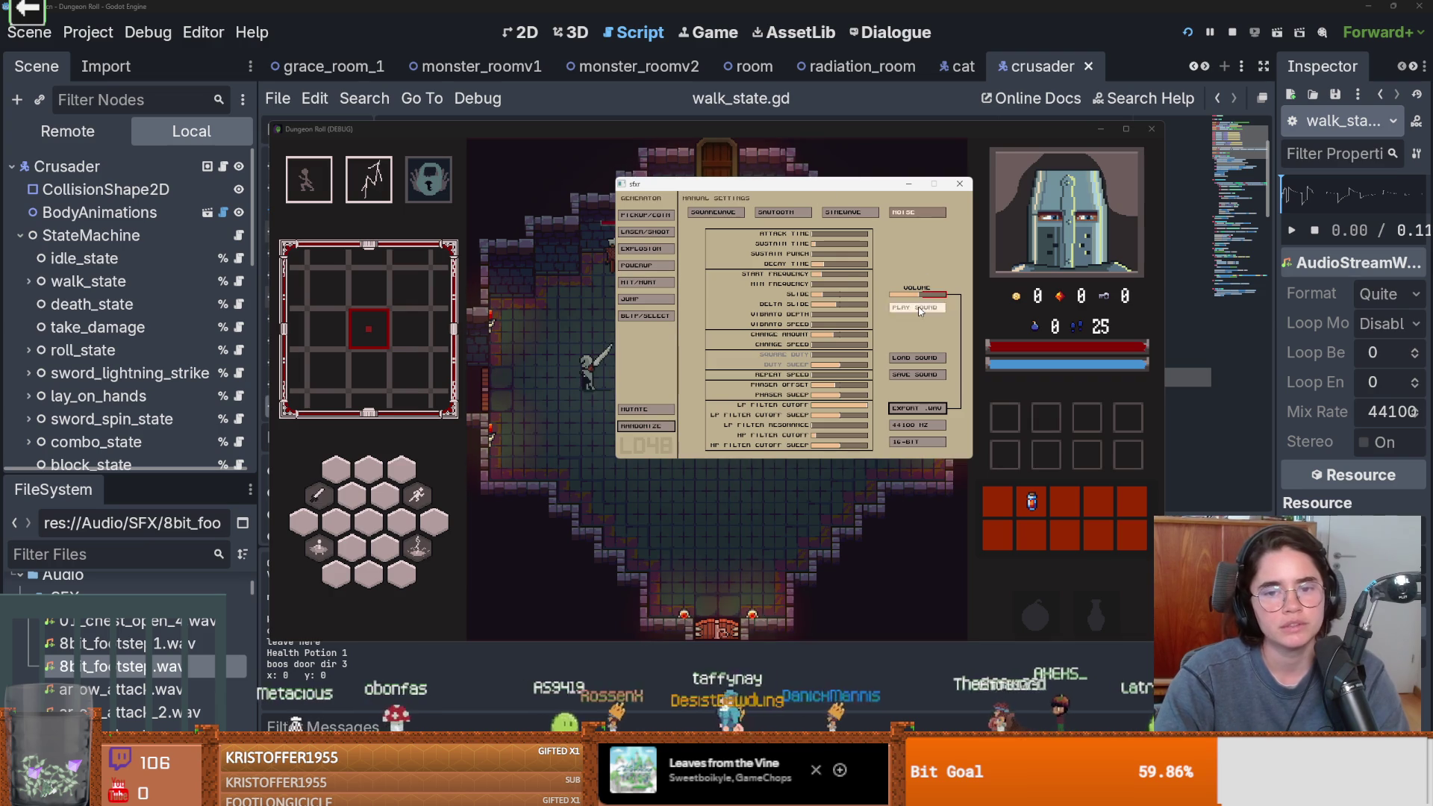
left_click(660, 230)
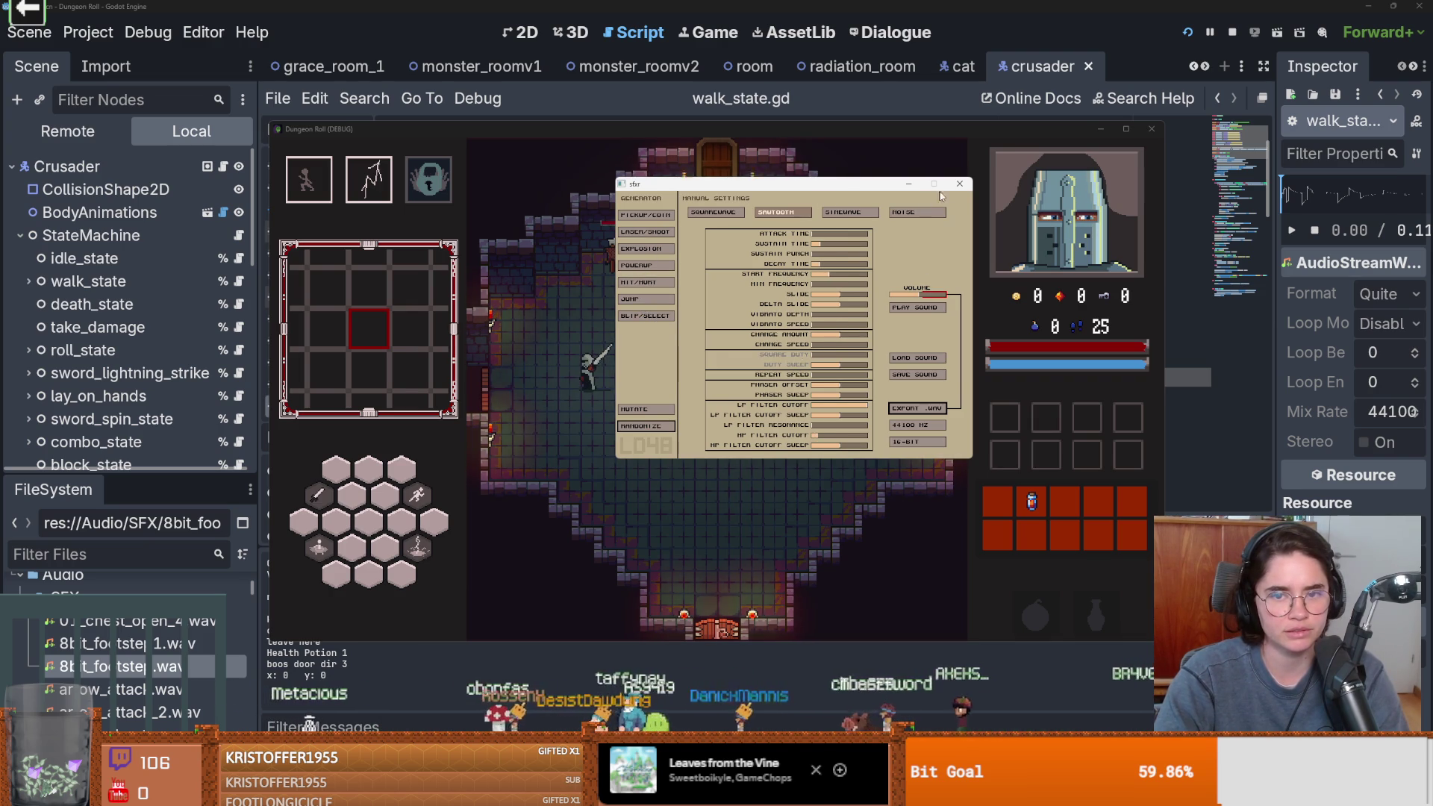
left_click(909, 184)
key("space")
key("w+d")
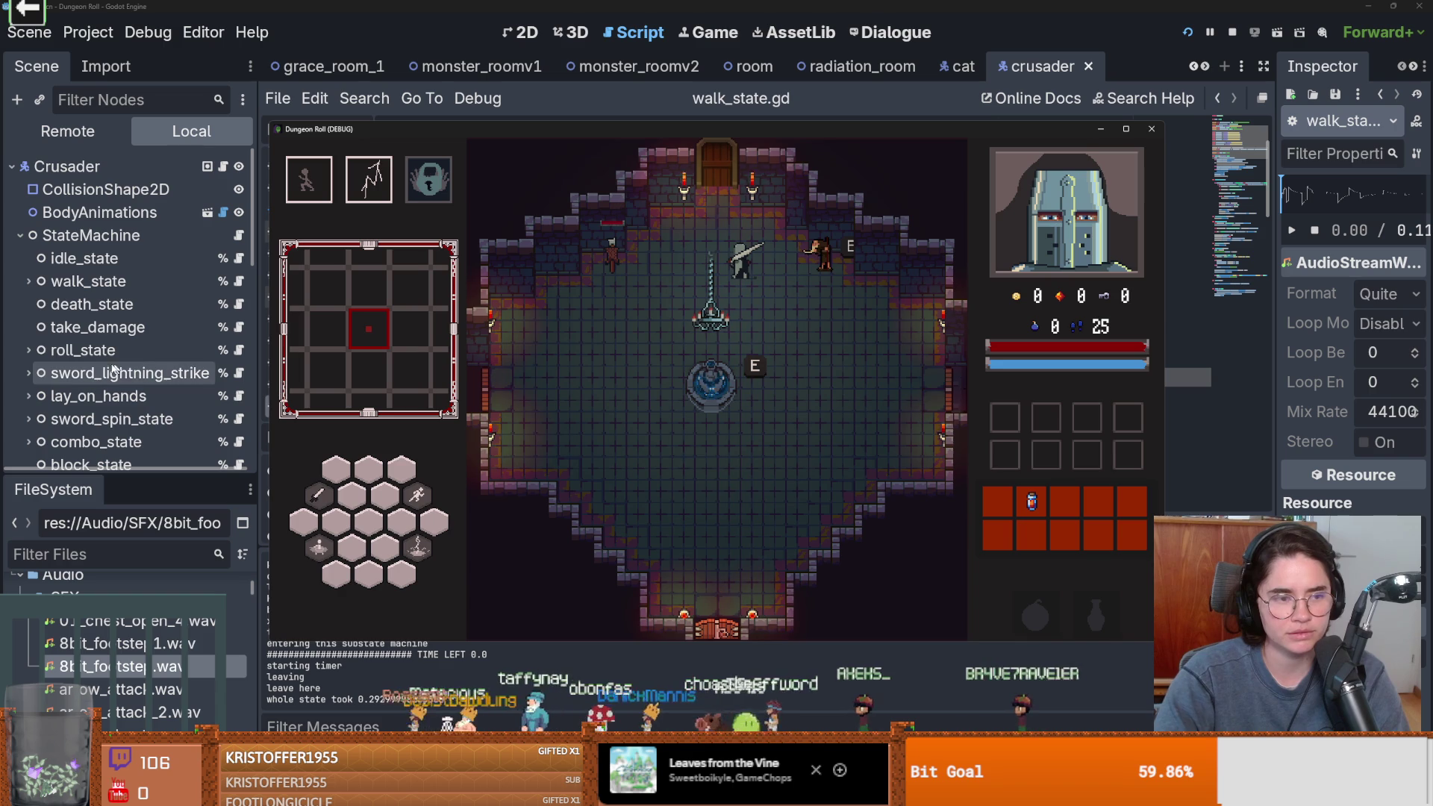
scroll(165, 298, "down", 5)
scroll(198, 283, "up", 3)
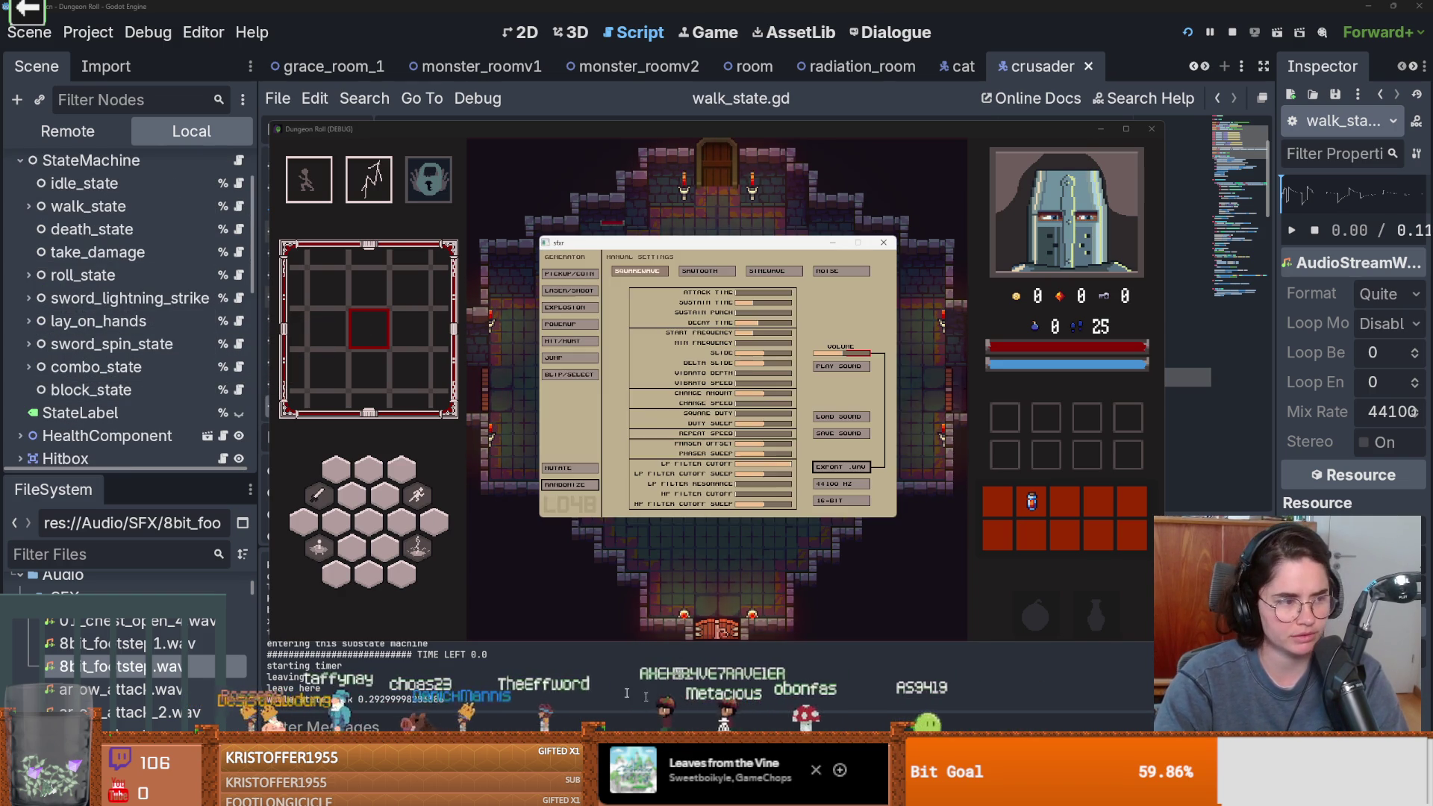
Switch the sound to SQUAREWAVE and export it as an 8bit_footstep WAV into Audio/SFX
left_click(568, 341)
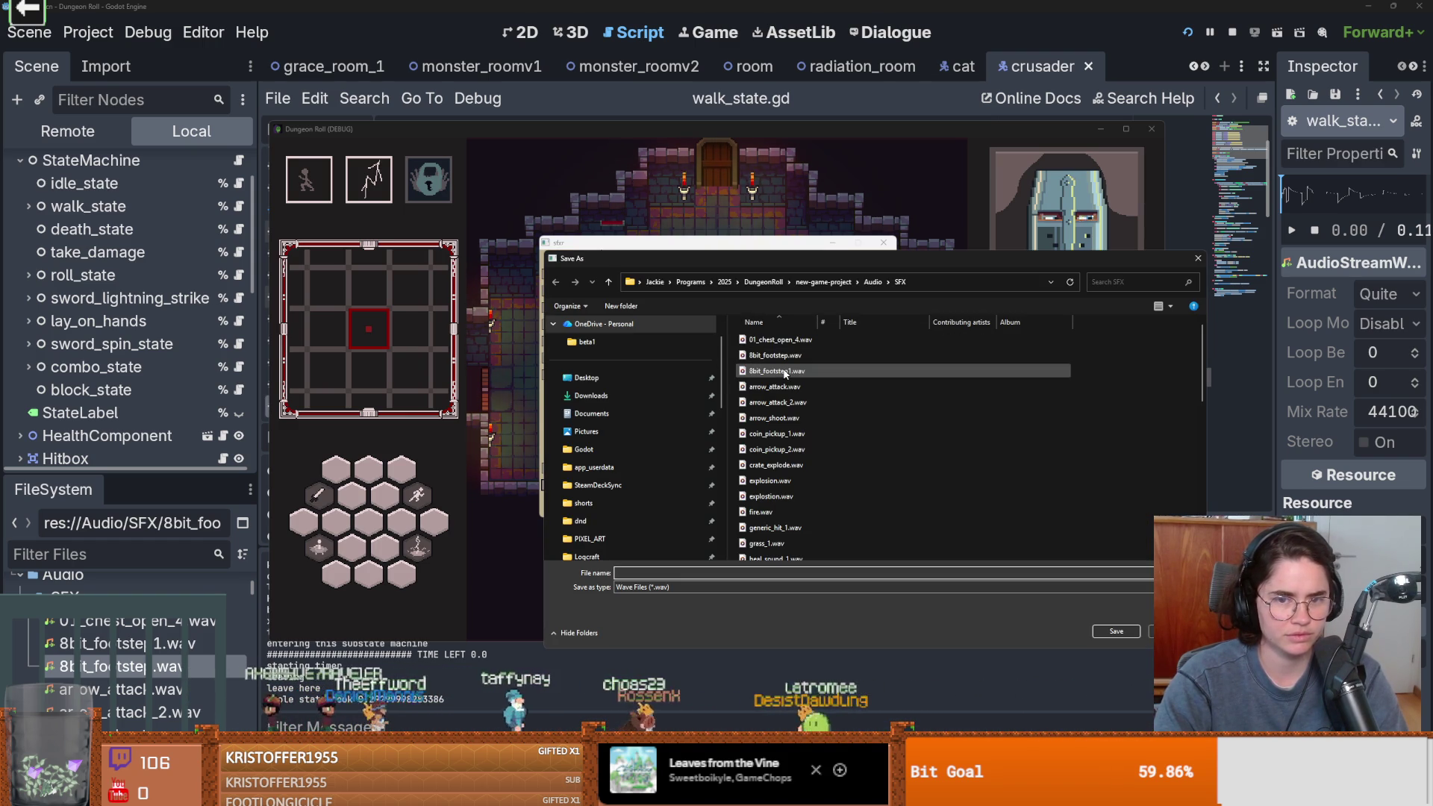
left_click(788, 372)
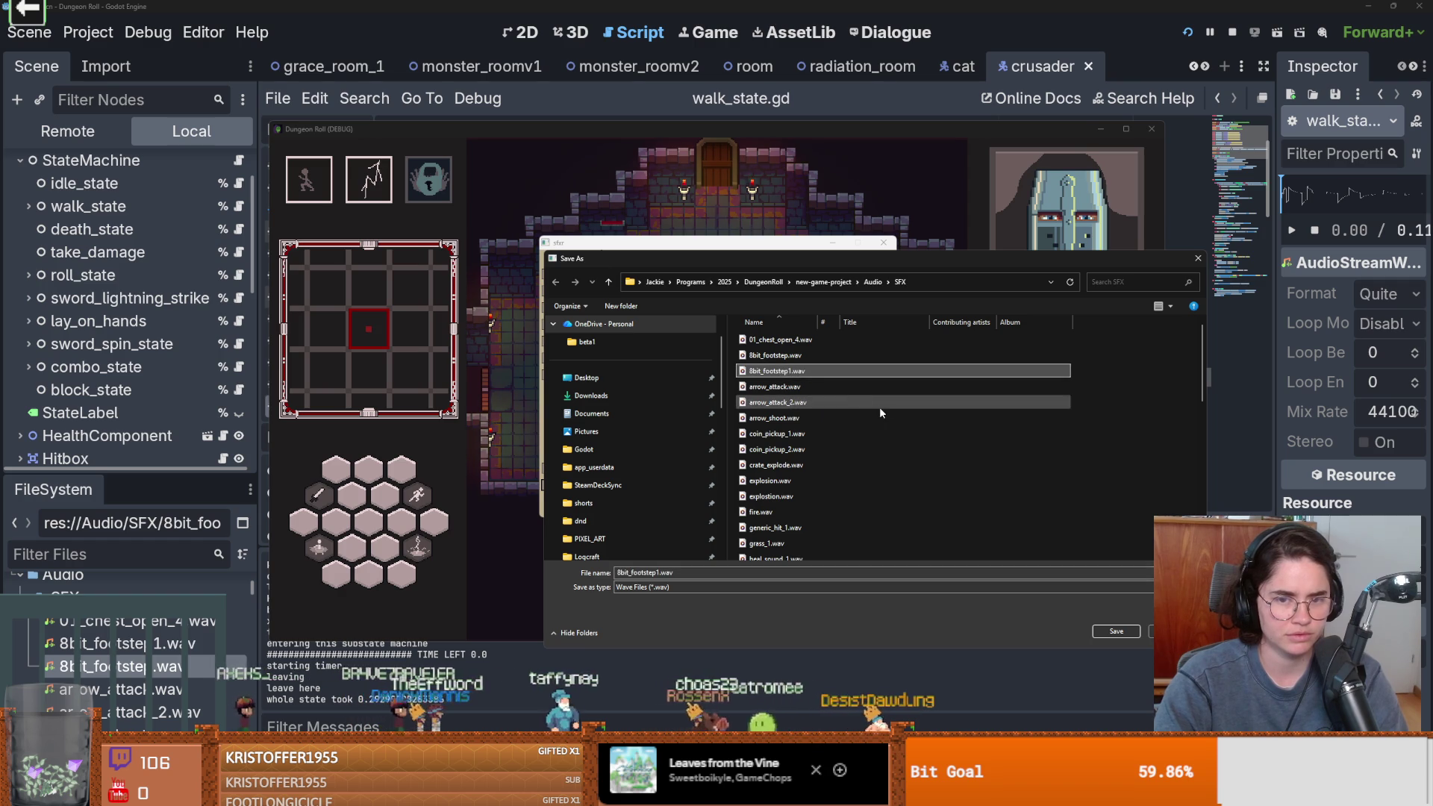
left_click(661, 573)
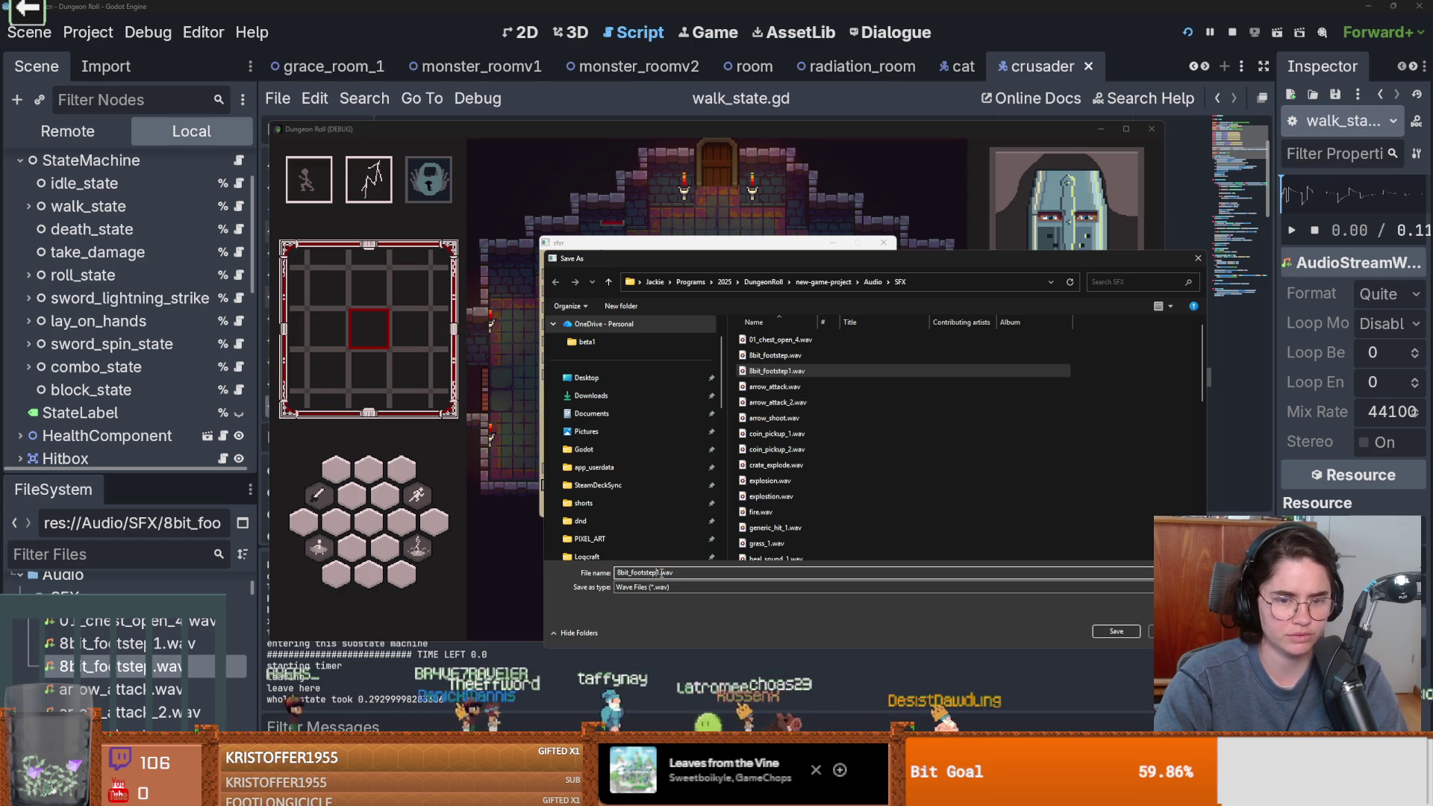
type("2")
key("Return")
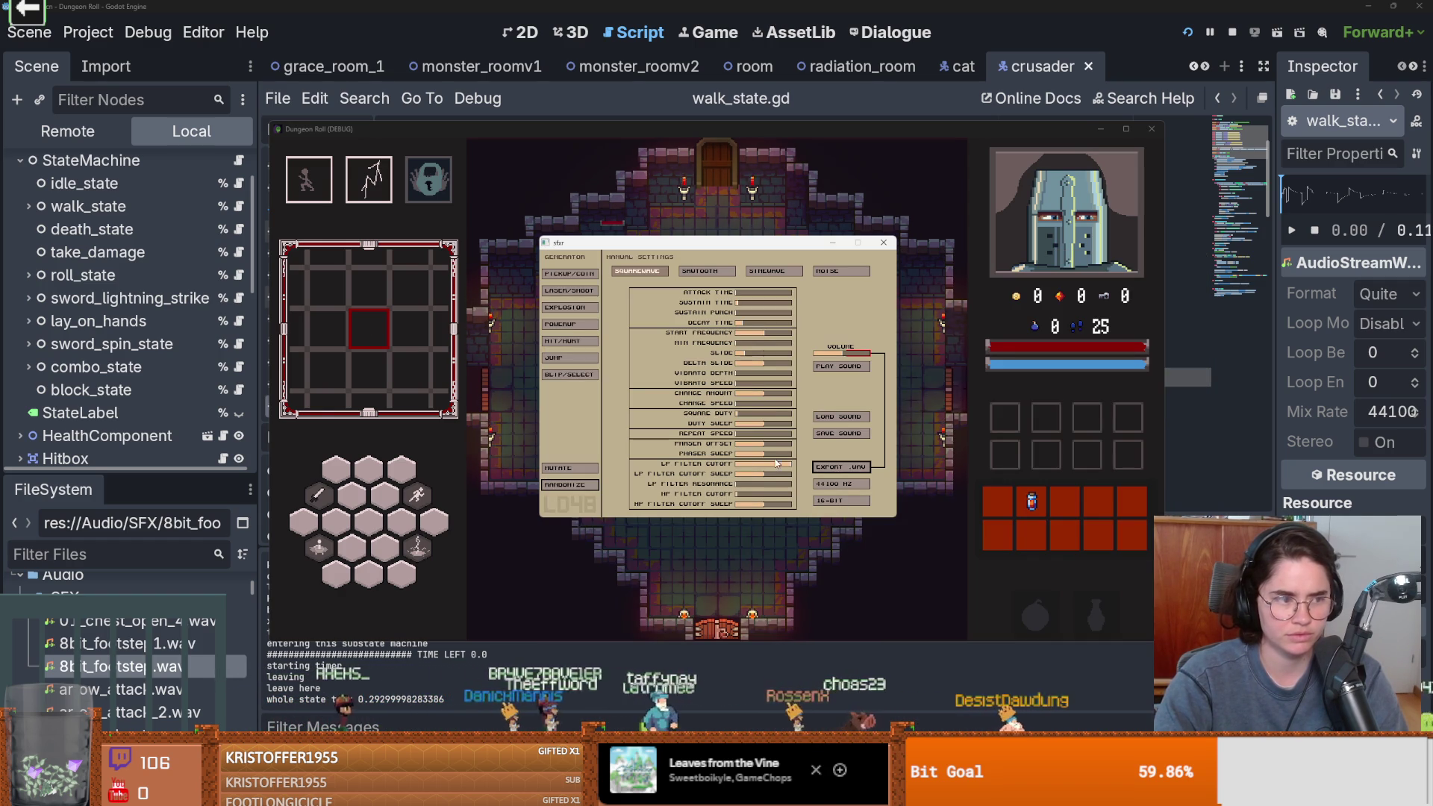
left_click(882, 243)
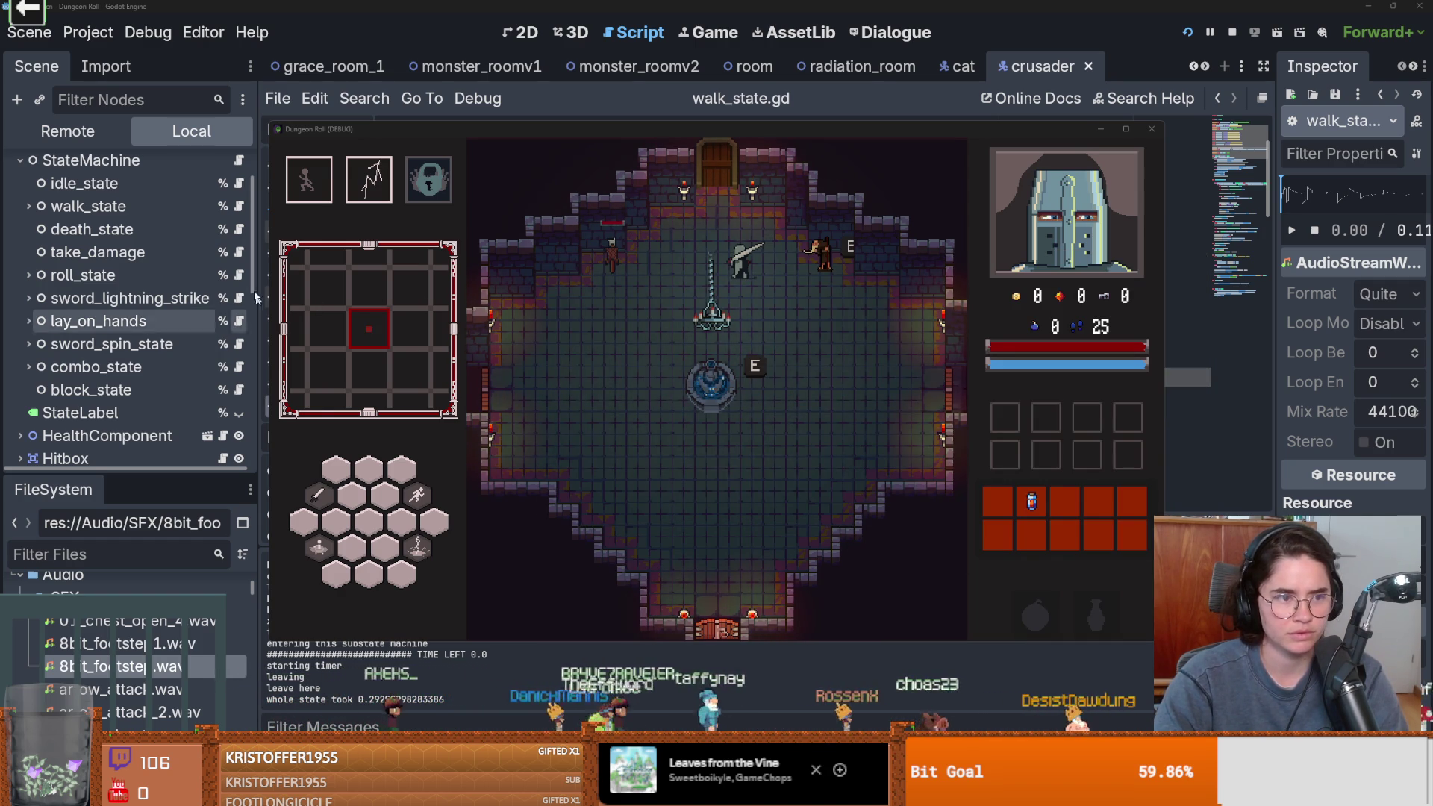
Add a preload constant for 8bit_footstep_2.wav and set the array to [_8_BIT_FOOTSTEP_2]
left_click(245, 207)
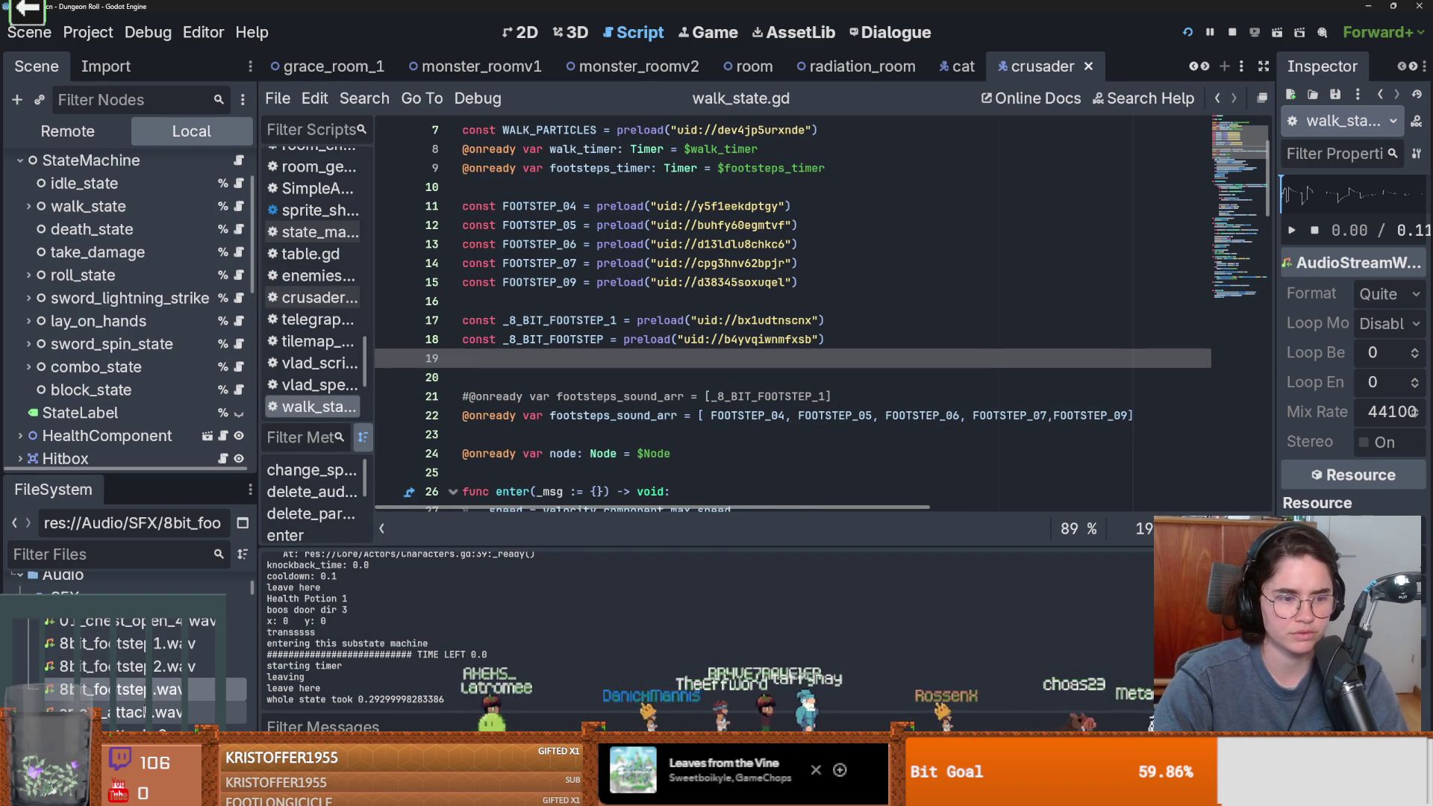
mouse_move(153, 672)
left_mouse_down()
mouse_move(604, 360)
mouse_move(567, 358)
left_mouse_up()
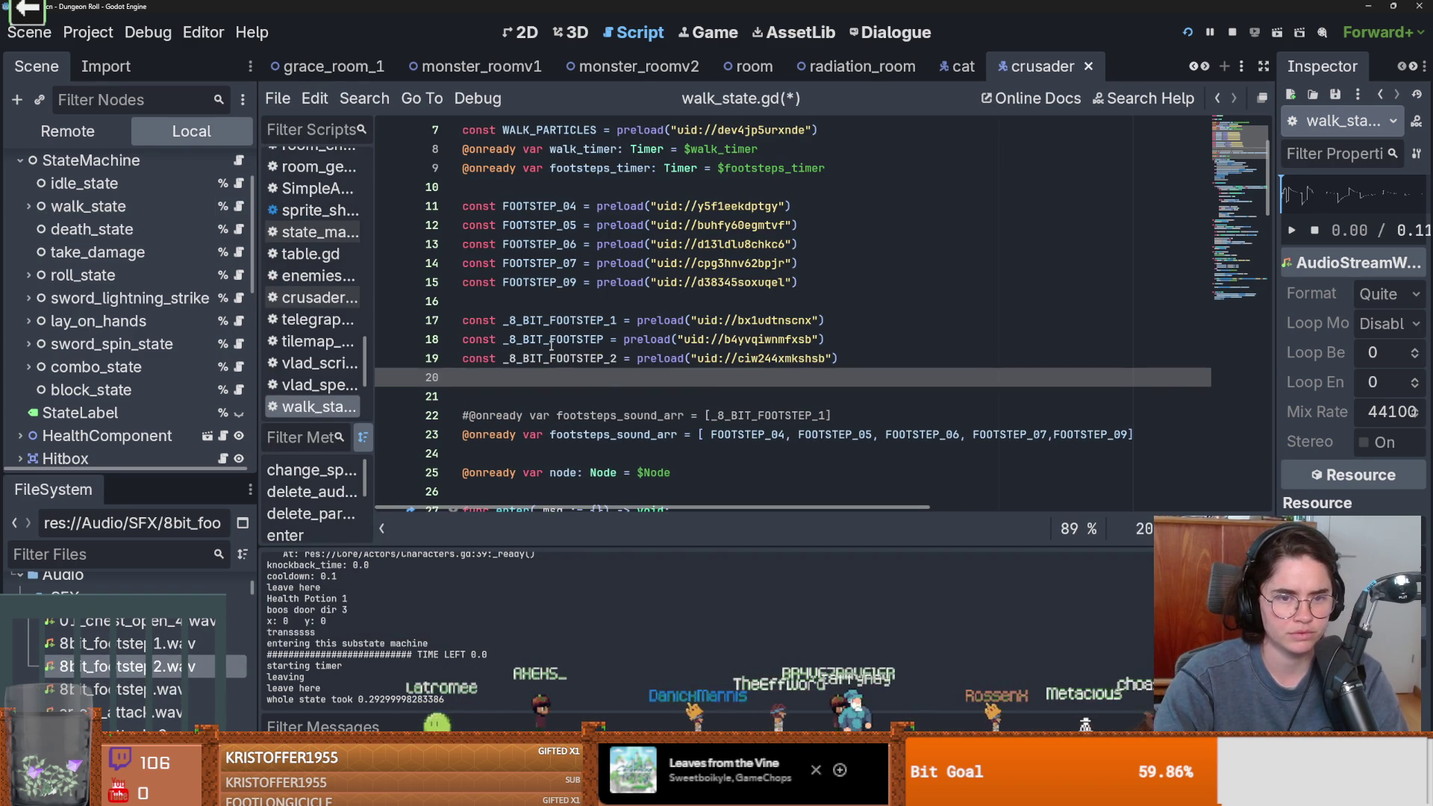
double_click(712, 415)
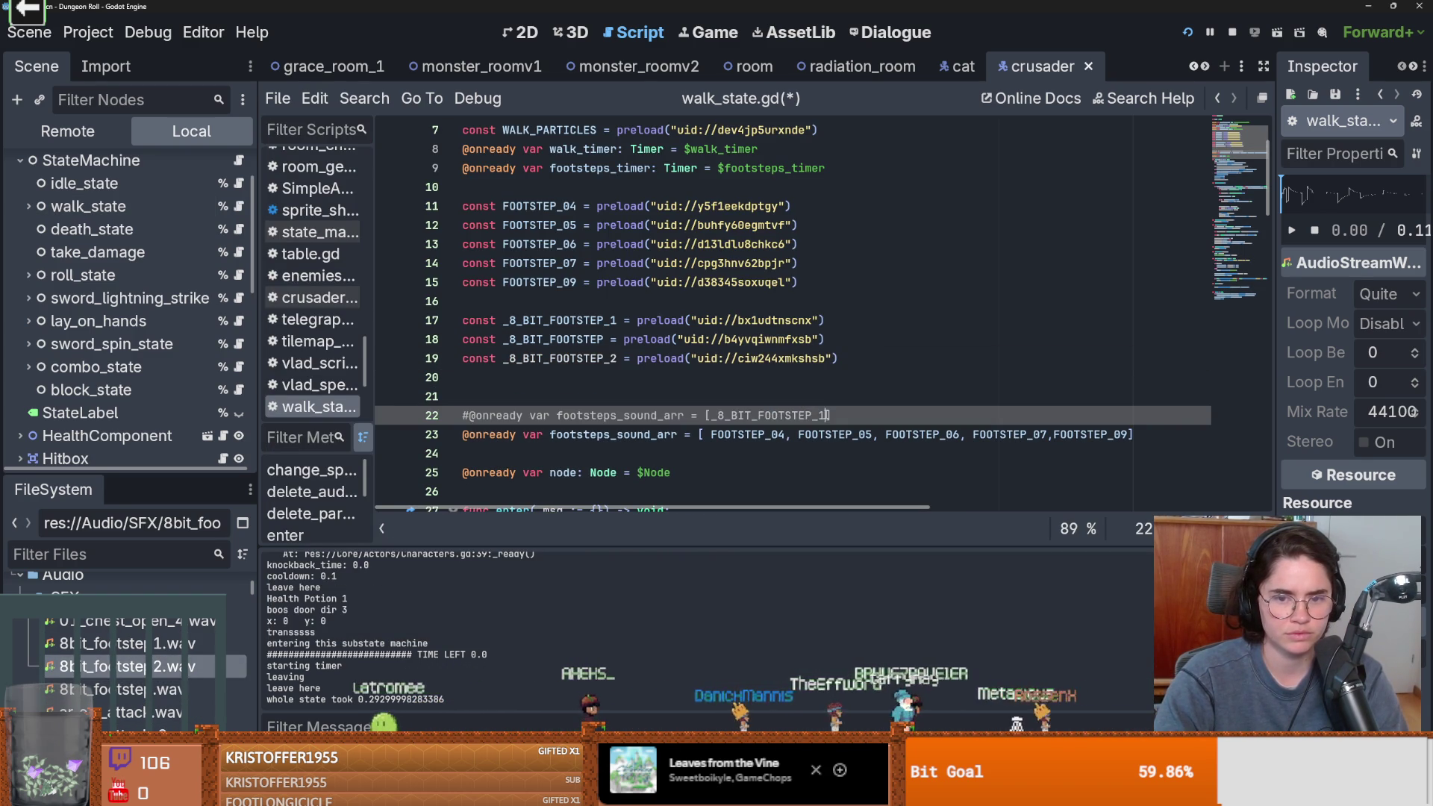
type("_8_BIT_FOOTSTEP_2")
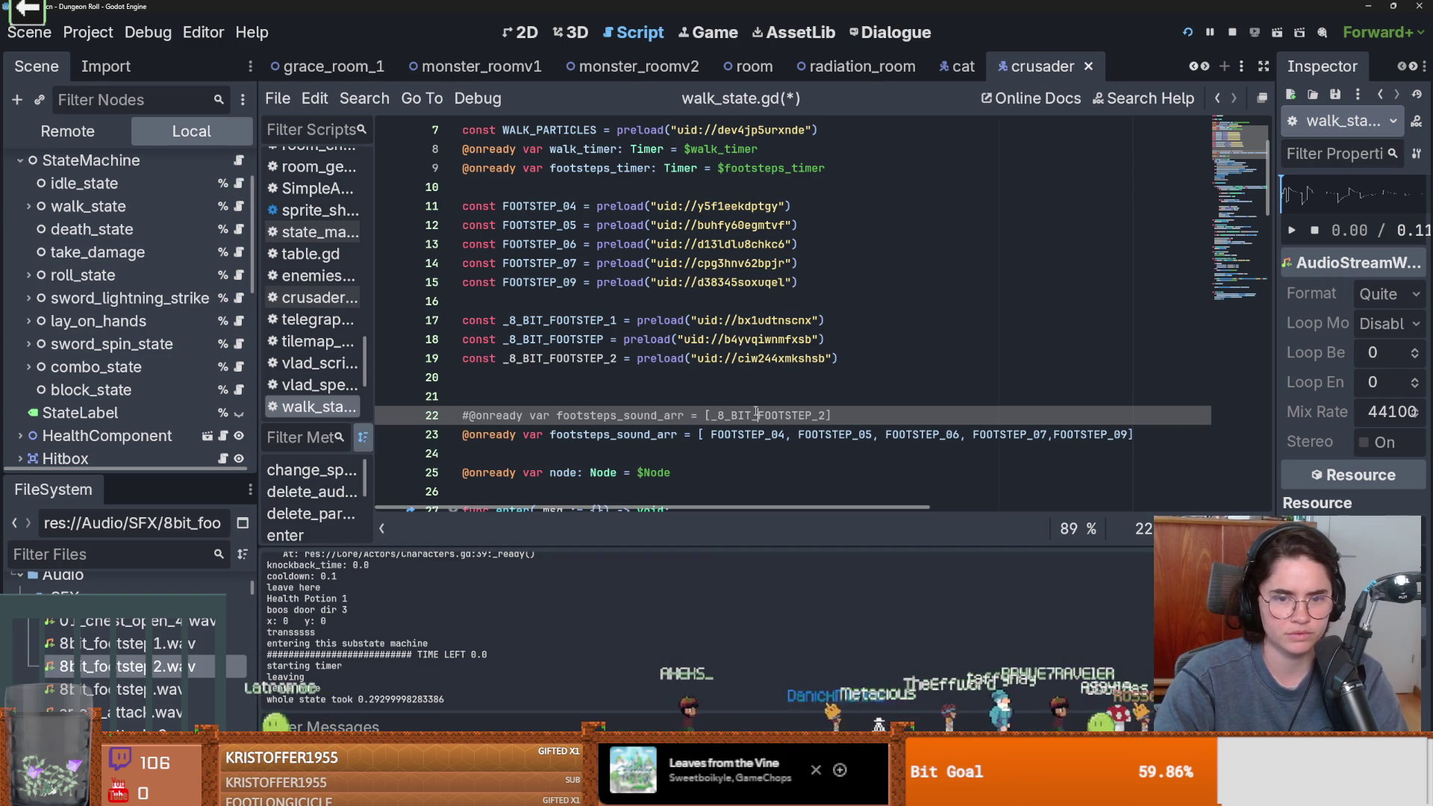
Uncomment the single-sound array, comment out the five-footstep array, then save and run
key("BackSpace")
left_click(463, 436)
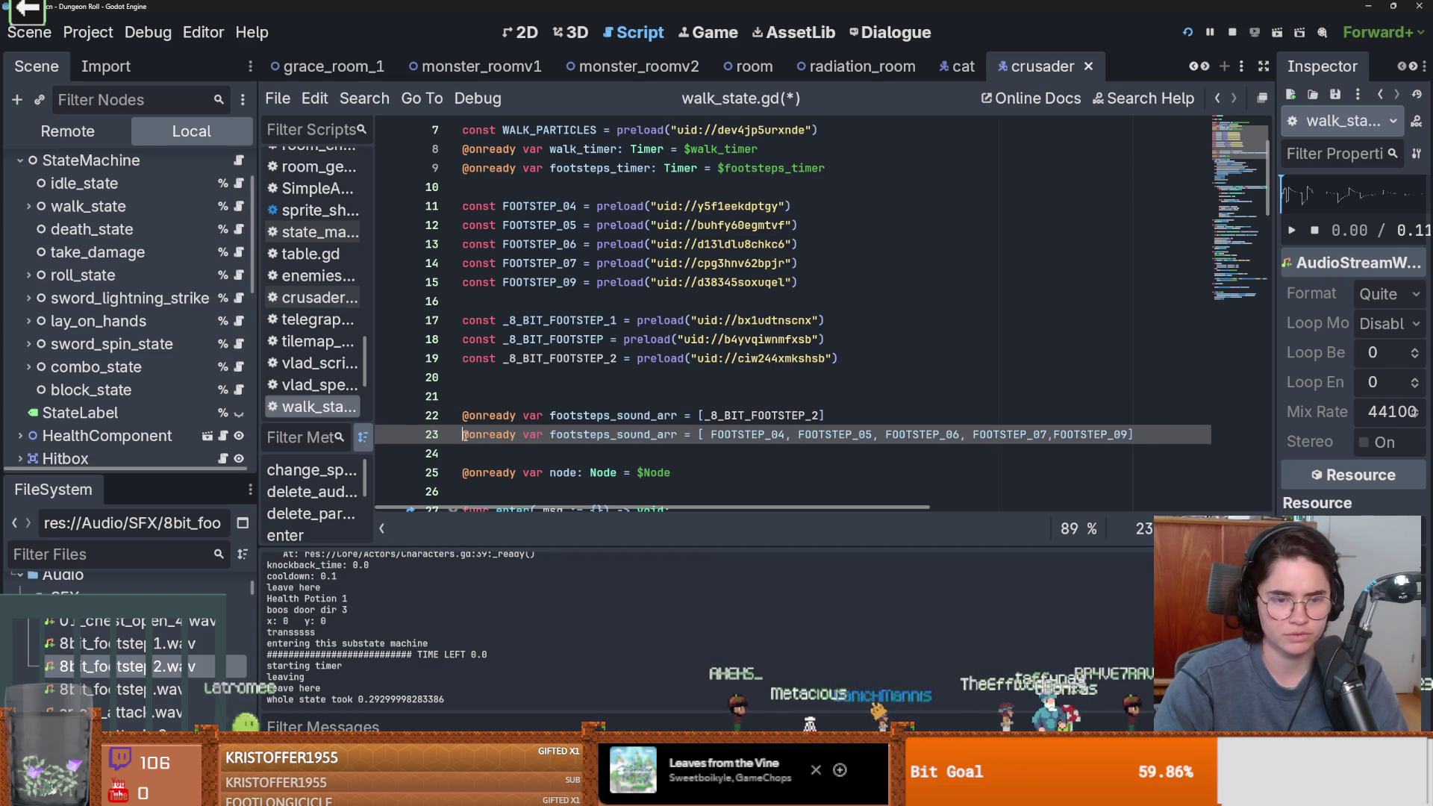
type("#")
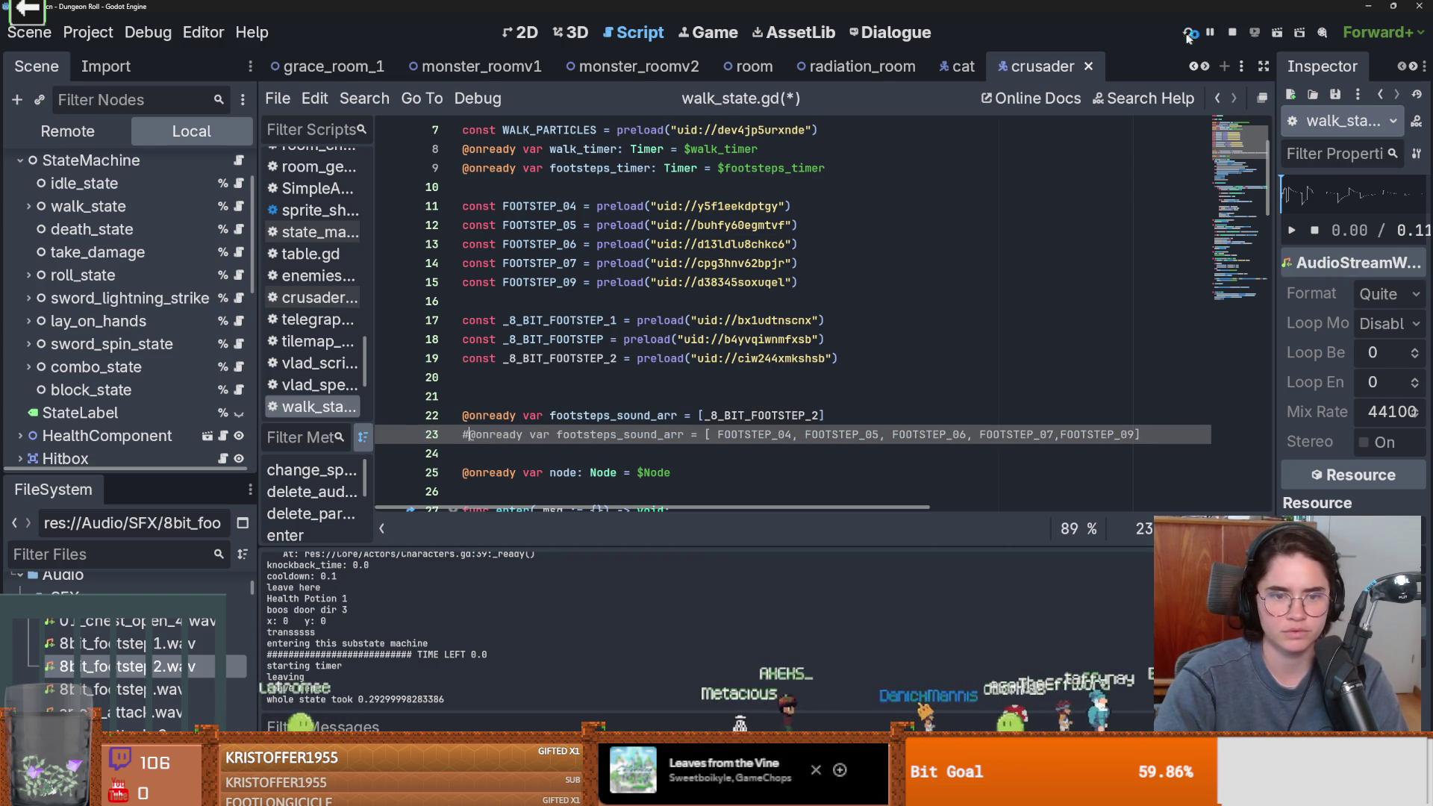
left_click(1190, 34)
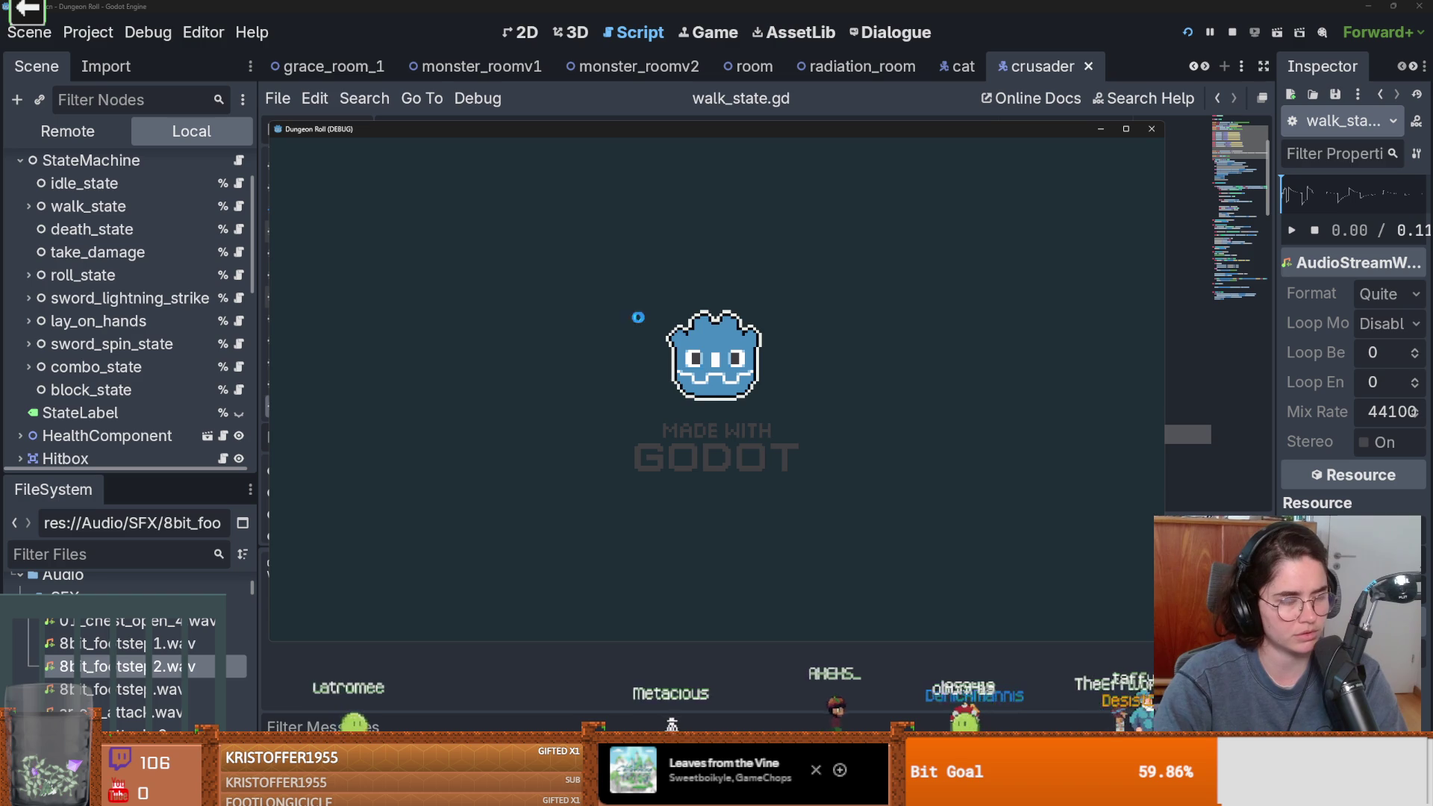
Walk the knight around the room to hear the 8-bit footstep, then close the game with F8
key("d")
key("s")
key("s")
key("a")
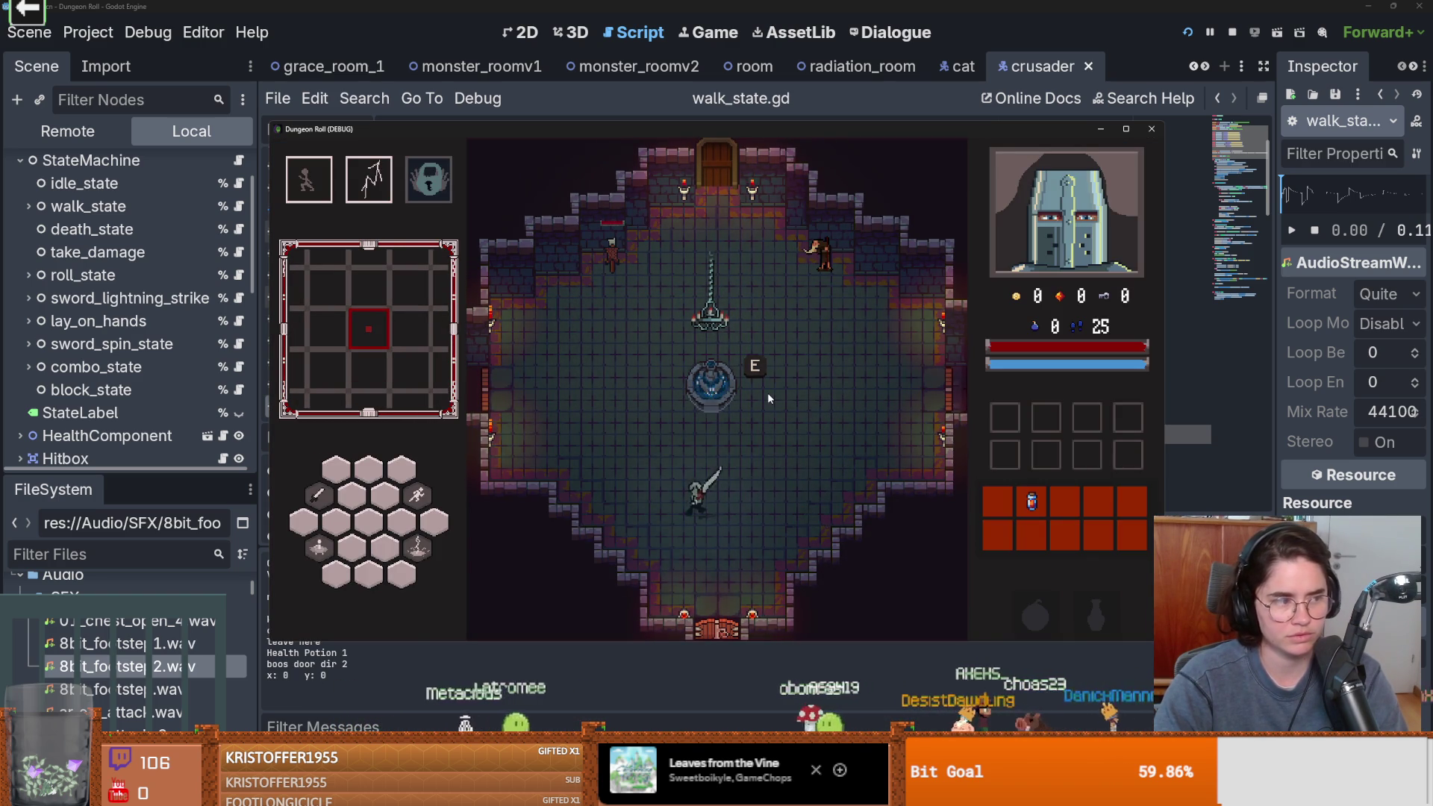
key("w")
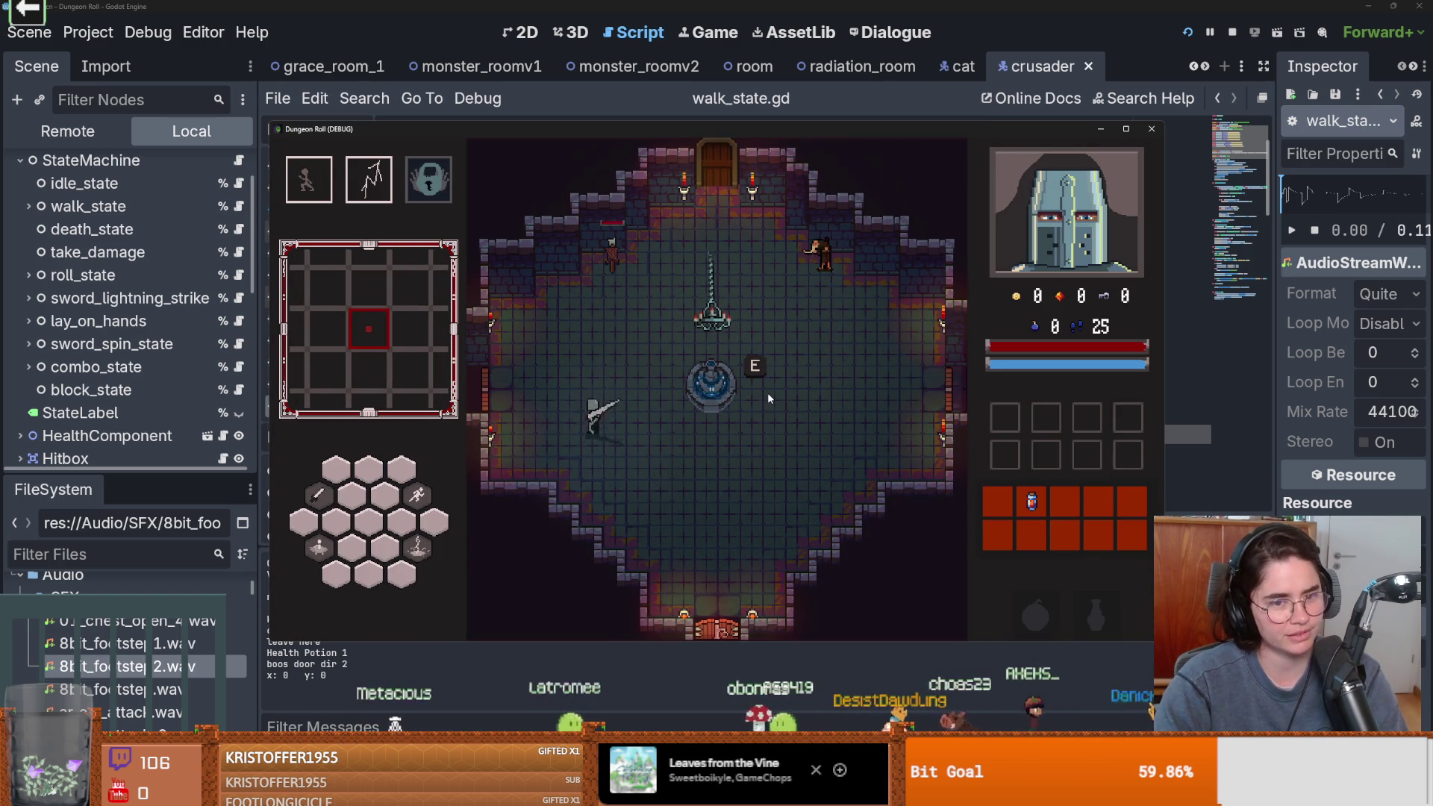
key("d")
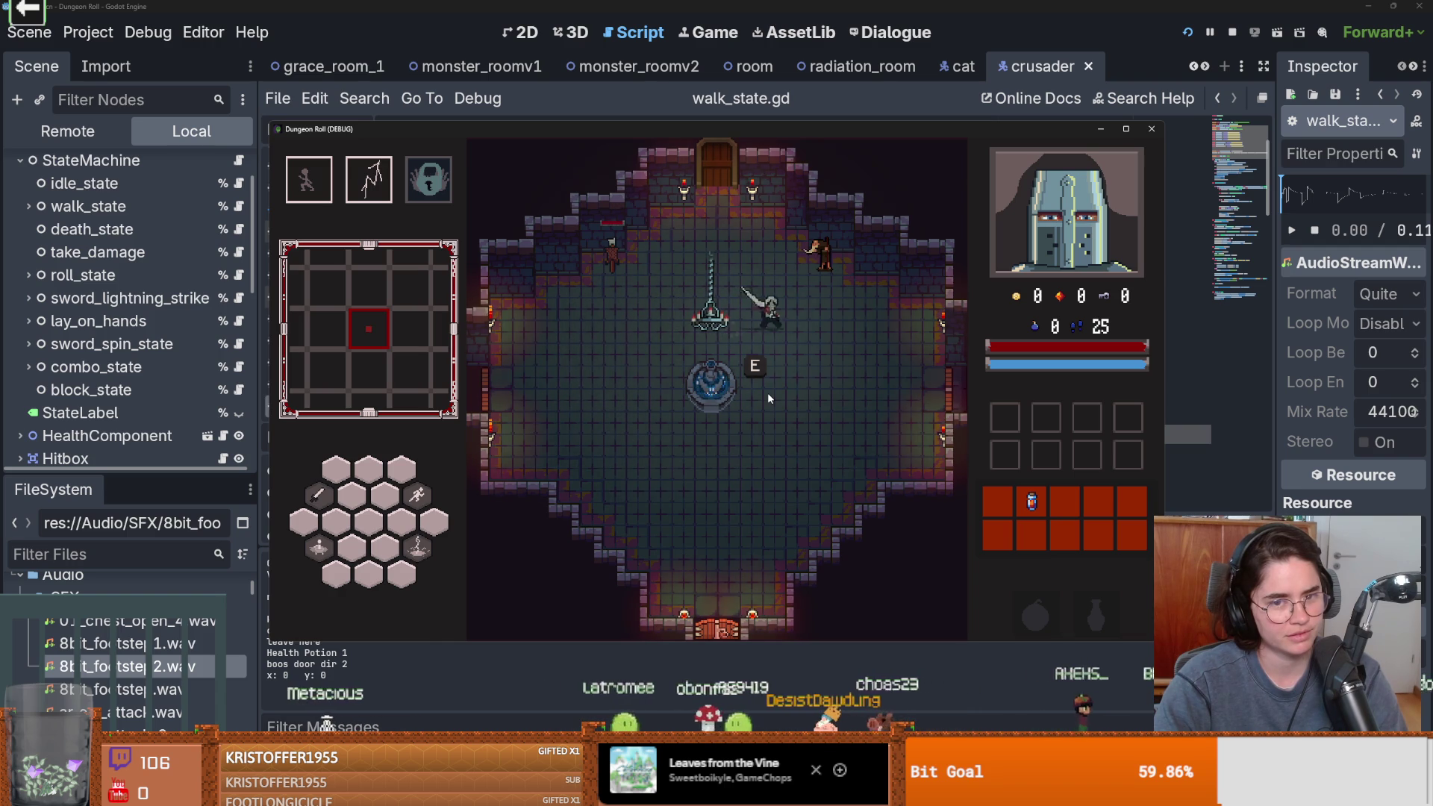
key("a")
key("s")
key("d")
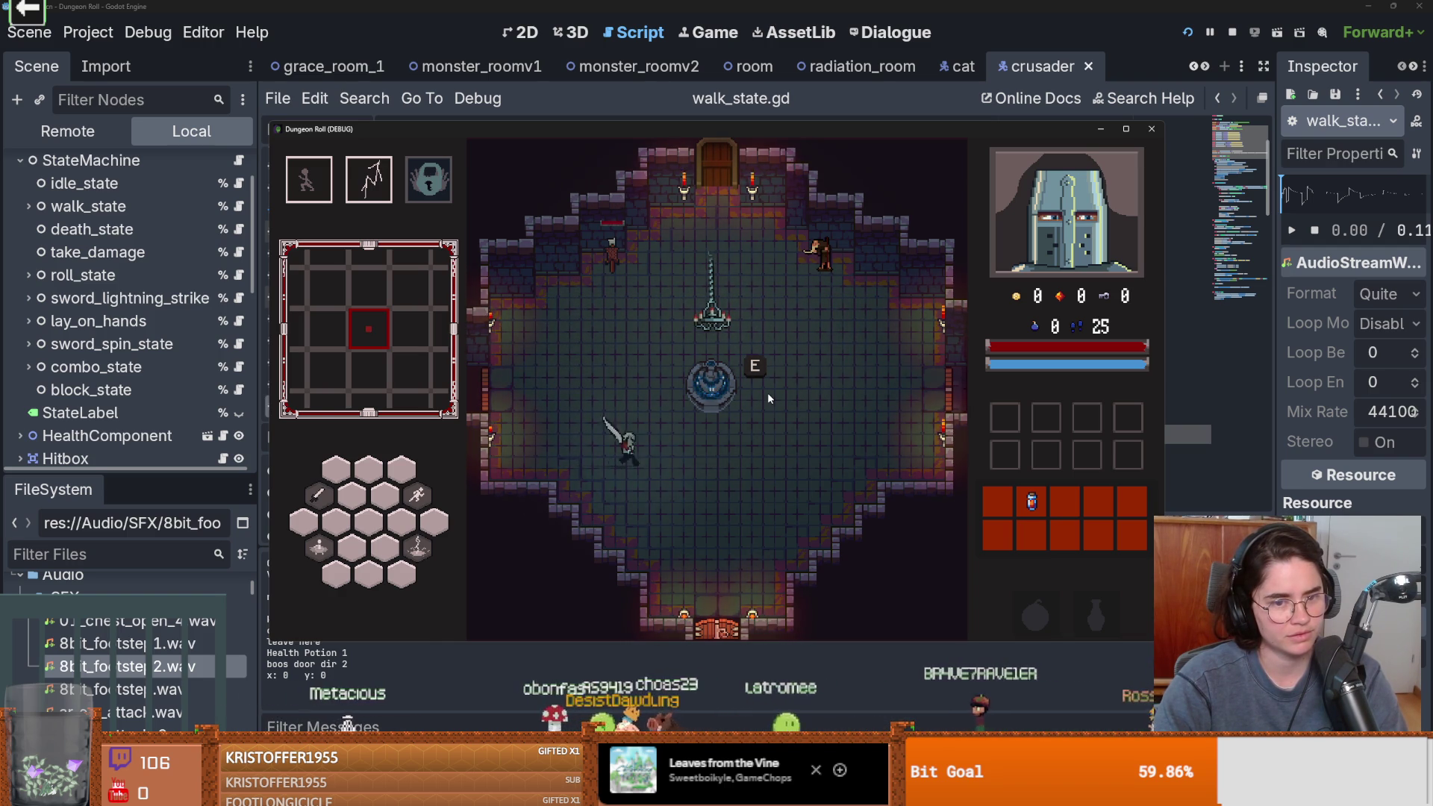
key("w")
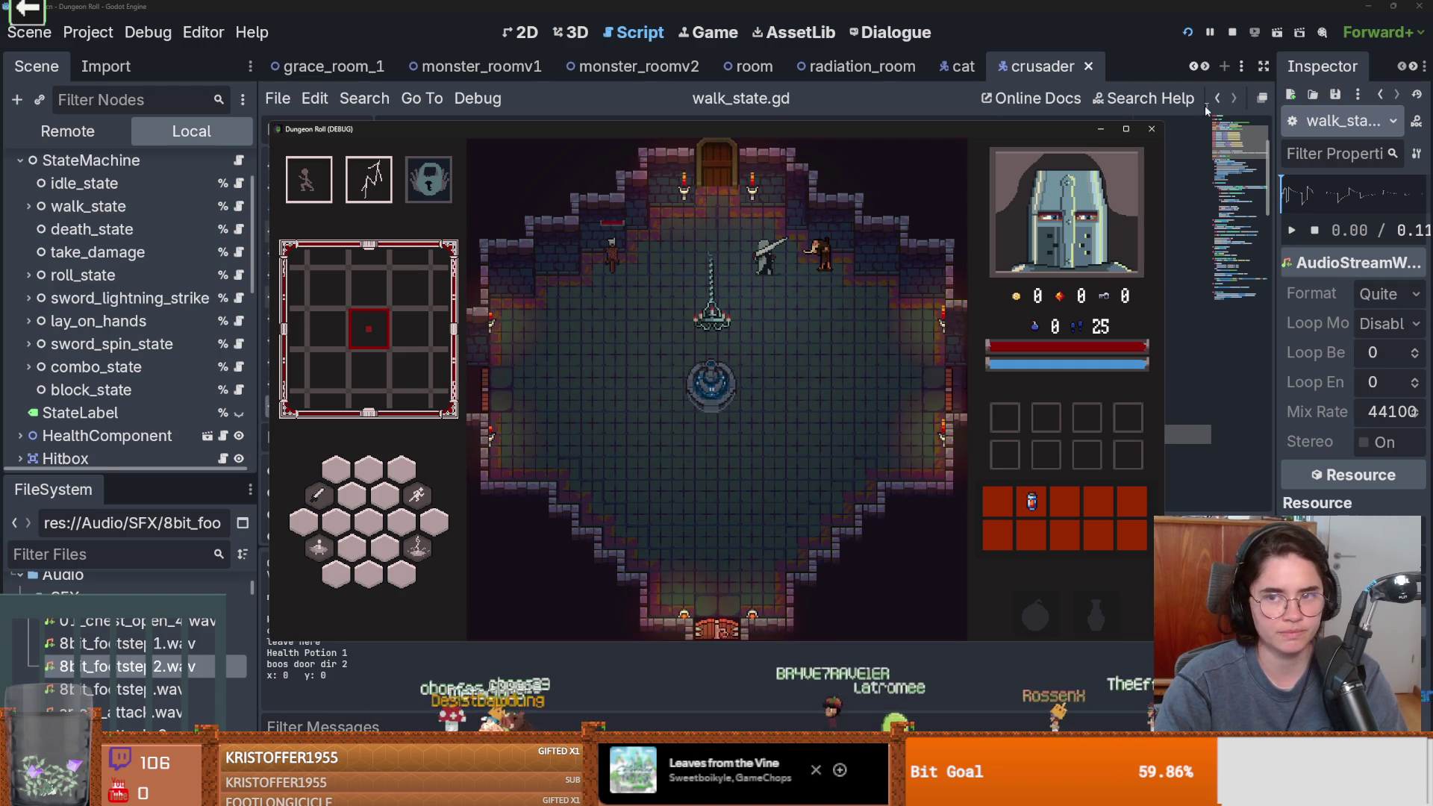
key("F8")
scroll(652, 358, "down", 10)
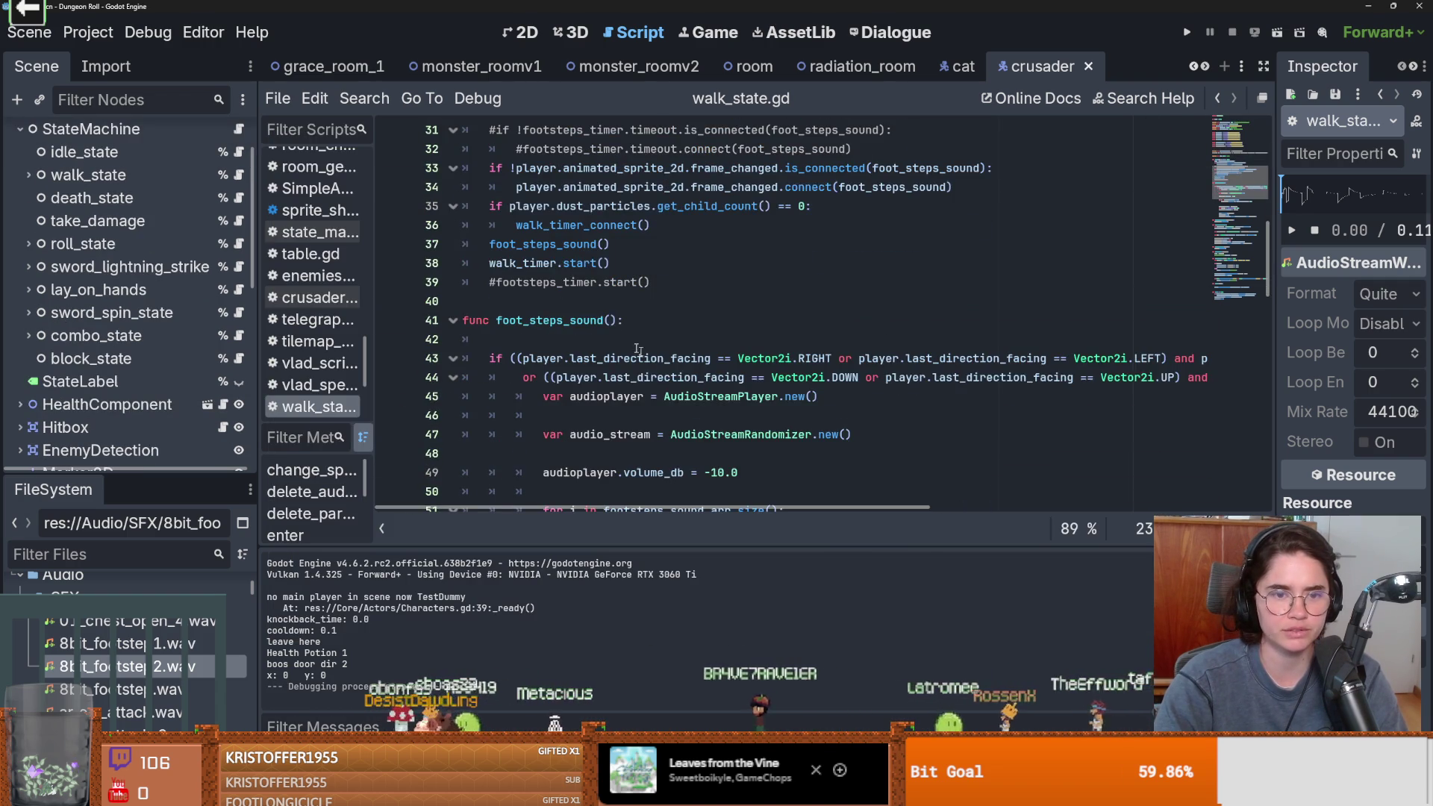
Delete the extra foot_steps_sound() call on line 37 and run the game with F5
triple_click(638, 242)
key("BackSpace")
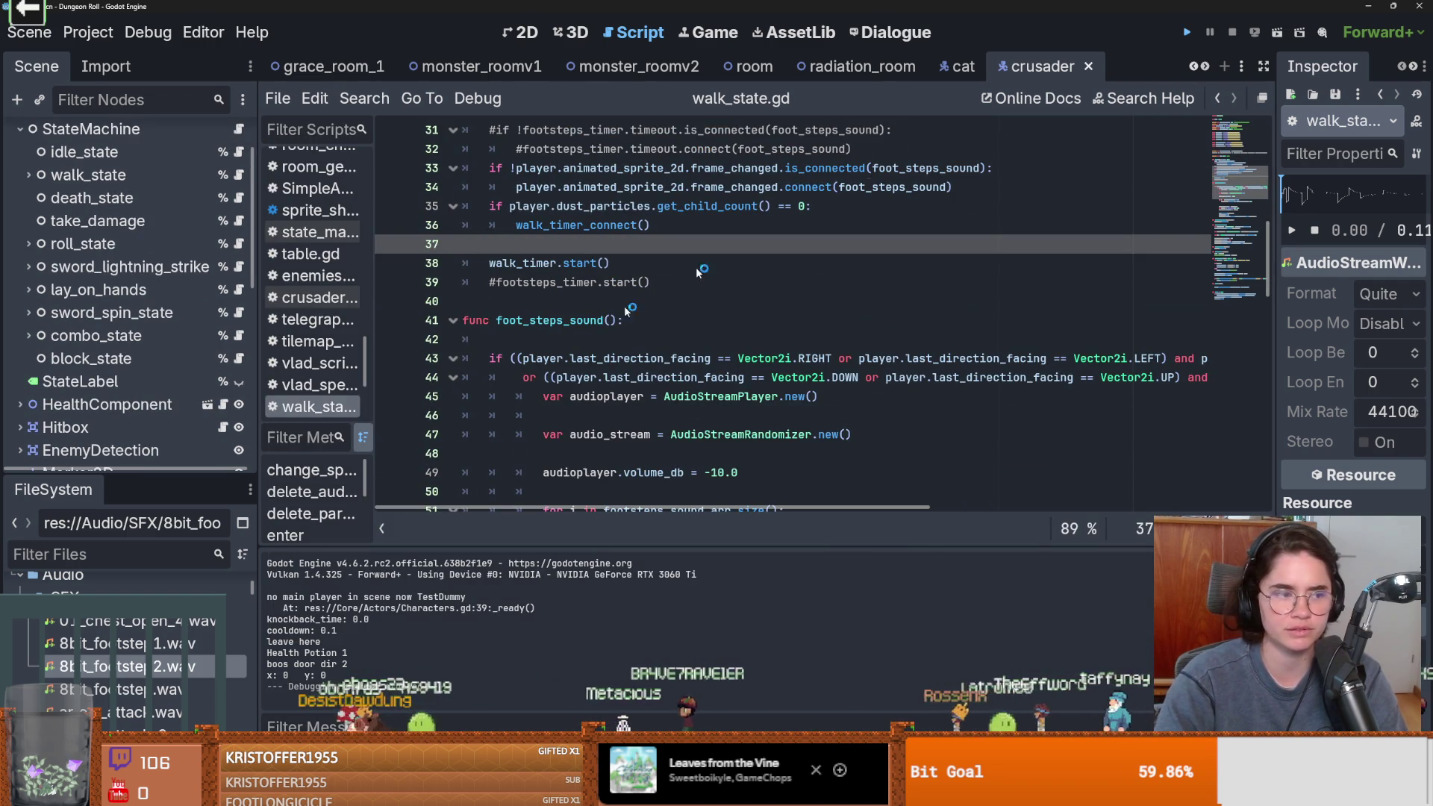
key("F5")
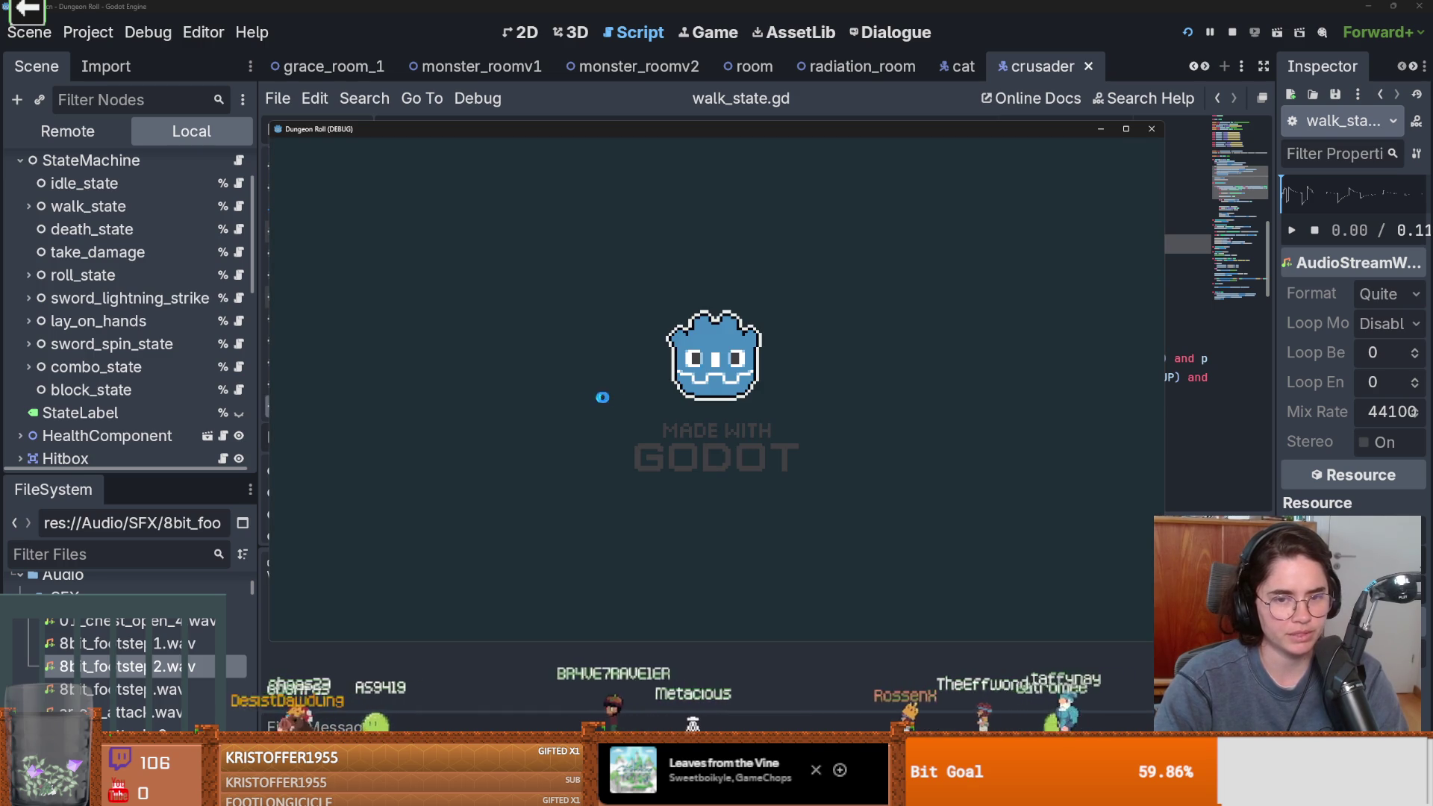
Walk the crusader right, down and left past the fountain, close the game, and open body_animations
key("d")
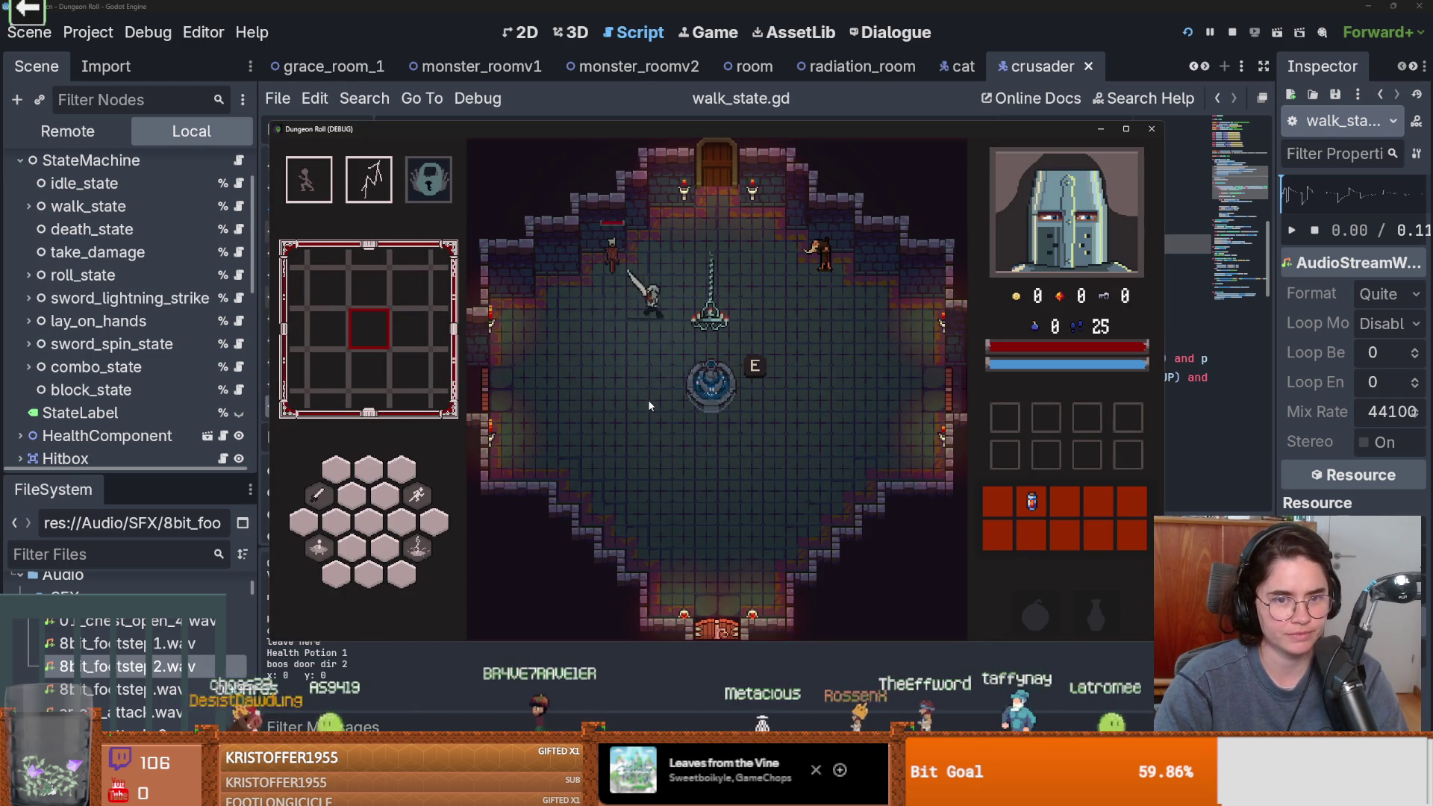
key("d")
key("s")
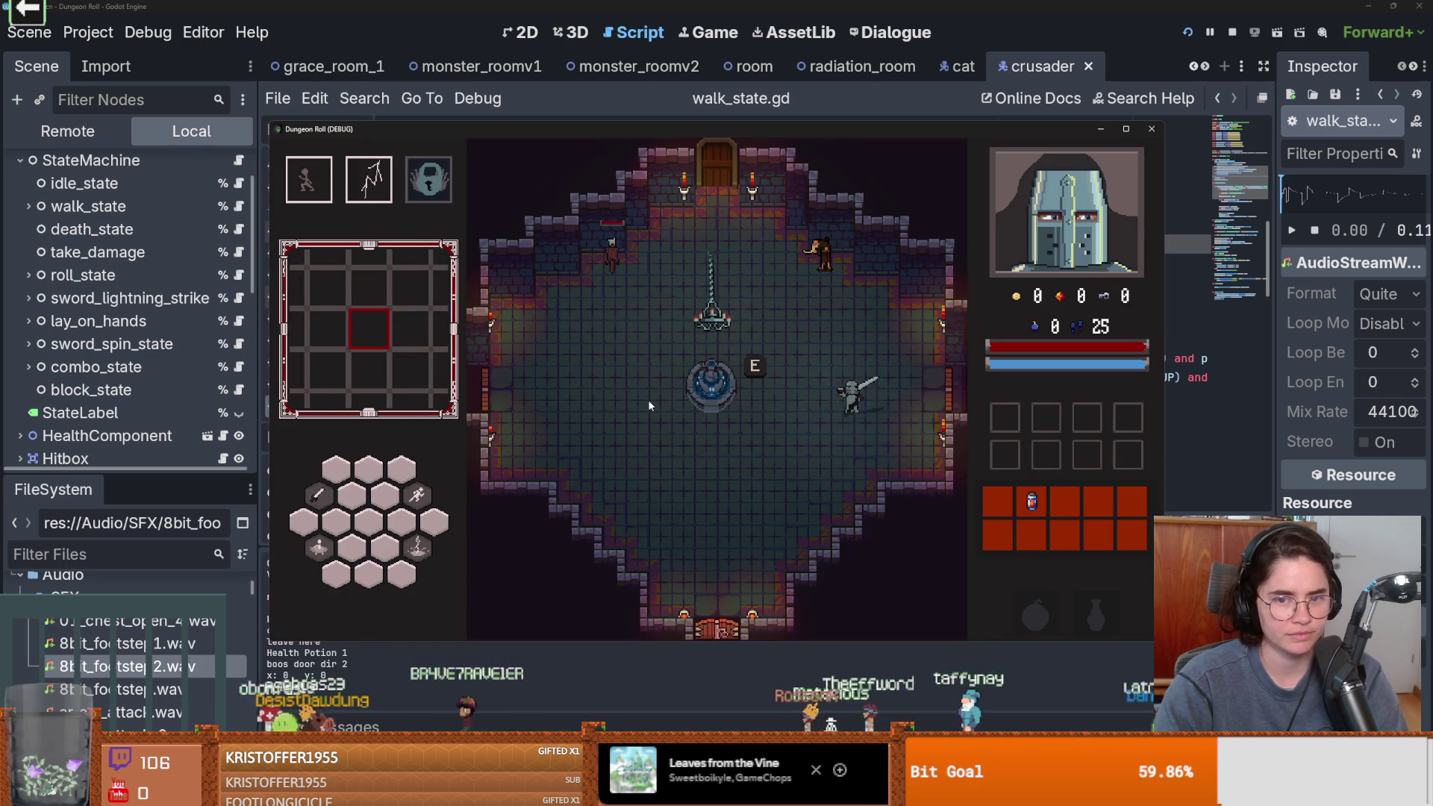
key("a")
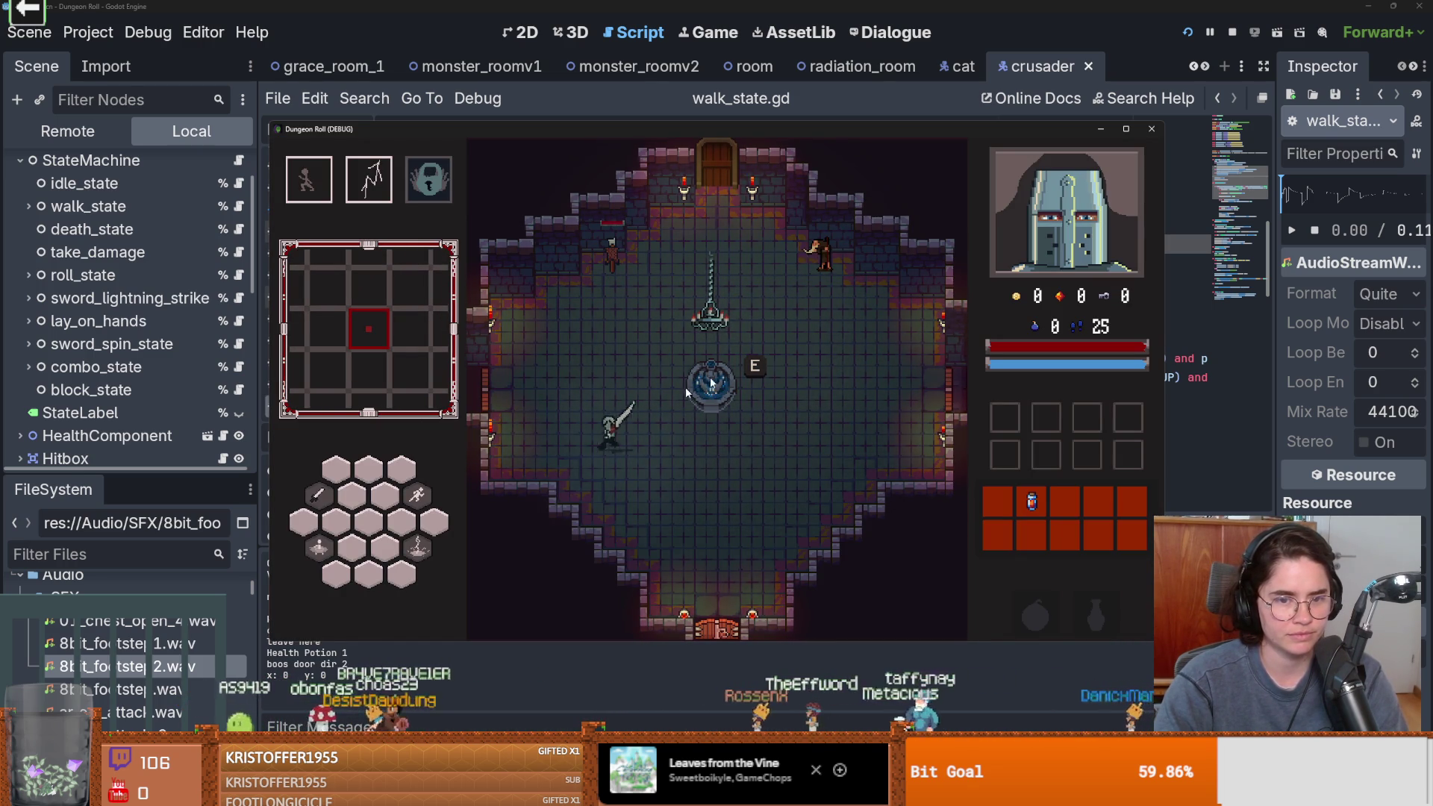
left_click(1151, 129)
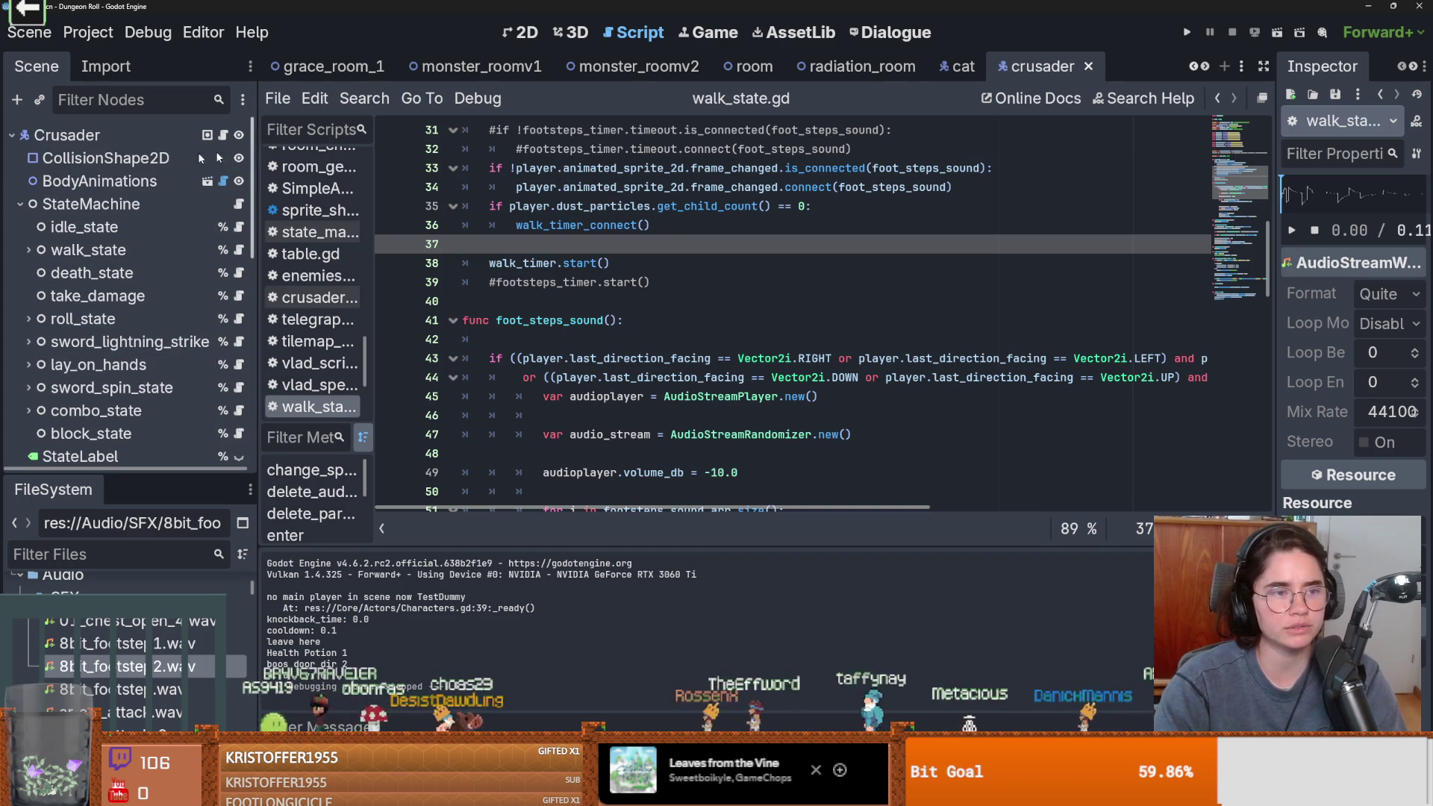
left_click(207, 182)
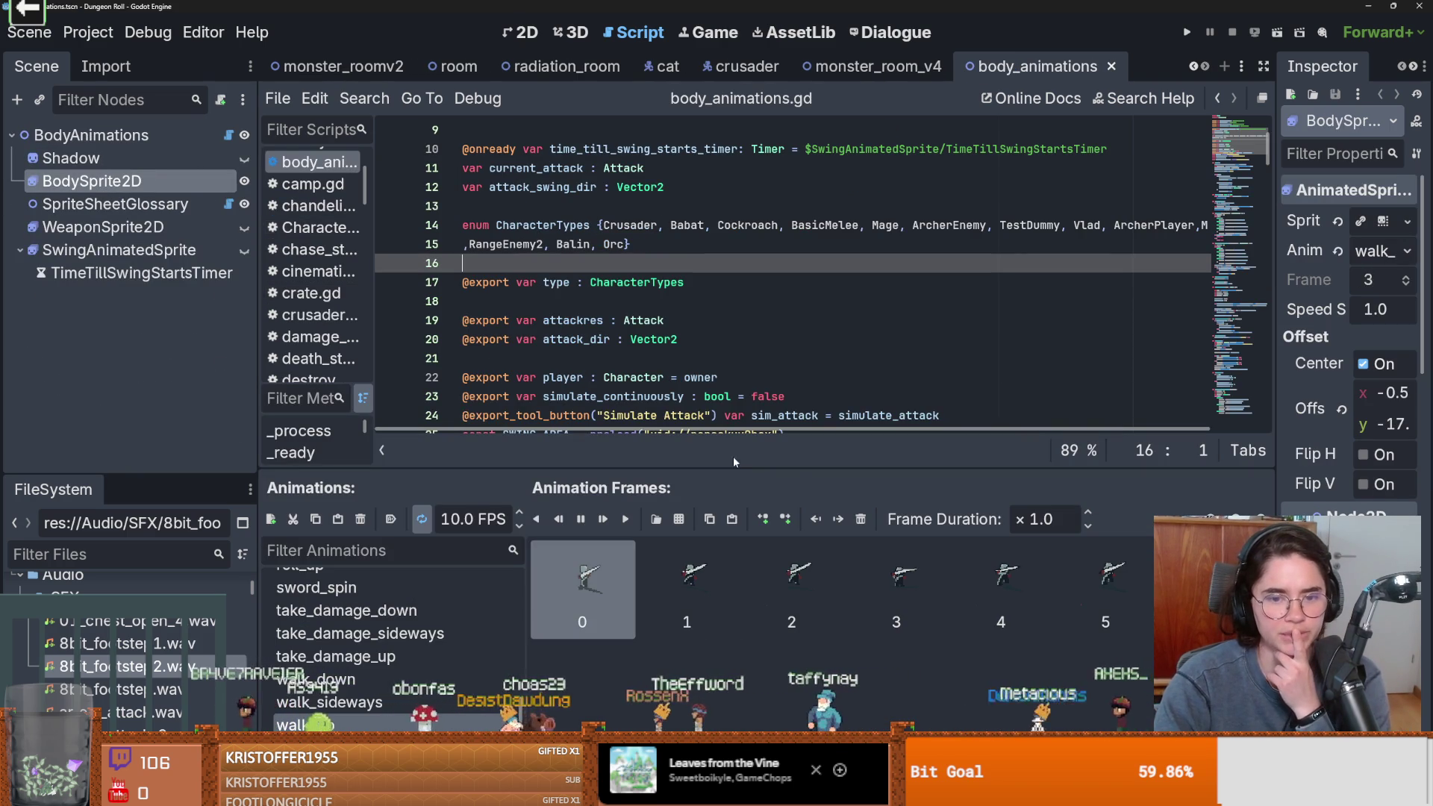
Give frame 2 of walk_down a 1.5 frame duration, then save the scene and run the game
left_click_drag(732, 468, 657, 269)
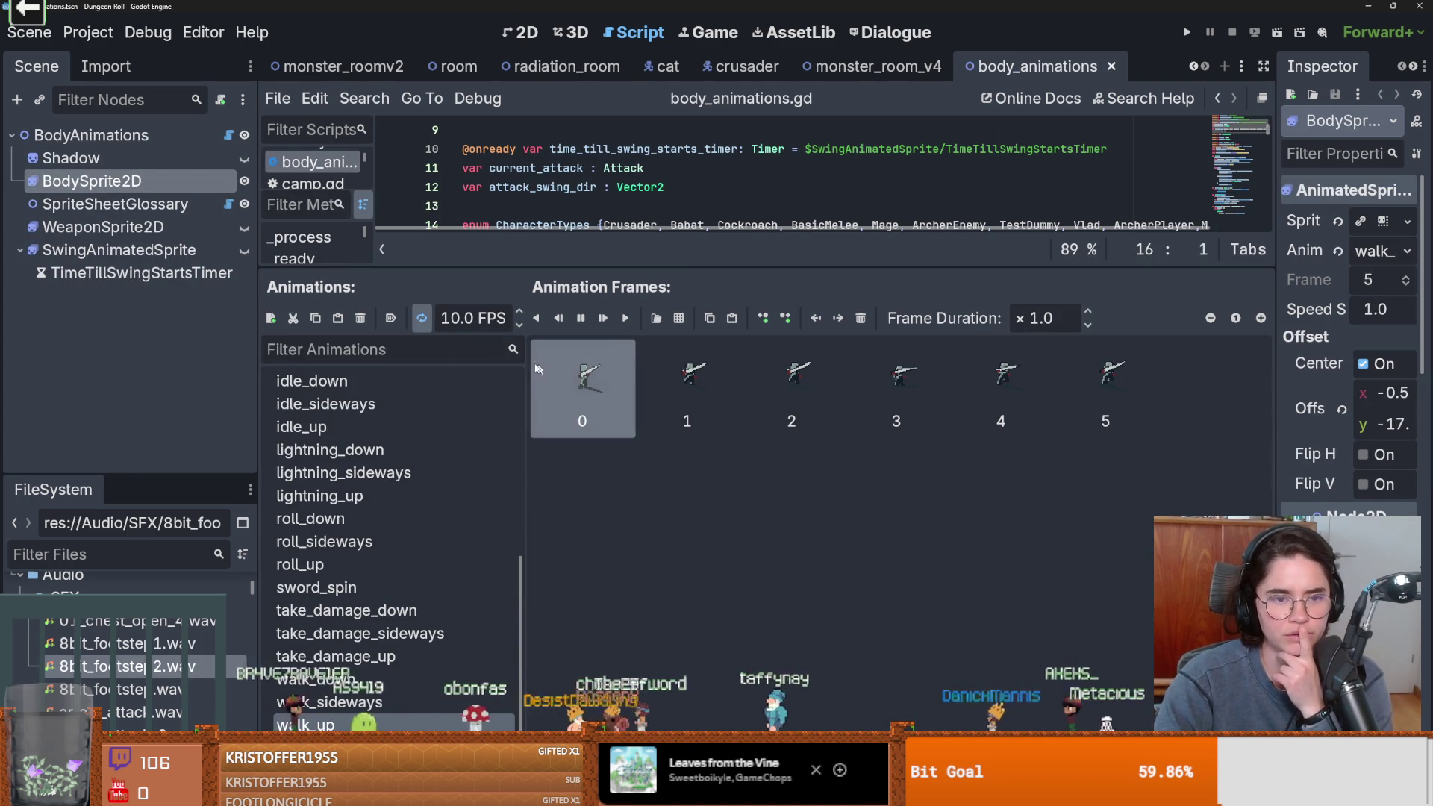
left_click(356, 703)
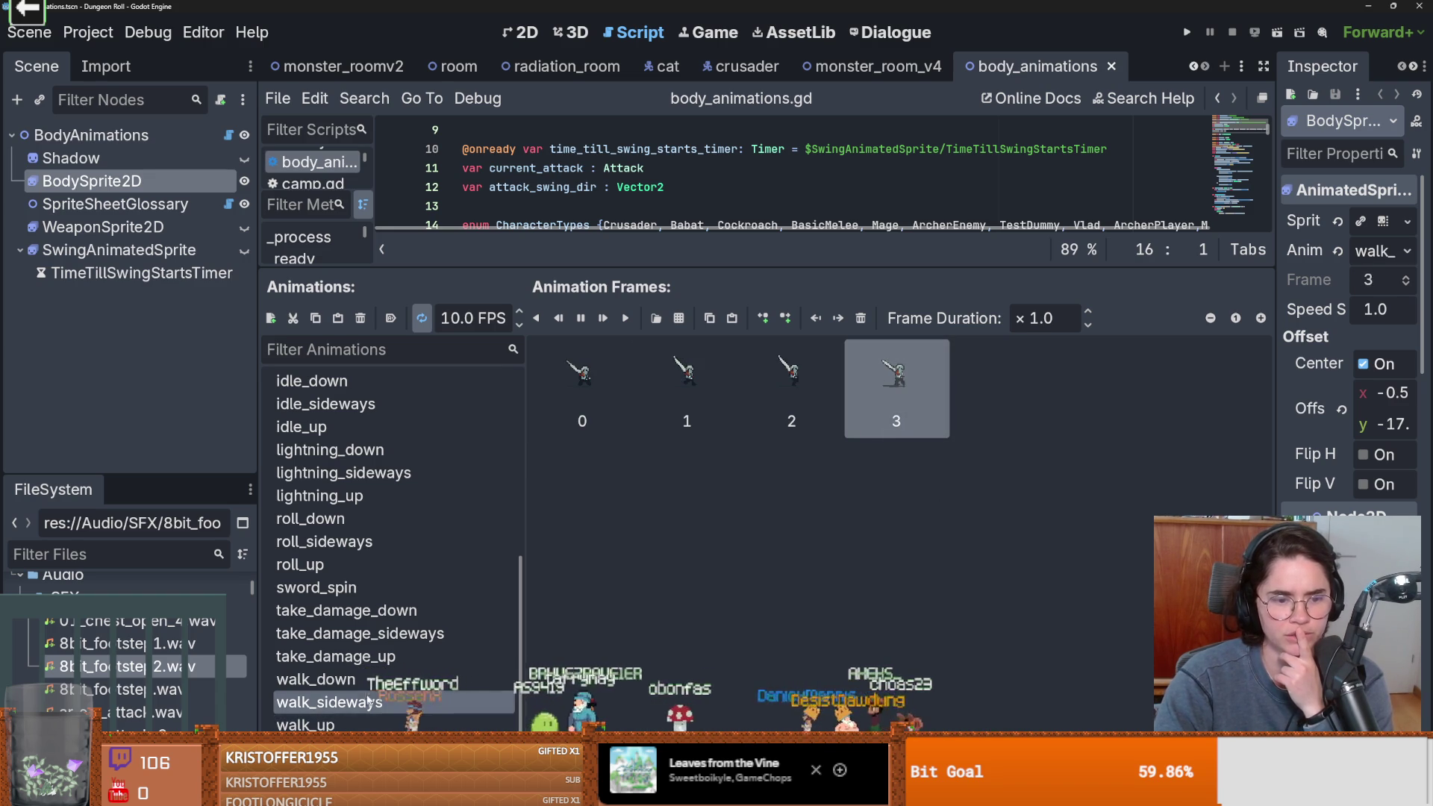
left_click(339, 680)
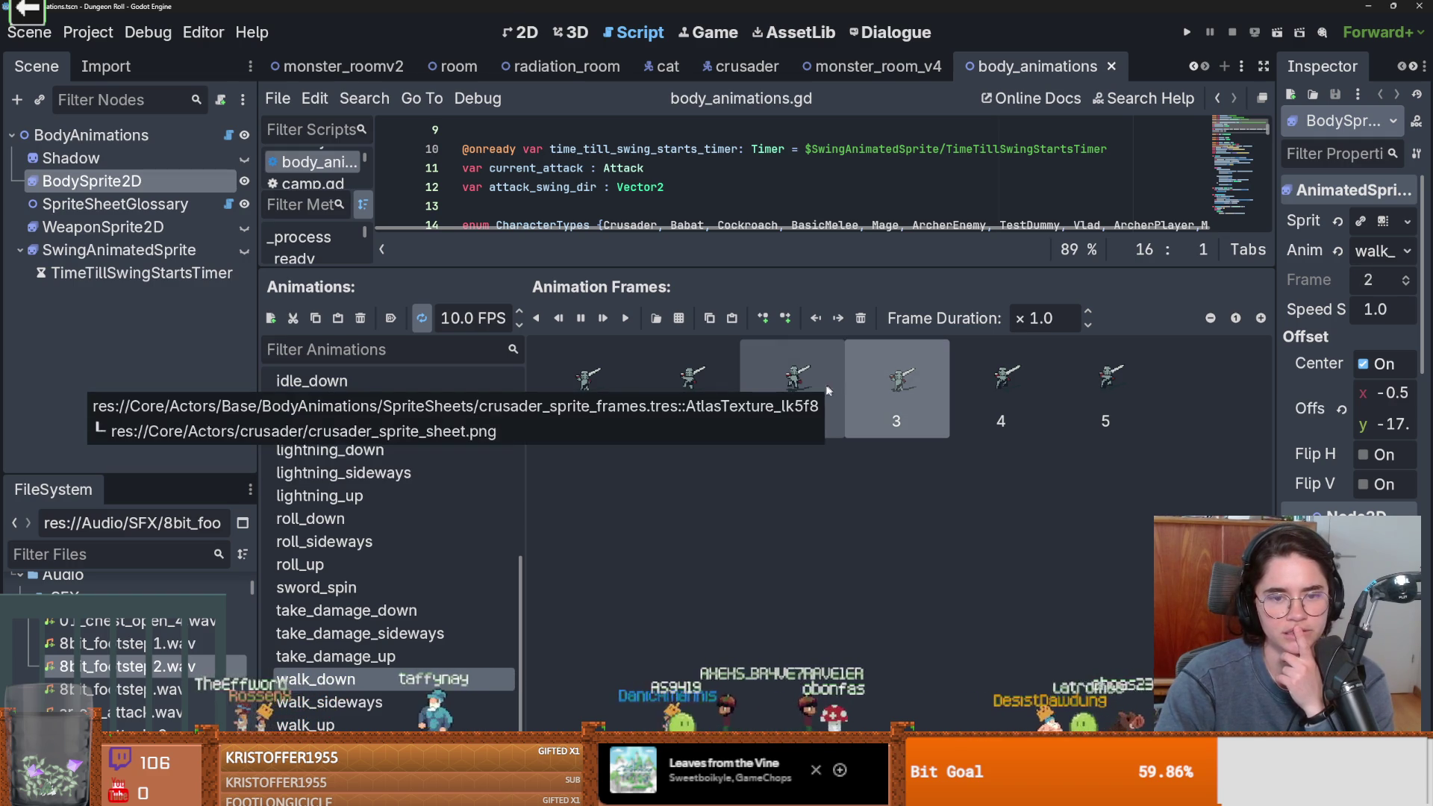
left_click(795, 386)
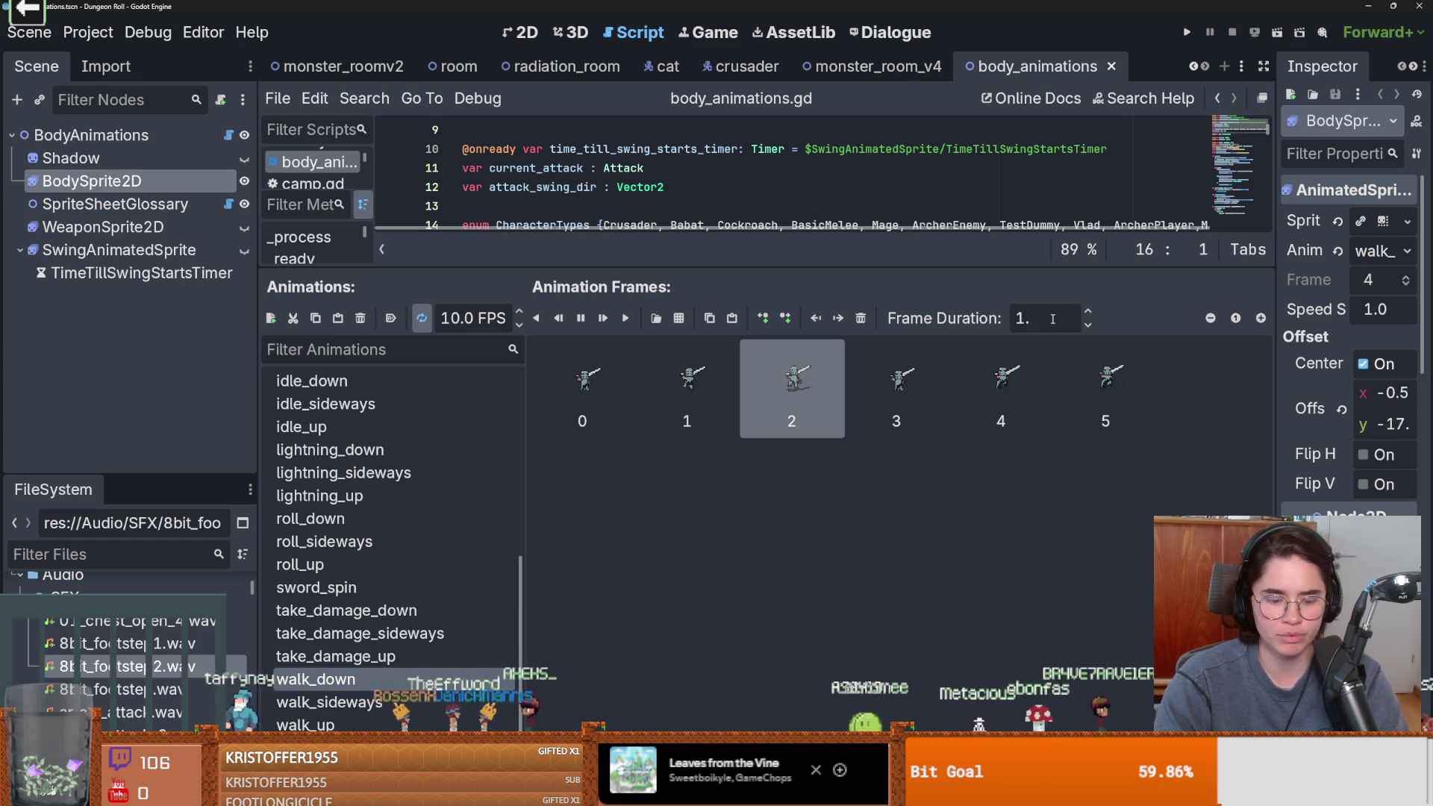
type("5")
key("Return")
left_click(1091, 370)
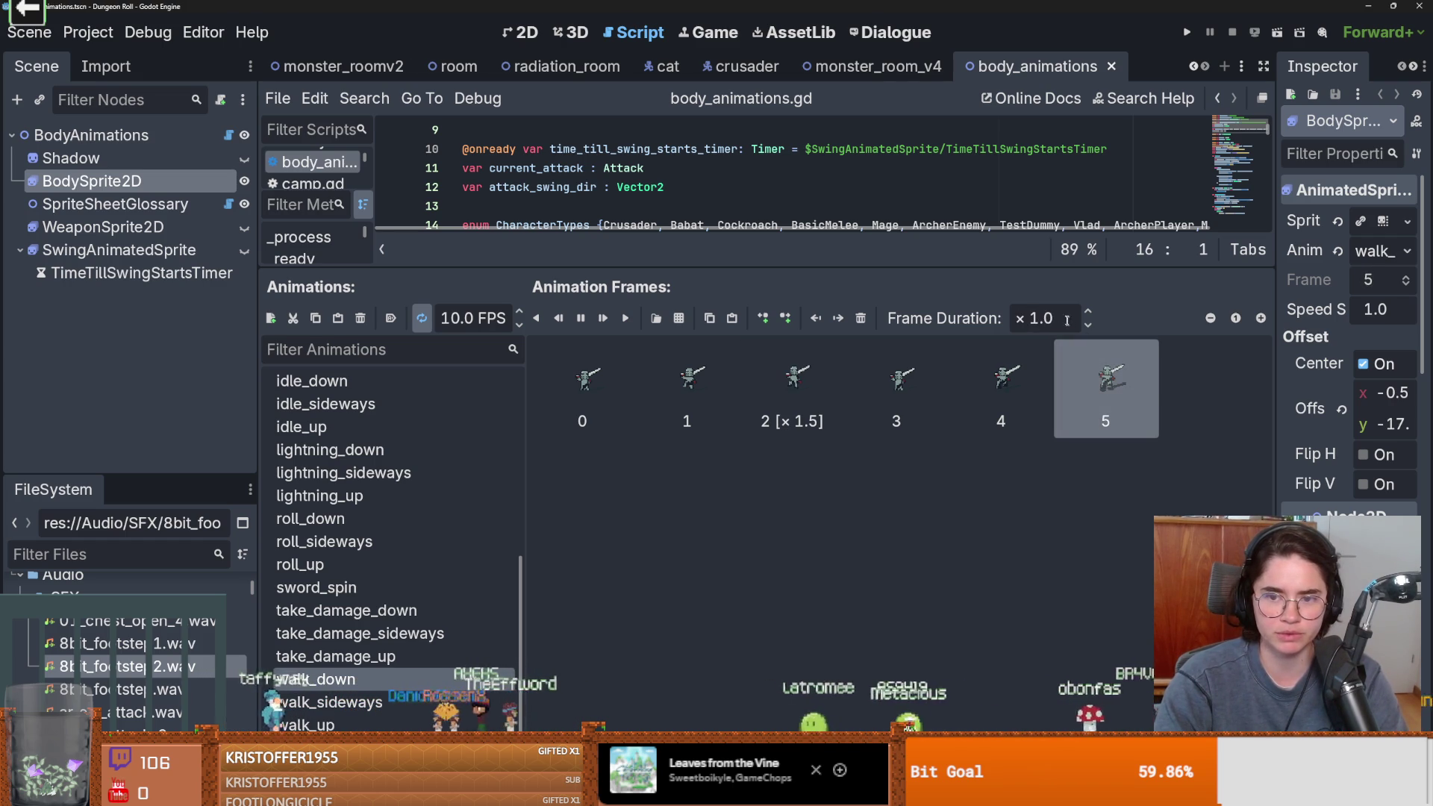
left_click(1187, 32)
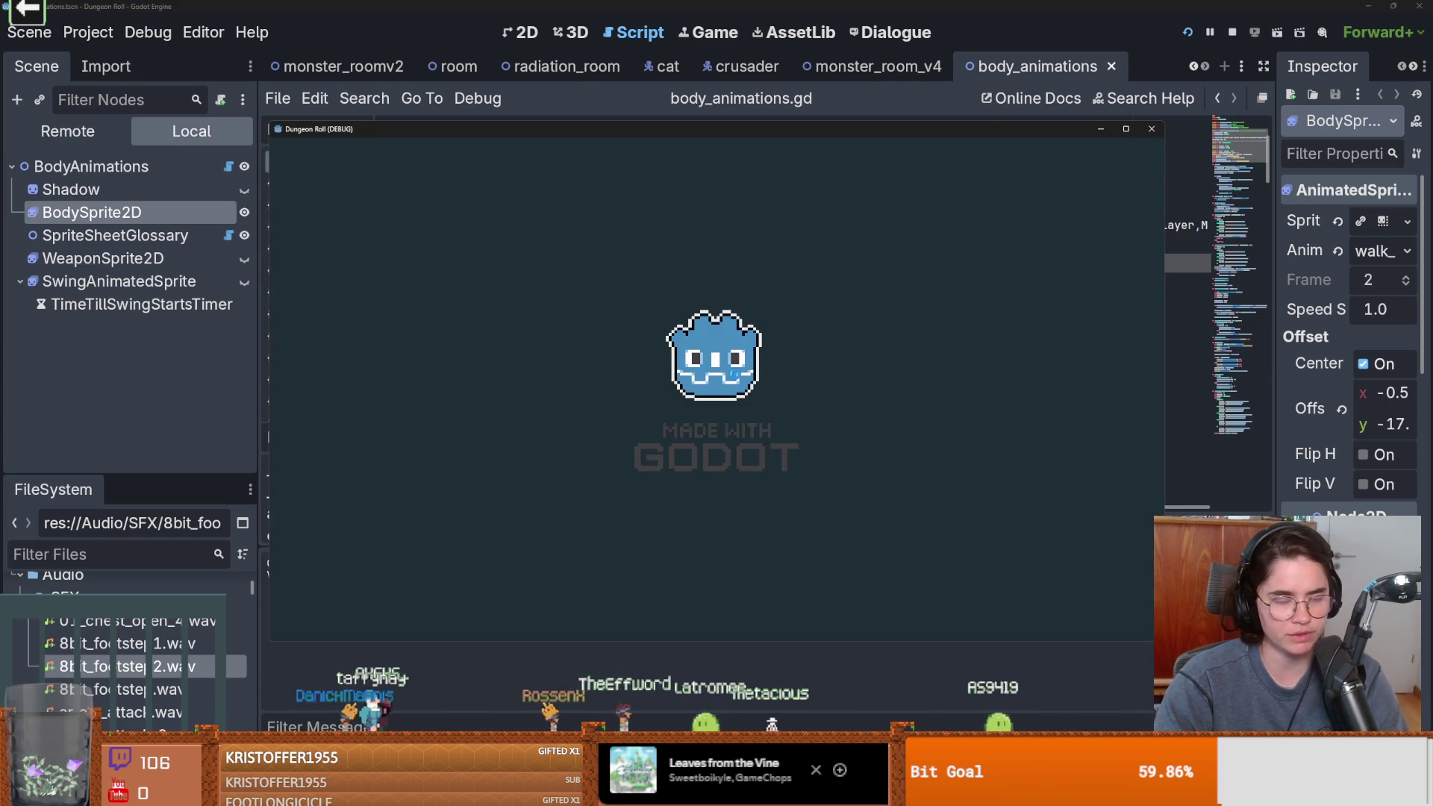
Walk the knight right, down, left and up around the fountain room
key("d")
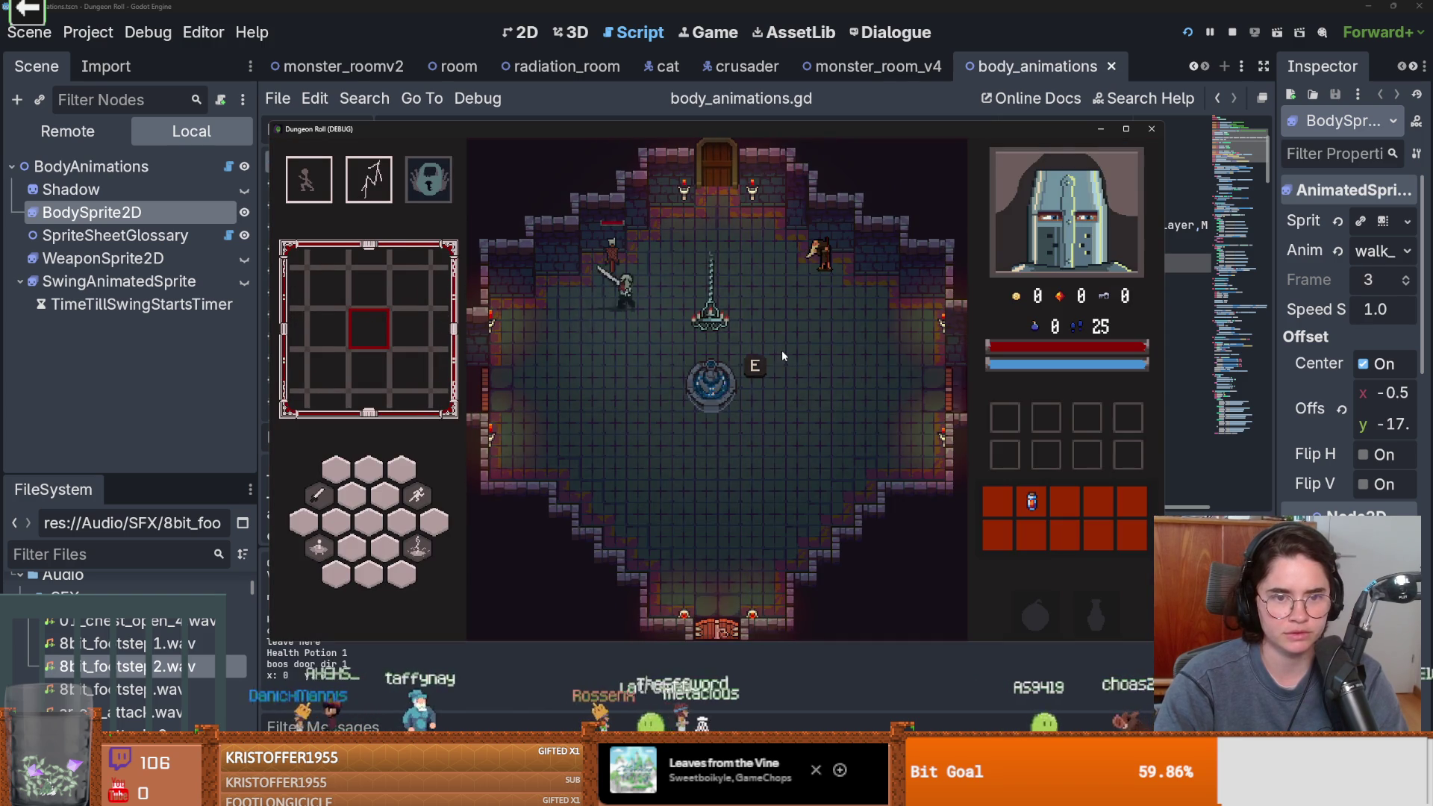
key("s")
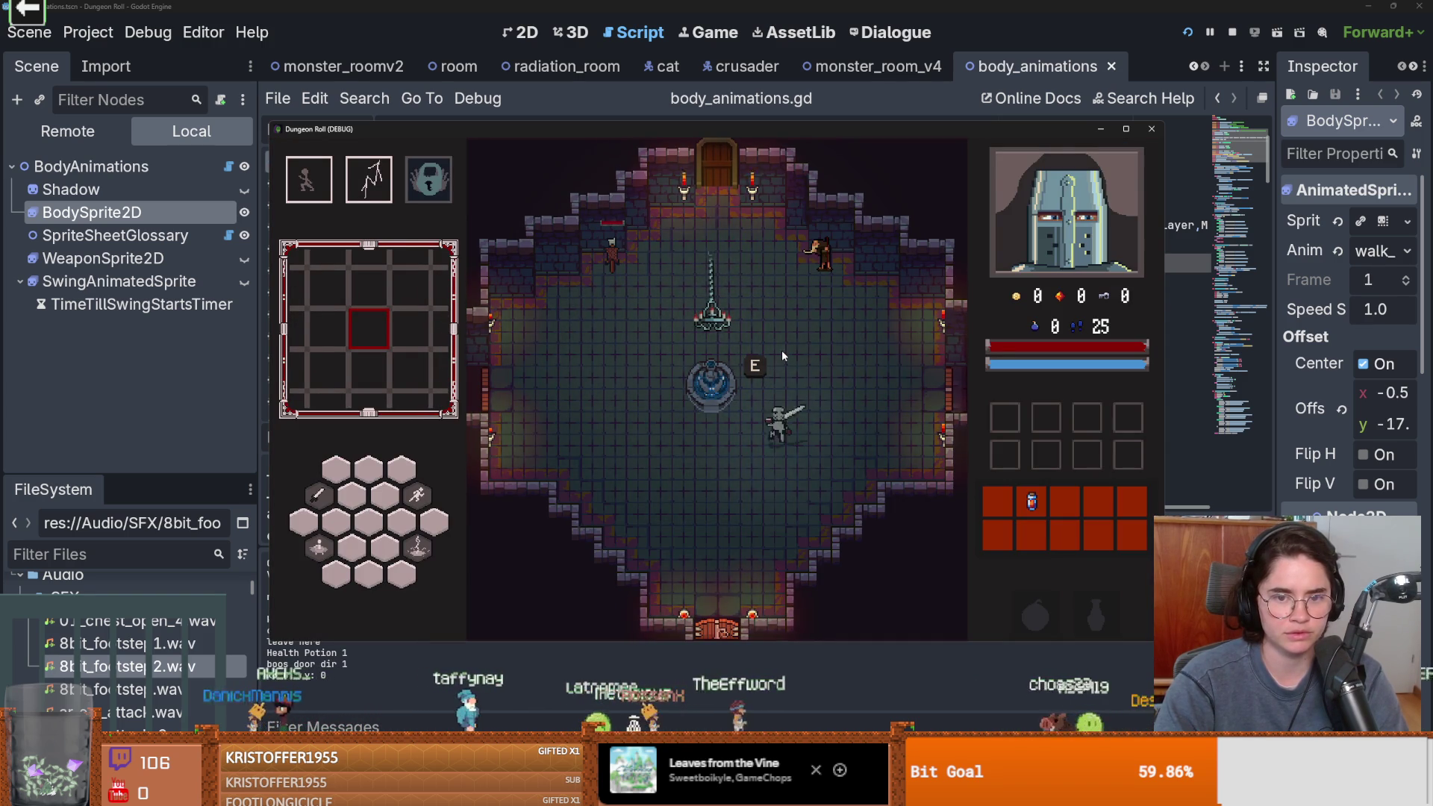
key("a")
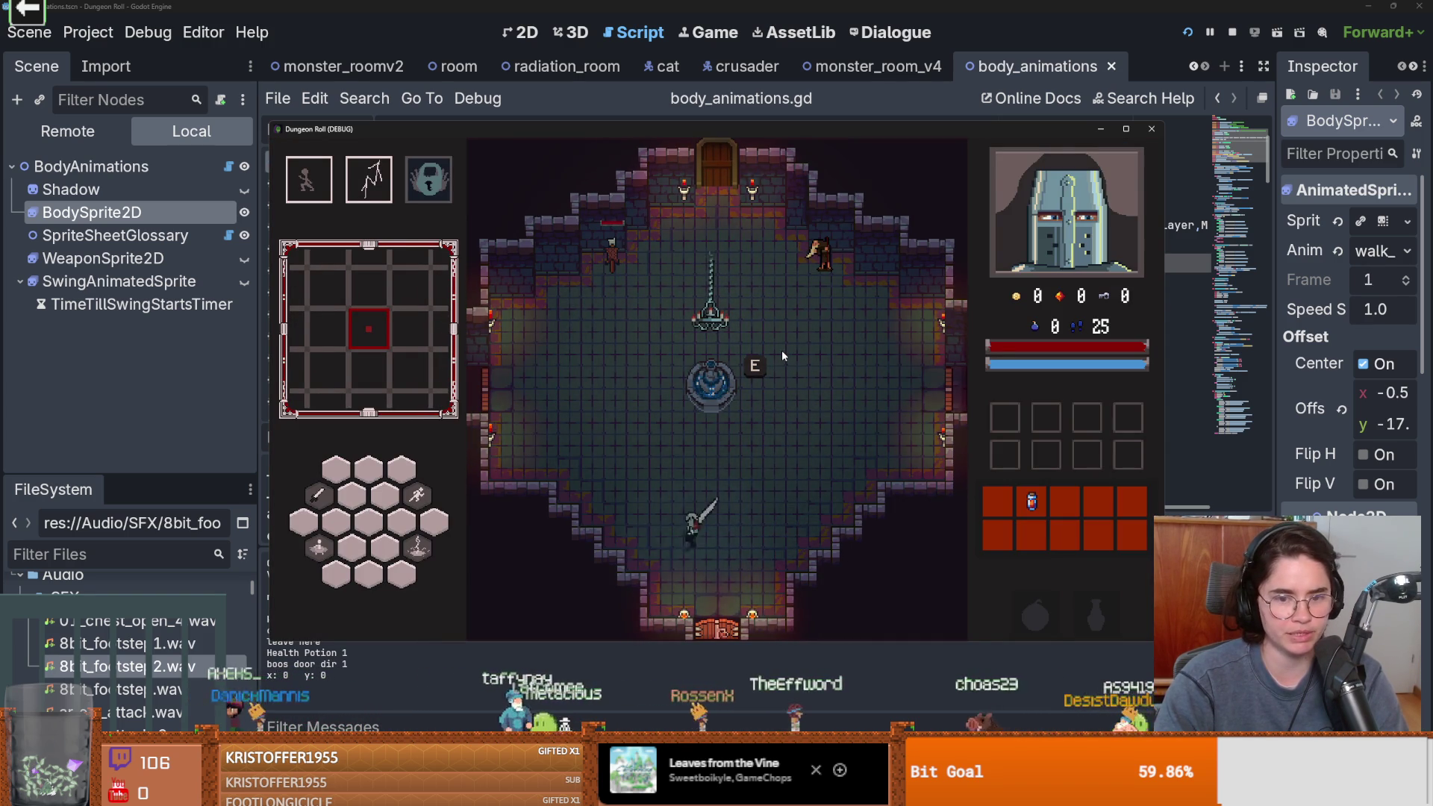
key("w")
key("w")
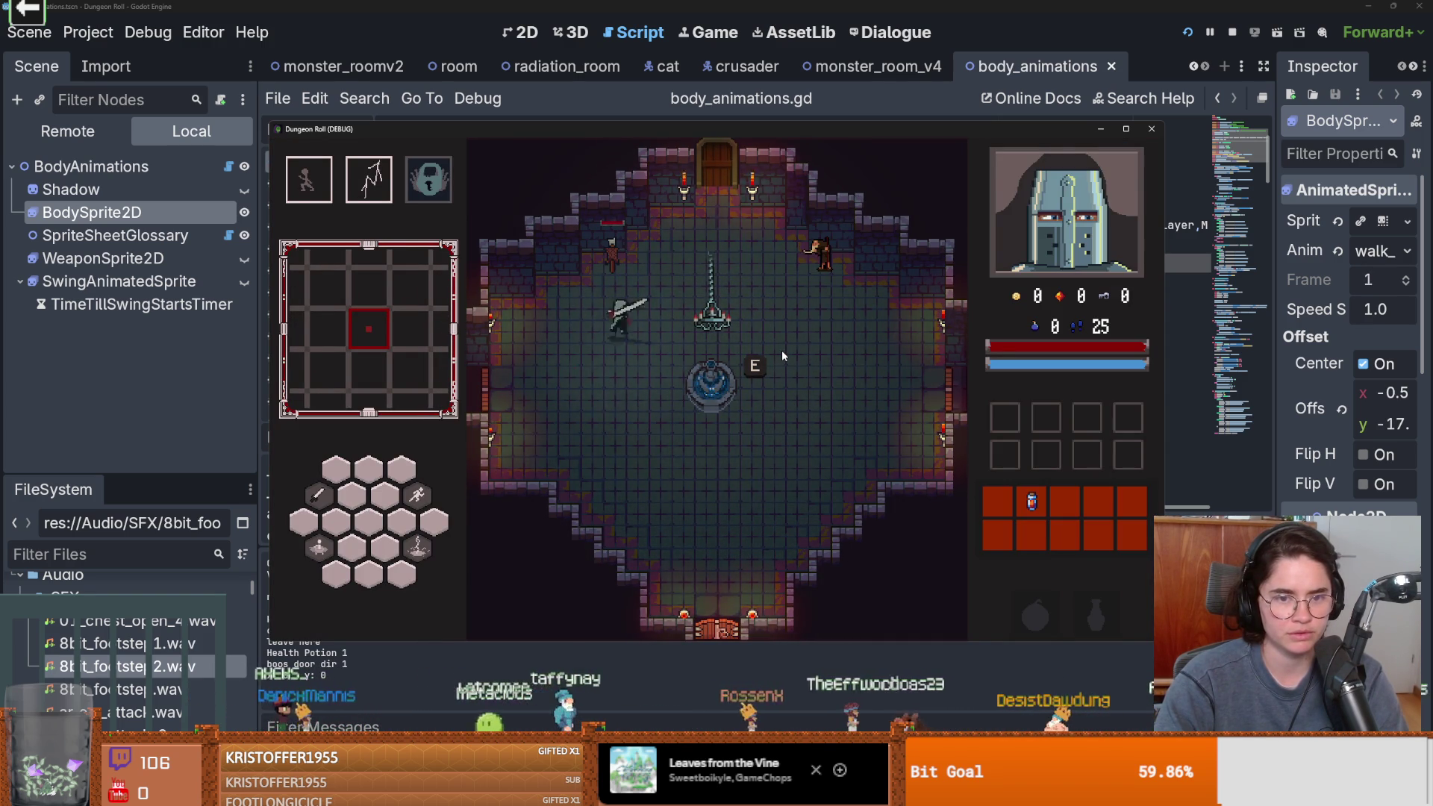
key("d")
key("s")
key("w")
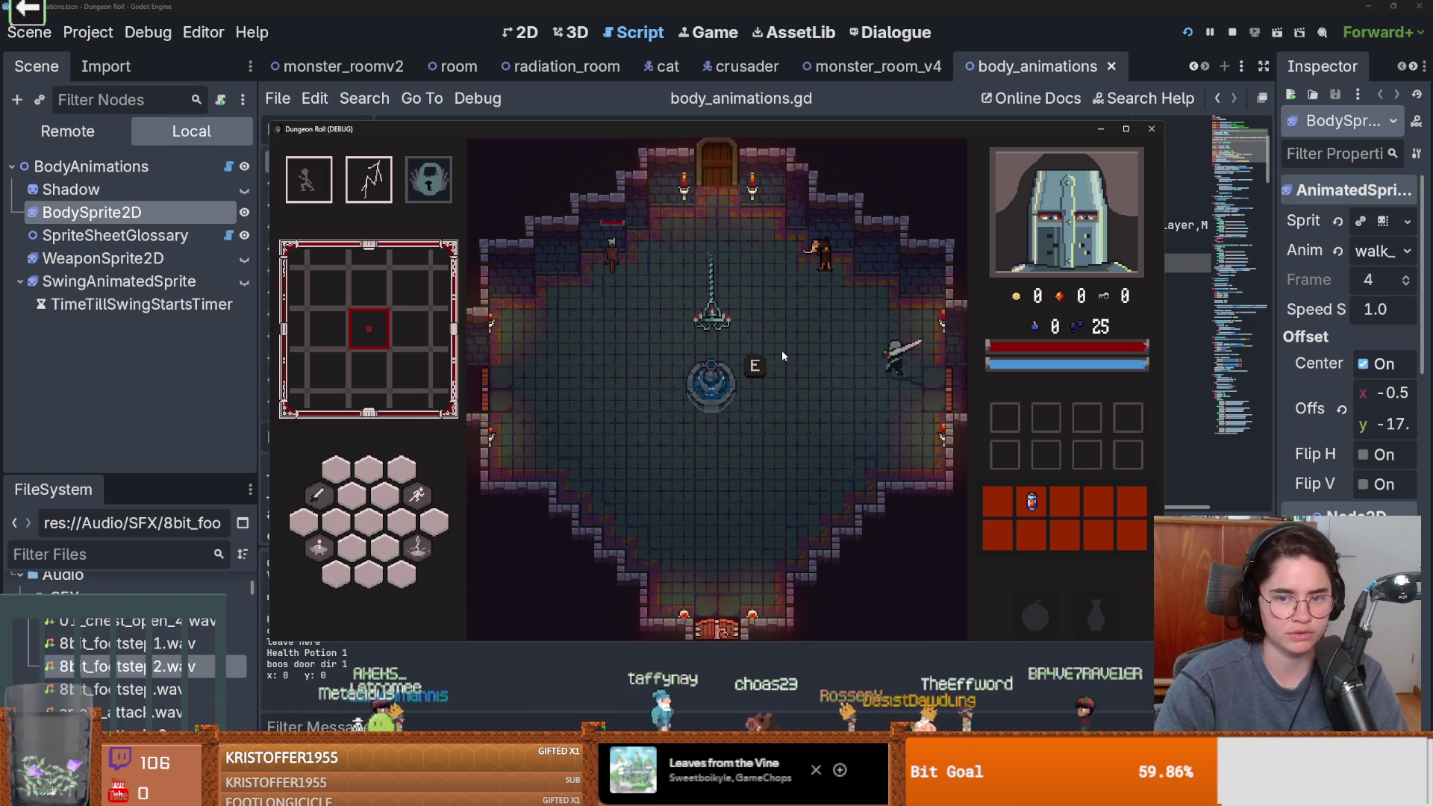
key("a")
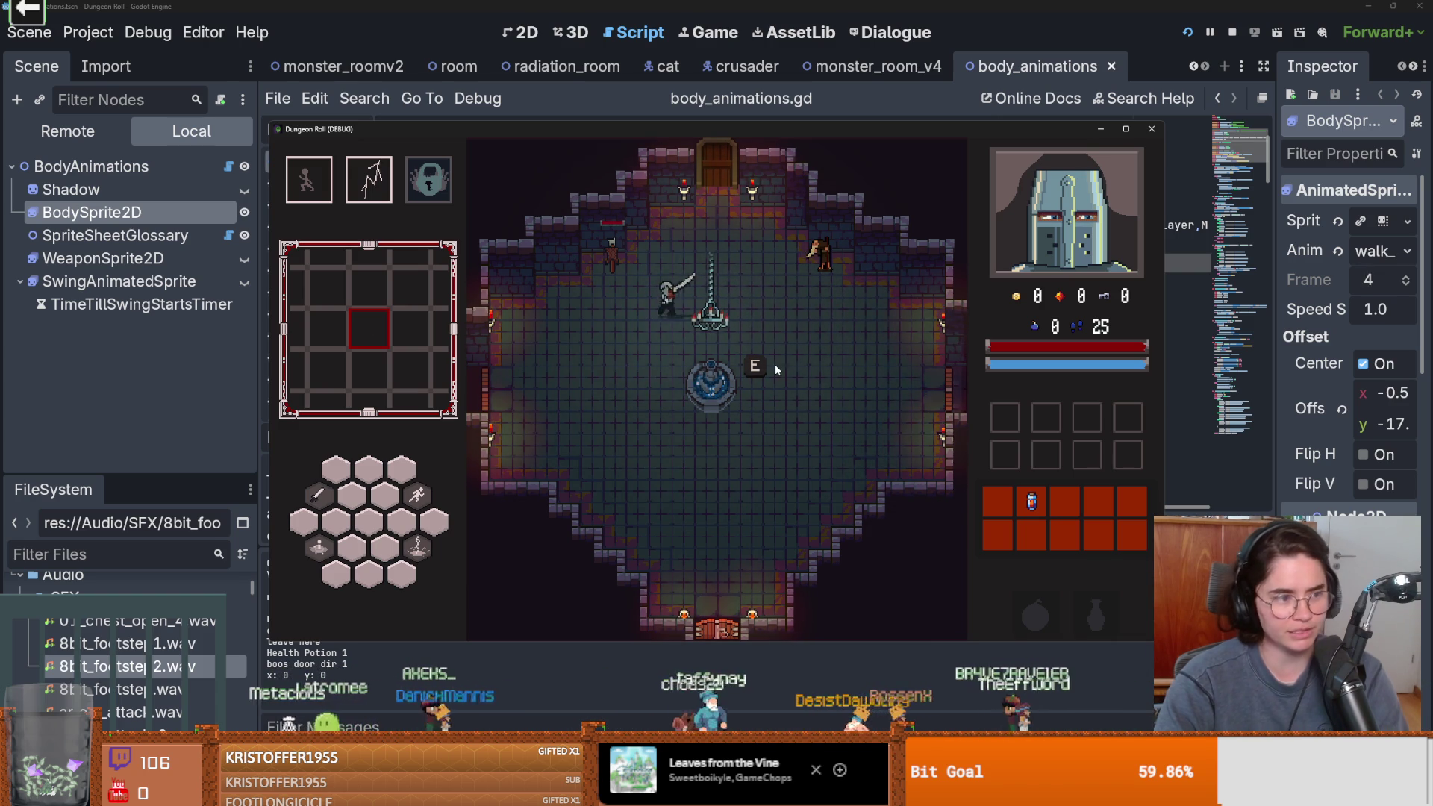
Walk the knight toward the lower left, then move the sfxr window aside and refocus Godot
key("s")
key("s")
key("d")
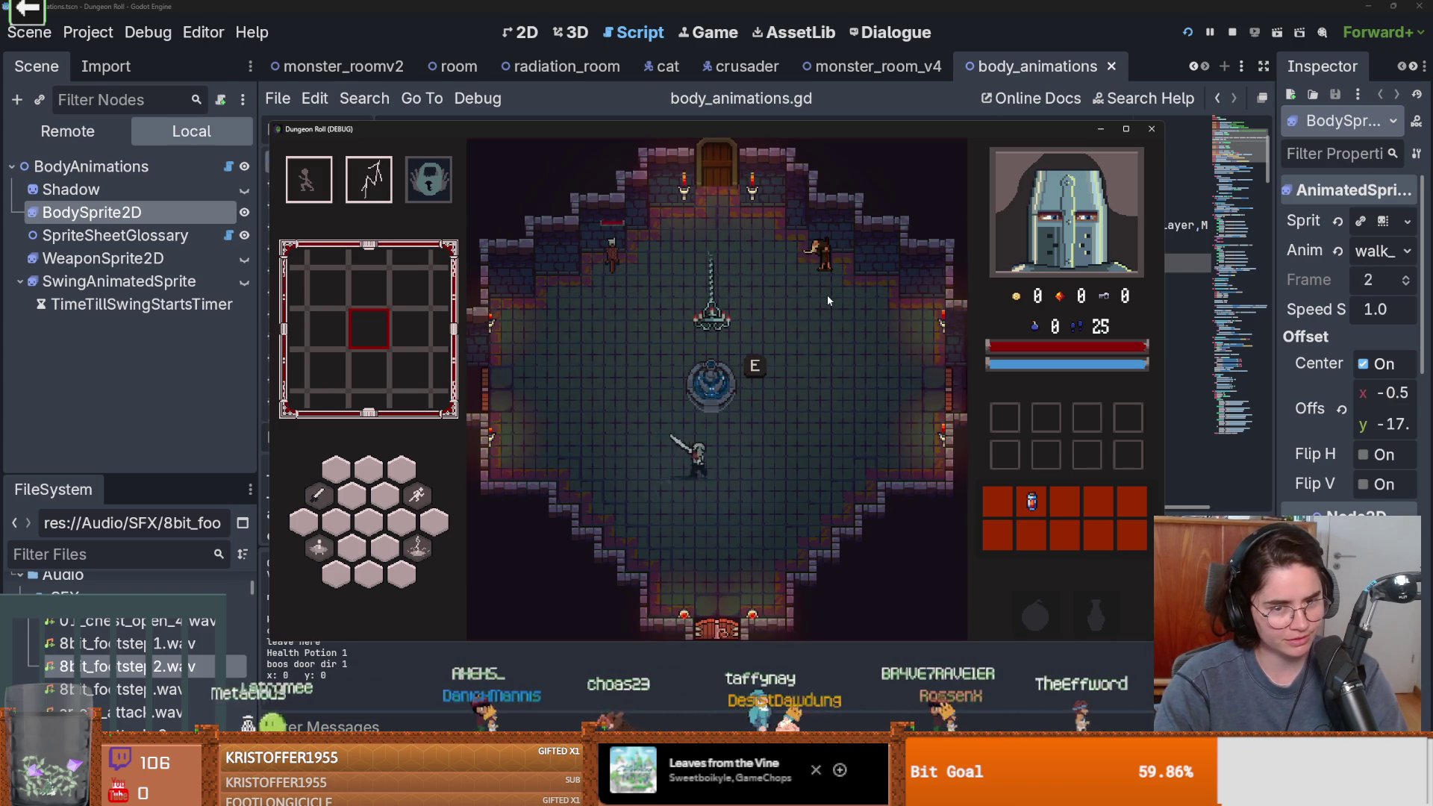
key("w")
key("a")
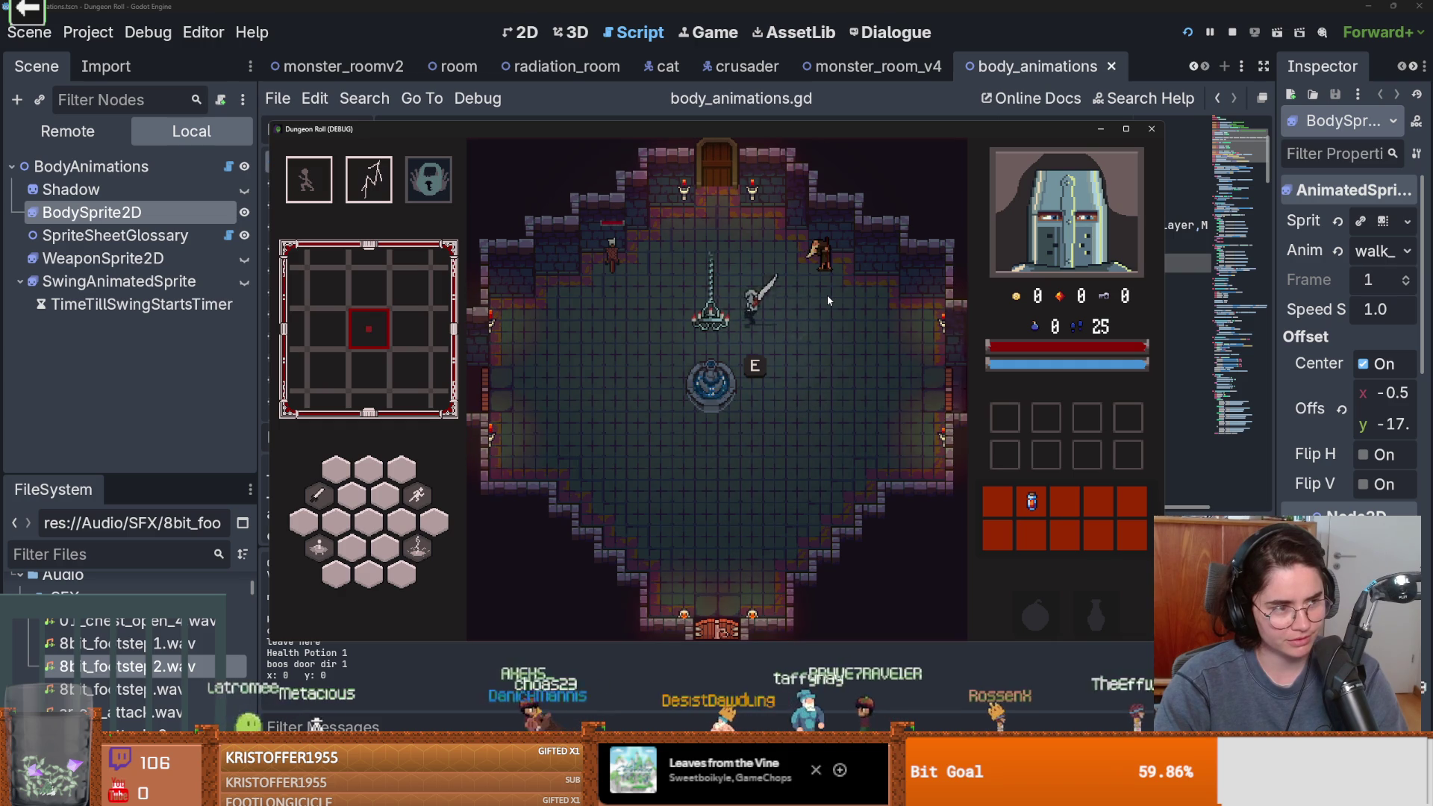
key("a")
key("s")
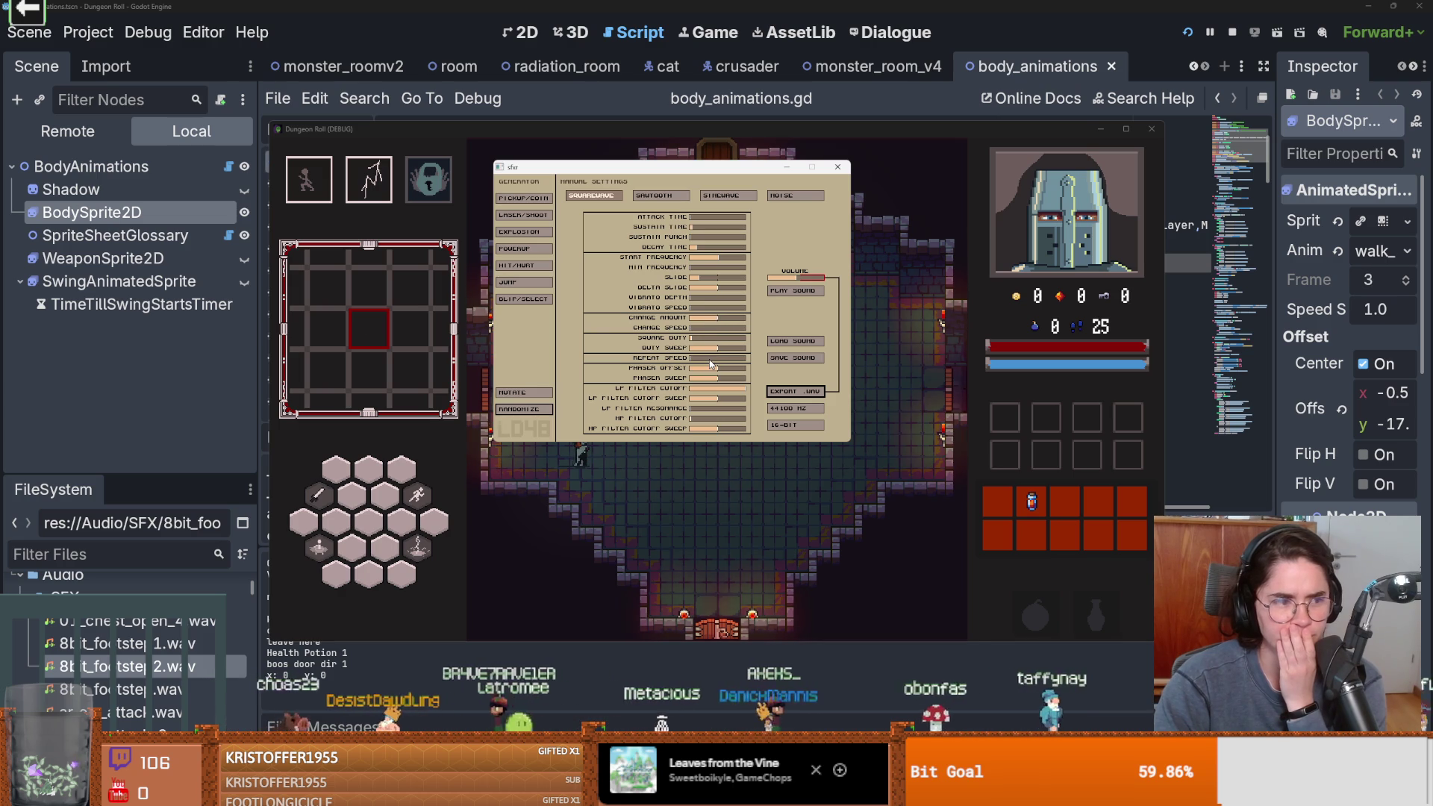
left_click_drag(747, 170, 679, 234)
left_click(48, 354)
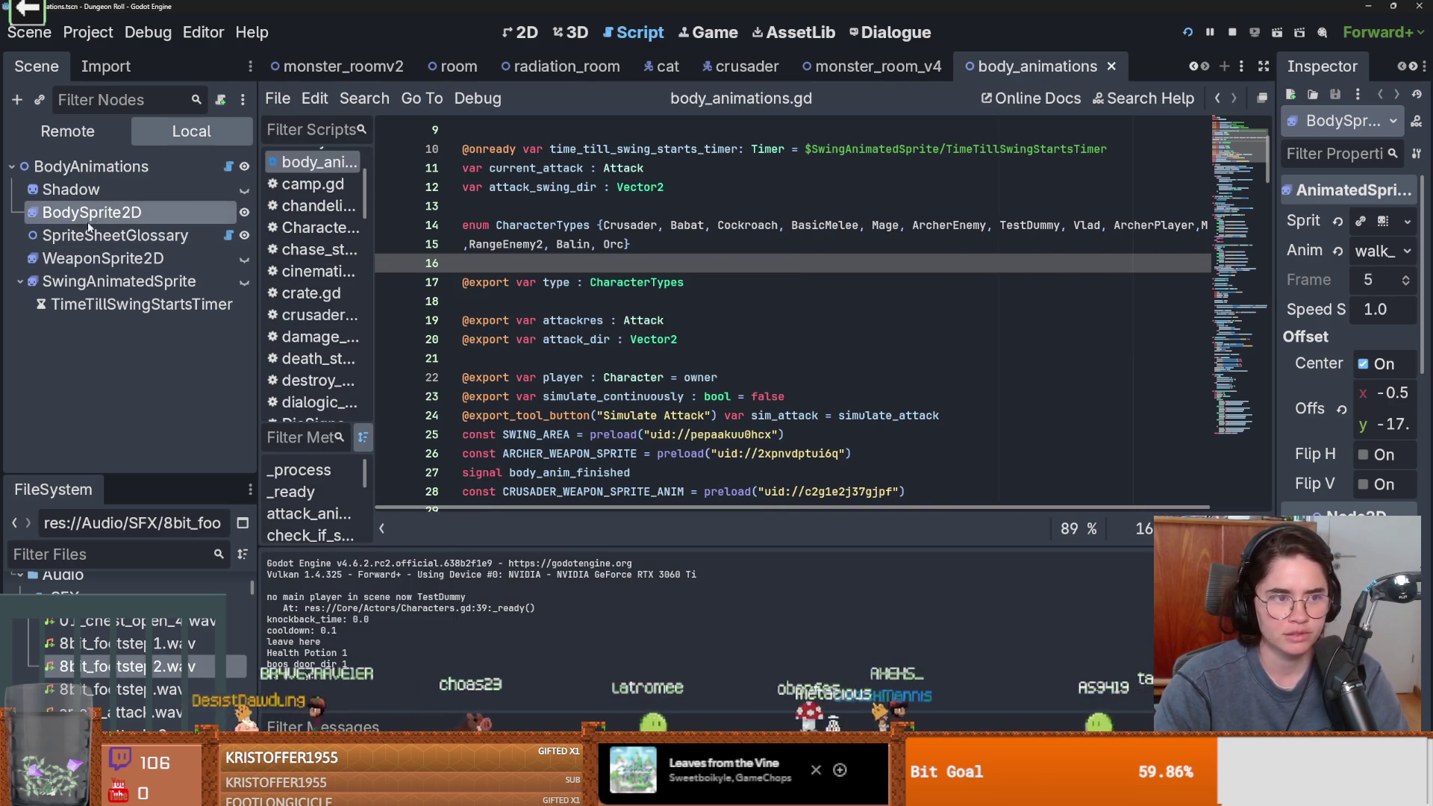
Open BodySprite2D's walk_down frames and set frame 0's duration to 1.25
left_click(88, 217)
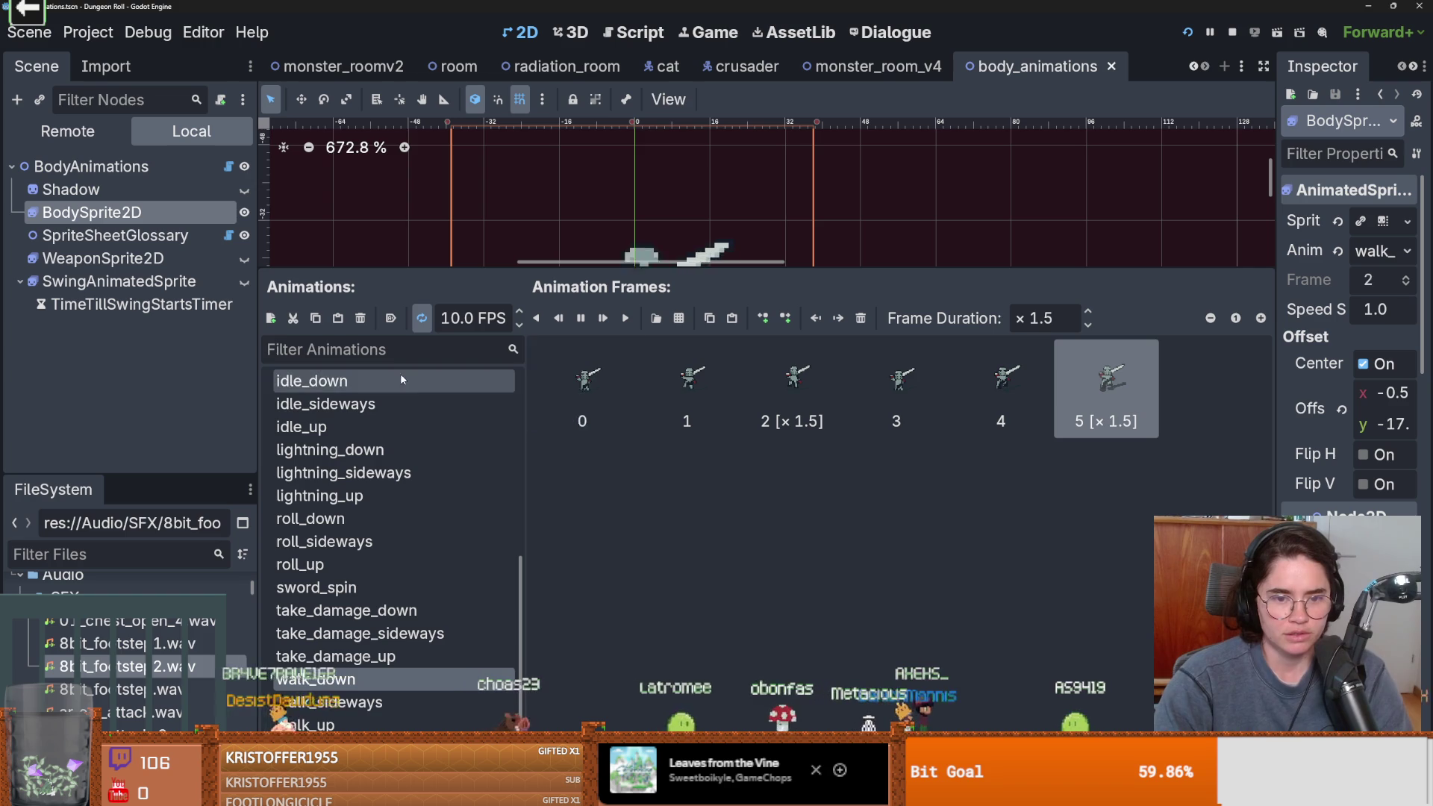
left_click(602, 378)
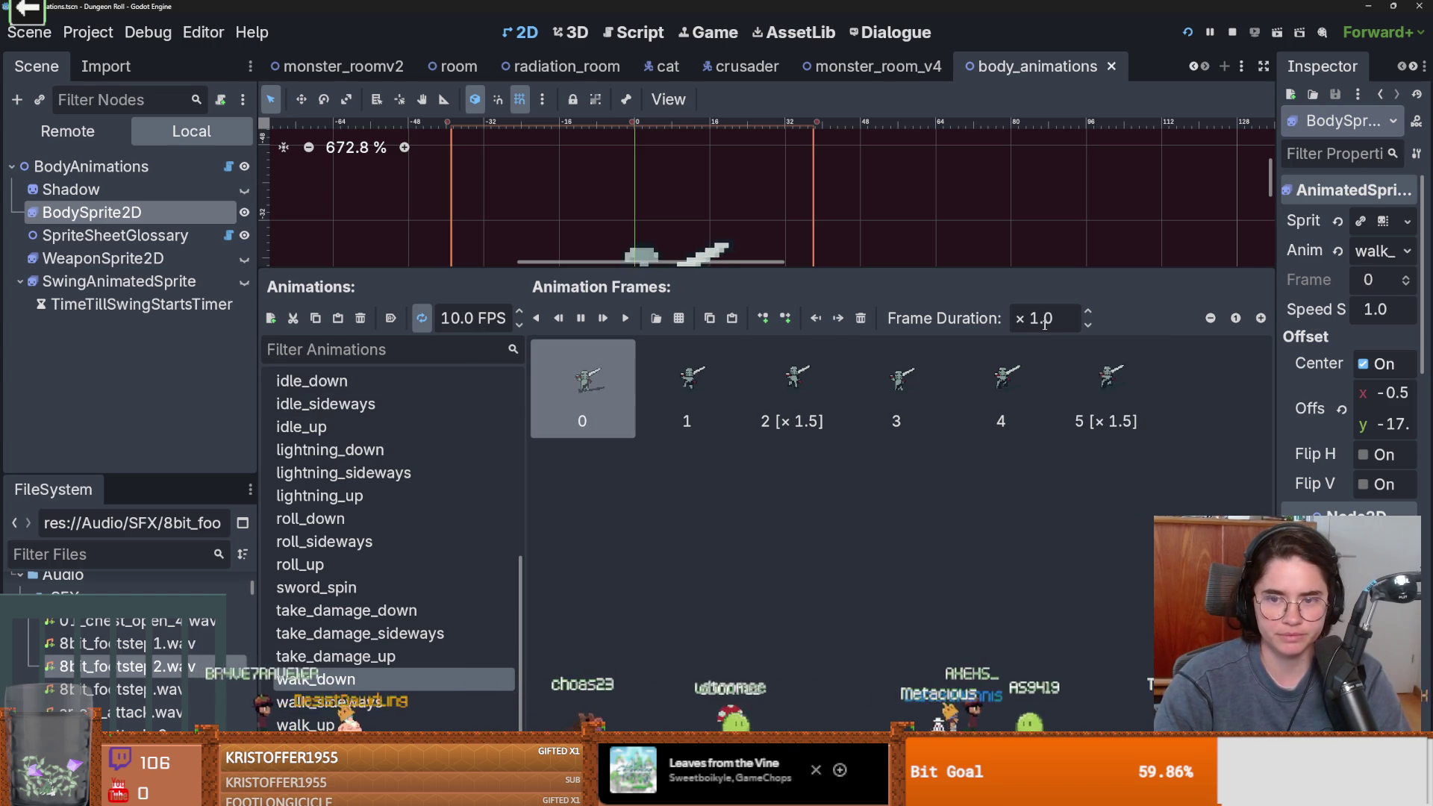
left_click(1055, 321)
key("Return")
left_click(936, 385)
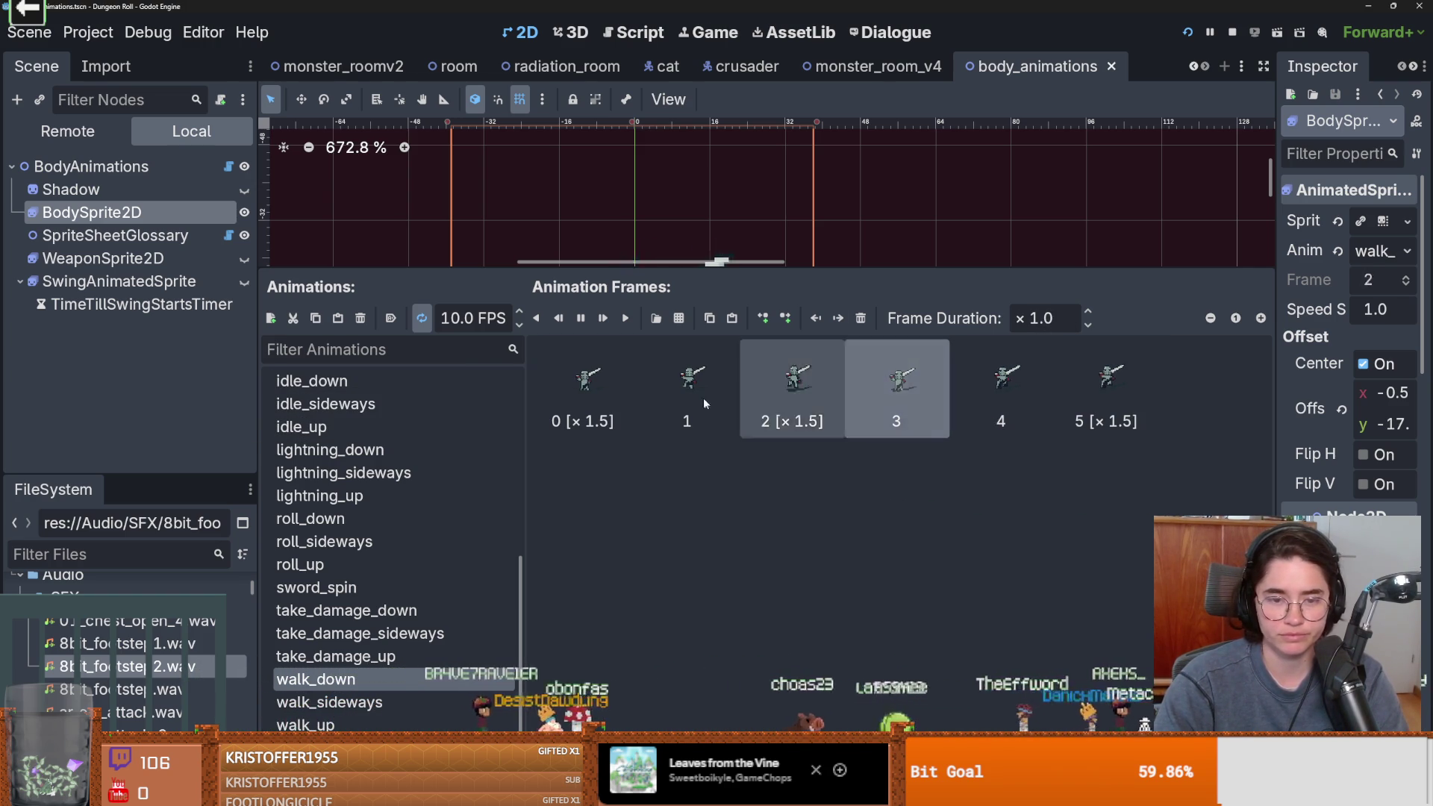
left_click(576, 422)
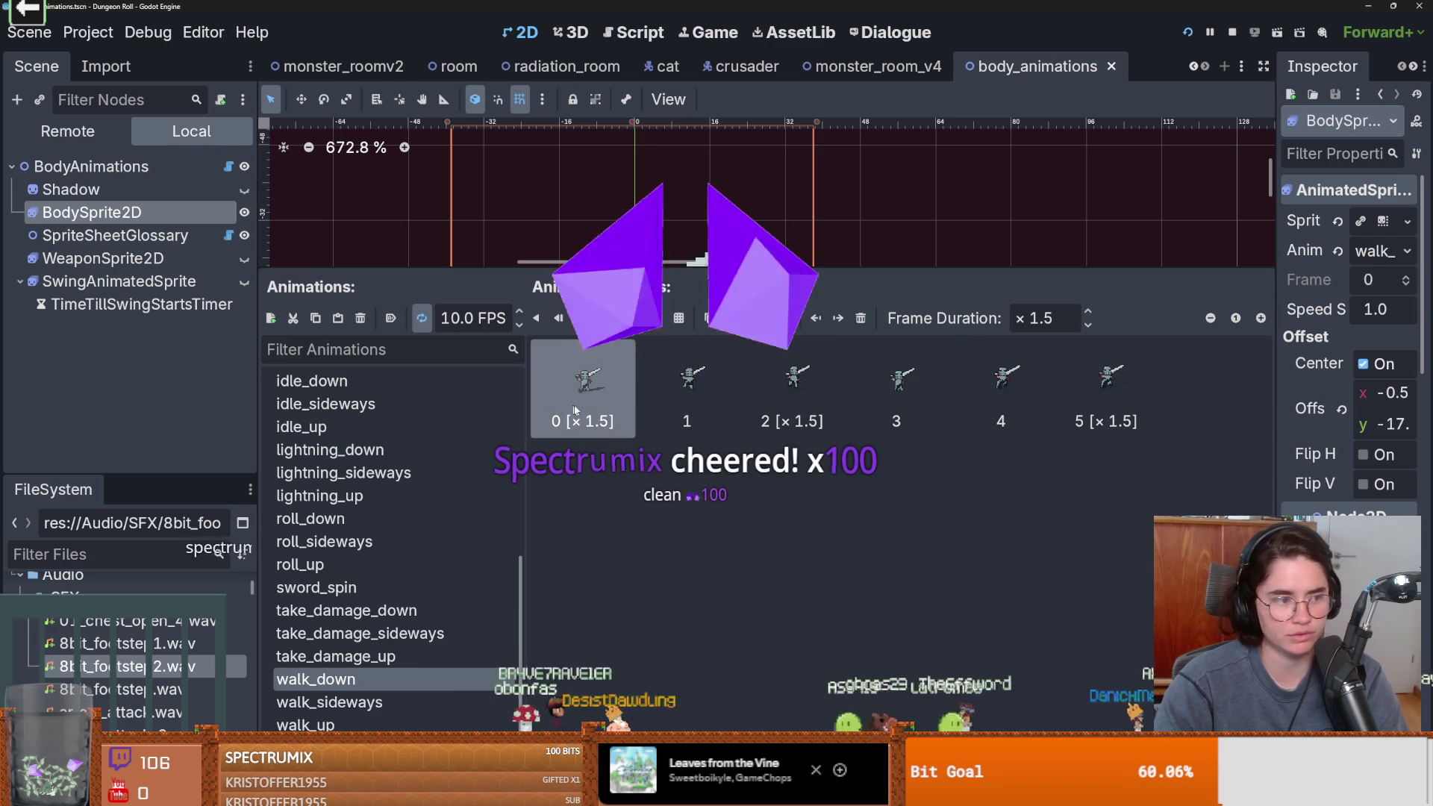
left_click(1041, 319)
type("1.25")
left_click(687, 388)
Set walk_down frames 1, 3 and 4 to a 1.25 duration and launch the game
left_click(1048, 319)
type("1.25")
left_click(907, 377)
left_click(1055, 310)
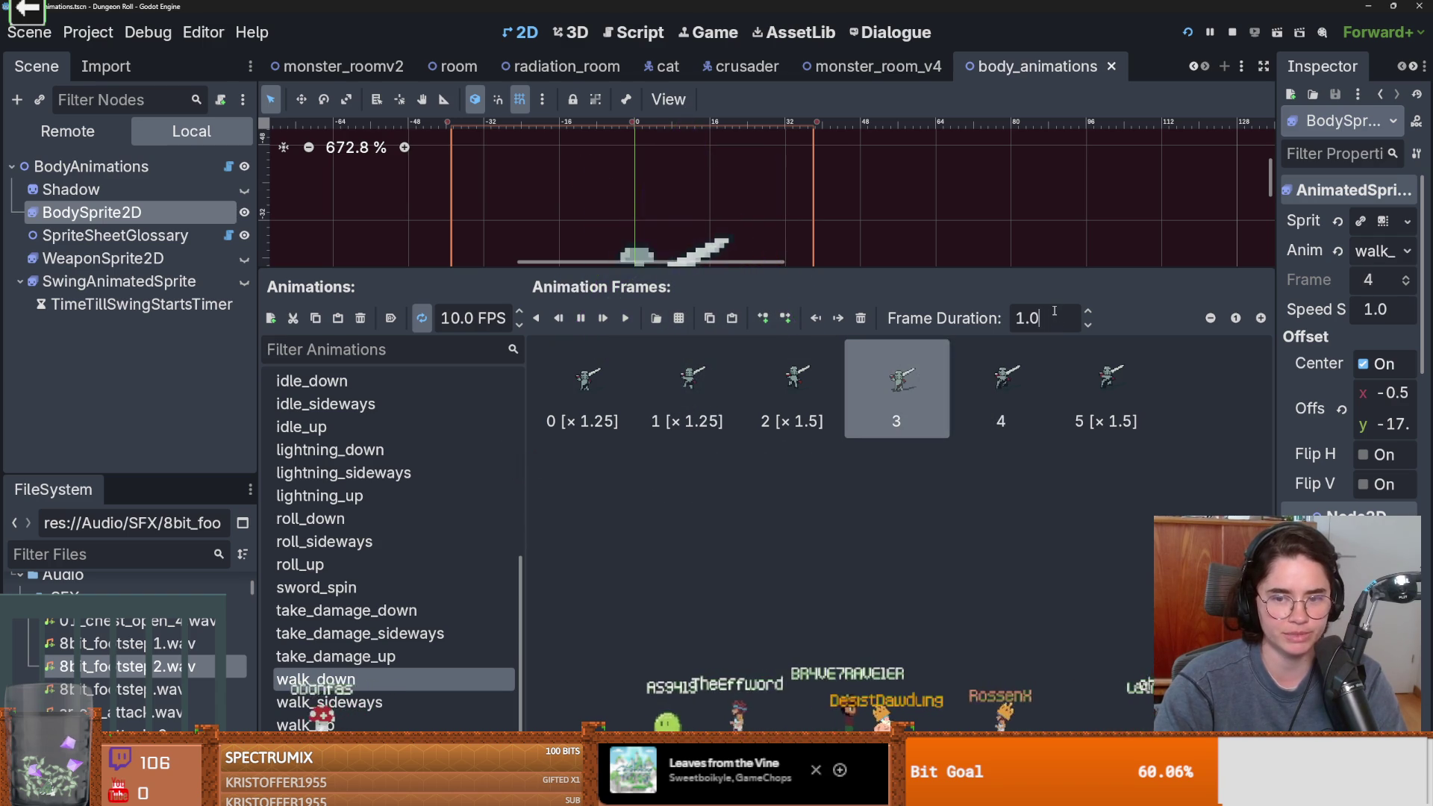
type("25")
left_click(1041, 361)
left_click(1055, 318)
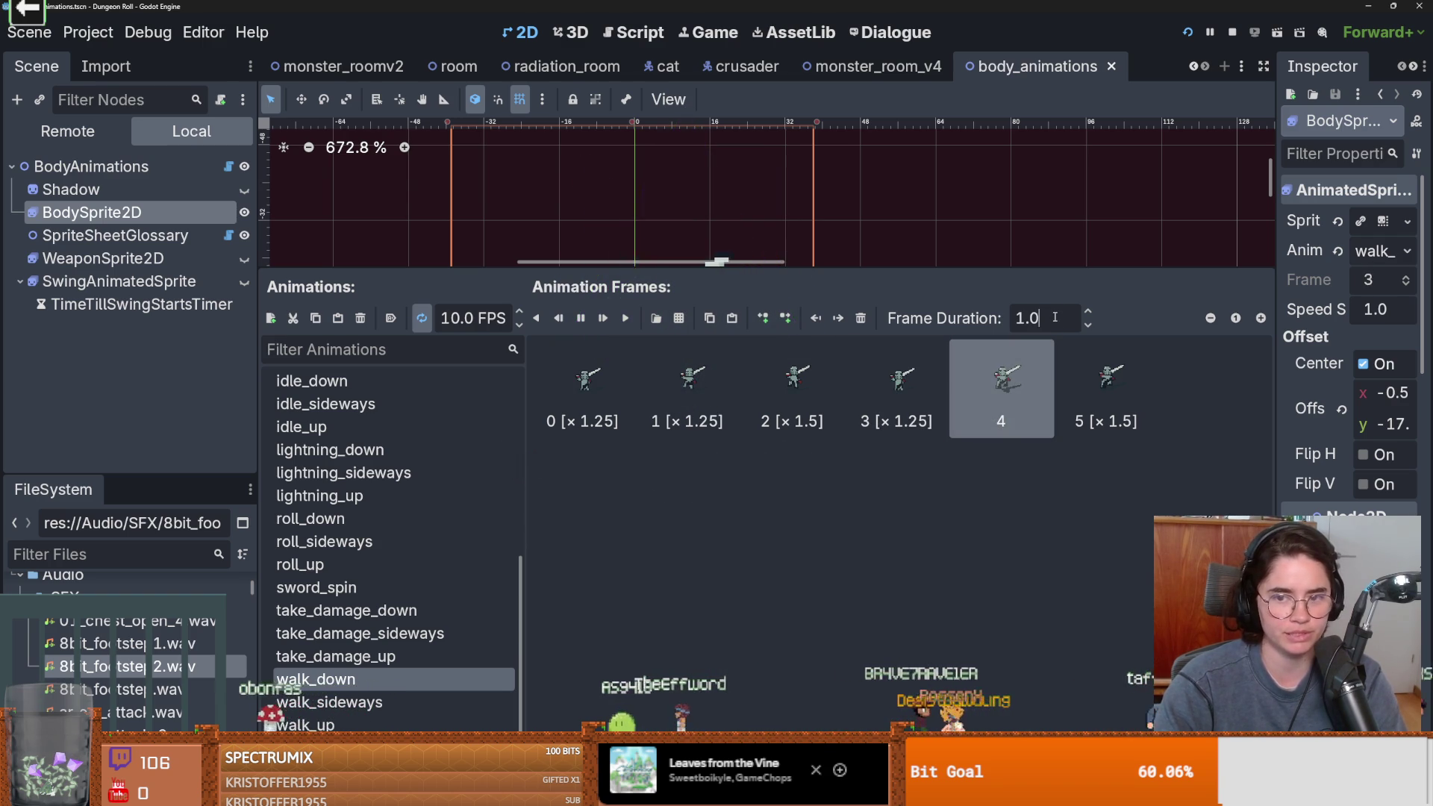
type("25")
key("Return")
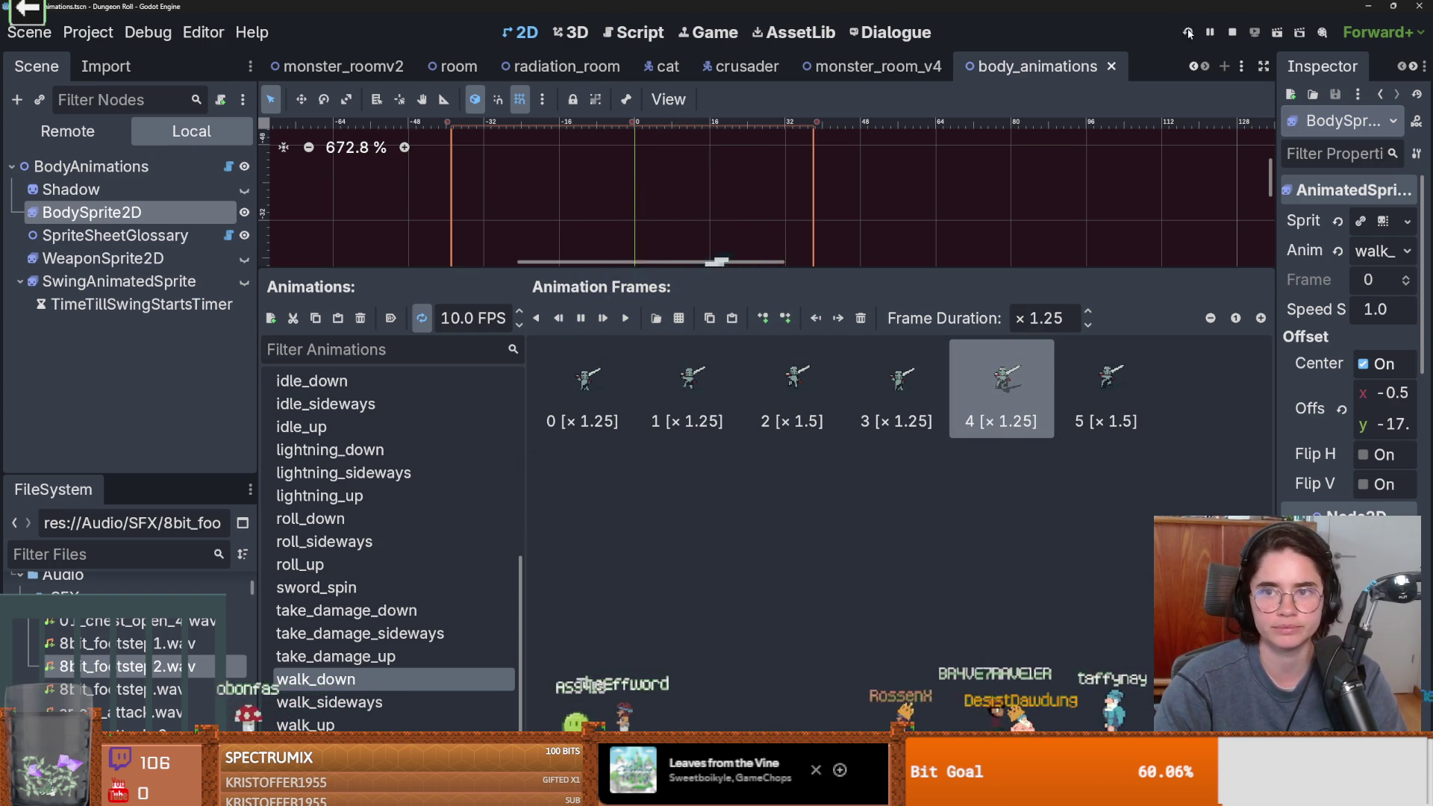
key("F5")
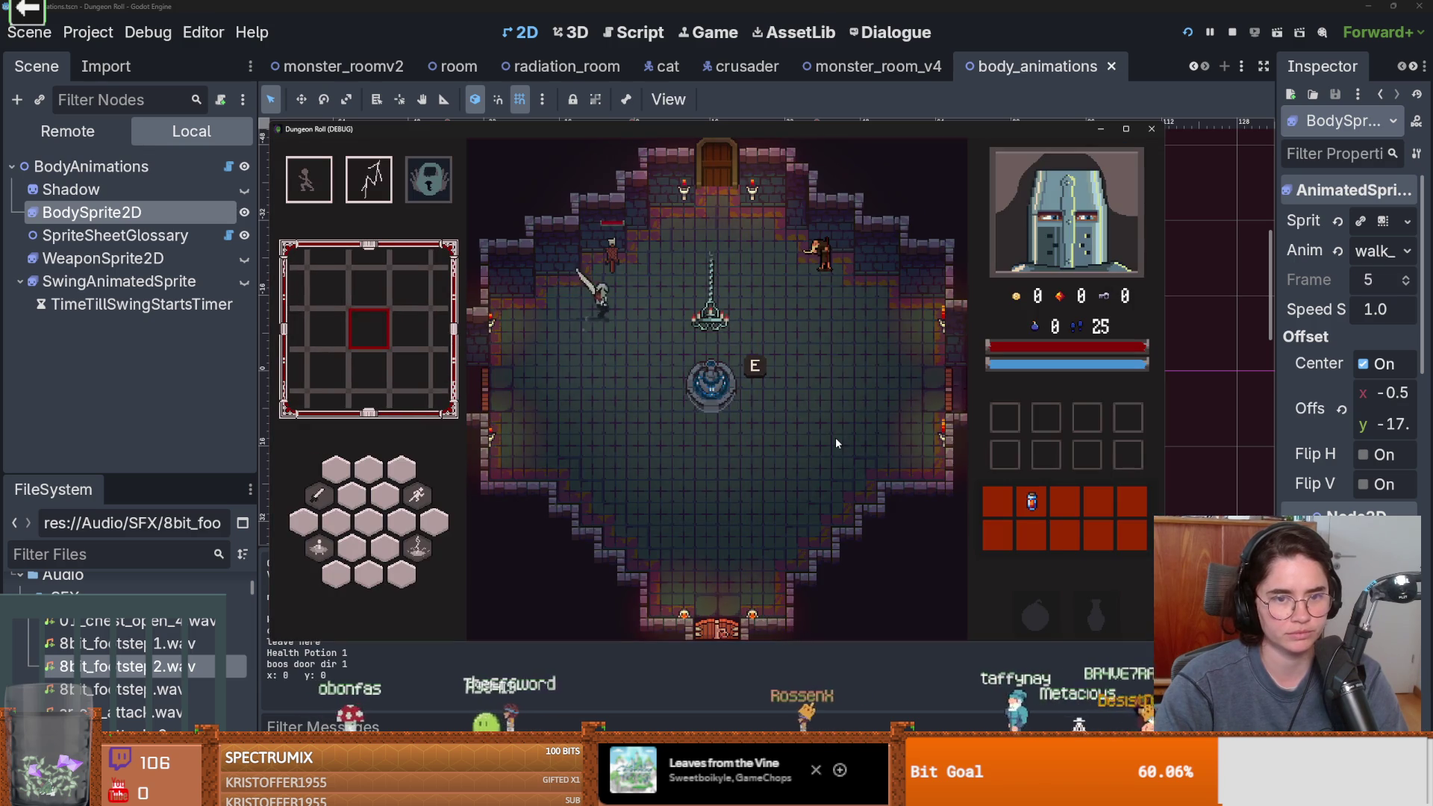
Walk the character down and up past the fountain, then stop the game
key("s")
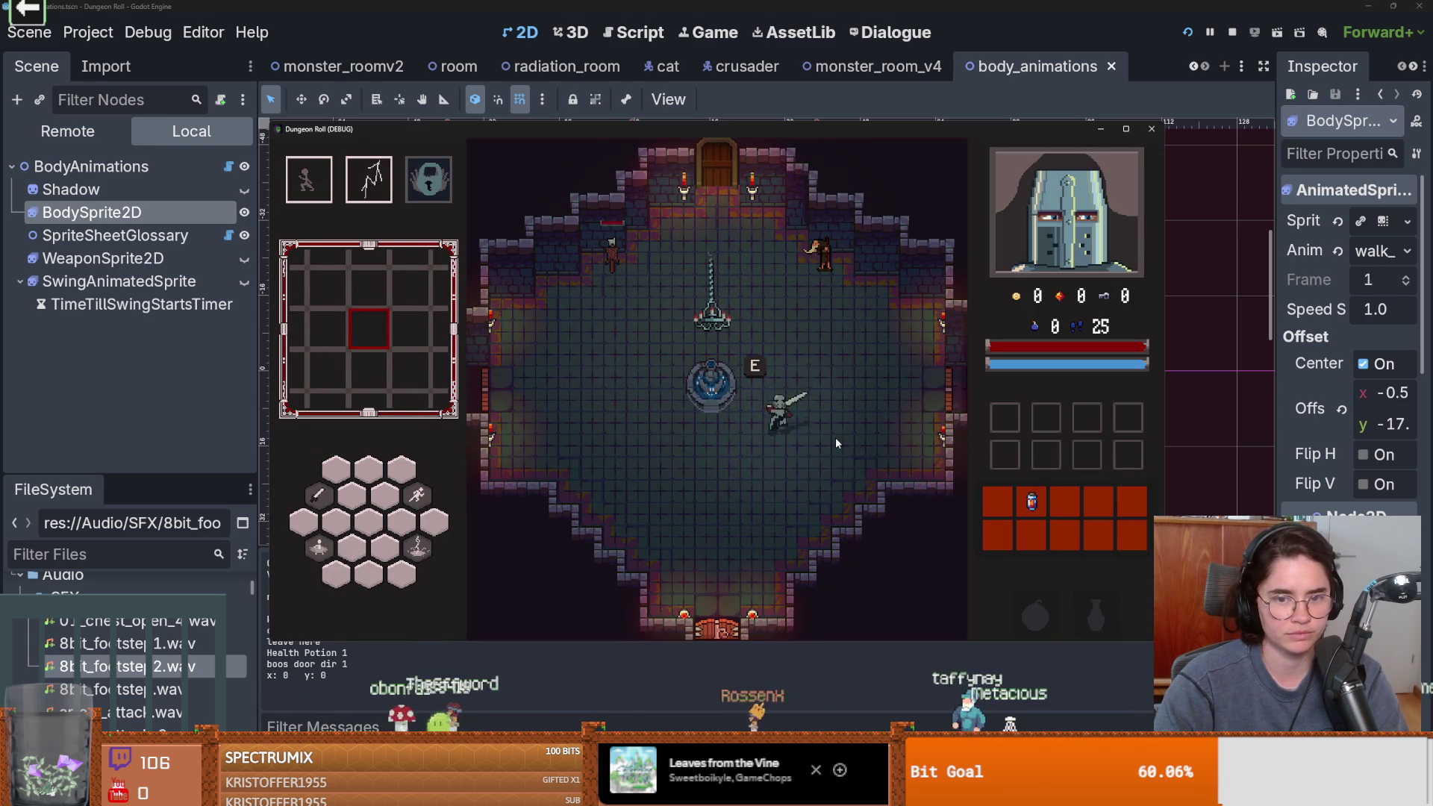
key("w")
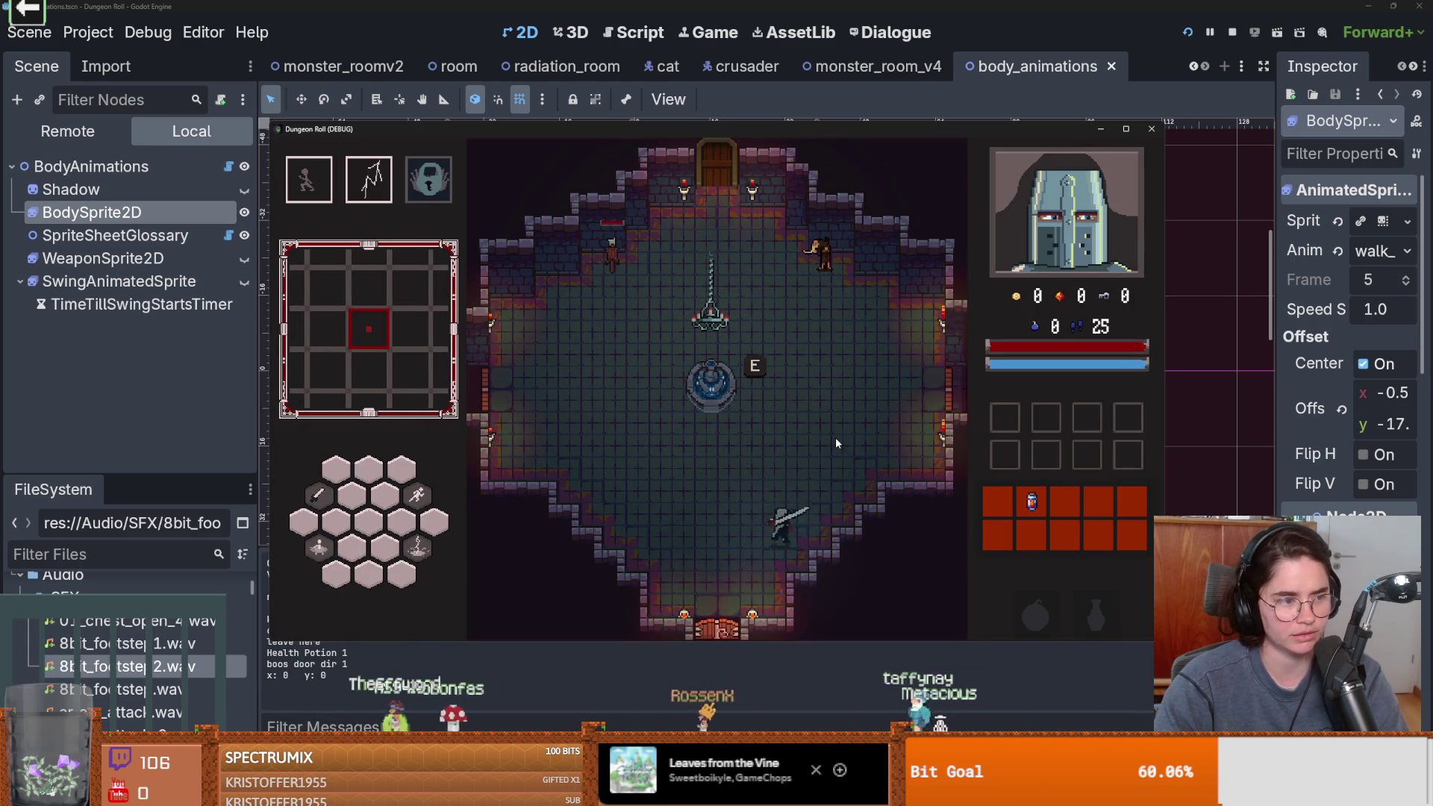
key("w")
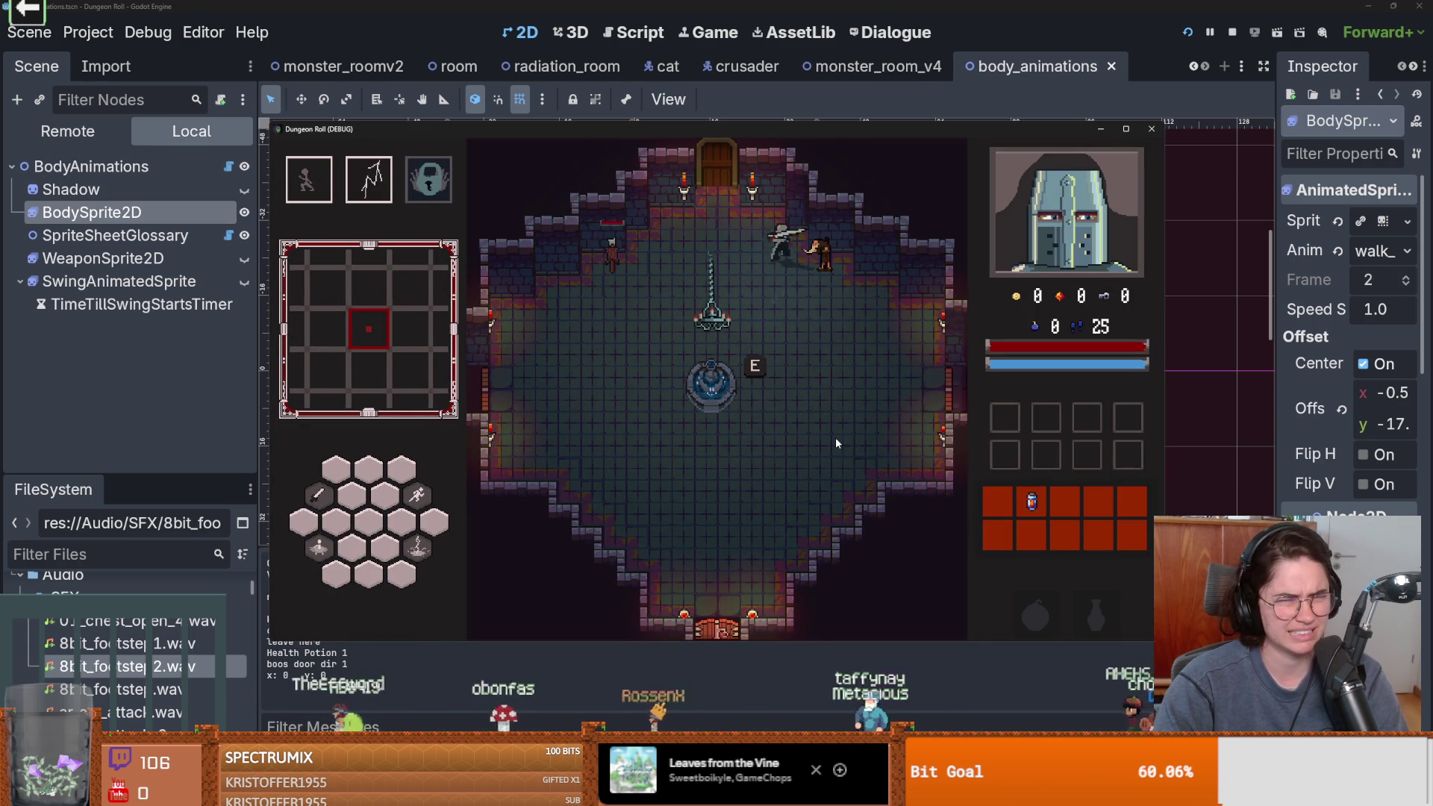
left_click(1152, 128)
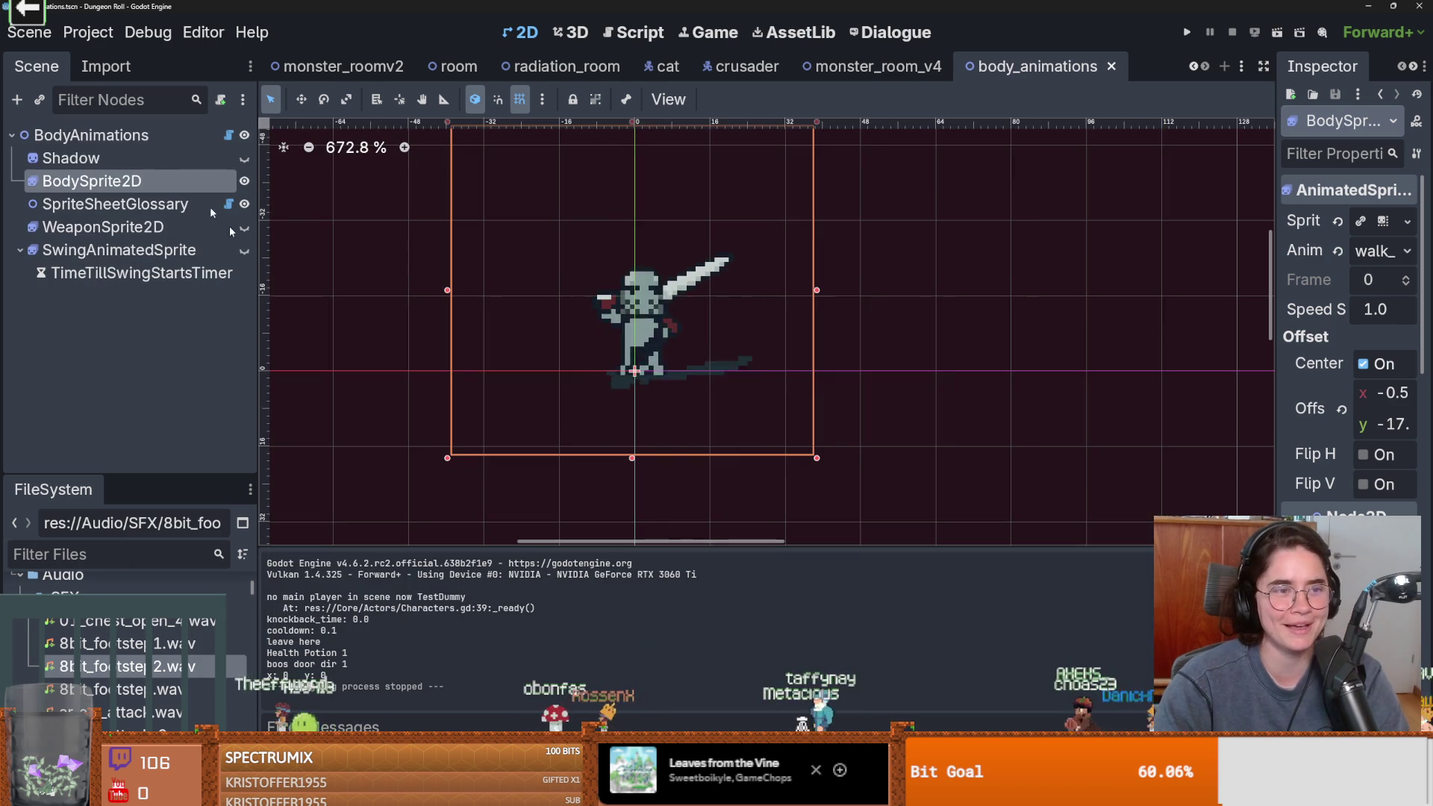
Reselect BodySprite2D and compare the walk_up, walk_down and walk_sideways frame durations
left_click(115, 204)
left_click(92, 181)
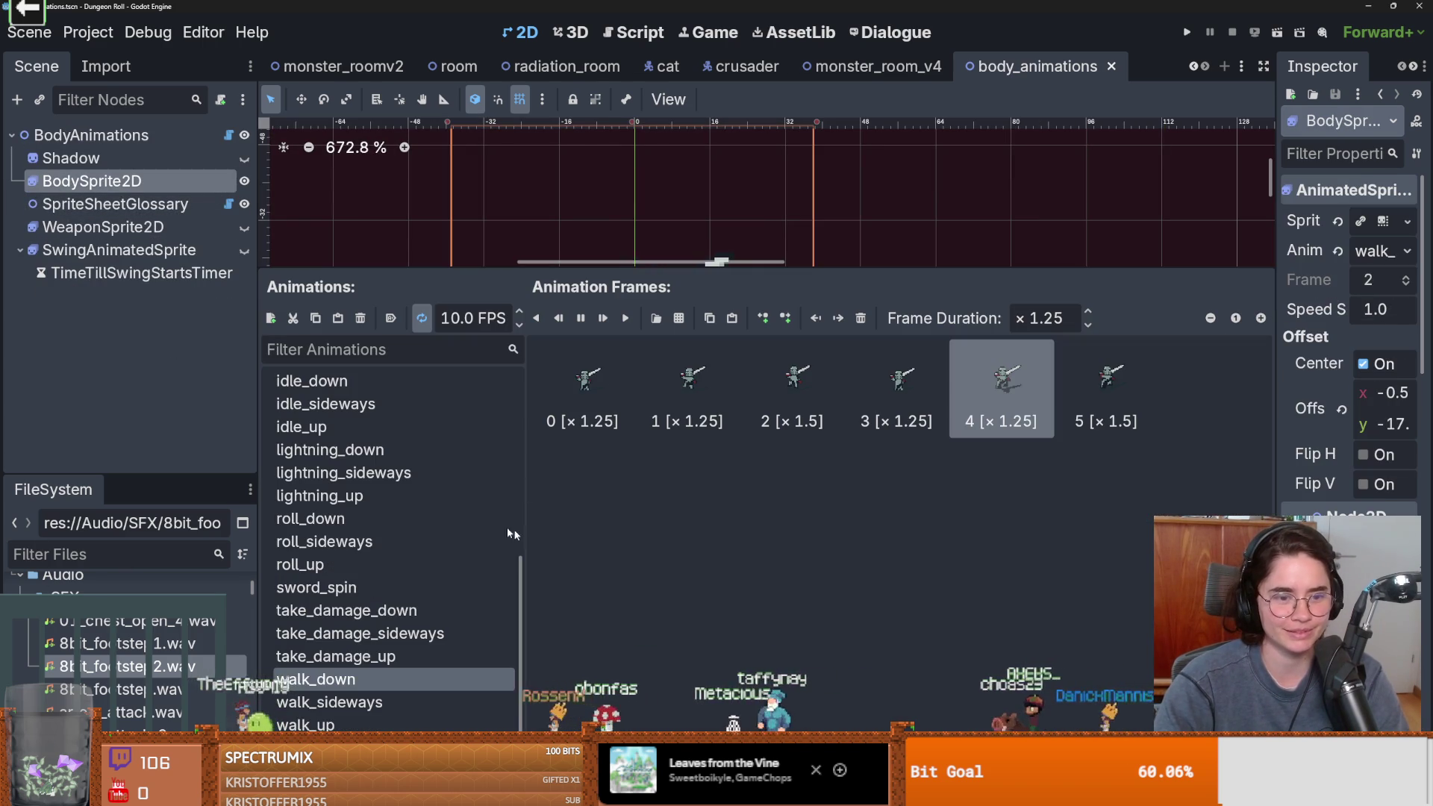
left_click(356, 722)
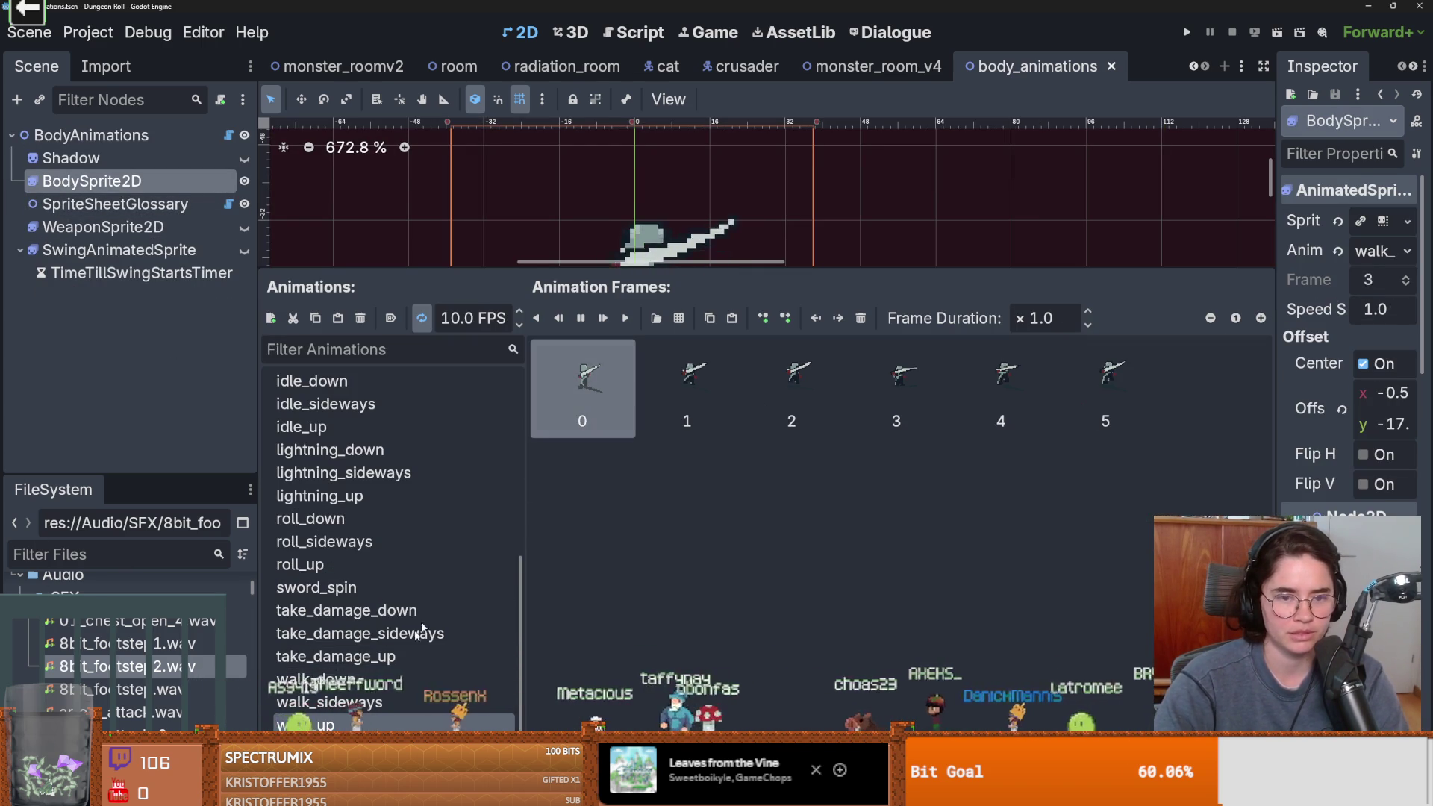
left_click(336, 679)
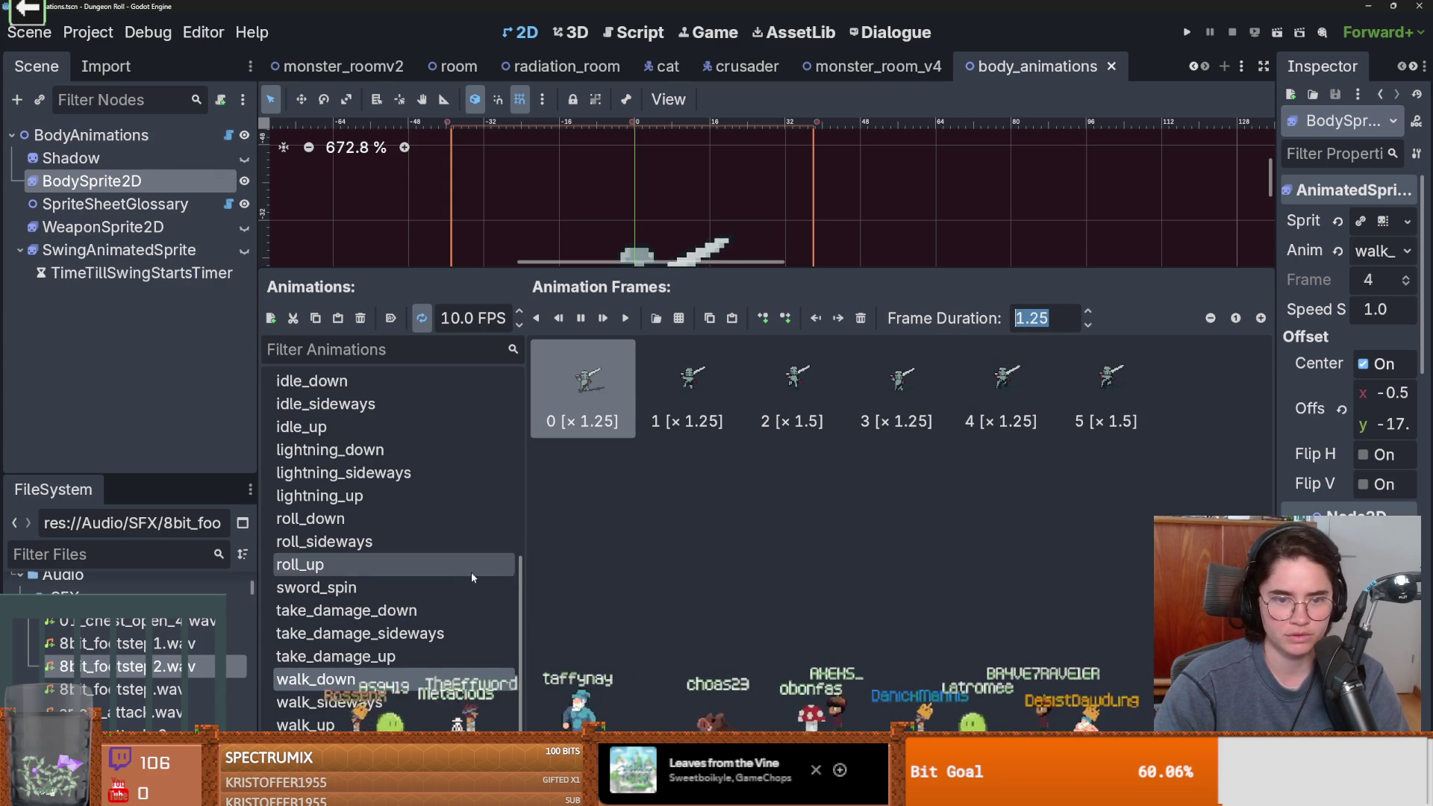
left_click(305, 725)
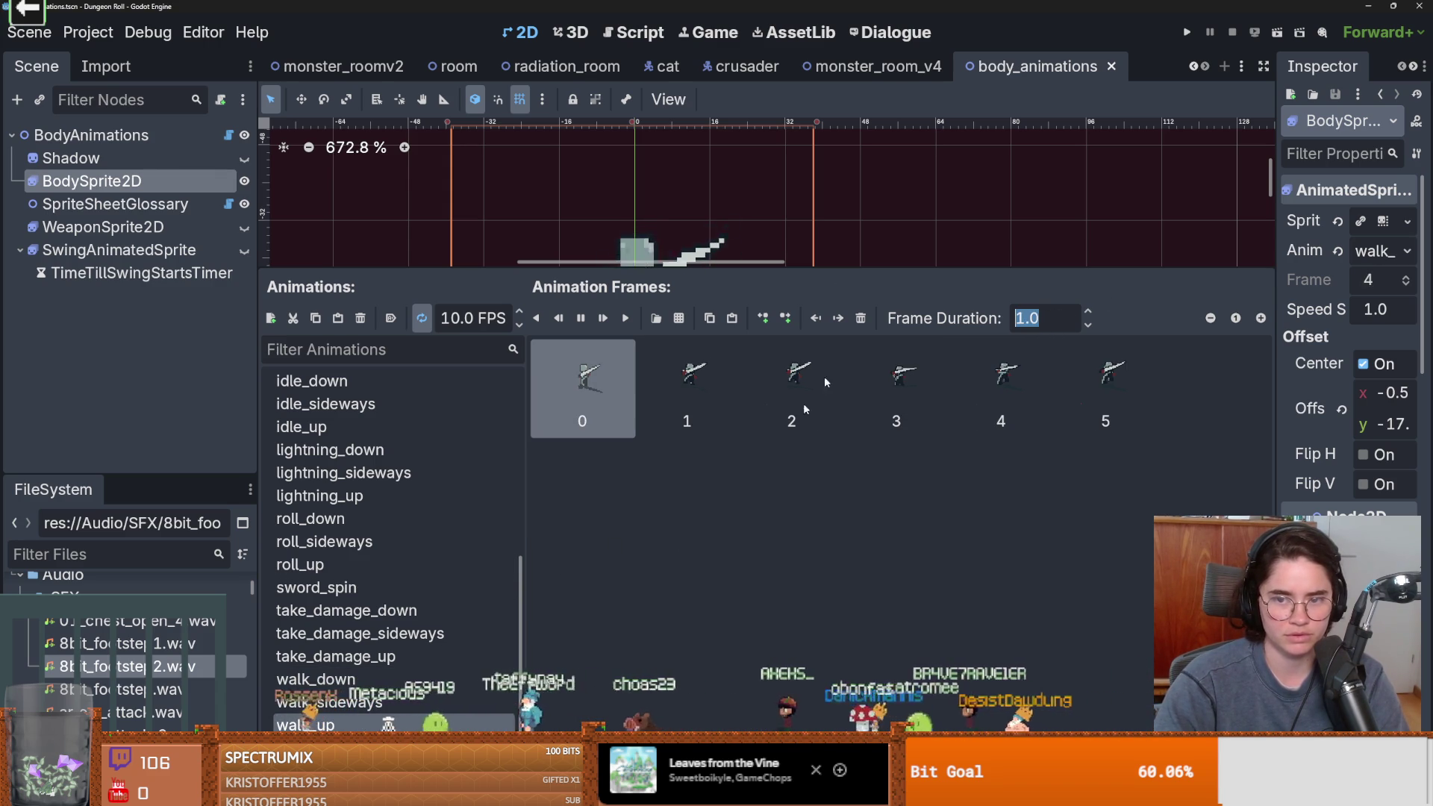
left_click(404, 697)
left_click(395, 683)
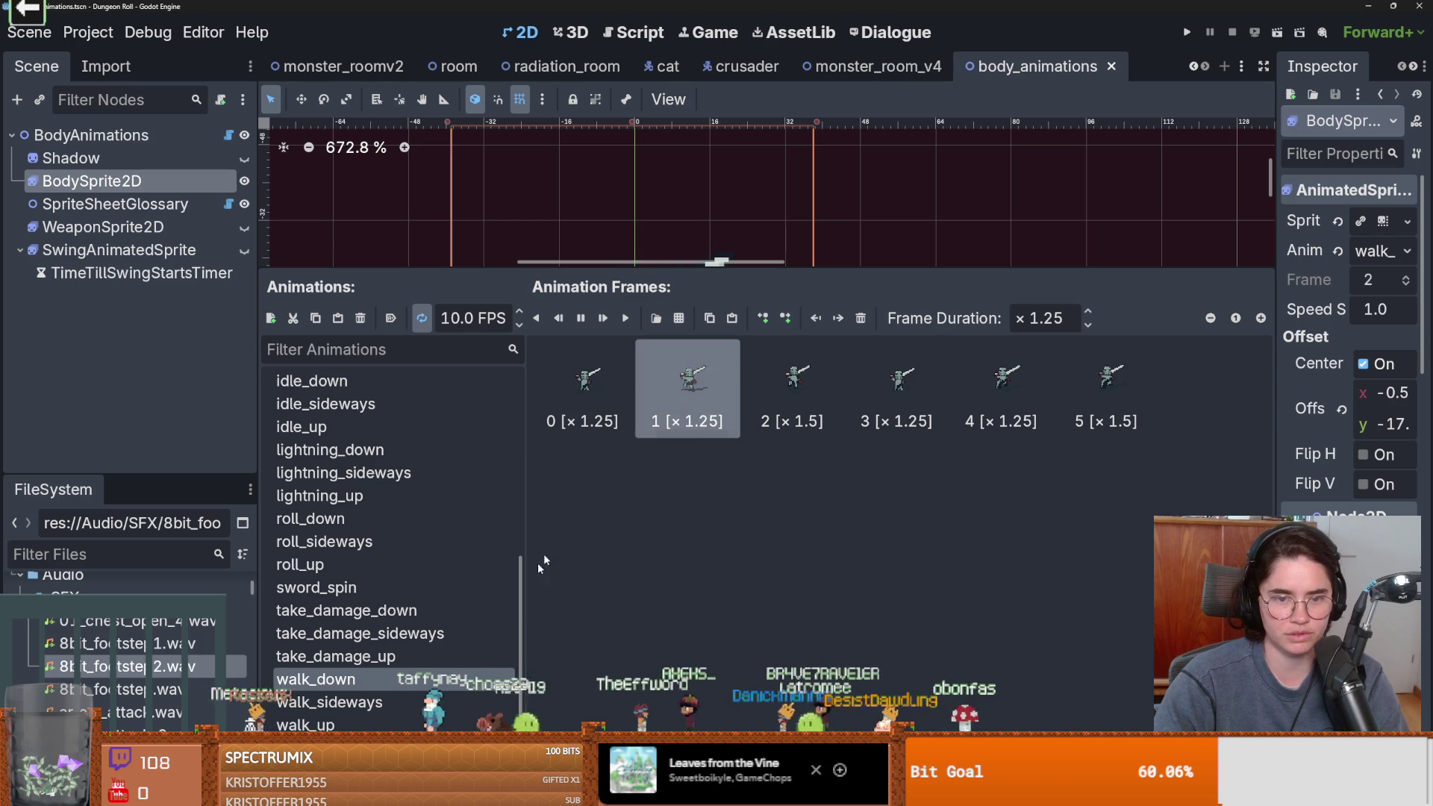
left_click(349, 720)
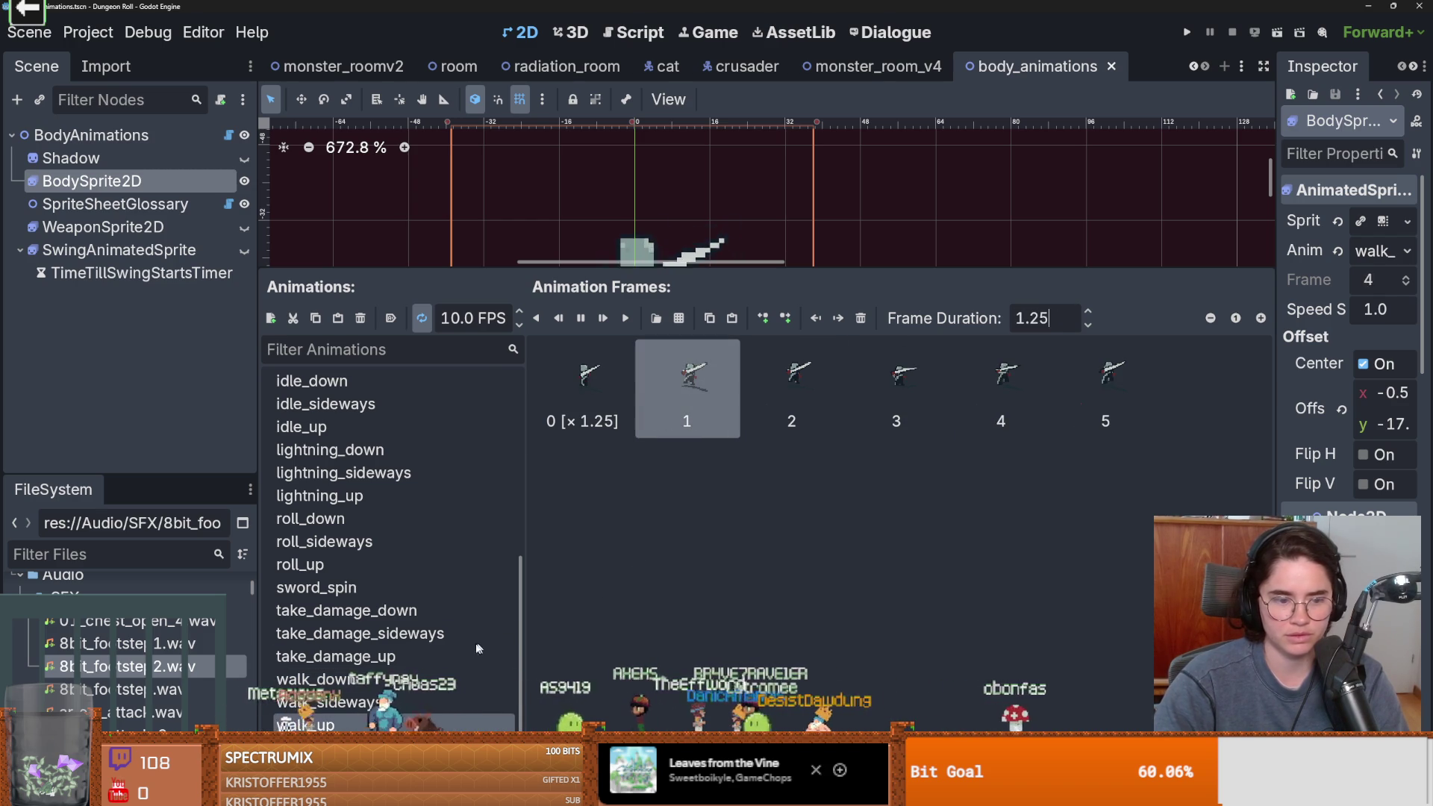
Set frame 2's duration to 1.5, checking walk_down and undoing then redoing the change
left_click(818, 422)
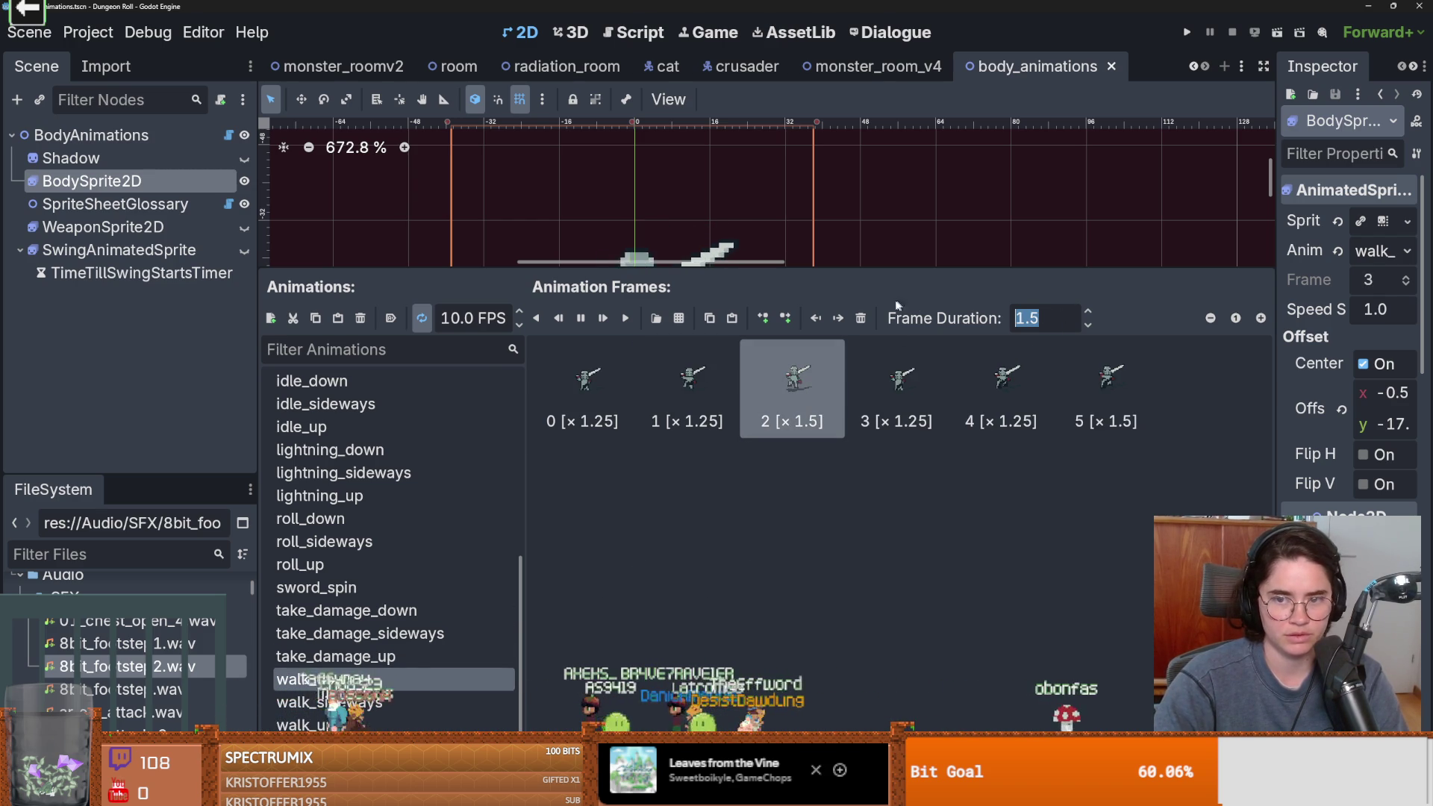
key("ctrl+z")
type("1.5")
left_click(897, 384)
left_click(366, 683)
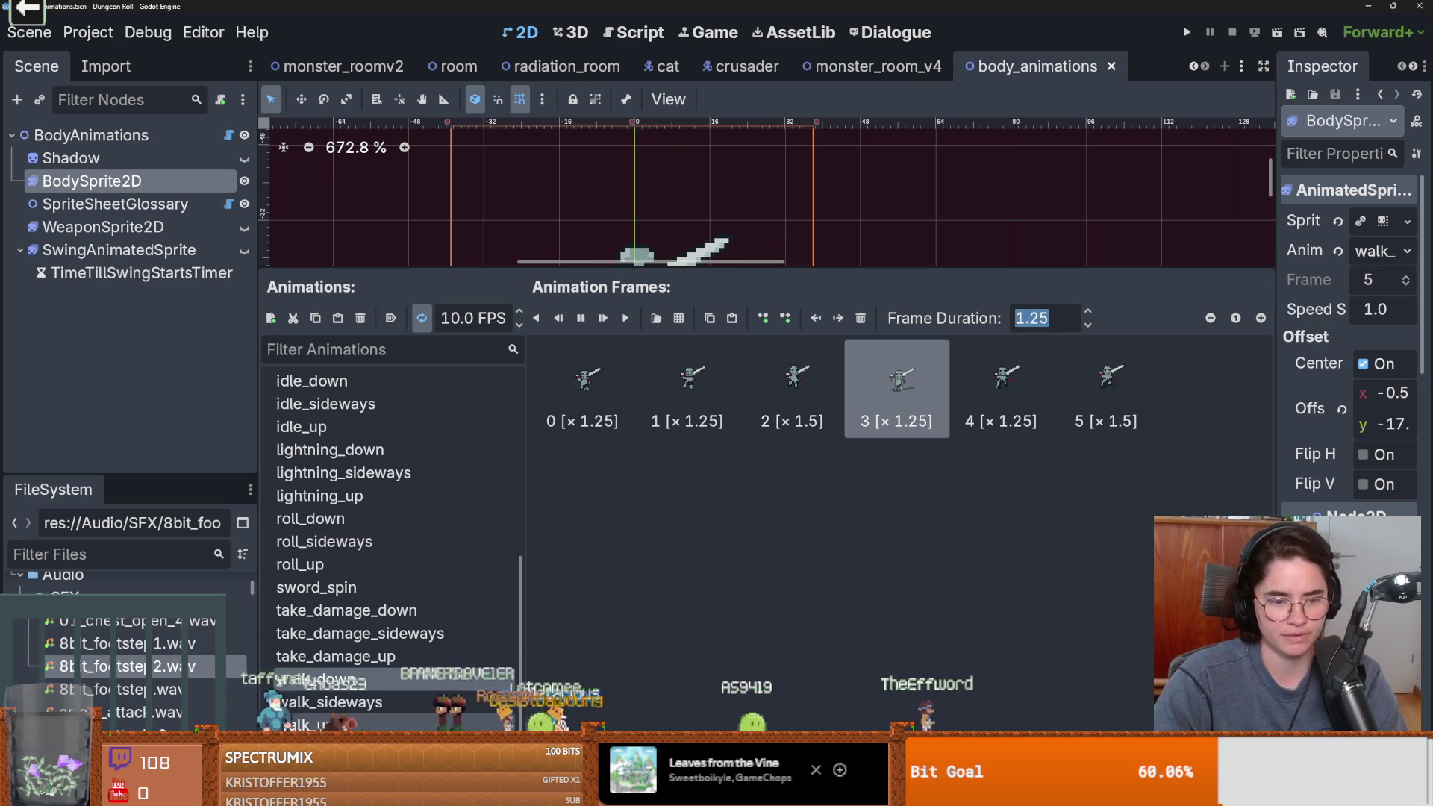
key("ctrl+z")
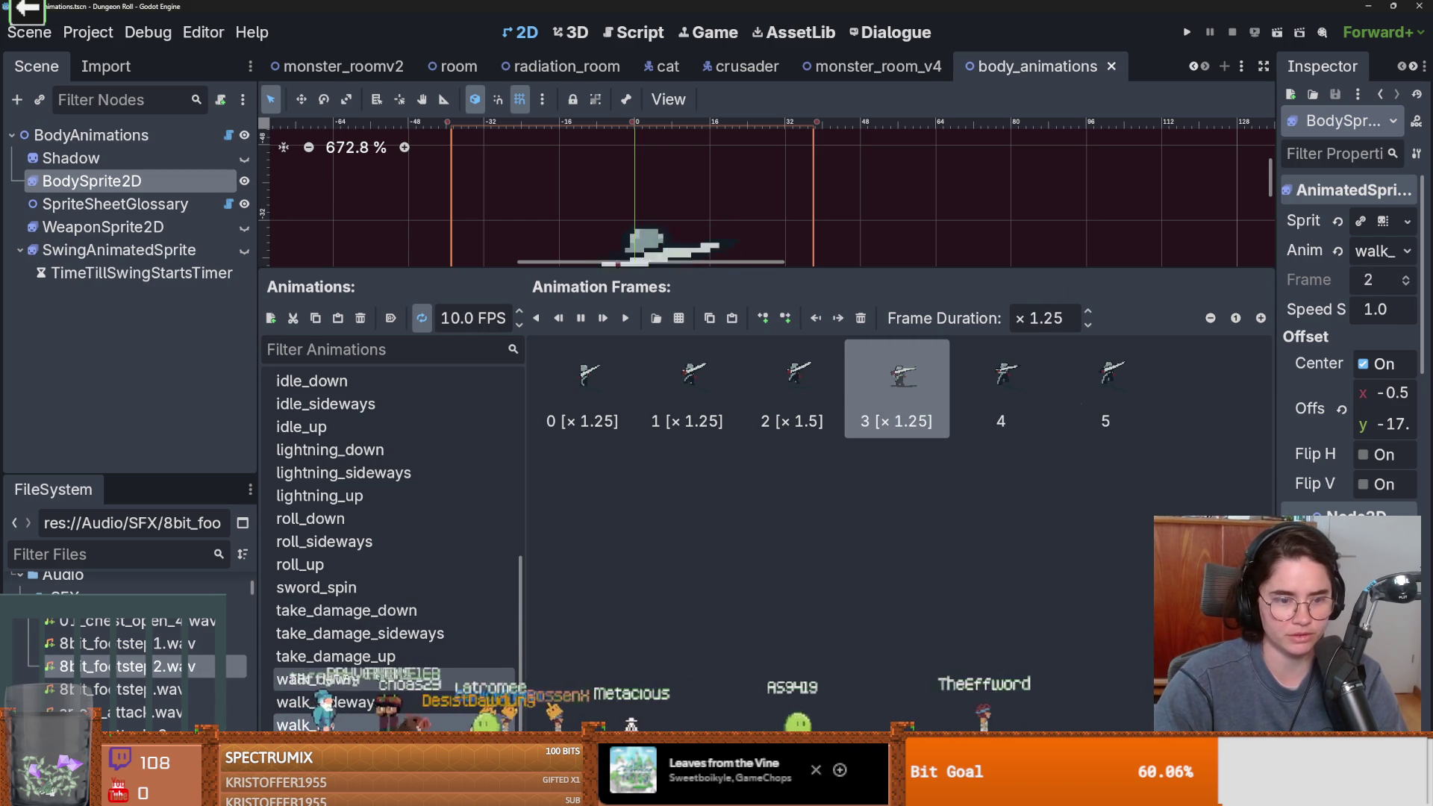
key("ctrl+shift+z")
Settle frame 4 at ×1.25 and frame 5 at ×1.5, then launch the game
left_click(1000, 358)
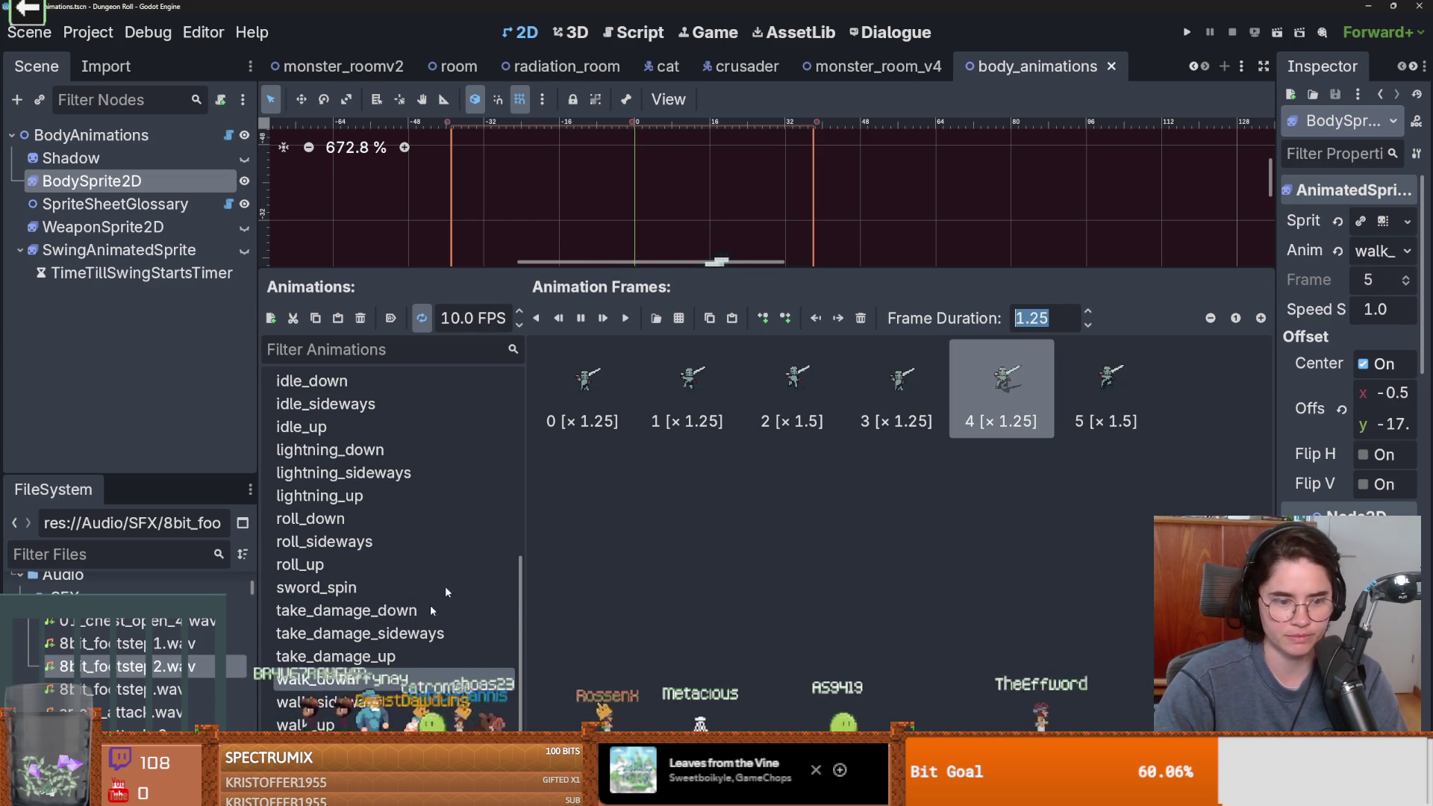
key("ctrl+z")
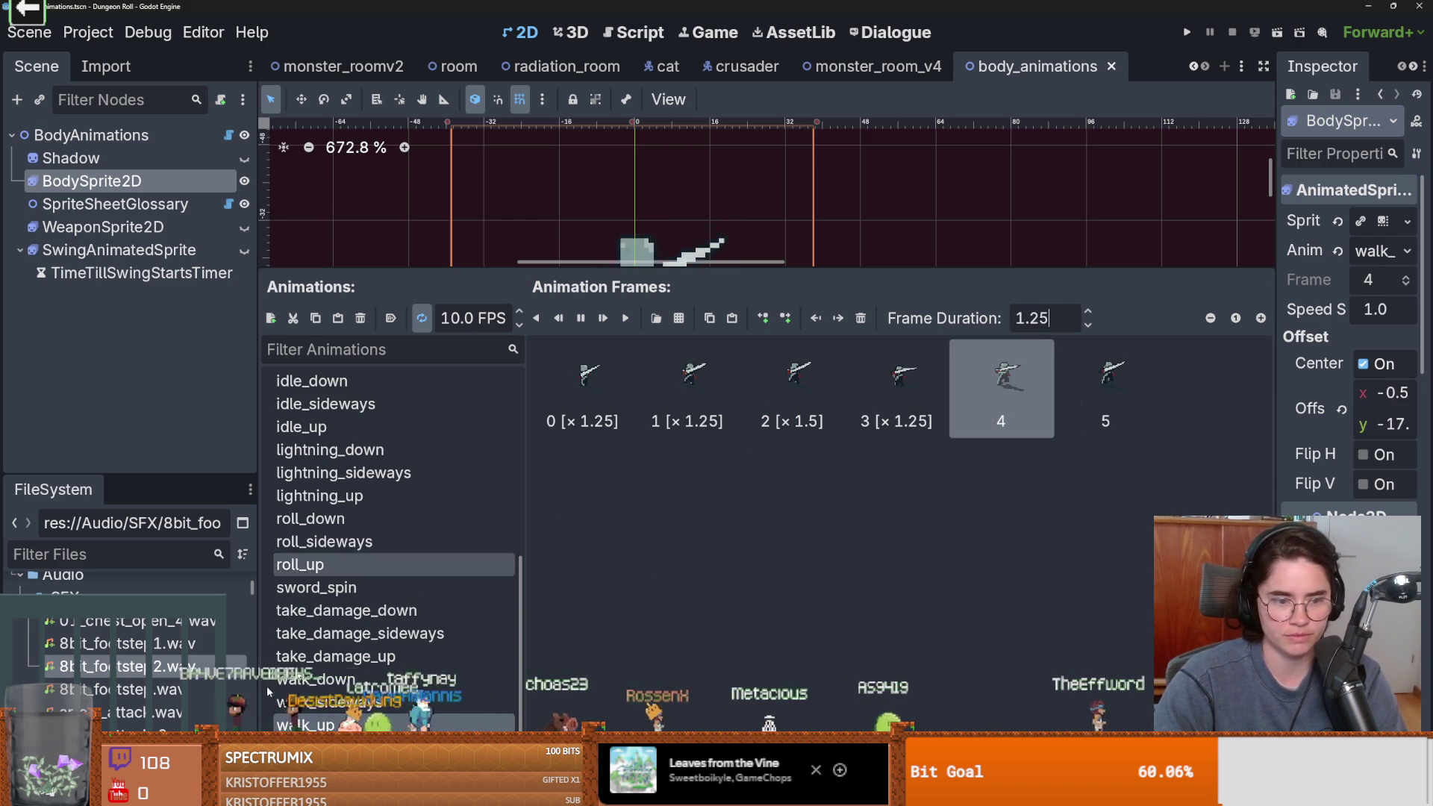
key("ctrl+shift+z")
key("ctrl+shift+z")
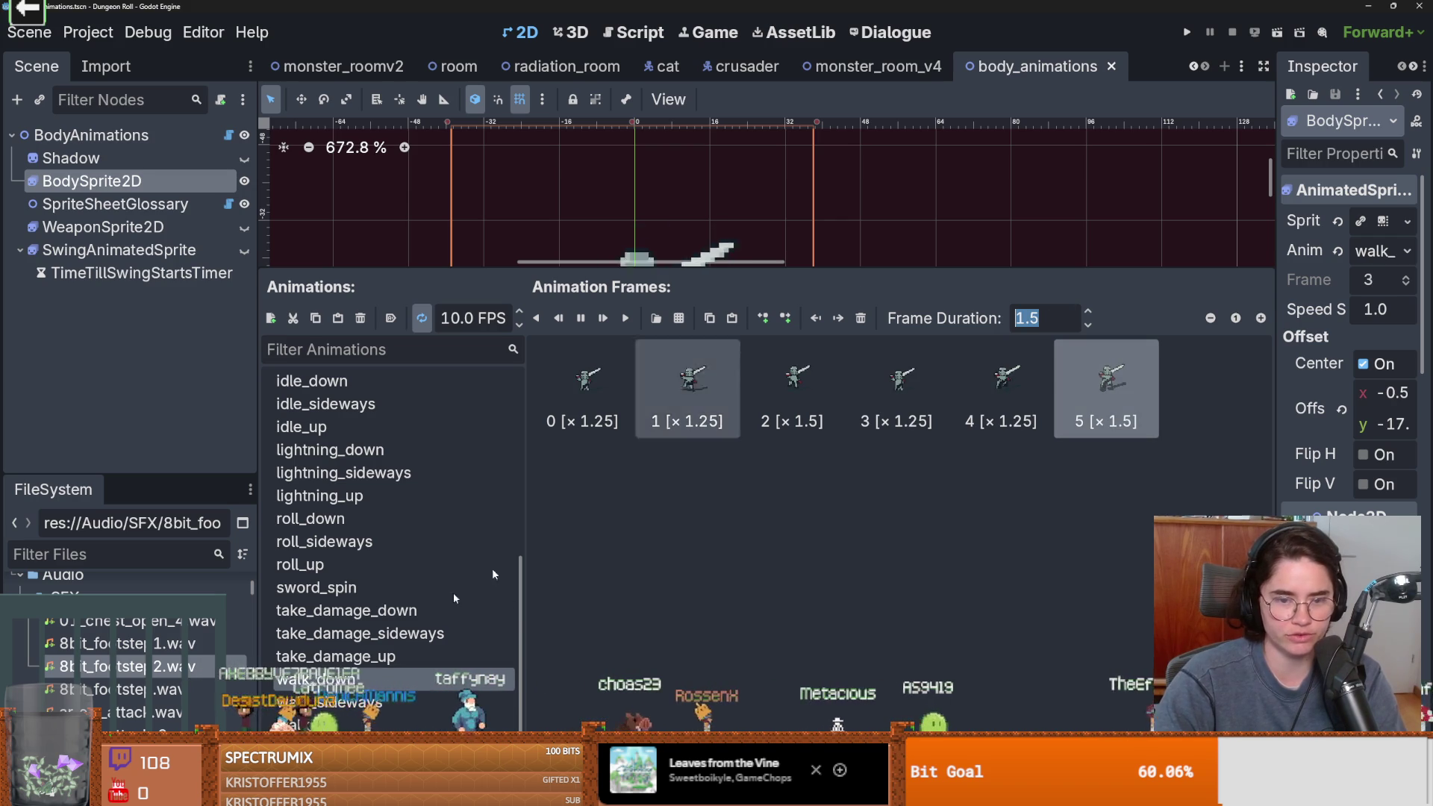
key("ctrl+z")
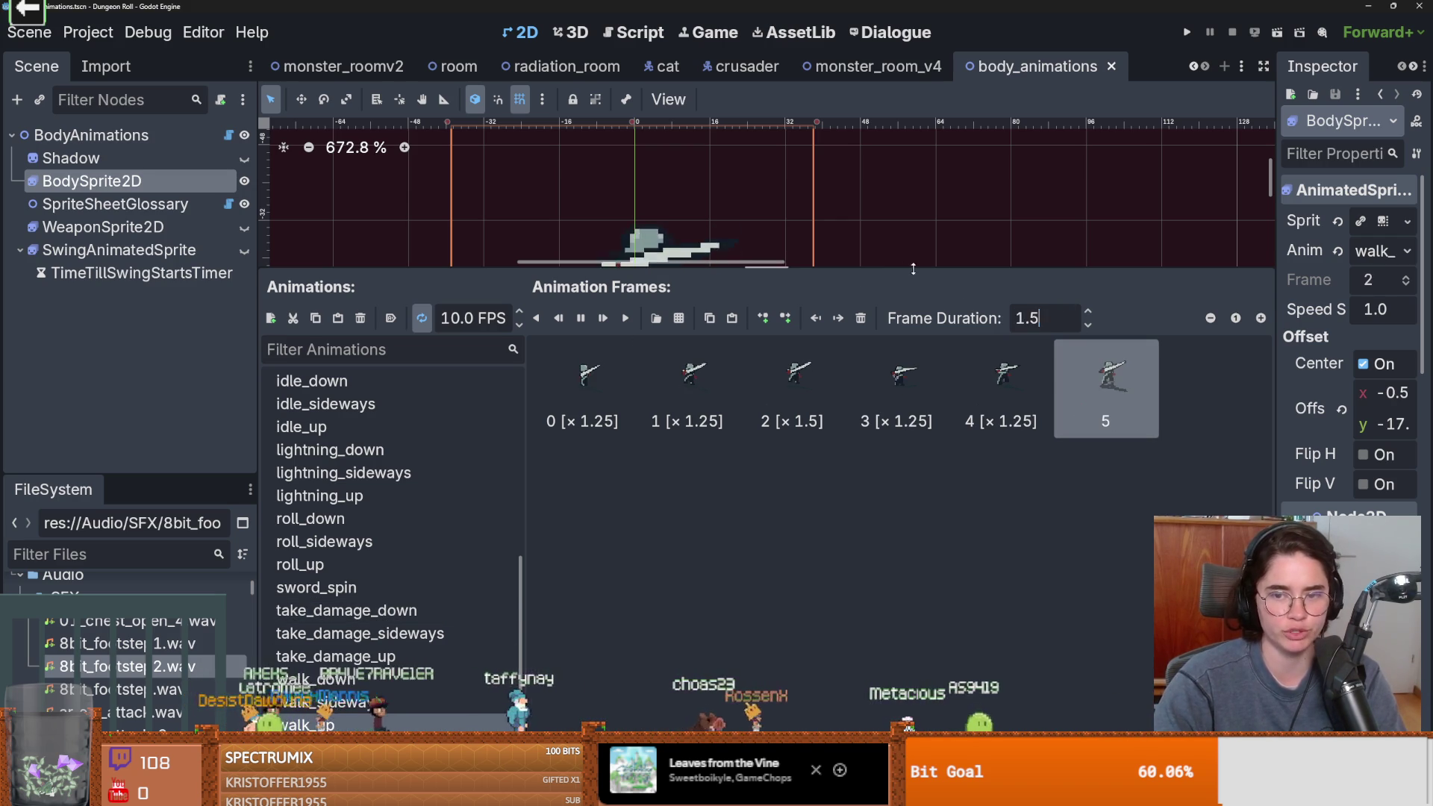
key("Return")
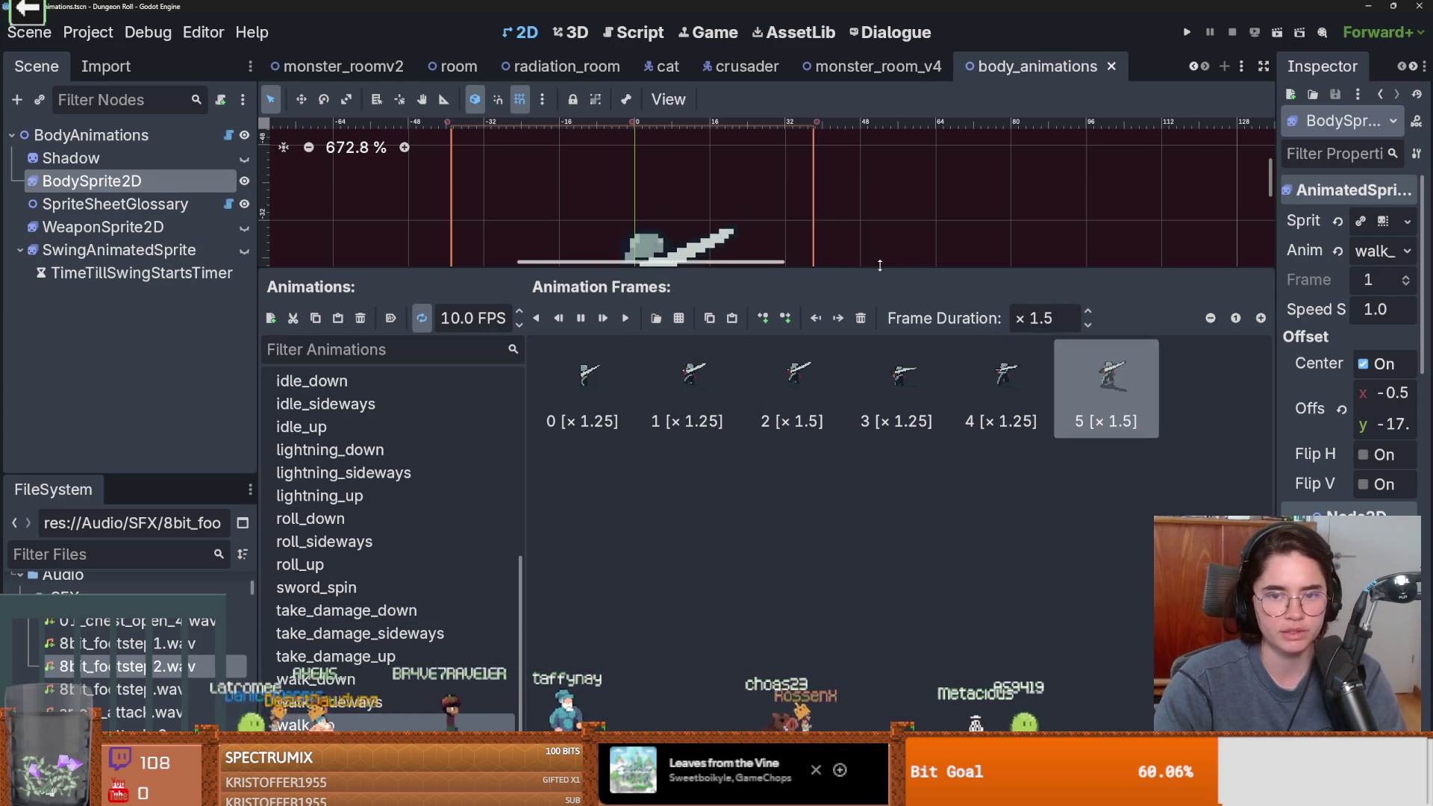
key("F5")
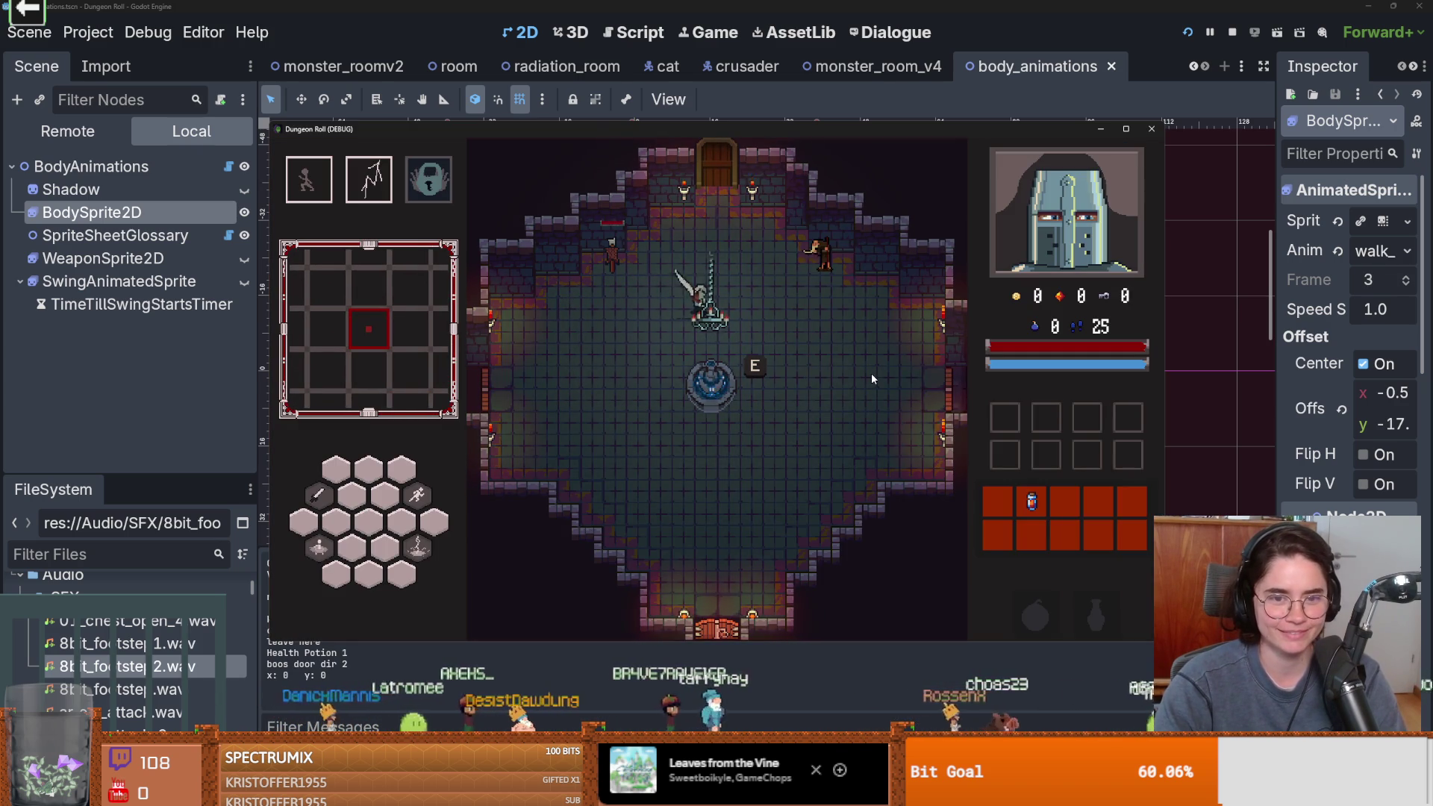
Walk the knight down, left, up and around the fountain room toward the chandelier
key("s")
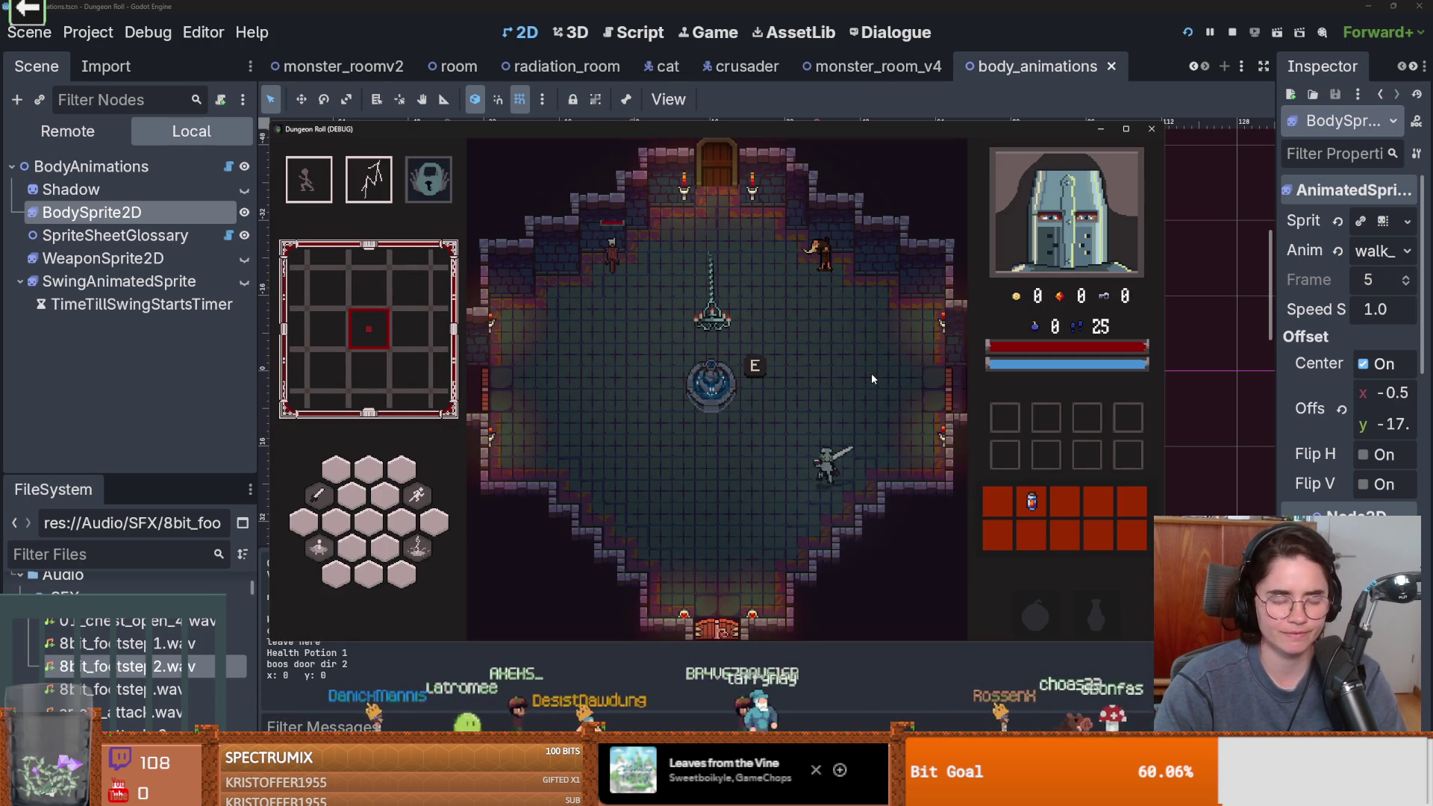
key("a")
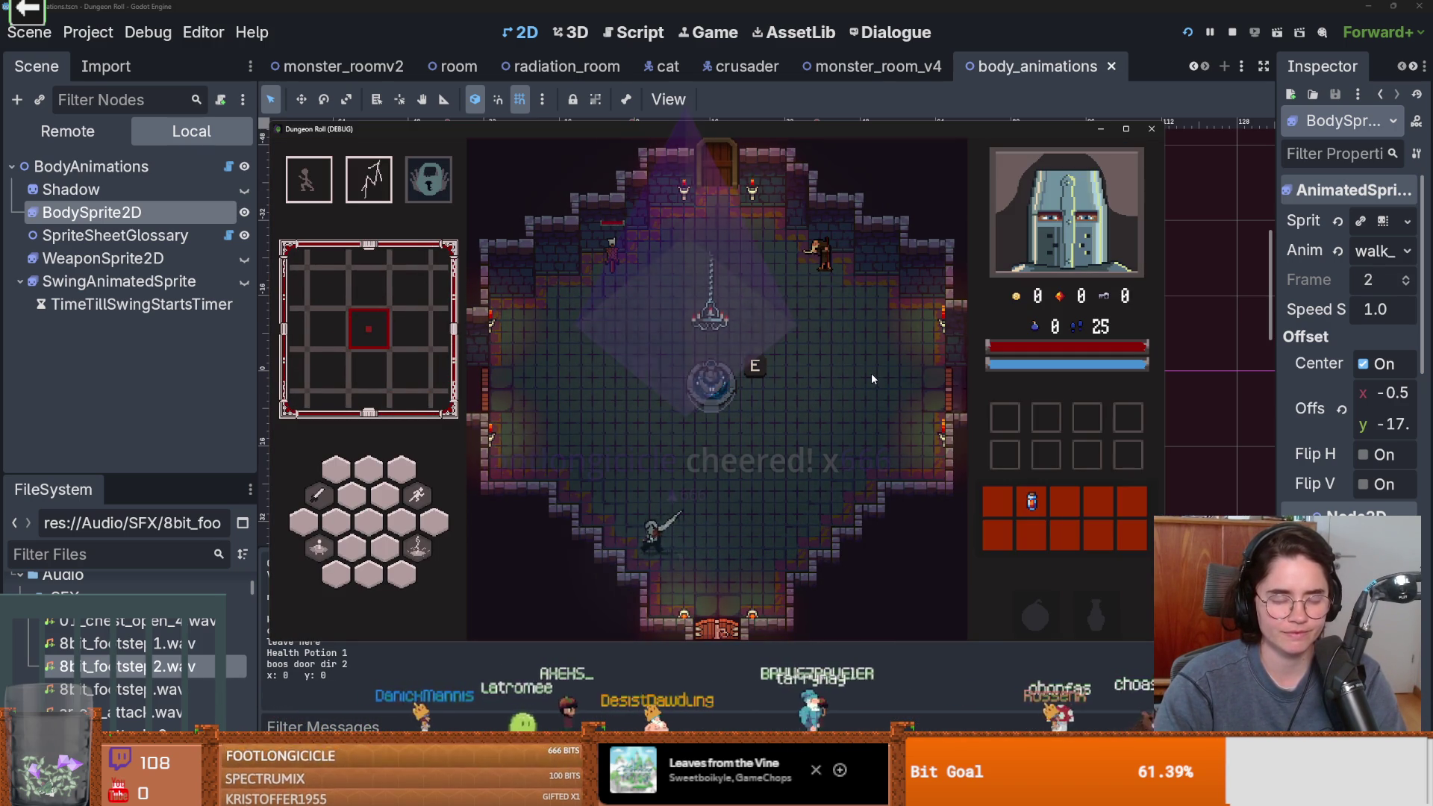
key("w")
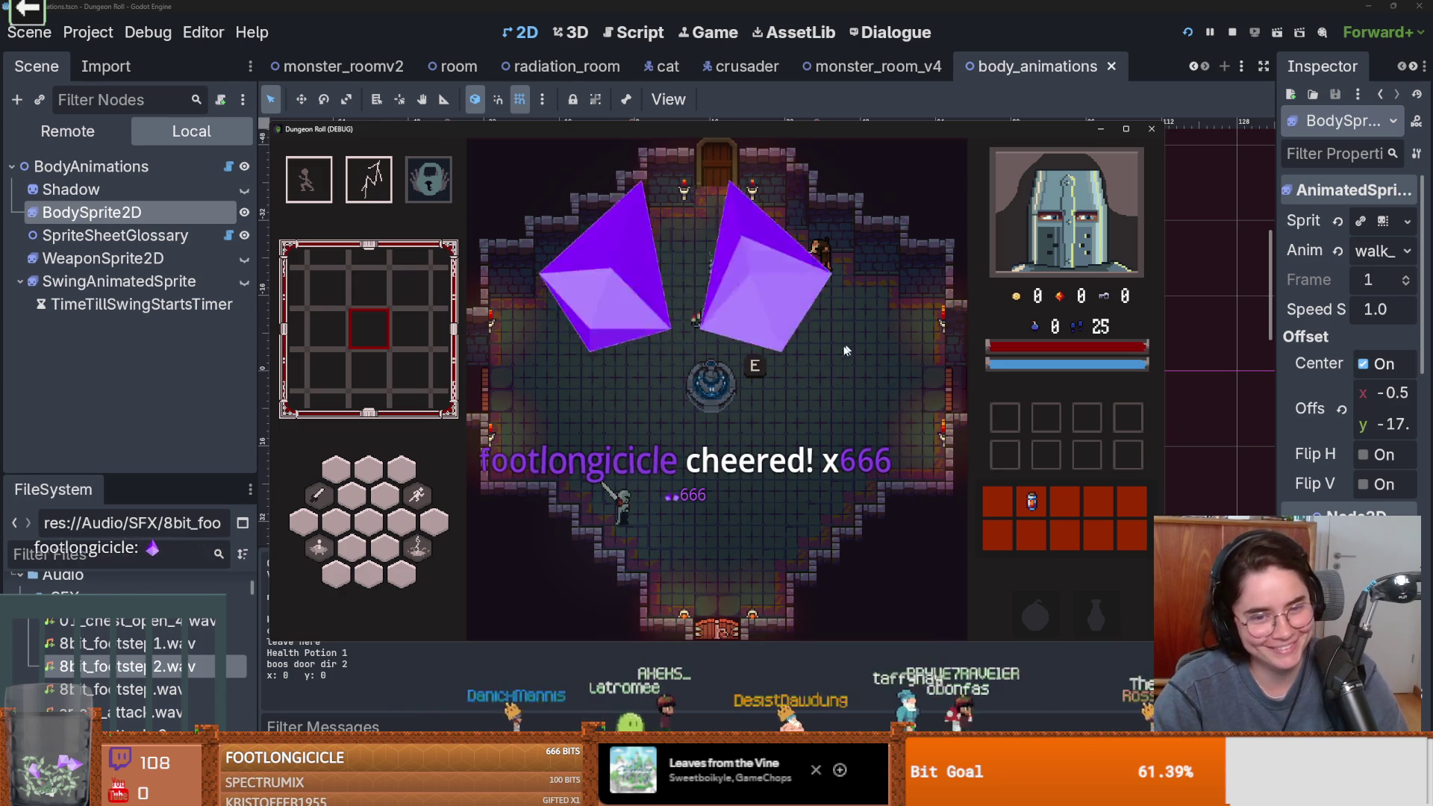
key("w")
key("a")
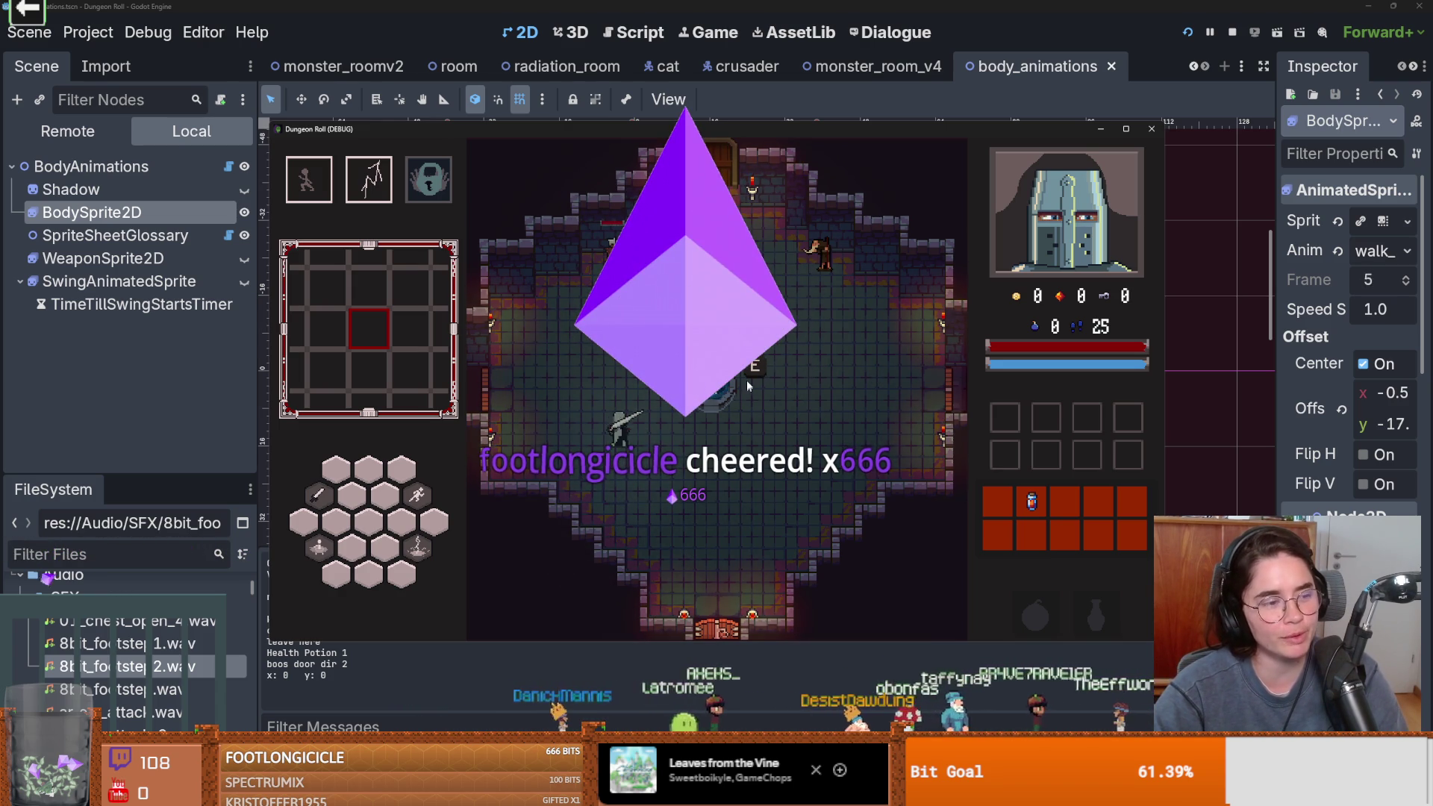
key("w")
key("d")
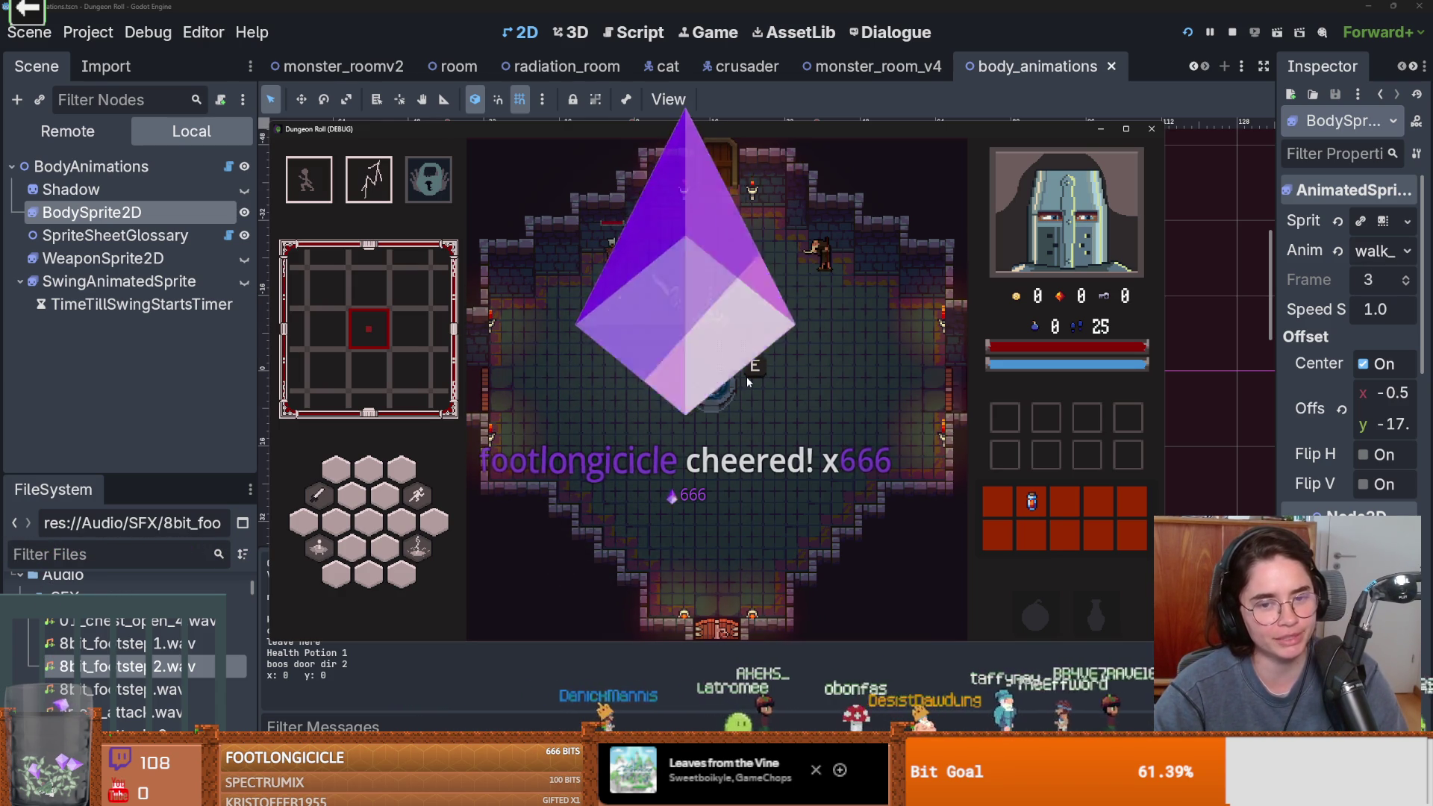
key("s")
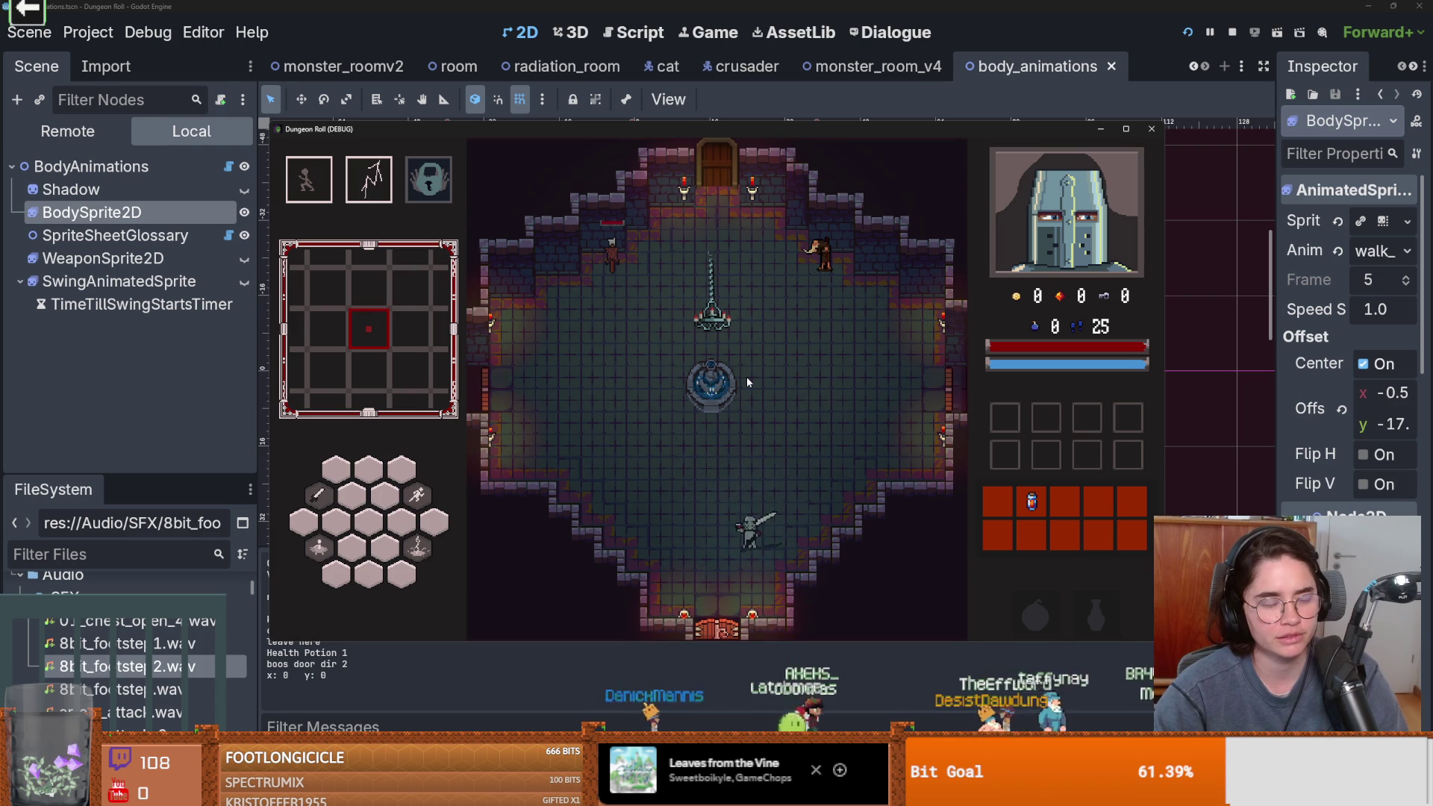
key("w")
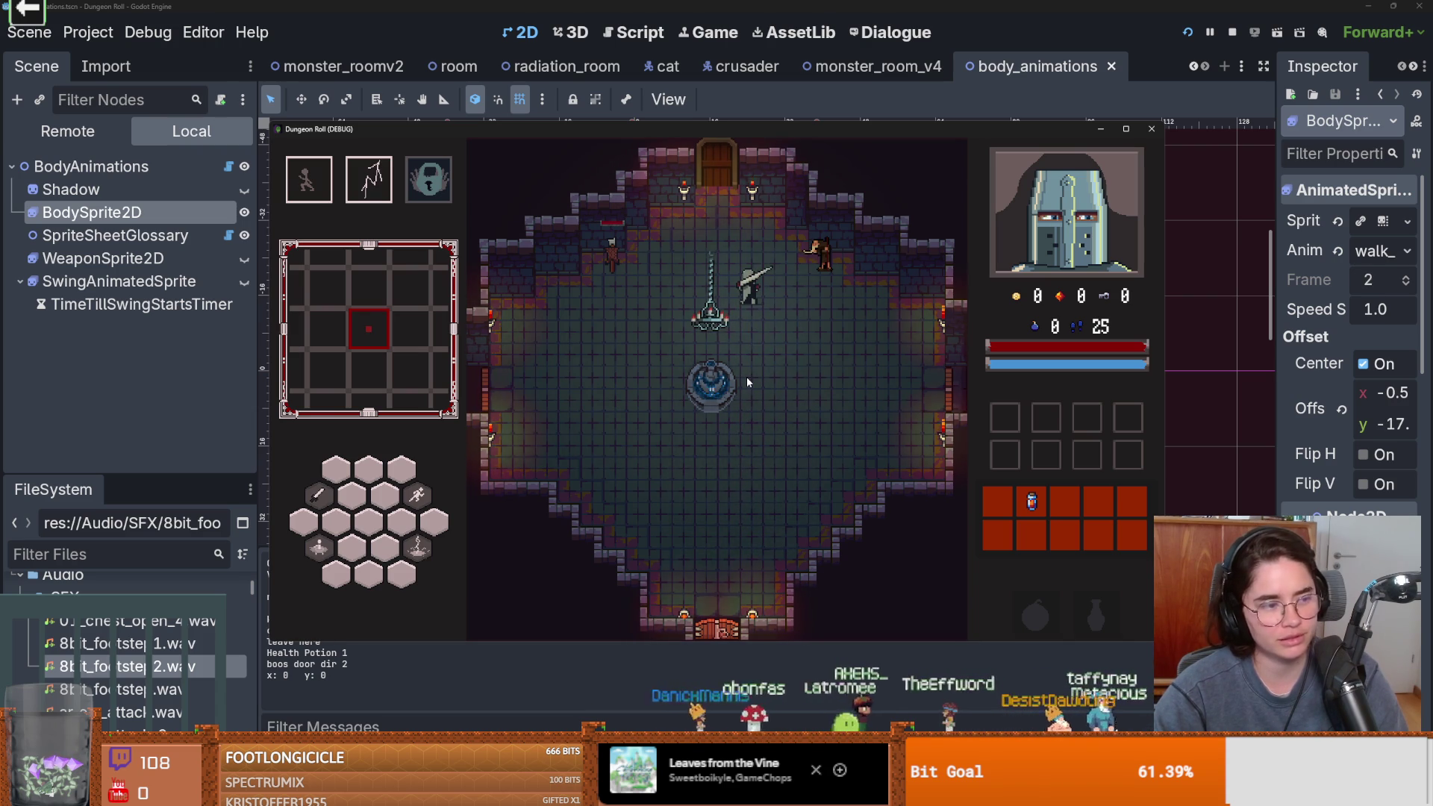
key("a")
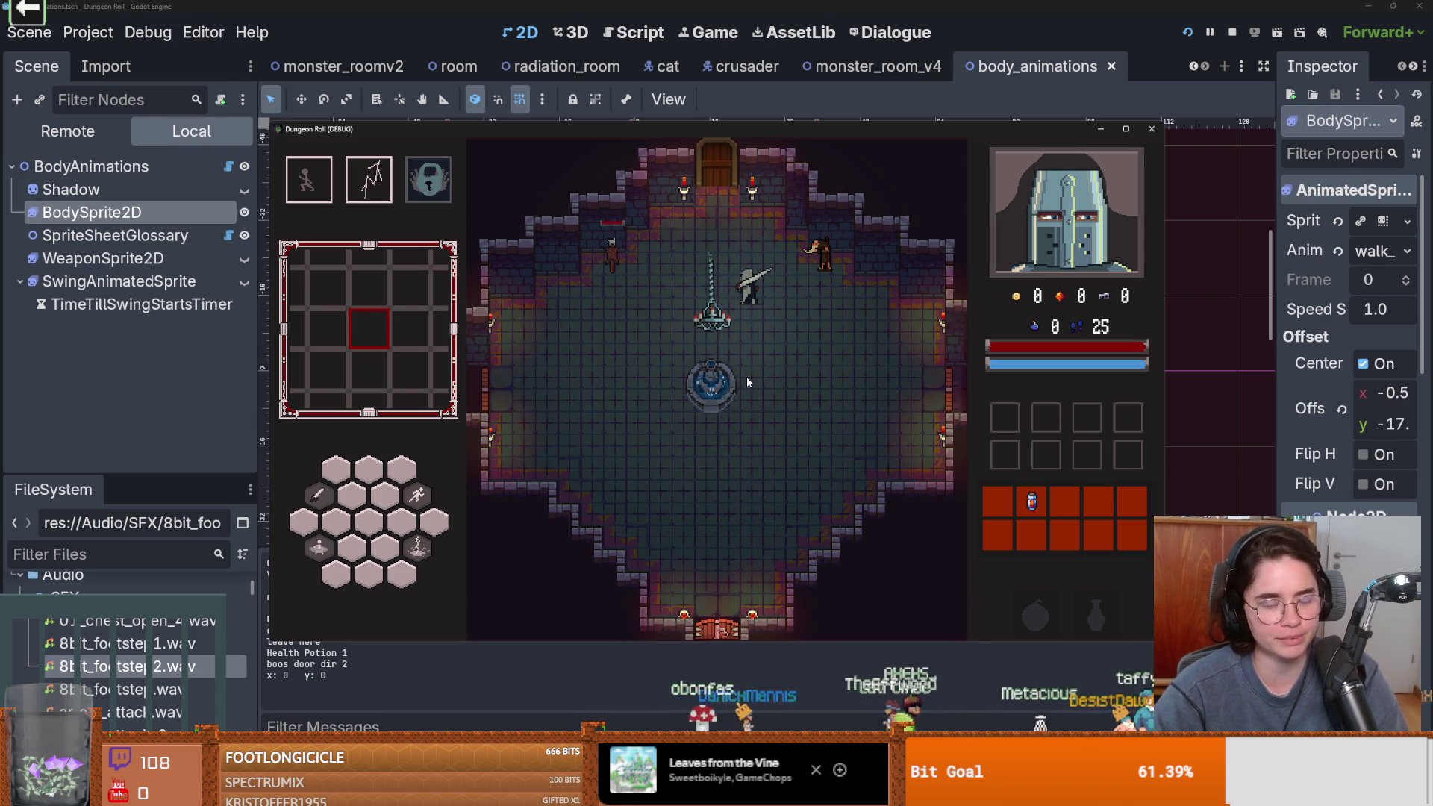
Walk past the fountain, attack the top-right enemy, then briefly switch to sfxr and back
key("s")
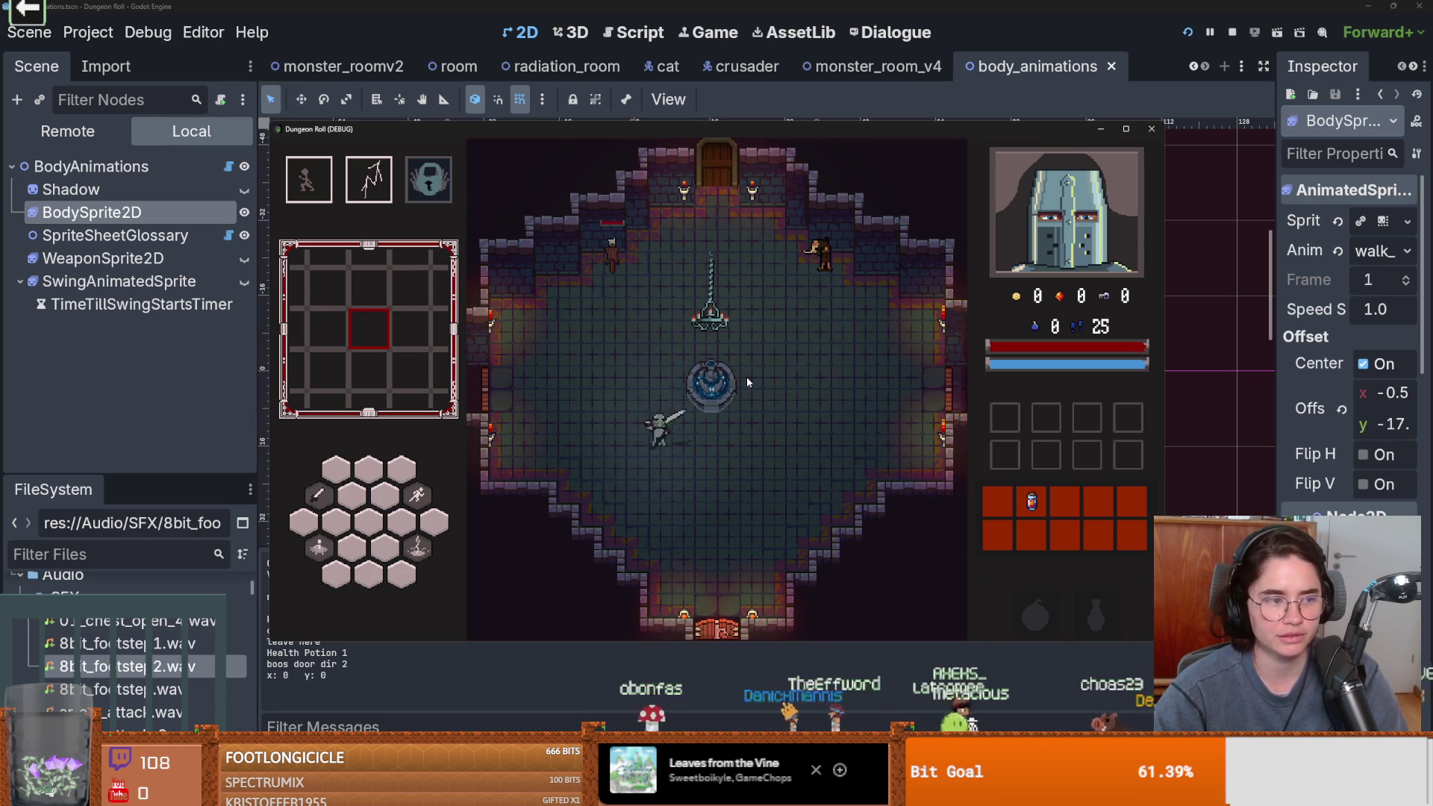
key("w")
key("e")
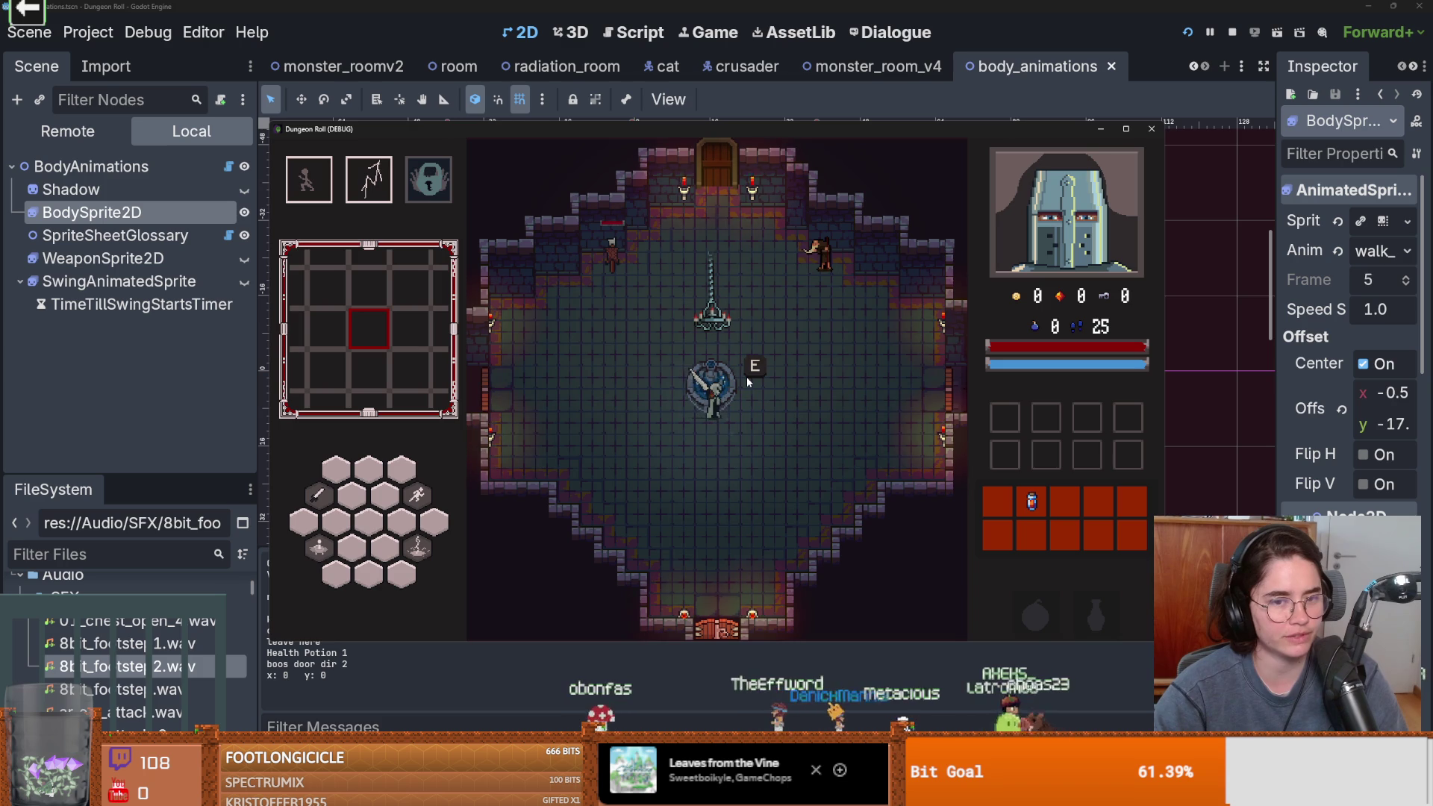
key("d")
key("w")
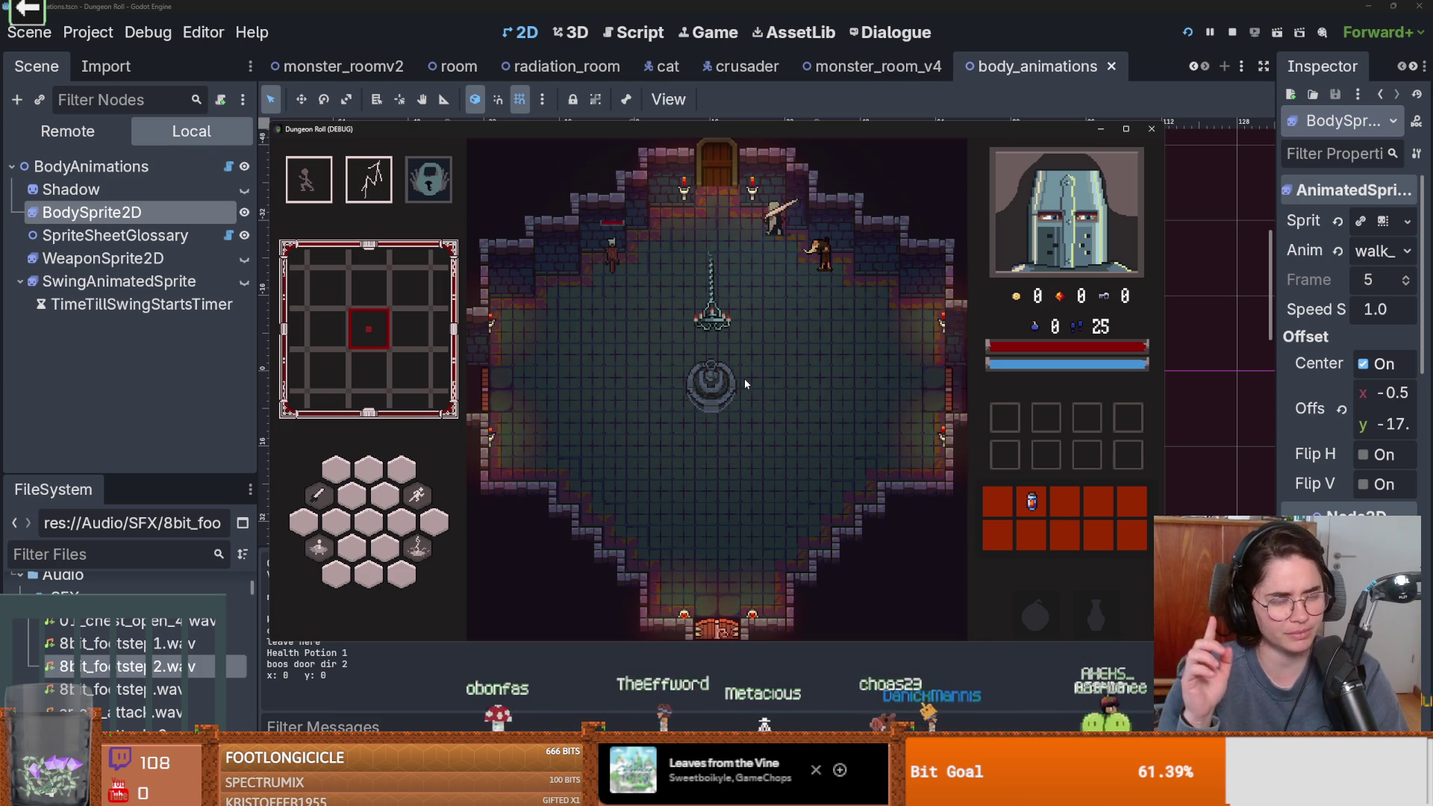
key("s")
key("a")
key("w")
key("d")
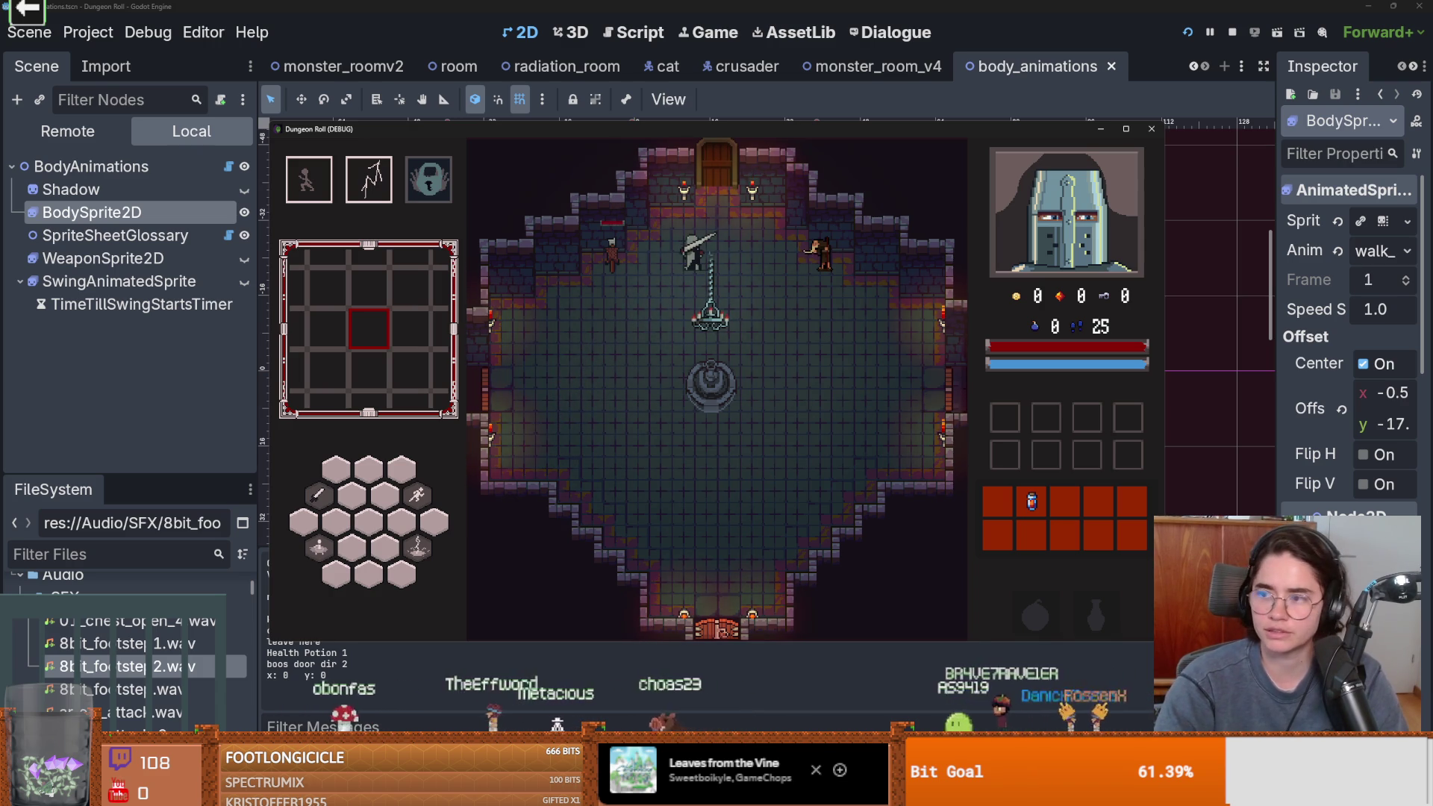
key("alt+Tab")
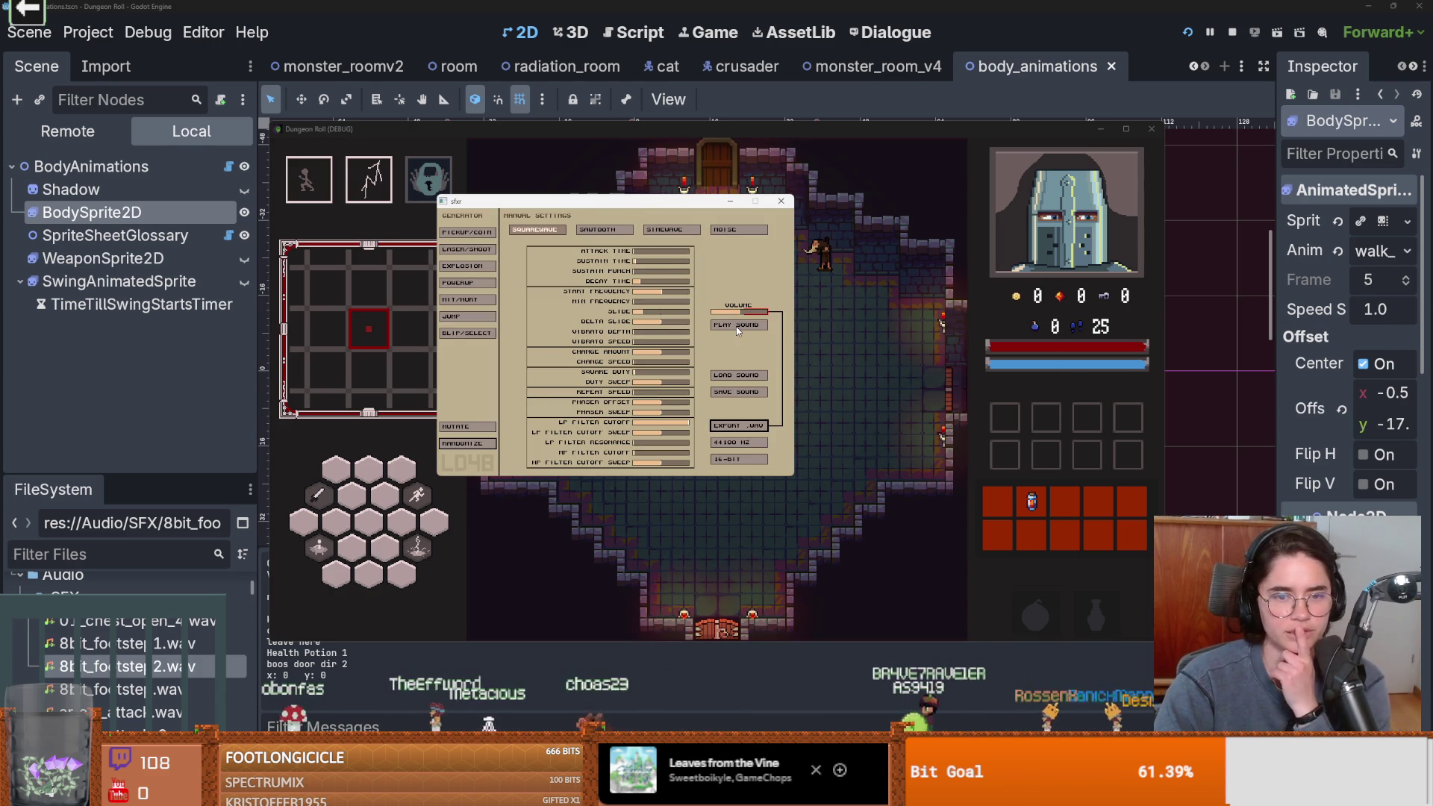
key("alt+Tab")
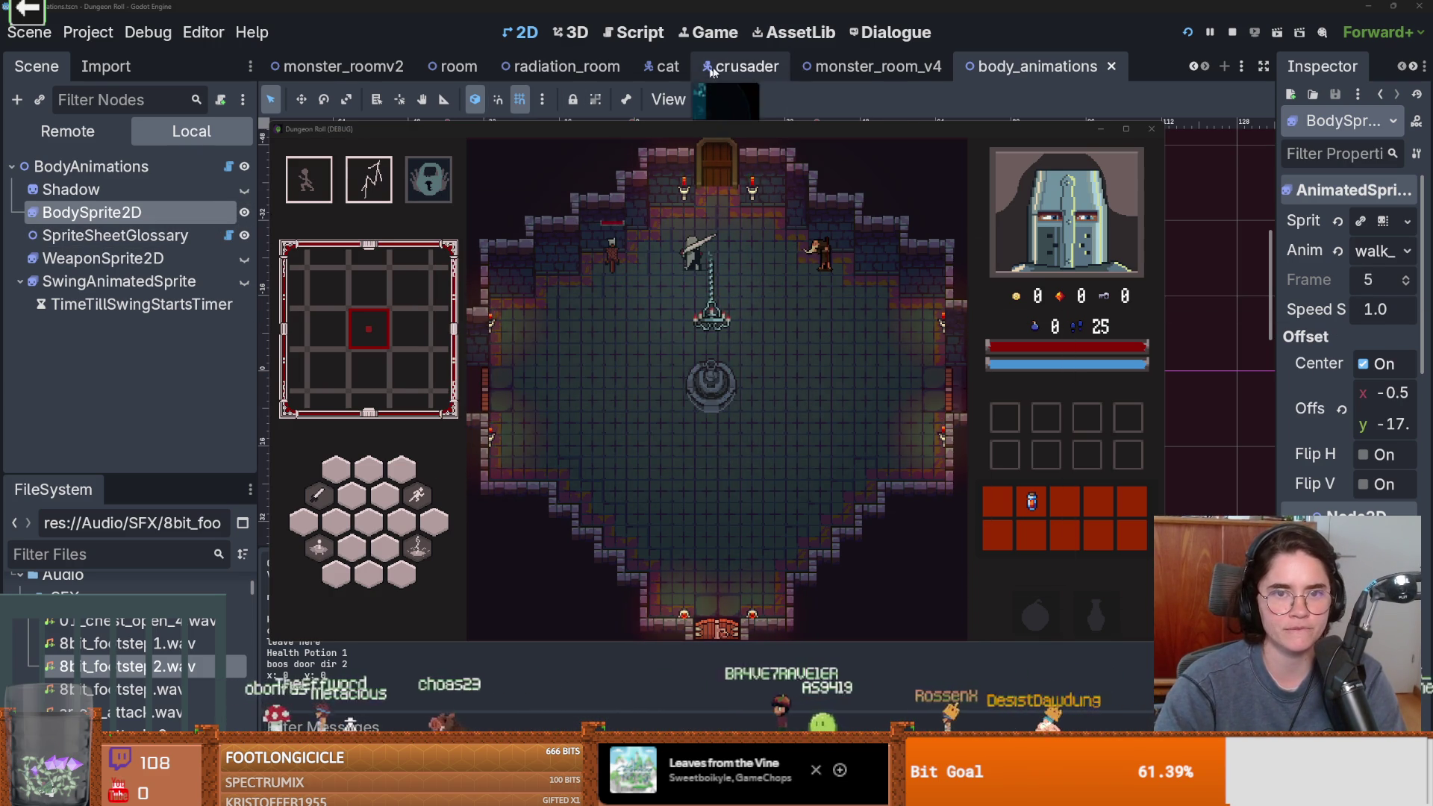
Stop the game, append _8_BIT_FOOTSTEP_1 to footsteps_sound_arr in walk_state.gd, then save and run
left_click(755, 69)
left_click(756, 69)
left_click(239, 282)
left_click(827, 301)
type("_8_BIT_FOOTSTEP_1")
scroll(791, 313, "up", 1)
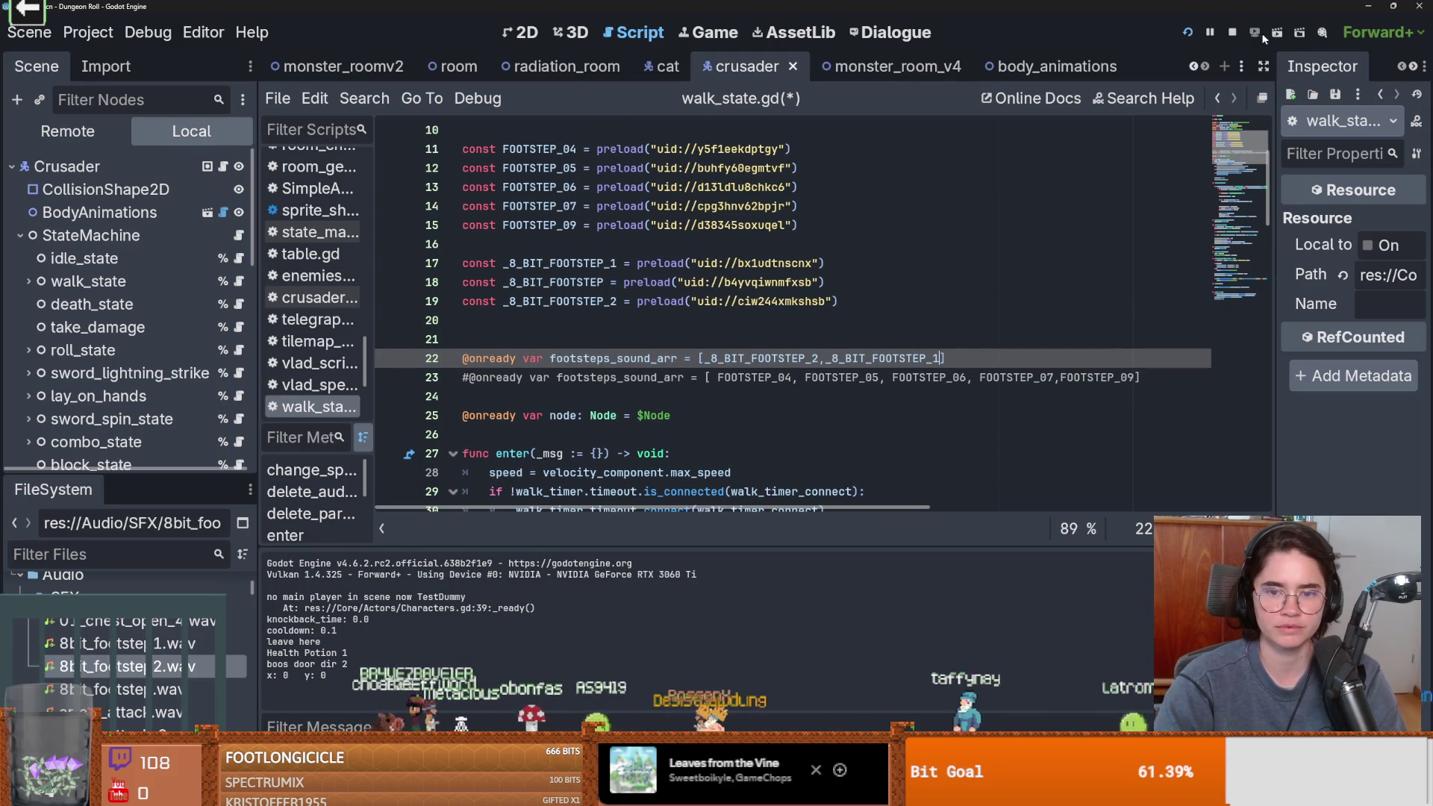
left_click(1188, 32)
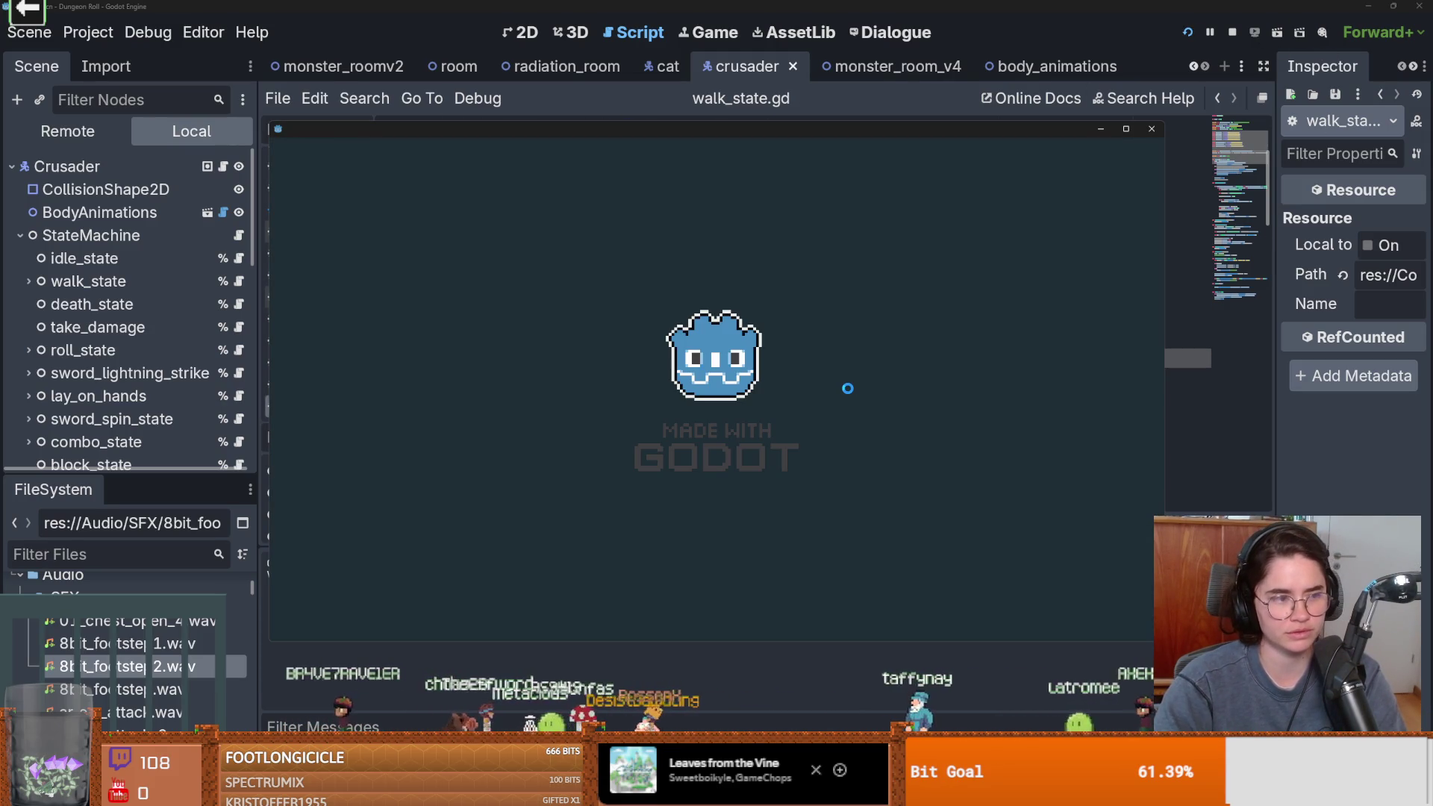
Walk the player right and left to hear the new footstep, then close the game and switch to sfxr
key("d")
key("d")
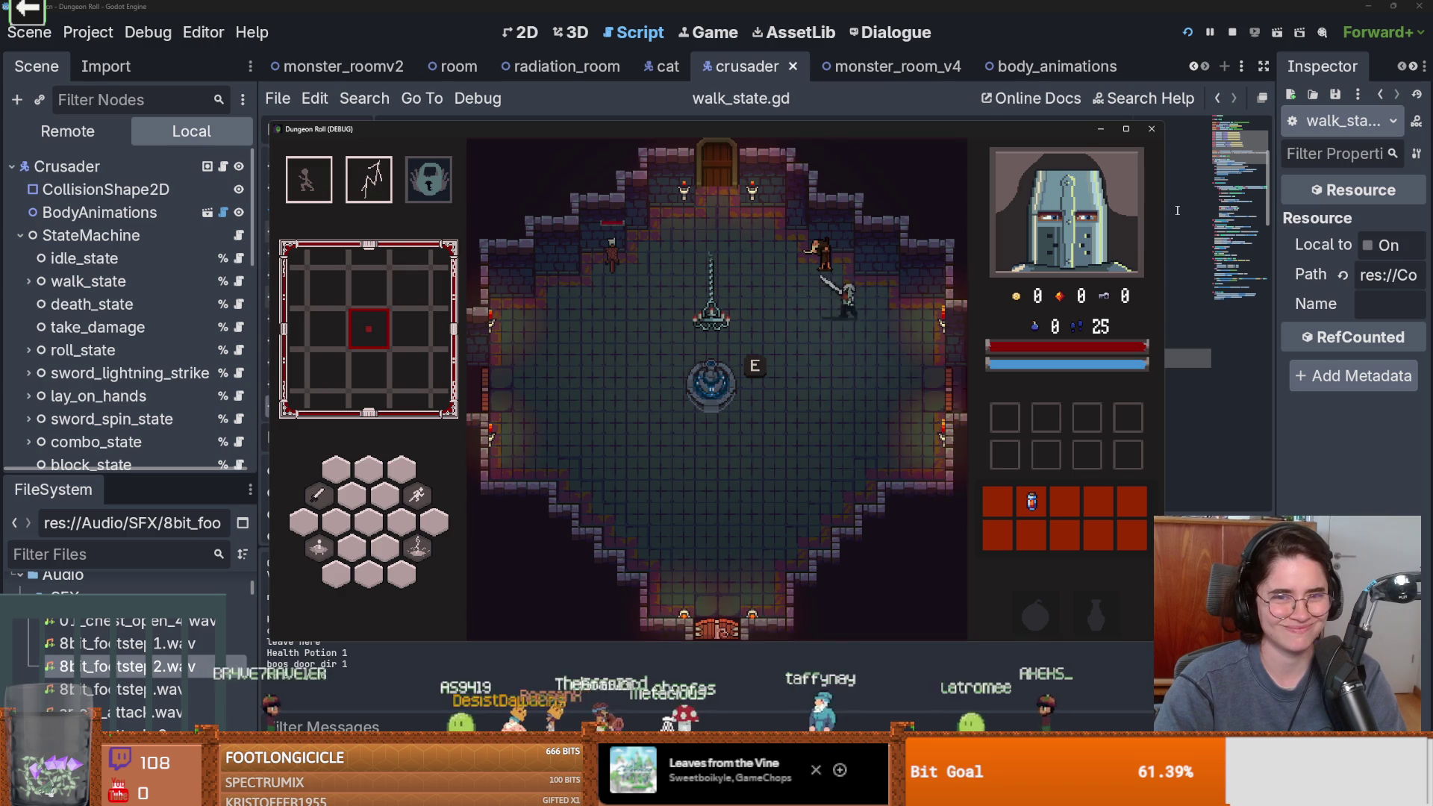
key("a")
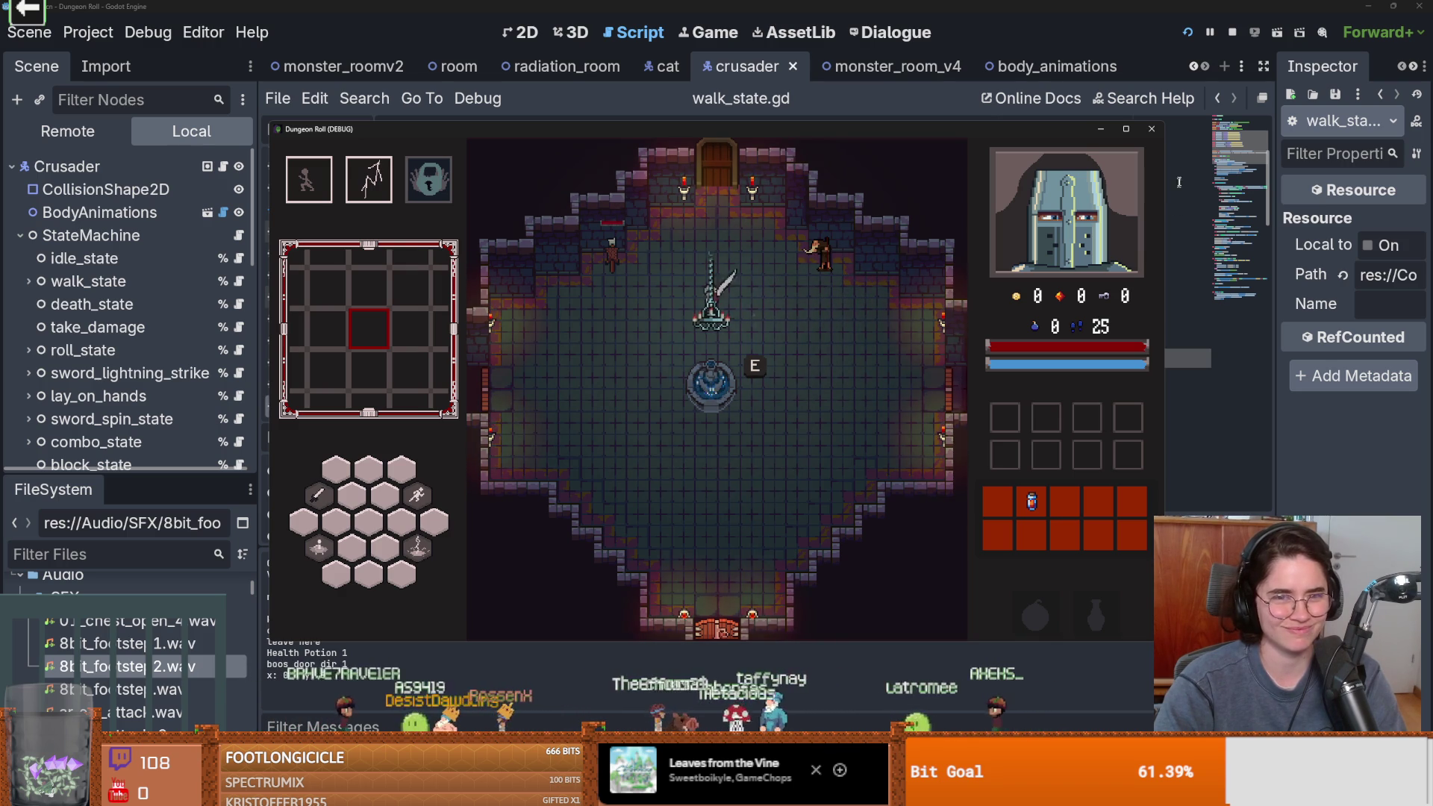
left_click(1151, 128)
key("alt+Tab")
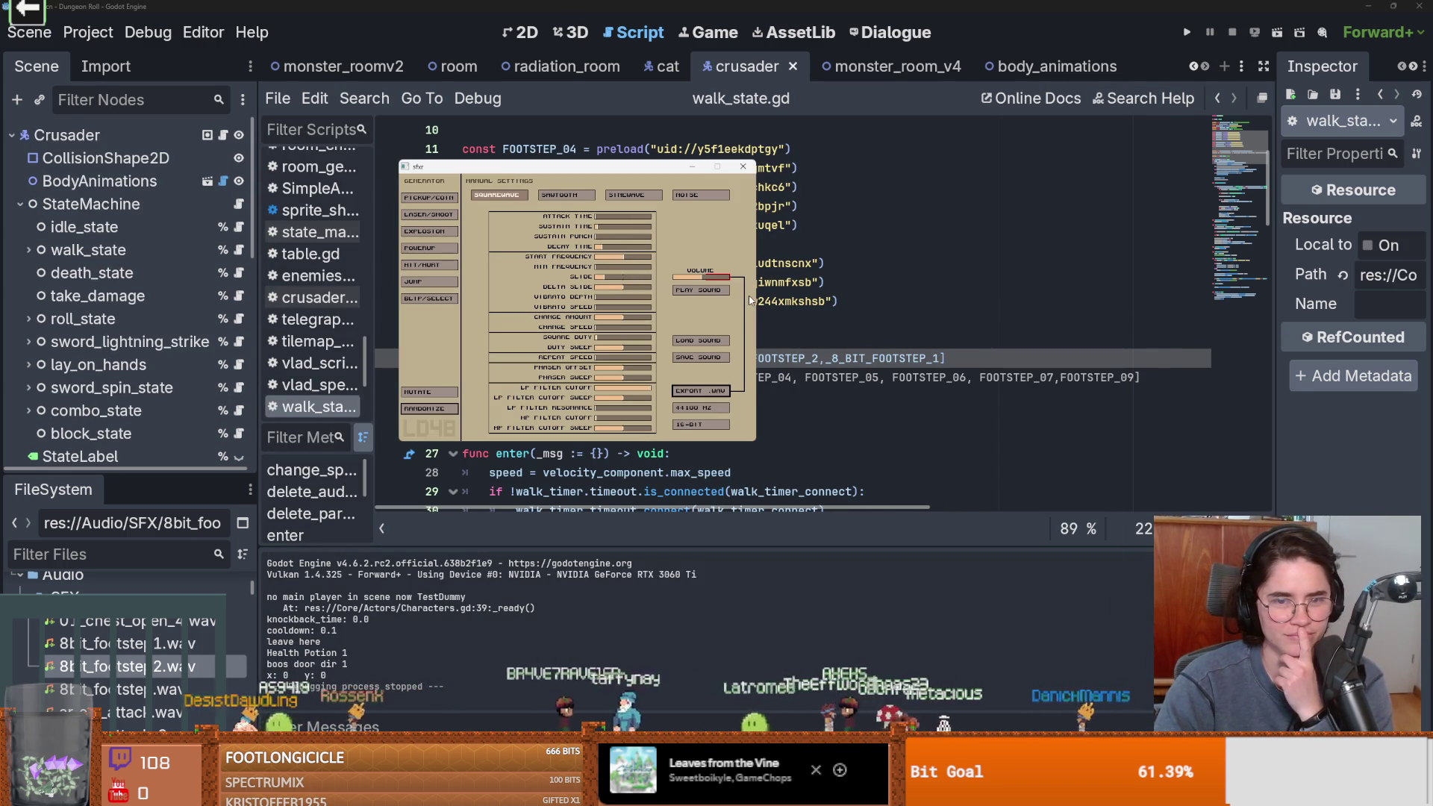
Play the footstep sound, adjust a parameter and replay it
left_click(704, 292)
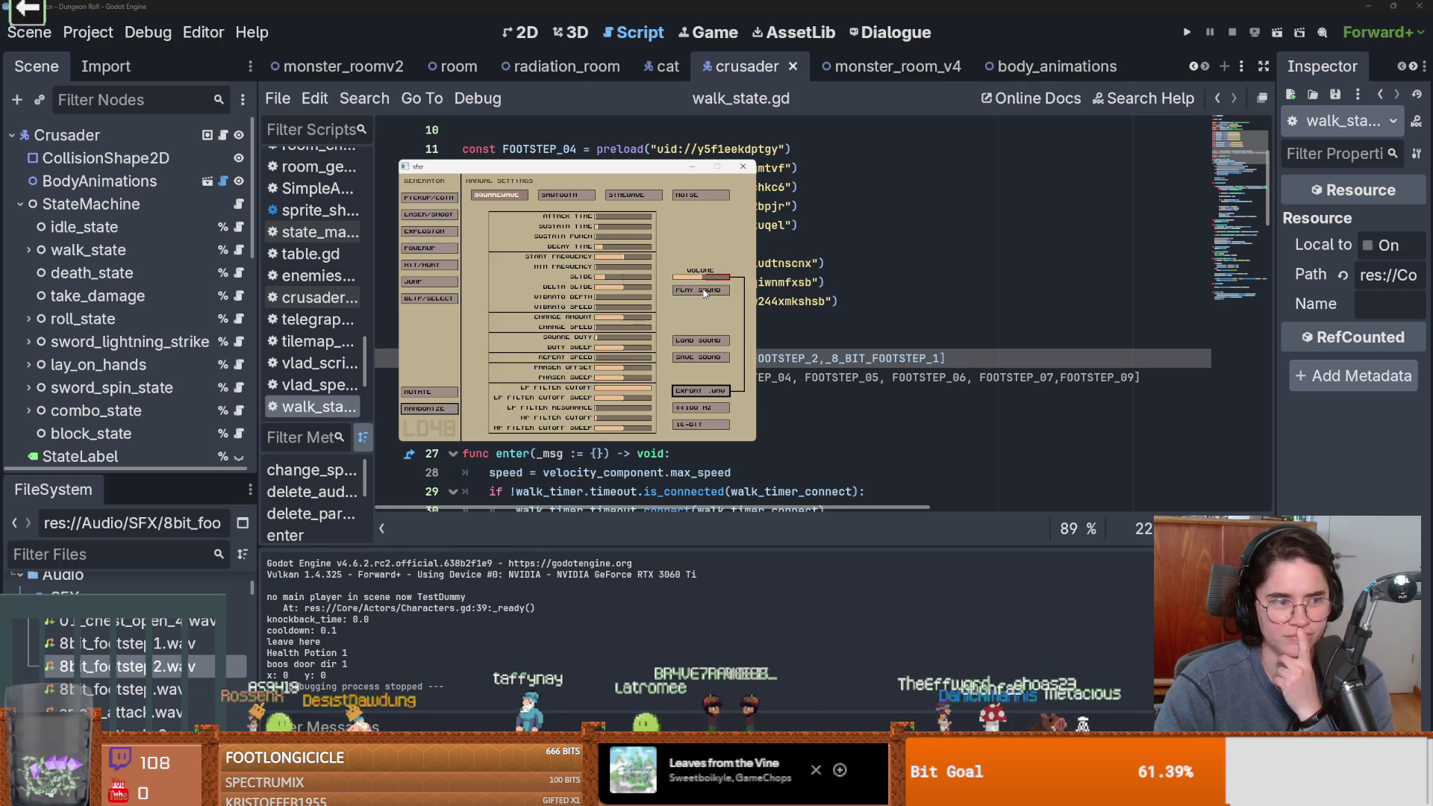
left_click(616, 277)
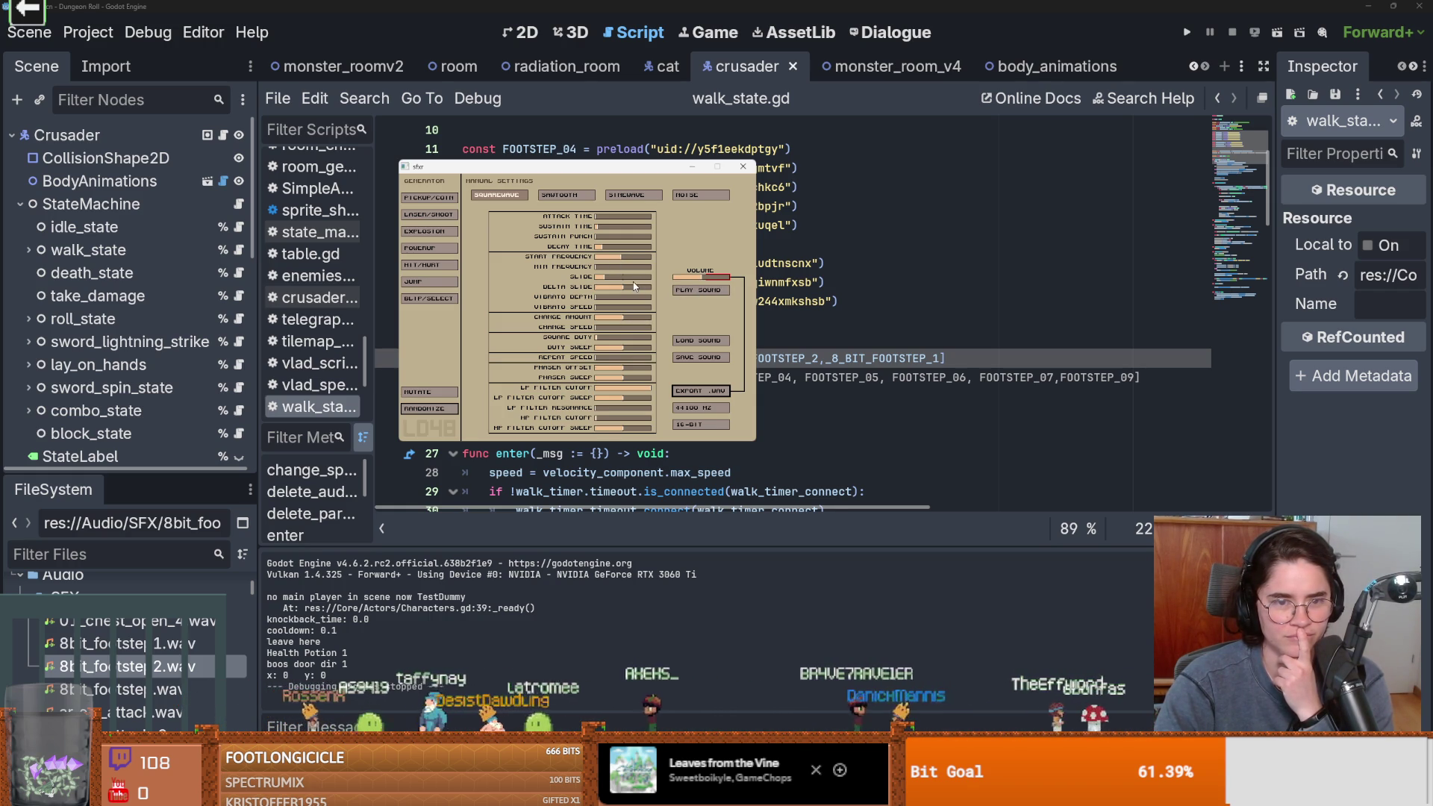
left_click(706, 291)
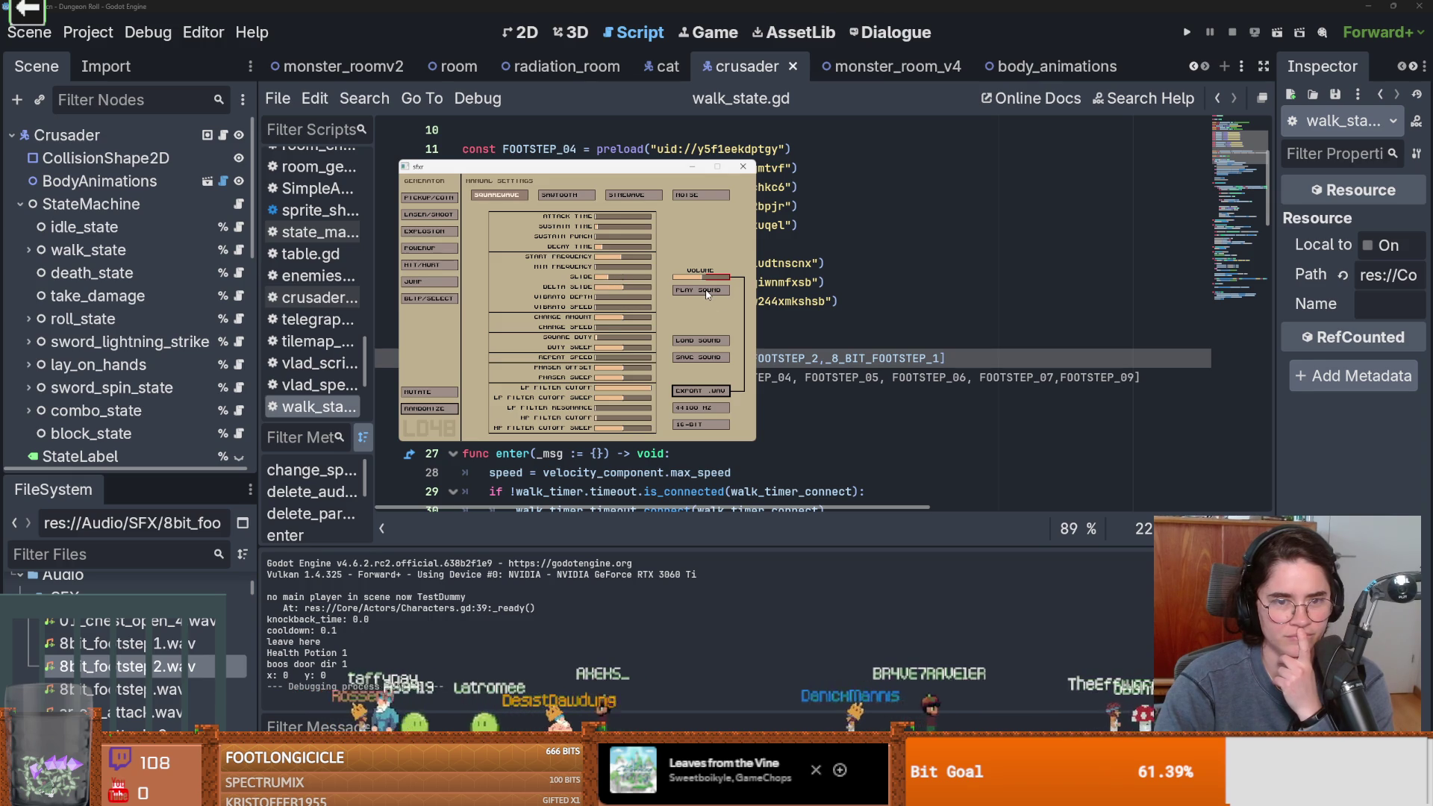
Export the sound over 8bit_footstep1.wav, replay it, and start saving its settings
left_click(701, 391)
left_click(636, 295)
key("Return")
left_click(752, 398)
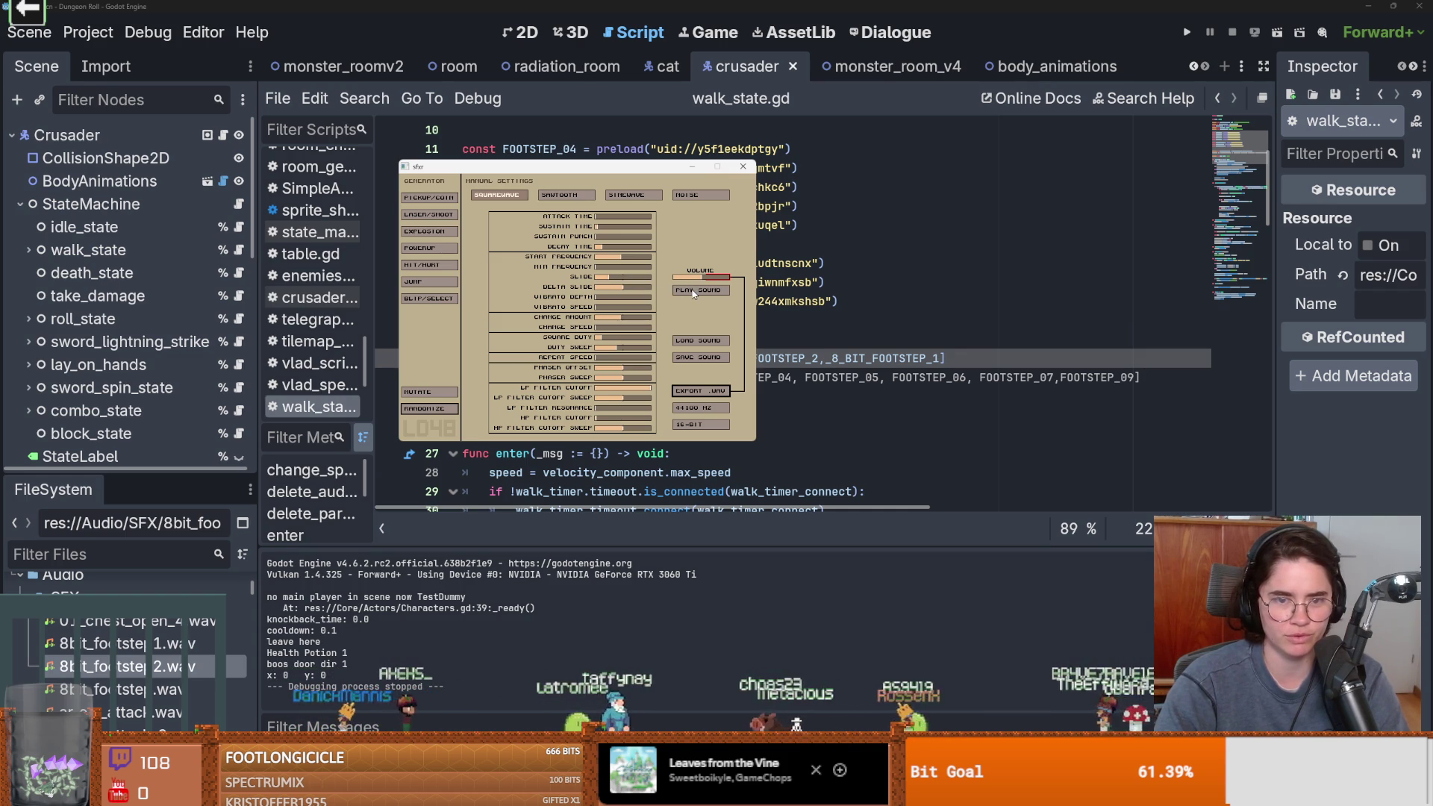
left_click(694, 291)
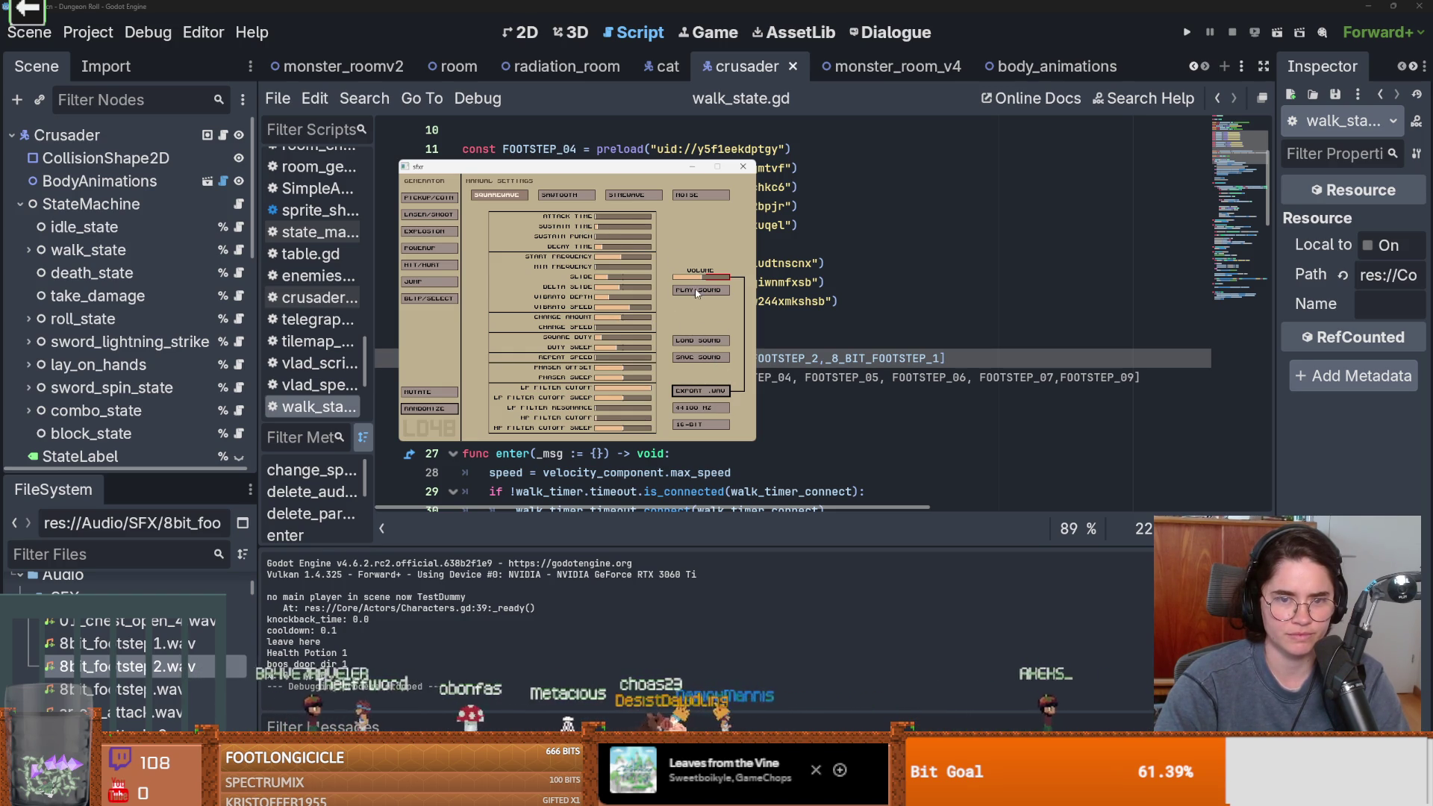
left_click(701, 359)
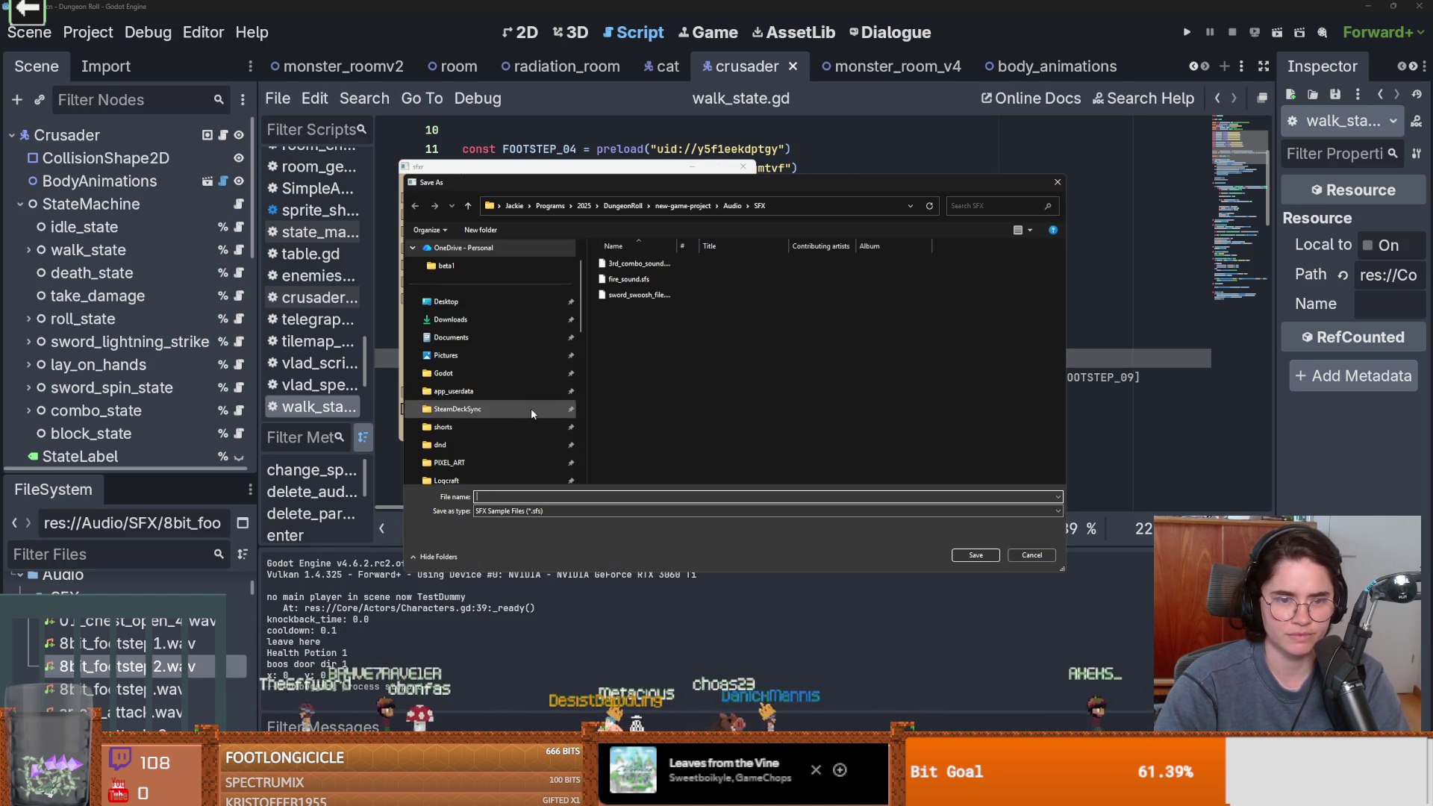
Save the sound's settings as 'decent_s' and replay the sound
type("decent_s")
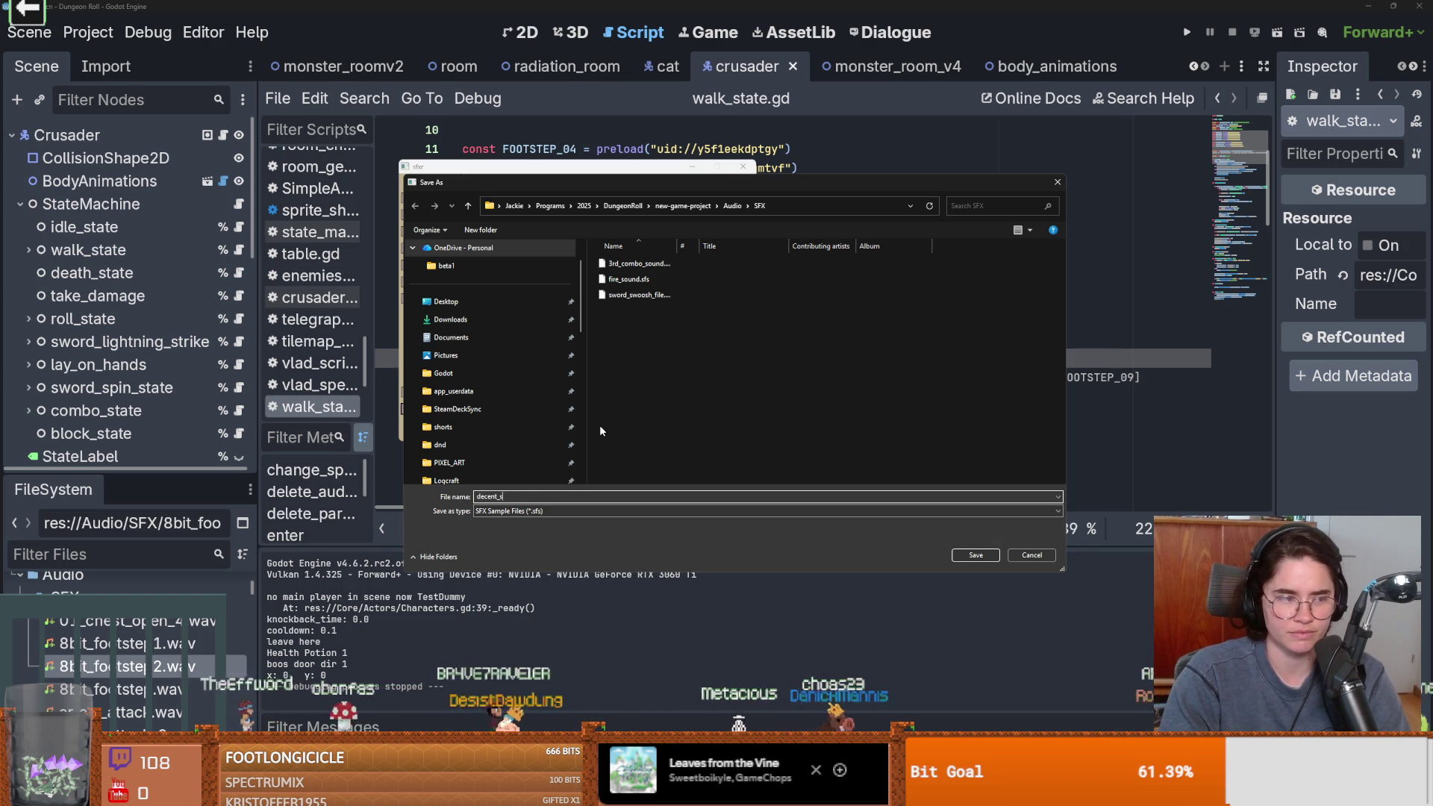
key("Return")
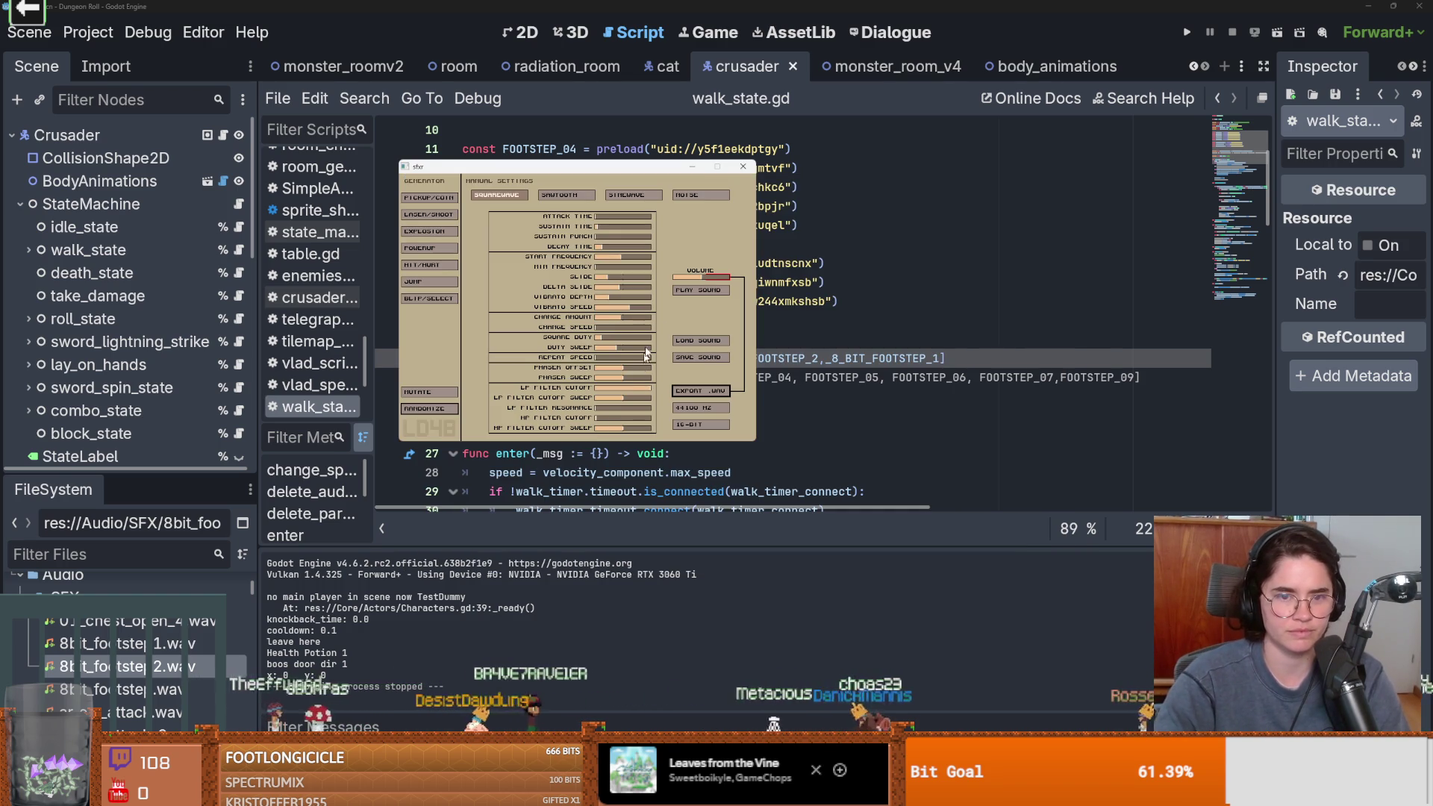
left_click(706, 289)
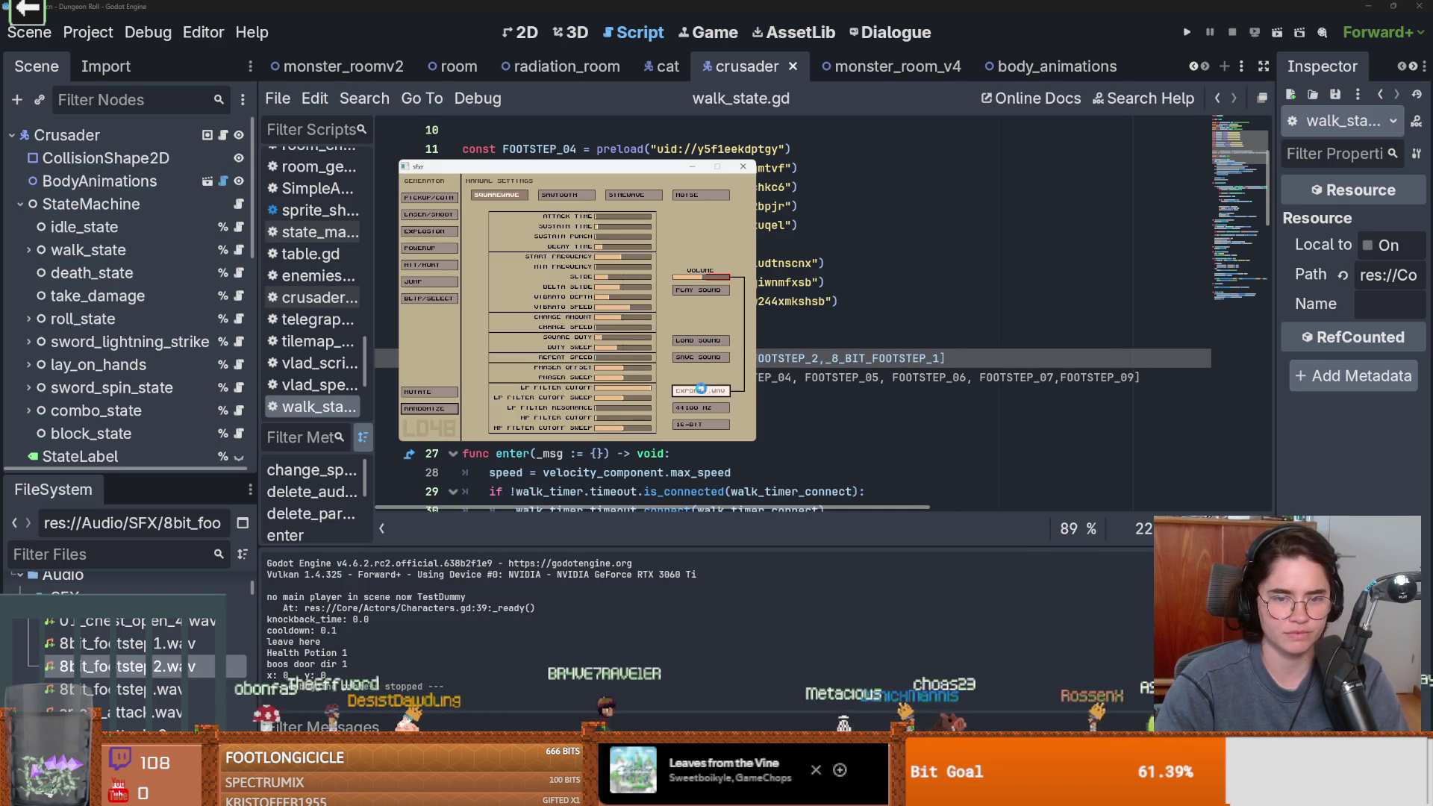
Export the sound over 8bit_footstep.wav in Audio/SFX and return to walk_state.gd
left_click(703, 391)
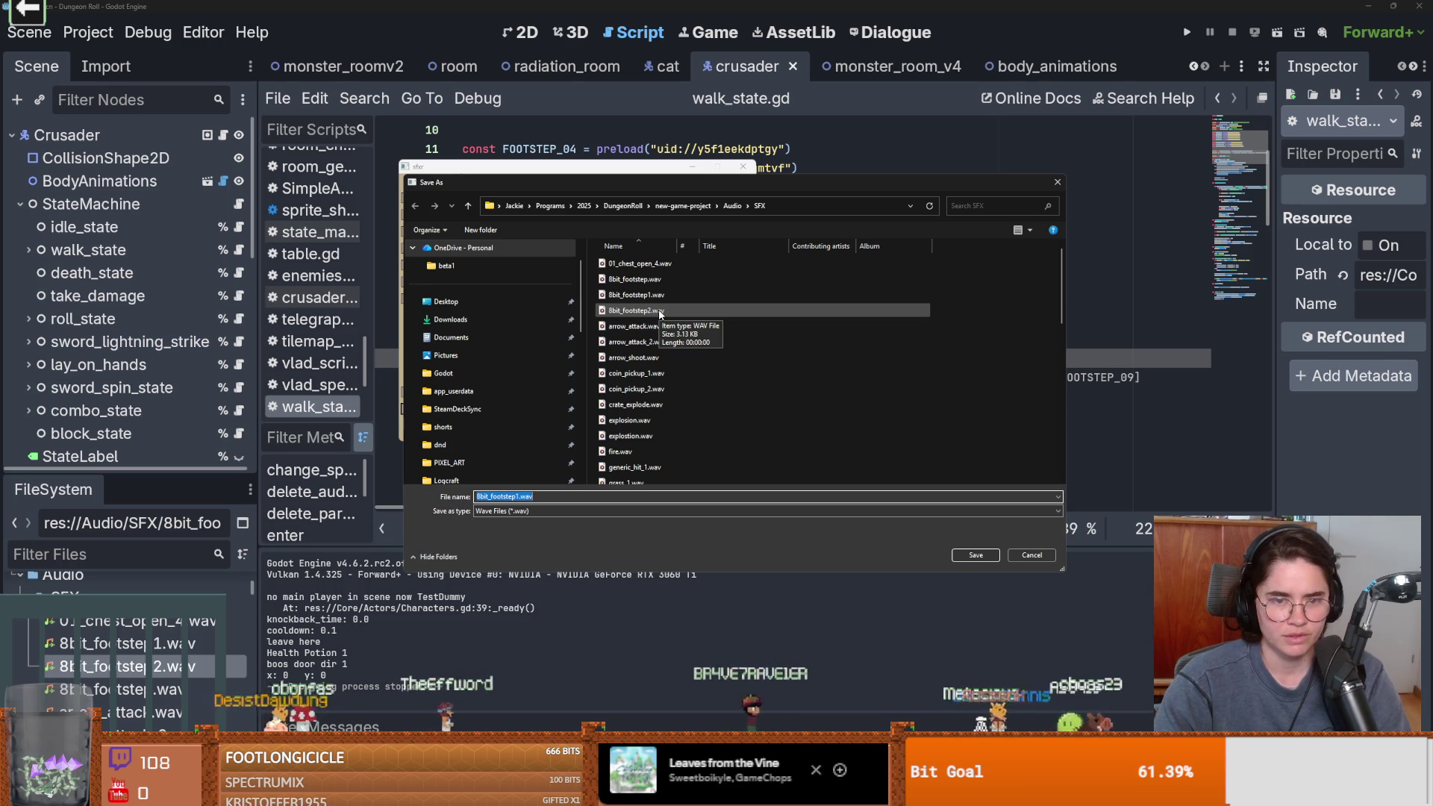
left_click(664, 280)
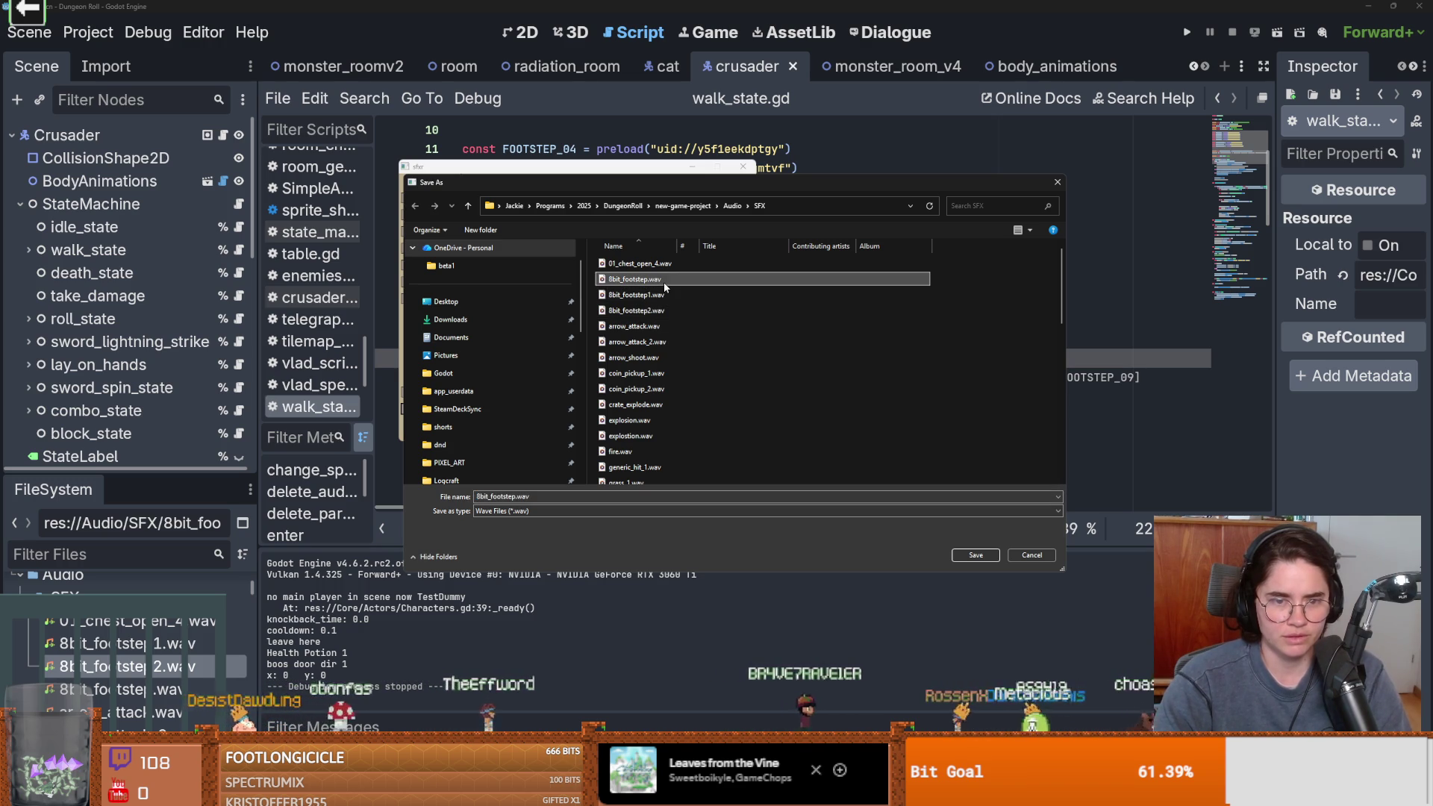
left_click(953, 554)
left_click(754, 399)
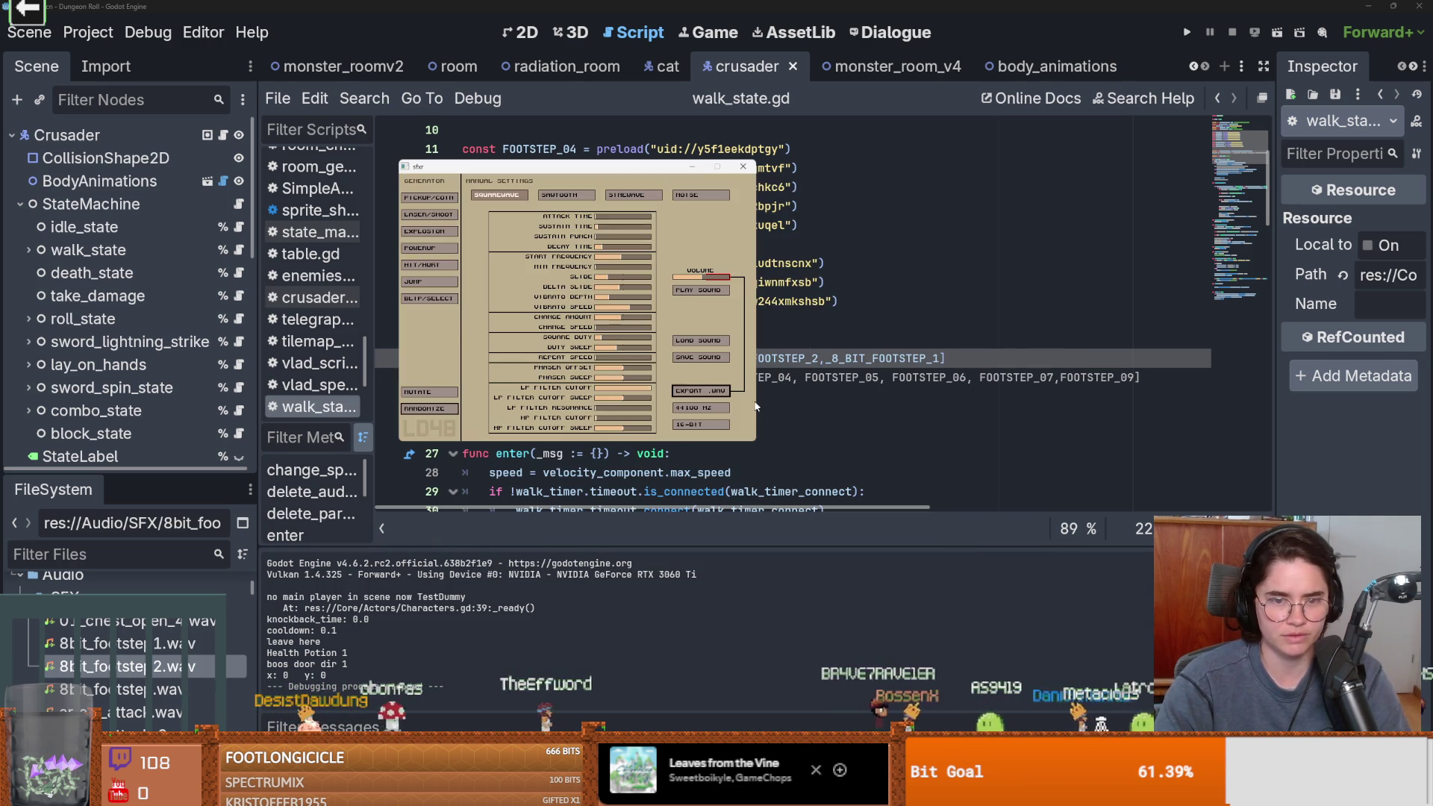
left_click(763, 195)
Add _8_BIT_FOOTSTEP after a comma in the footsteps_sound_arr array on line 22
scroll(669, 401, "up", 3)
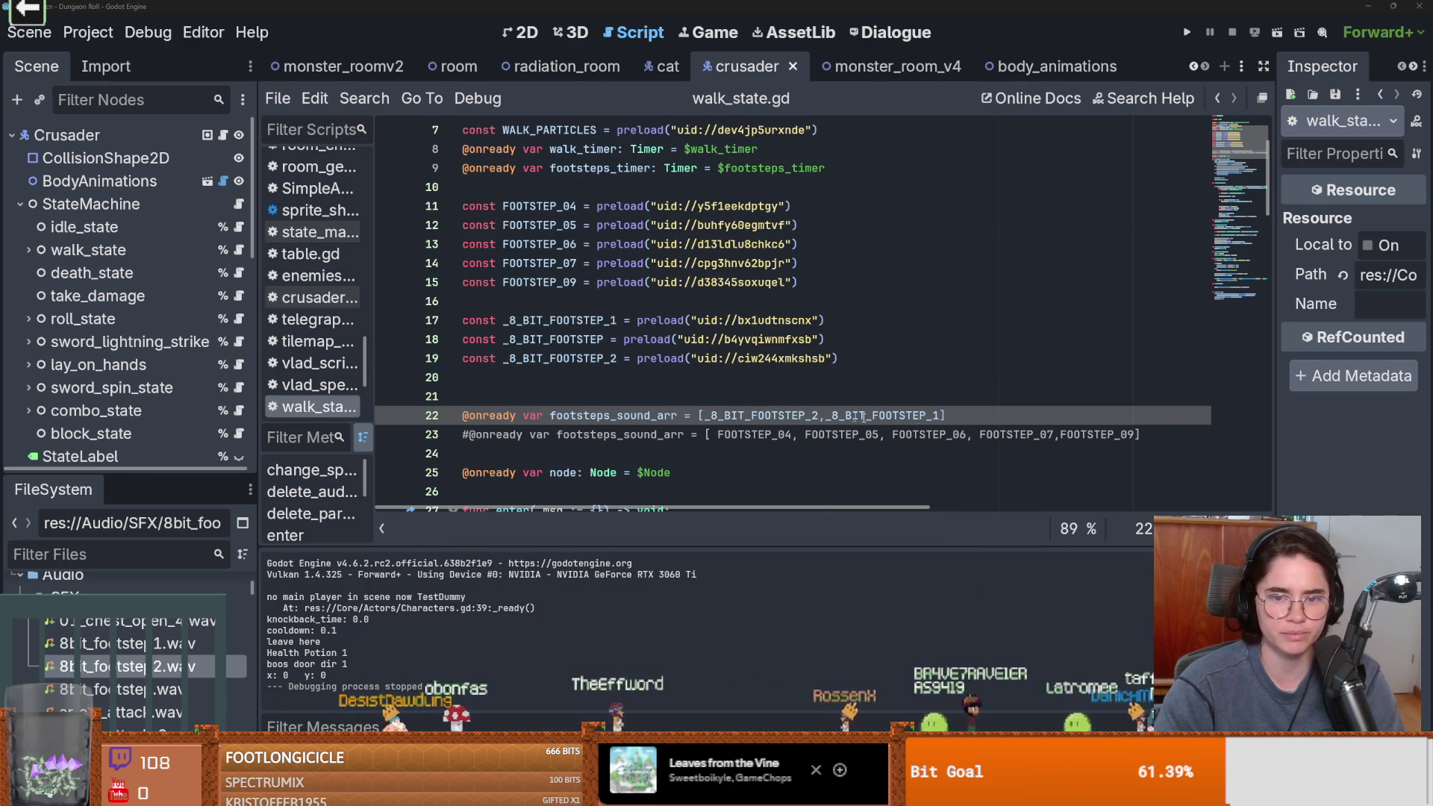
type(",")
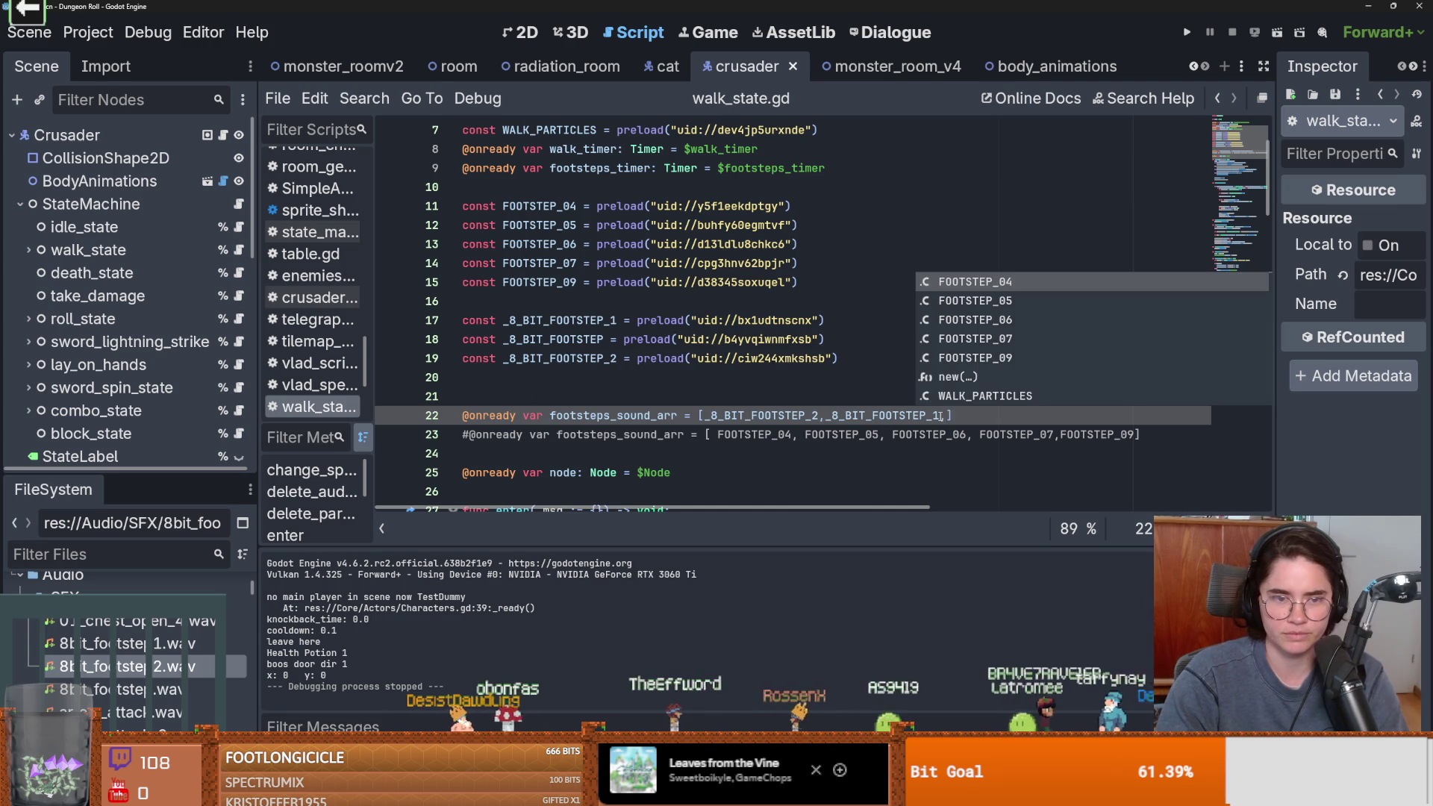
double_click(552, 340)
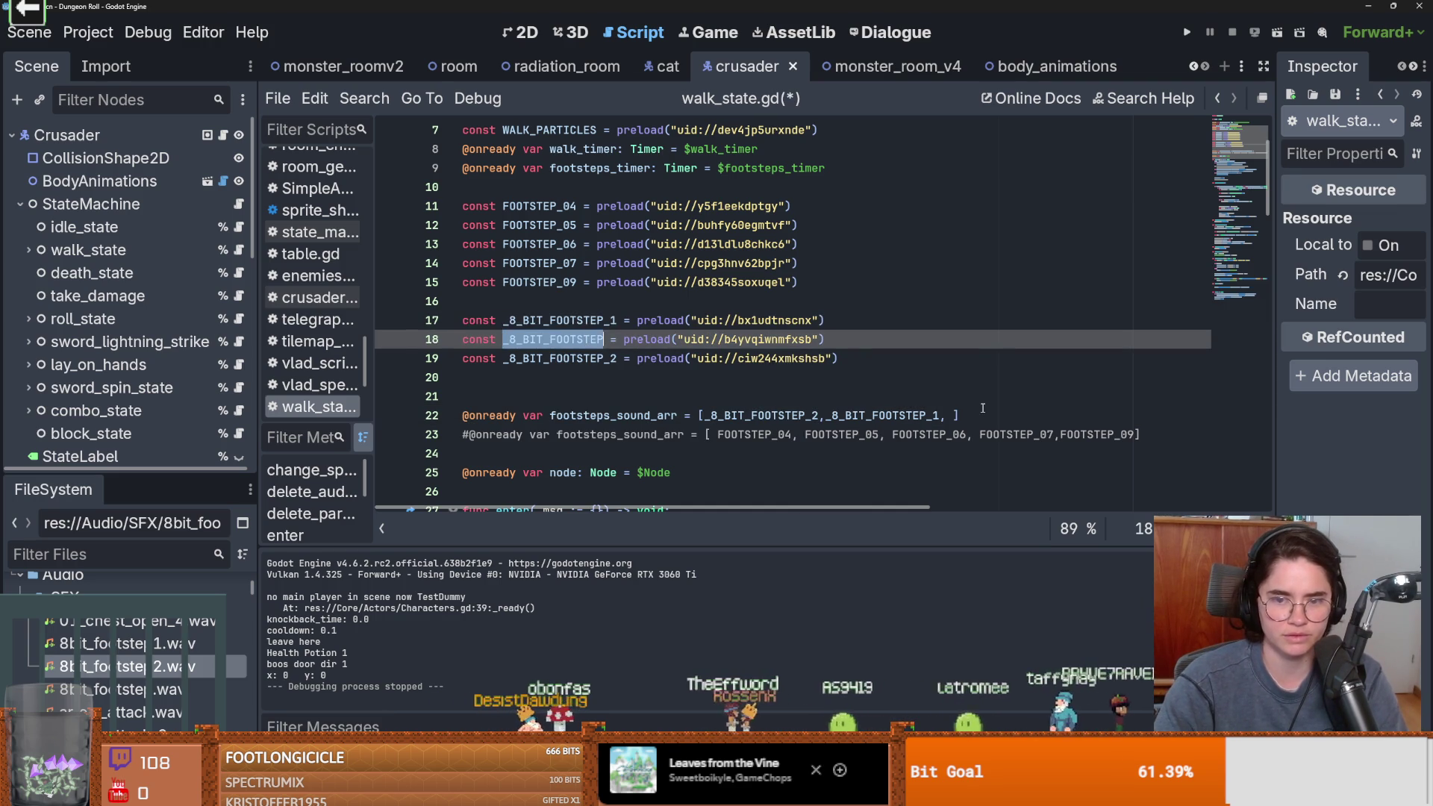
key("ctrl+c")
left_click(952, 414)
key("ctrl+v")
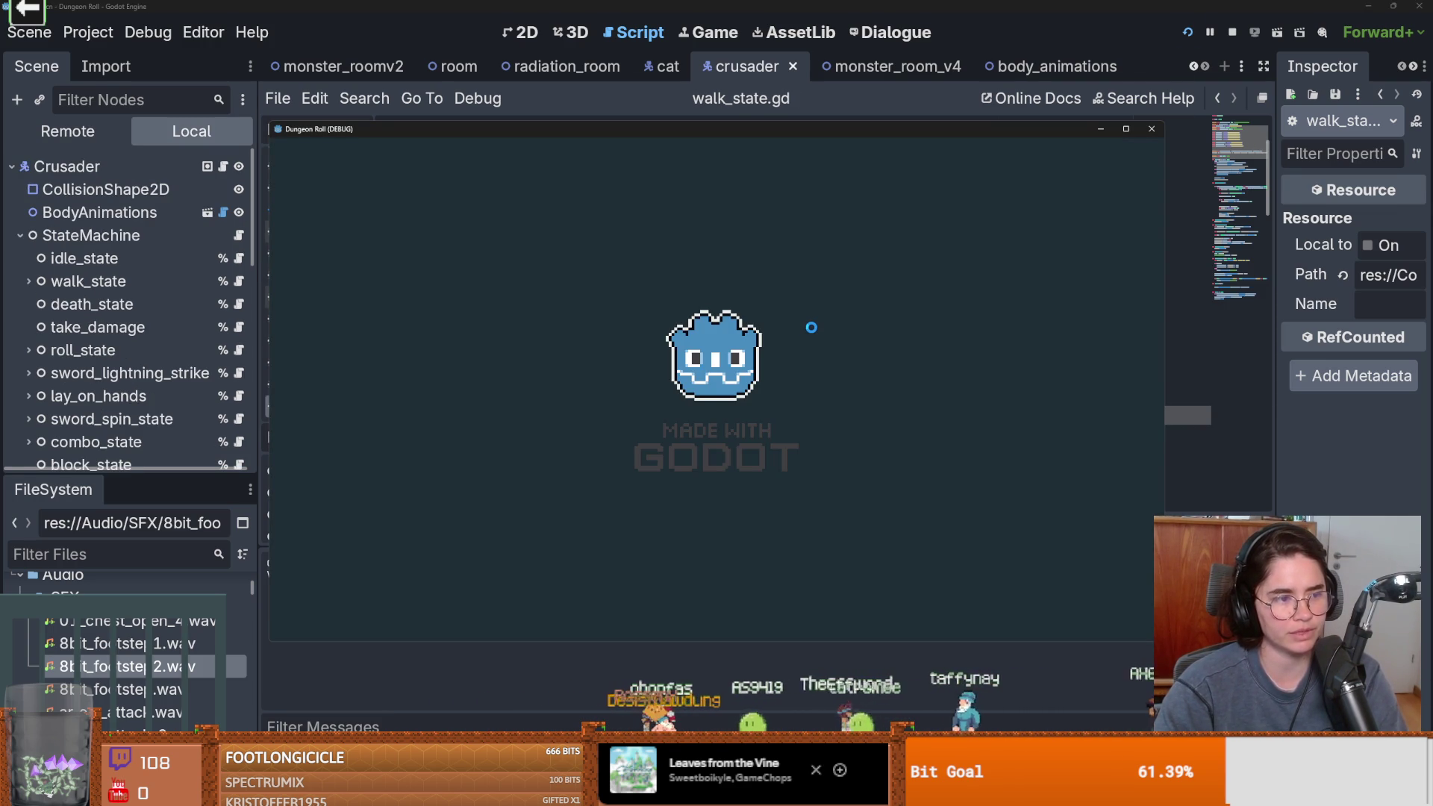
Walk the knight around the room with WASD to hear the footsteps, then leave to the room choices
key("d")
key("s")
key("s")
key("a")
key("w")
key("d")
key("s")
key("a")
key("w")
key("w")
key("d")
key("d")
key("s")
key("a")
key("a")
key("w")
key("w")
key("d")
key("s")
key("a")
key("w")
key("d")
key("d")
key("s")
key("a")
key("d")
key("d")
key("w")
key("a")
key("w")
key("d")
key("e")
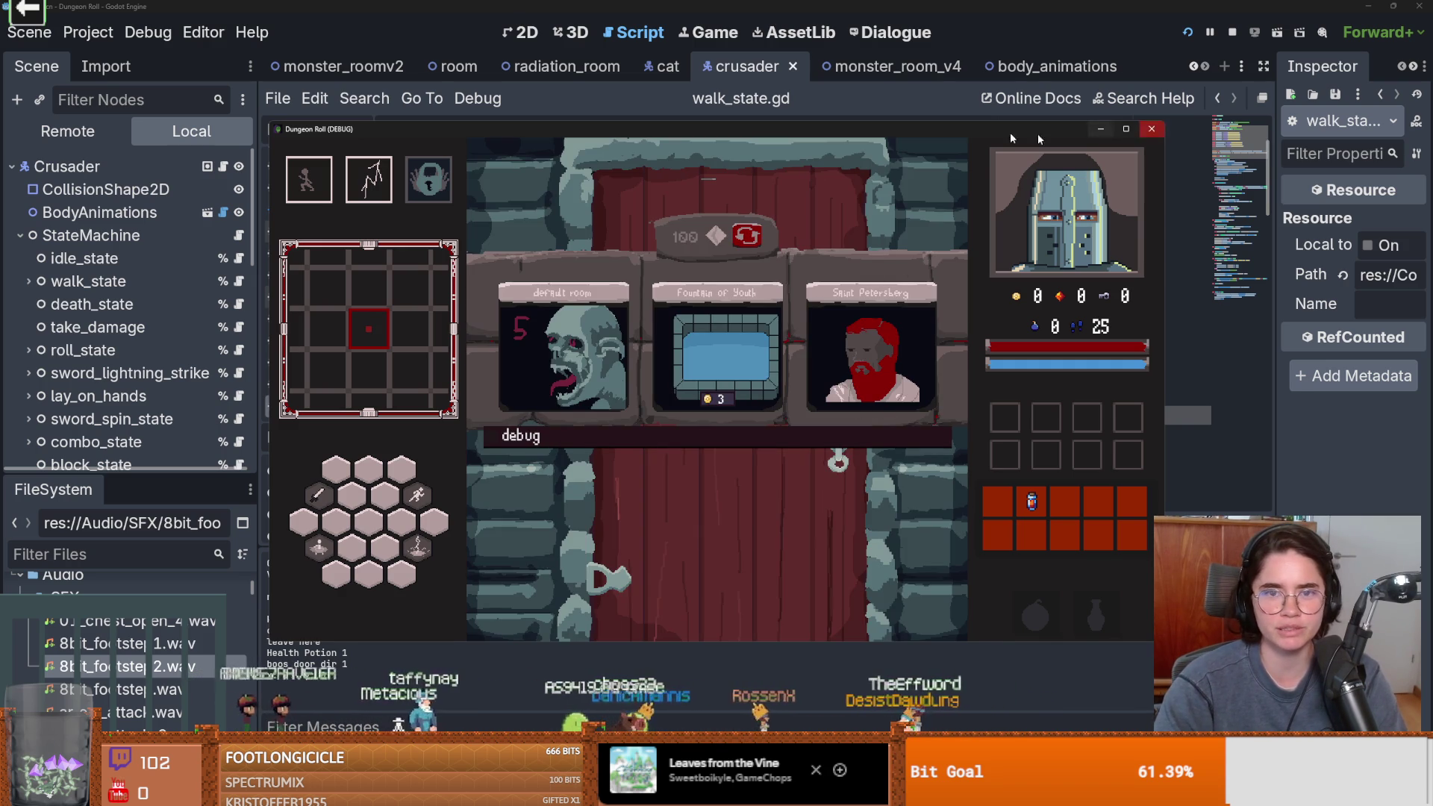
Change audioplayer.volume_db from -10.0 to -15.0 on line 49, save walk_state.gd and rerun the game
scroll(564, 281, "down", 10)
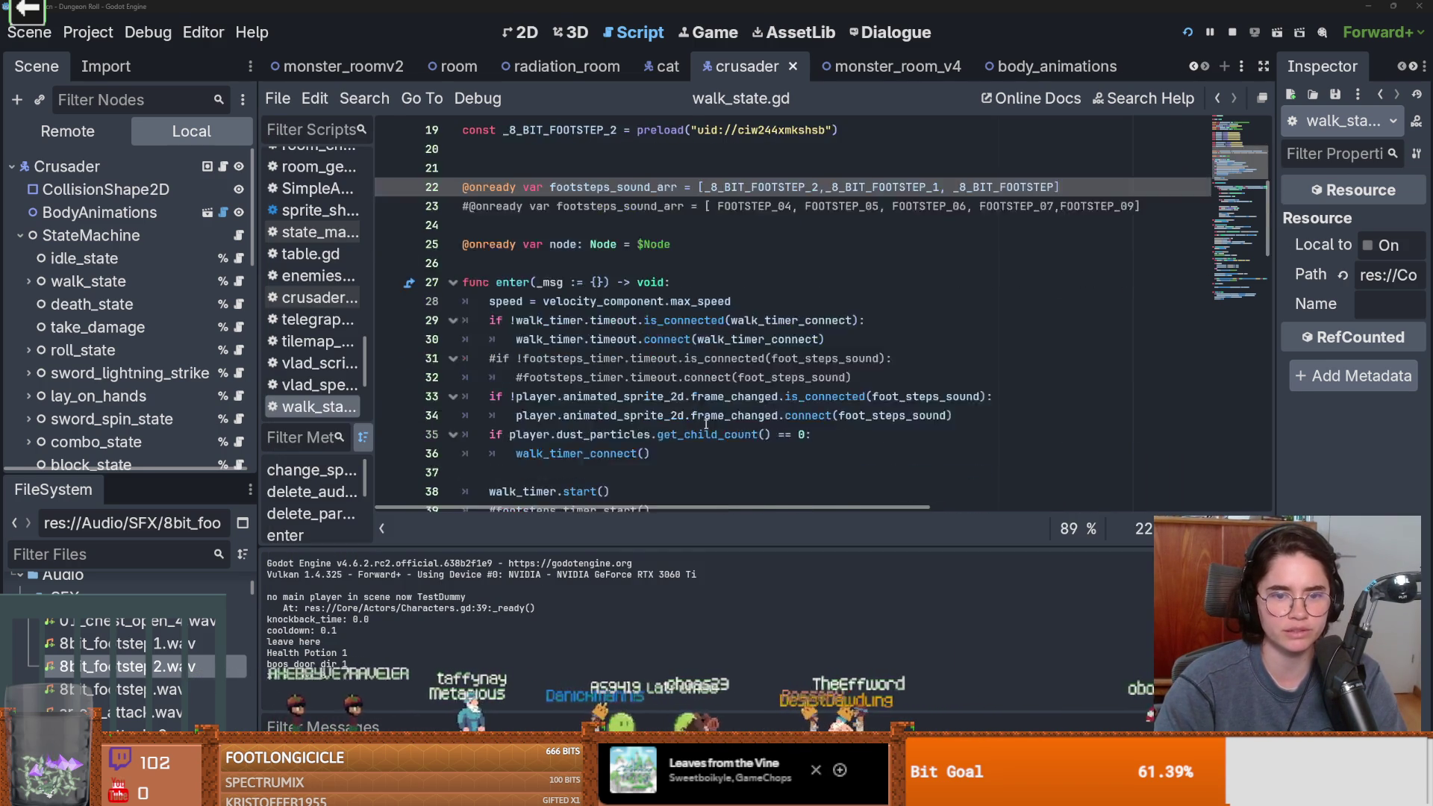
left_click(724, 302)
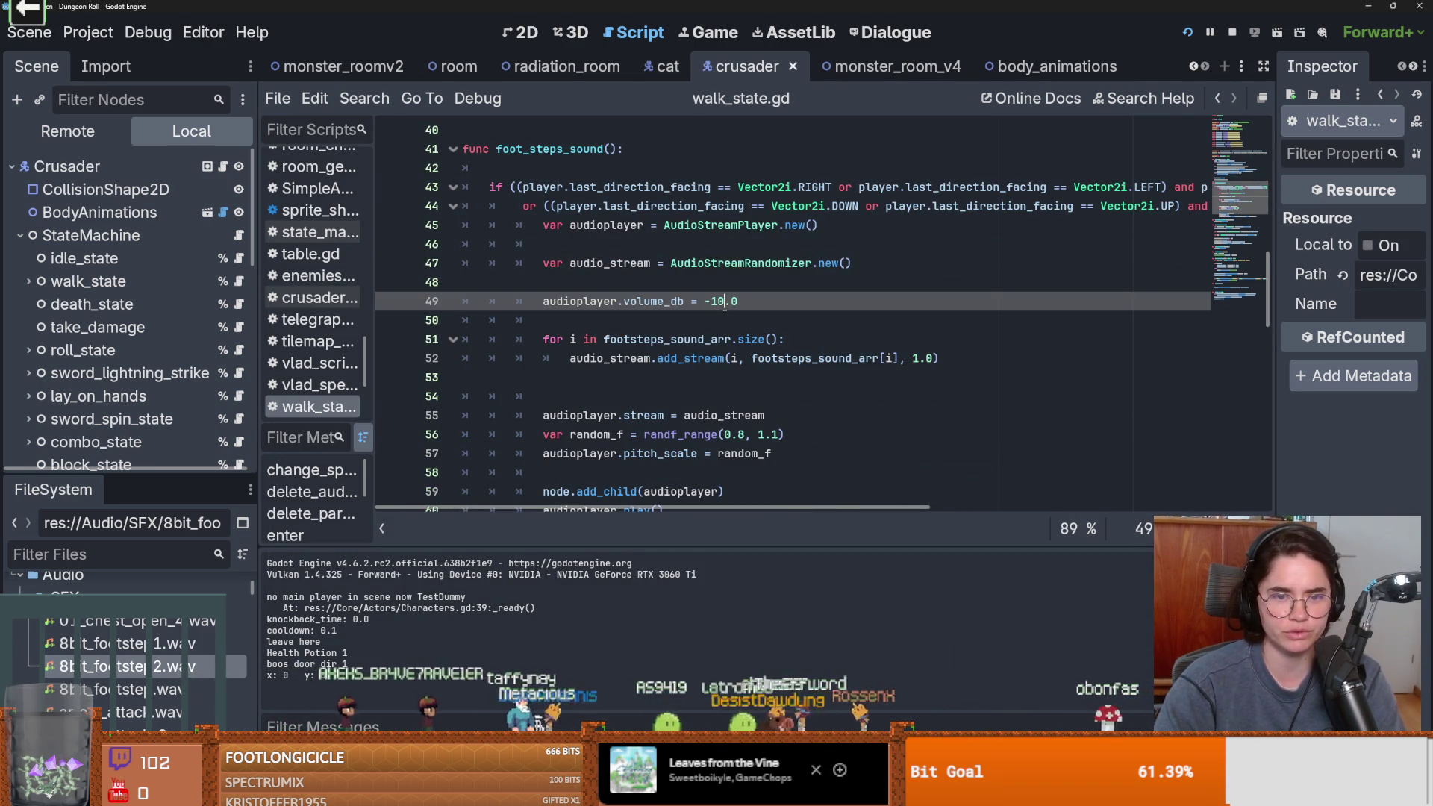
key("ctrl+s")
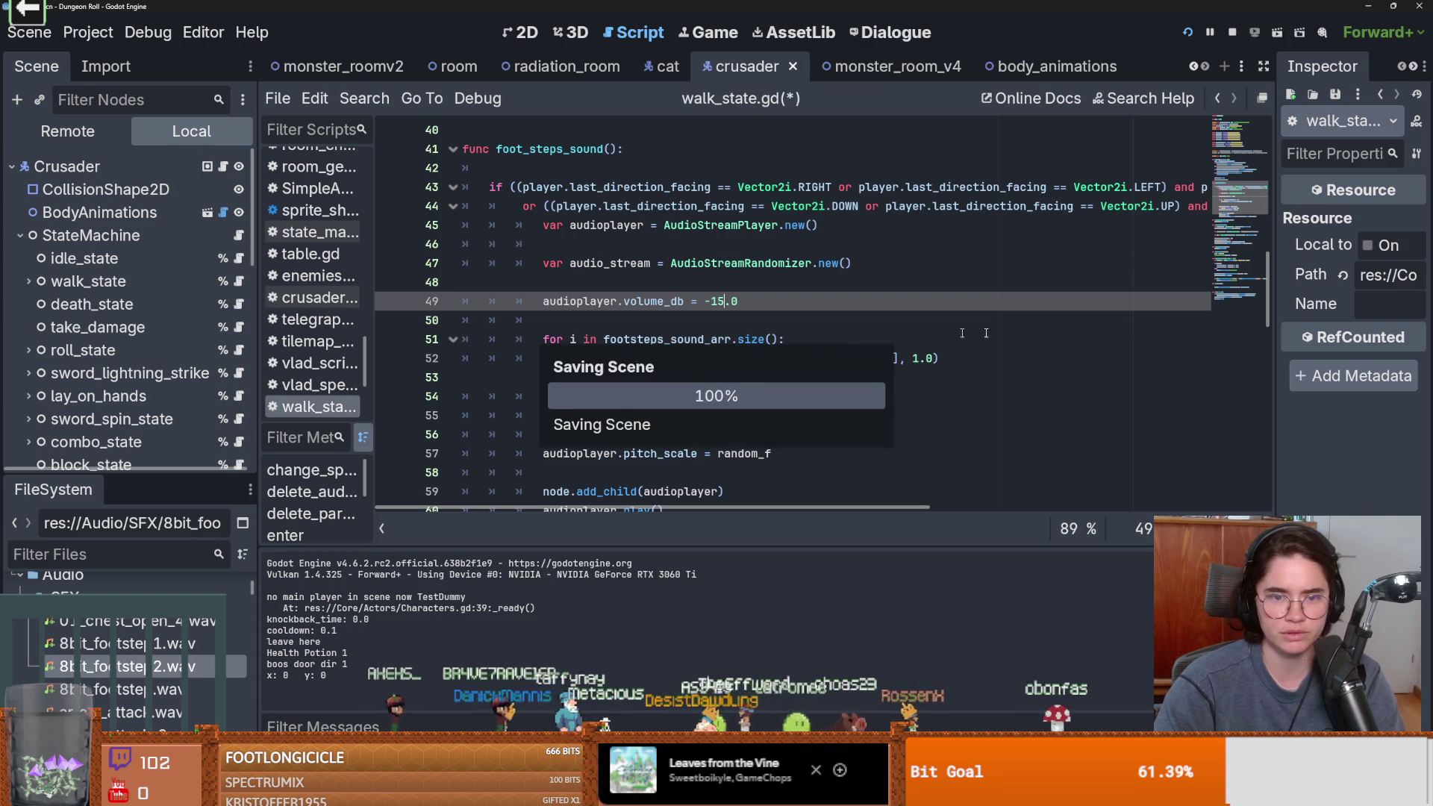
key("ctrl+s")
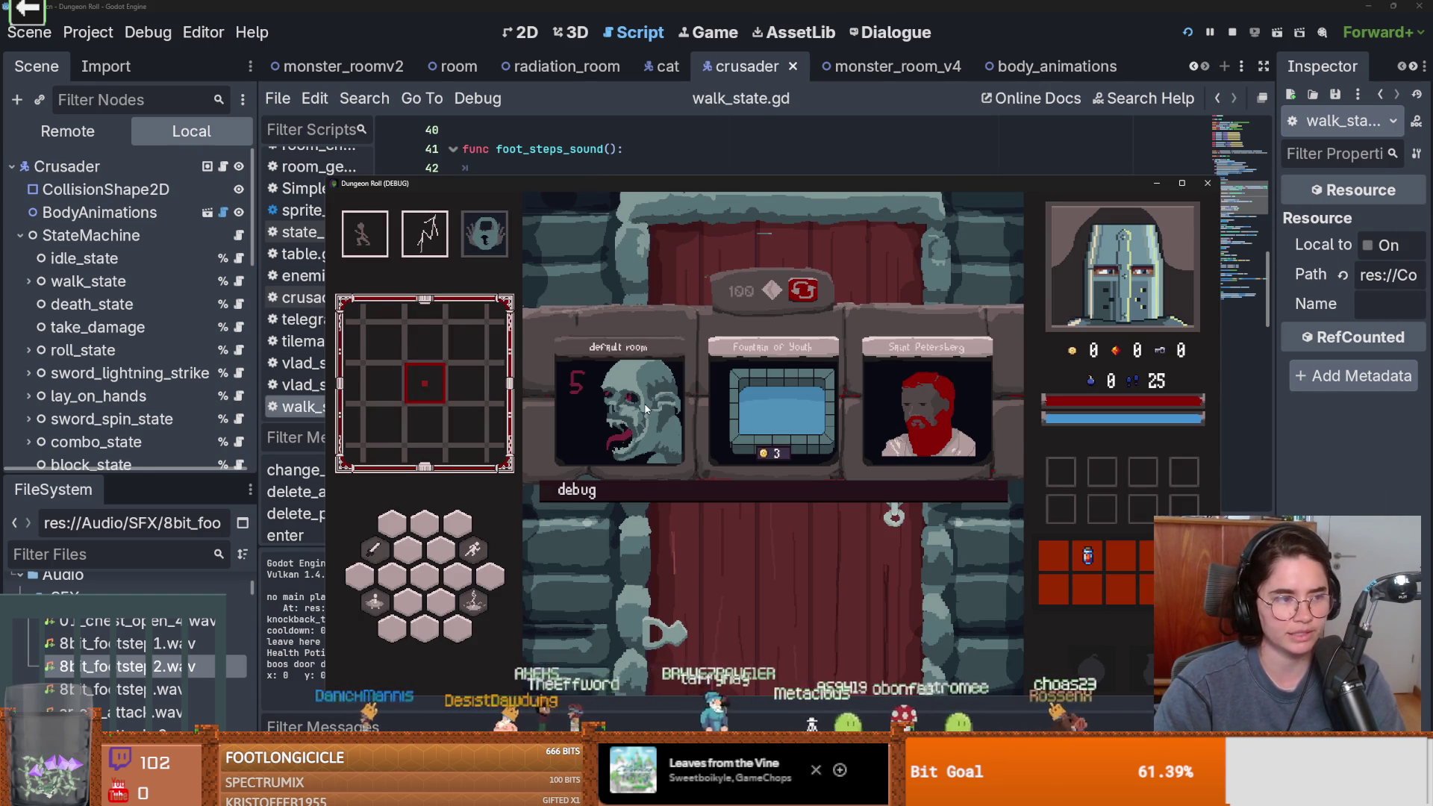
Enter the default room and fight the enemies while walking, testing the quieter footsteps
left_click(646, 409)
key("e")
key("a")
left_click(693, 552)
key("d")
left_click(673, 552)
key("a")
left_click(688, 544)
key("space")
key("d")
right_click(688, 550)
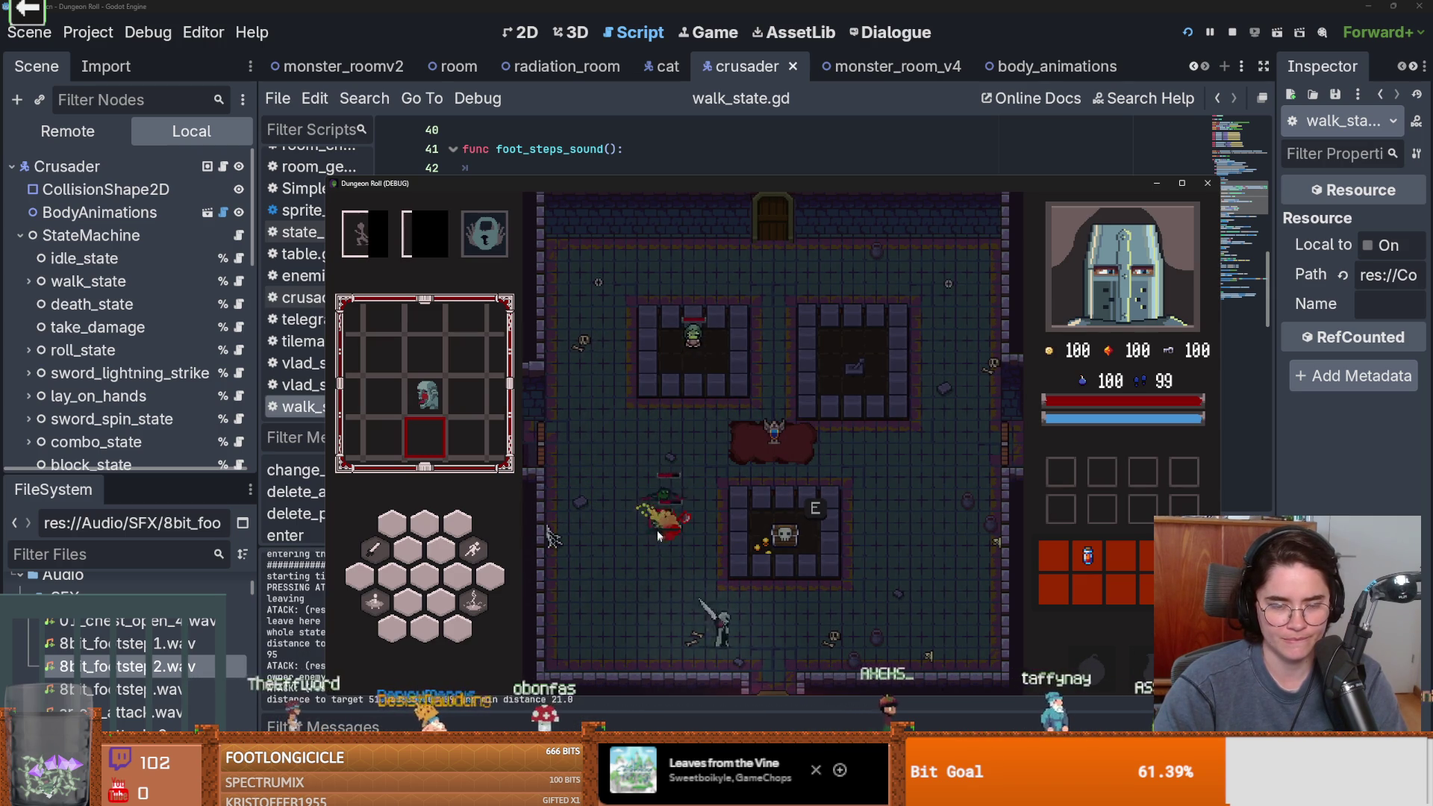
key("s")
left_click(837, 591)
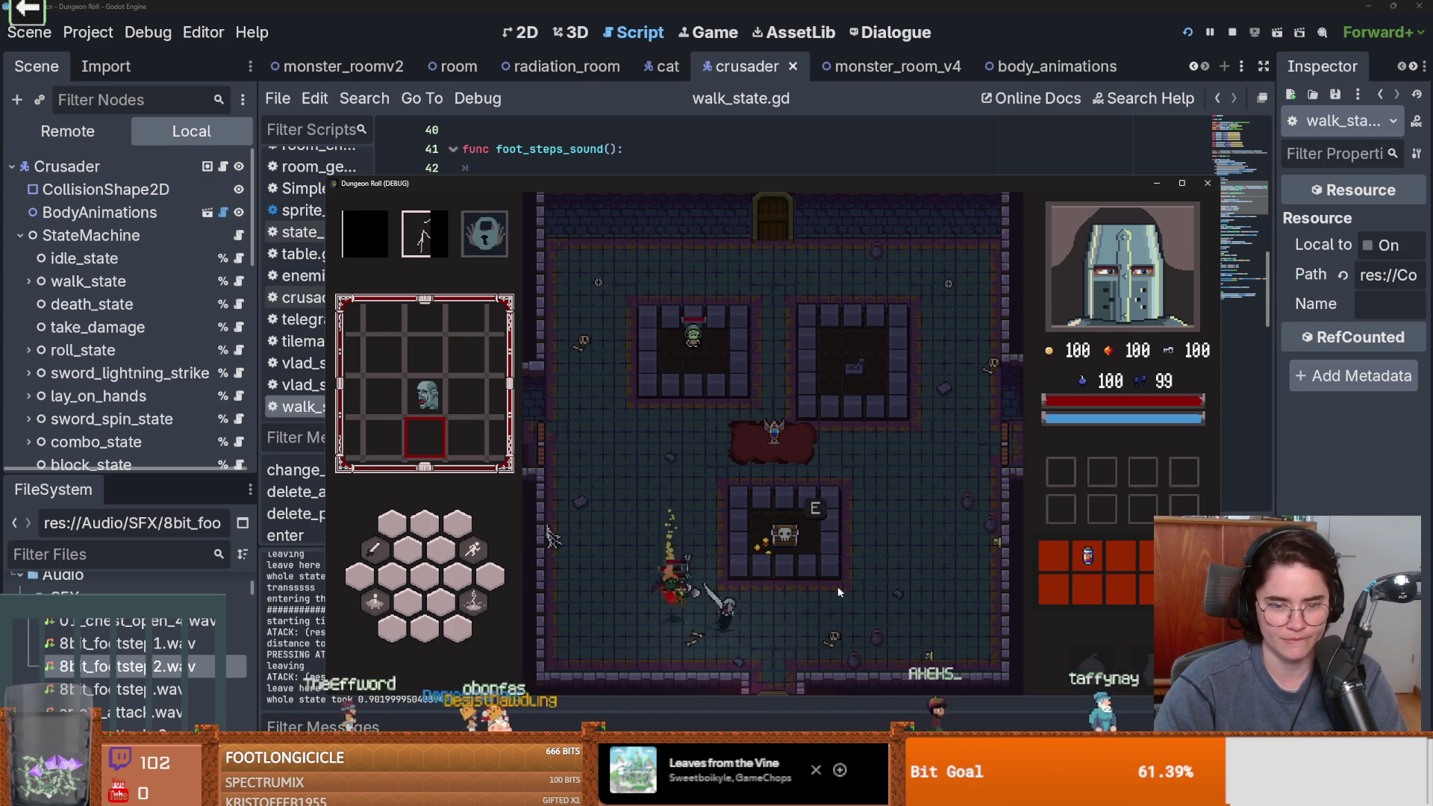
key("d")
key("s")
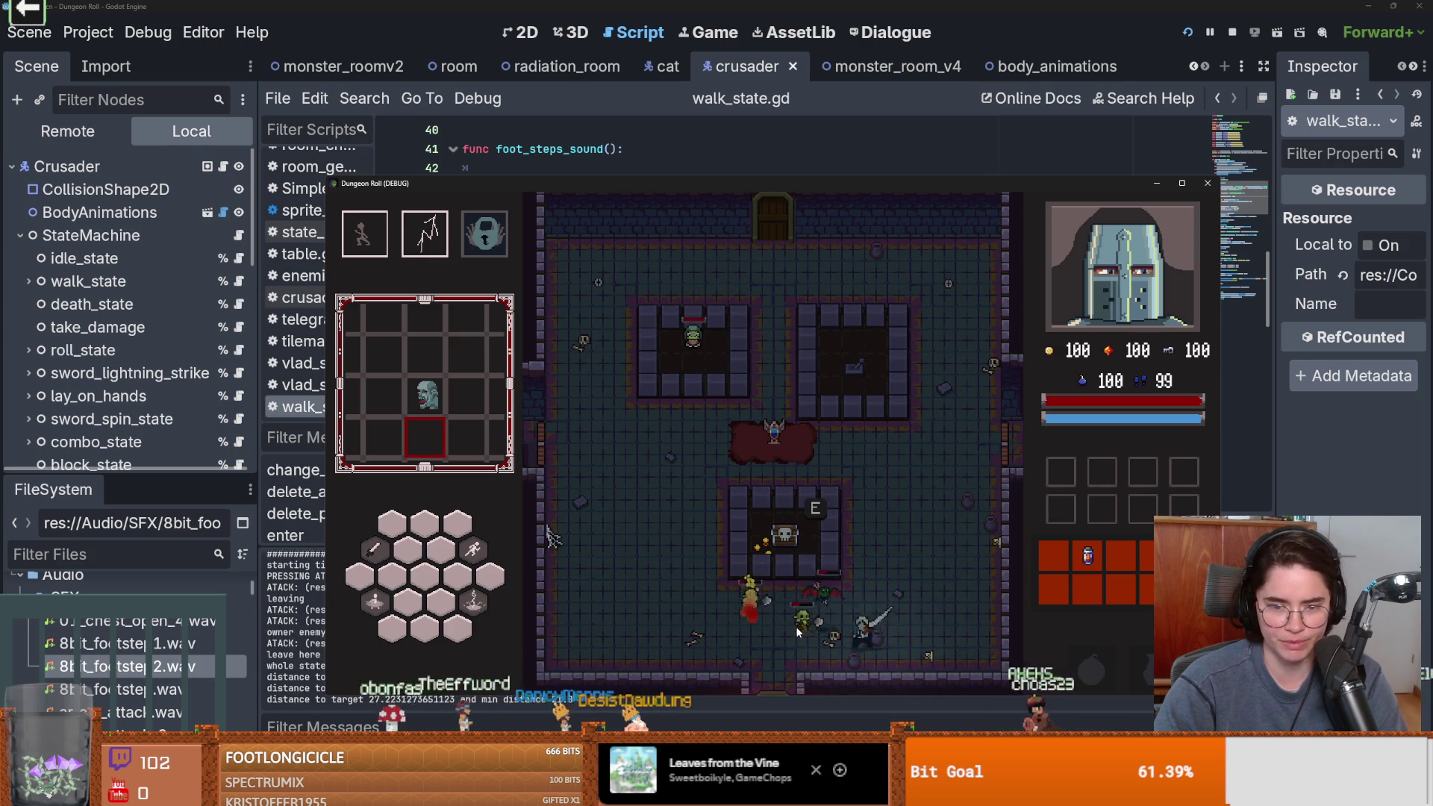
key("a")
left_click(848, 638)
left_click(848, 638)
key("space")
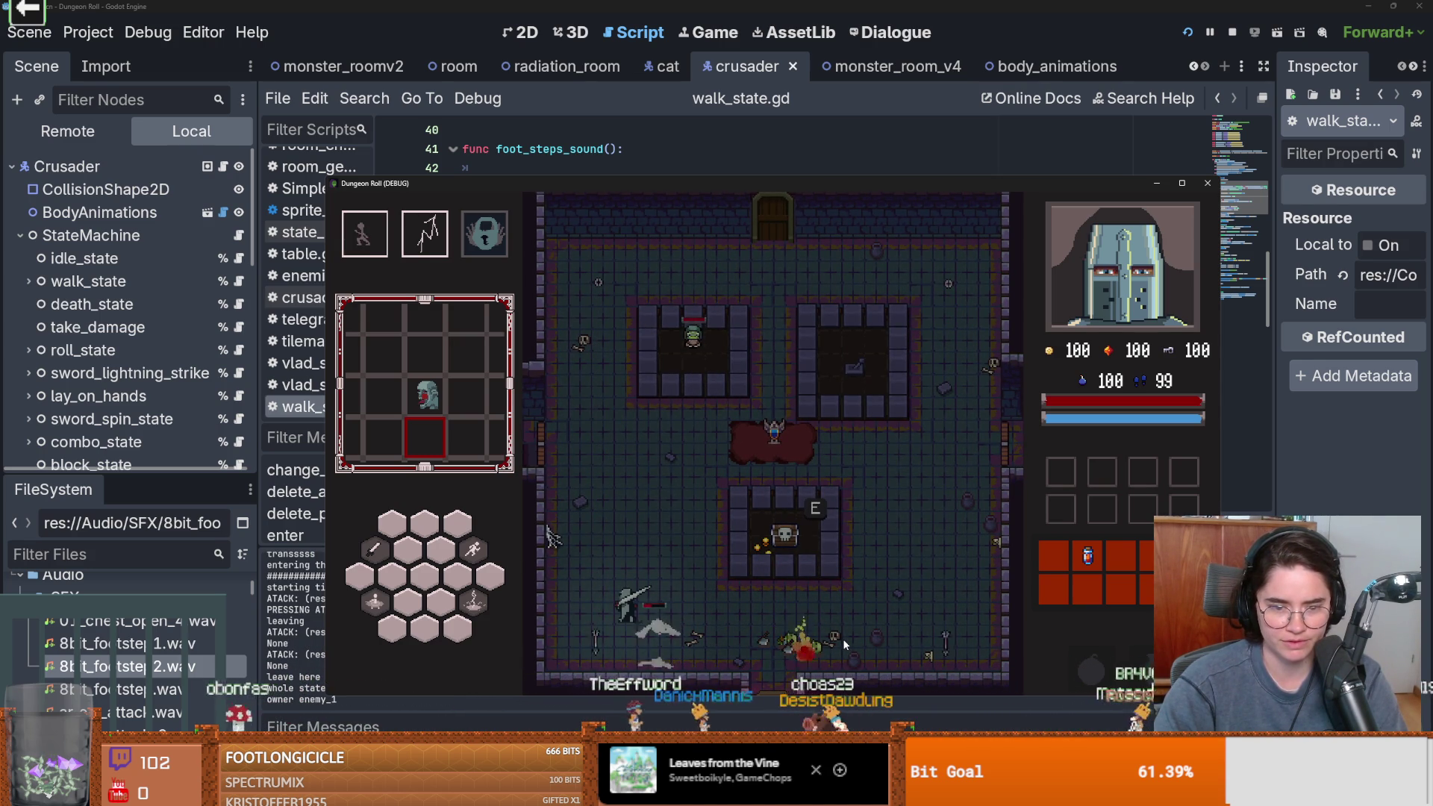
key("space")
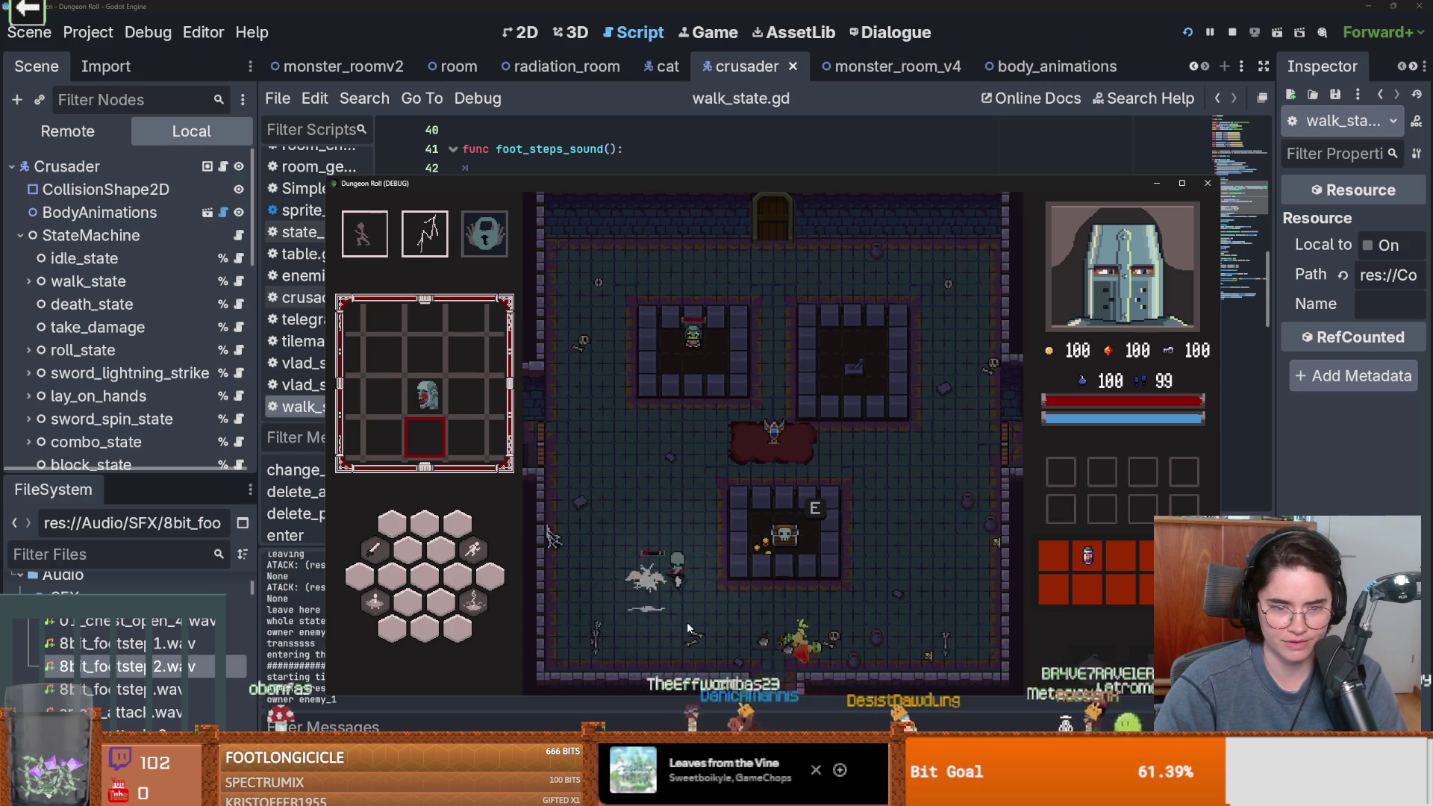
left_click(617, 610)
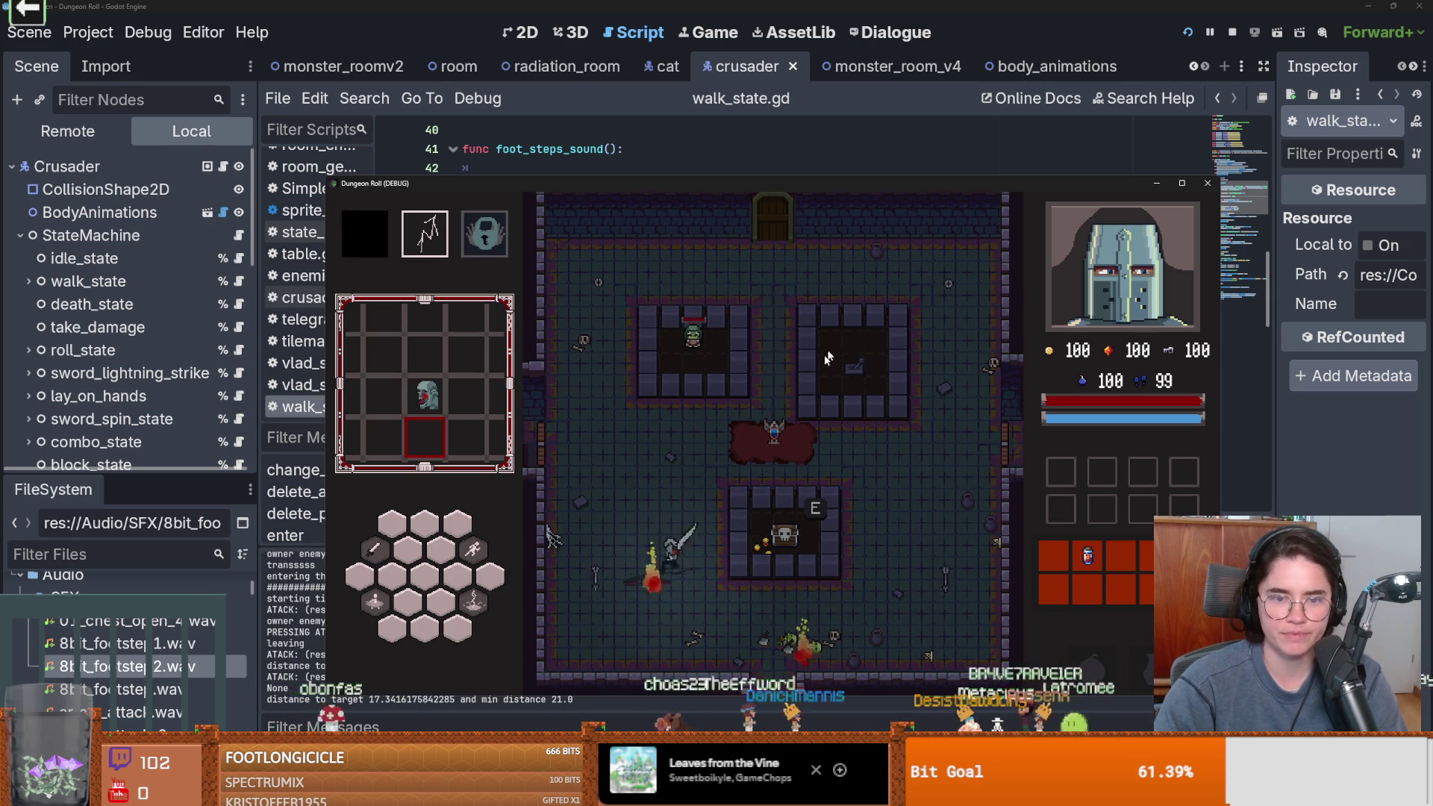
right_click(697, 400)
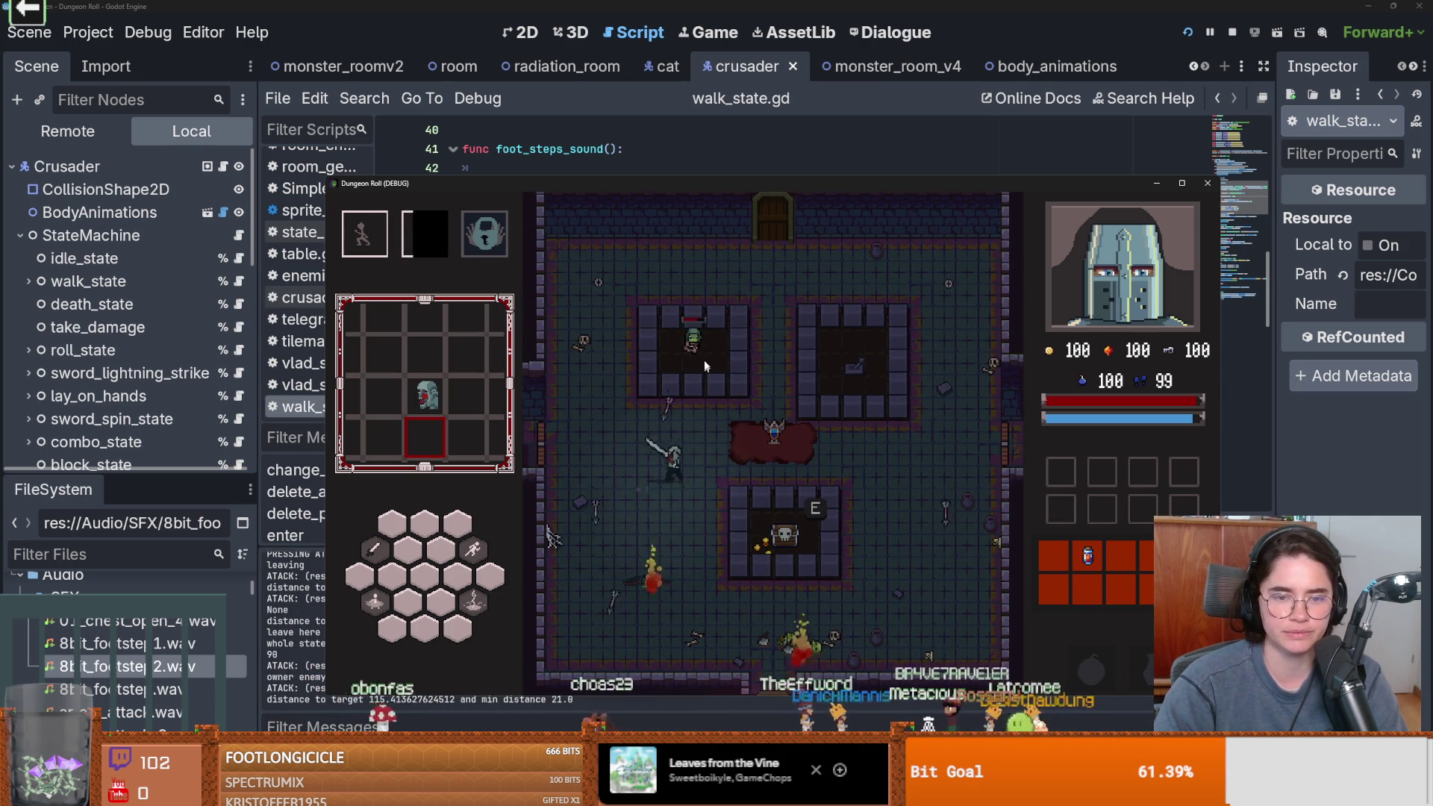
key("space")
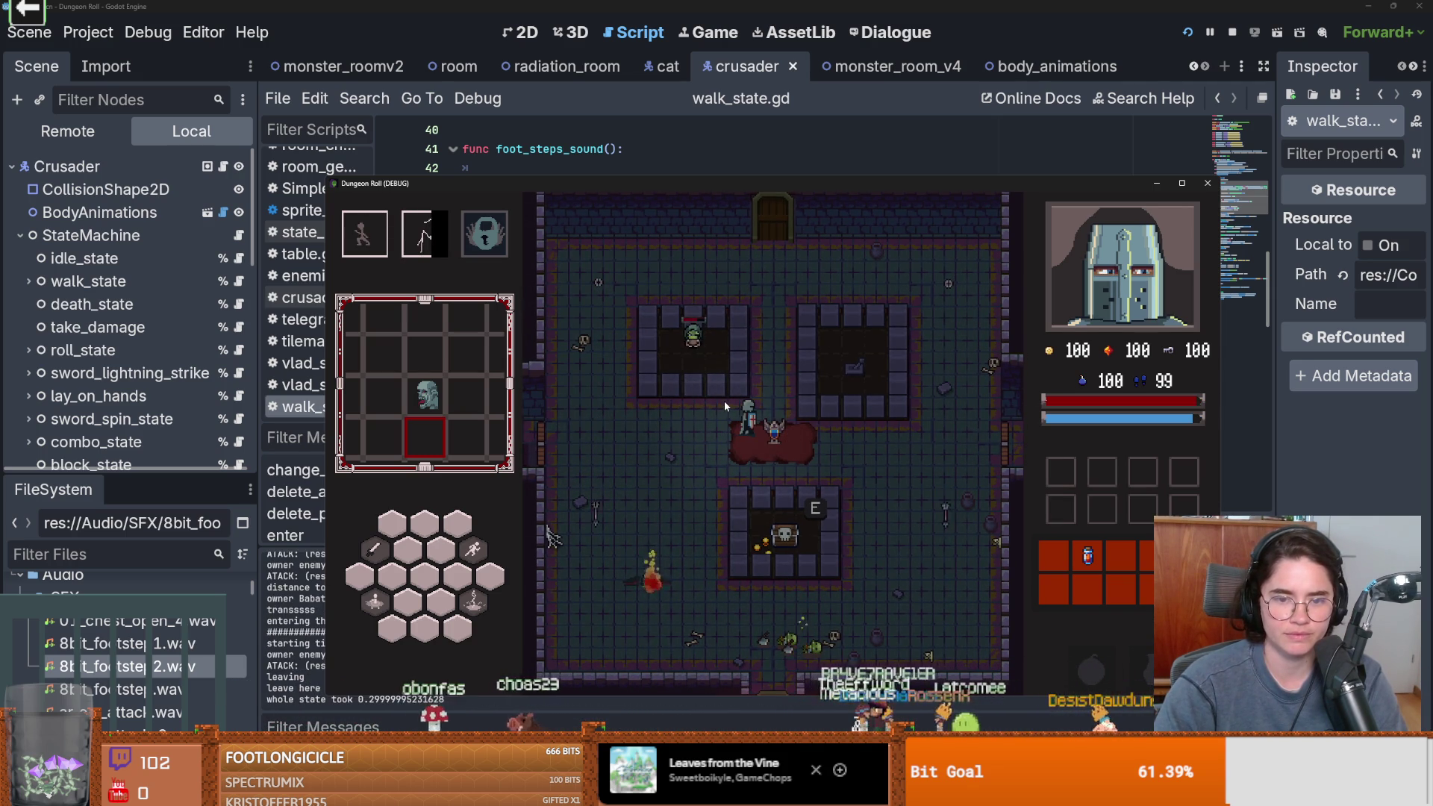
left_click(723, 403)
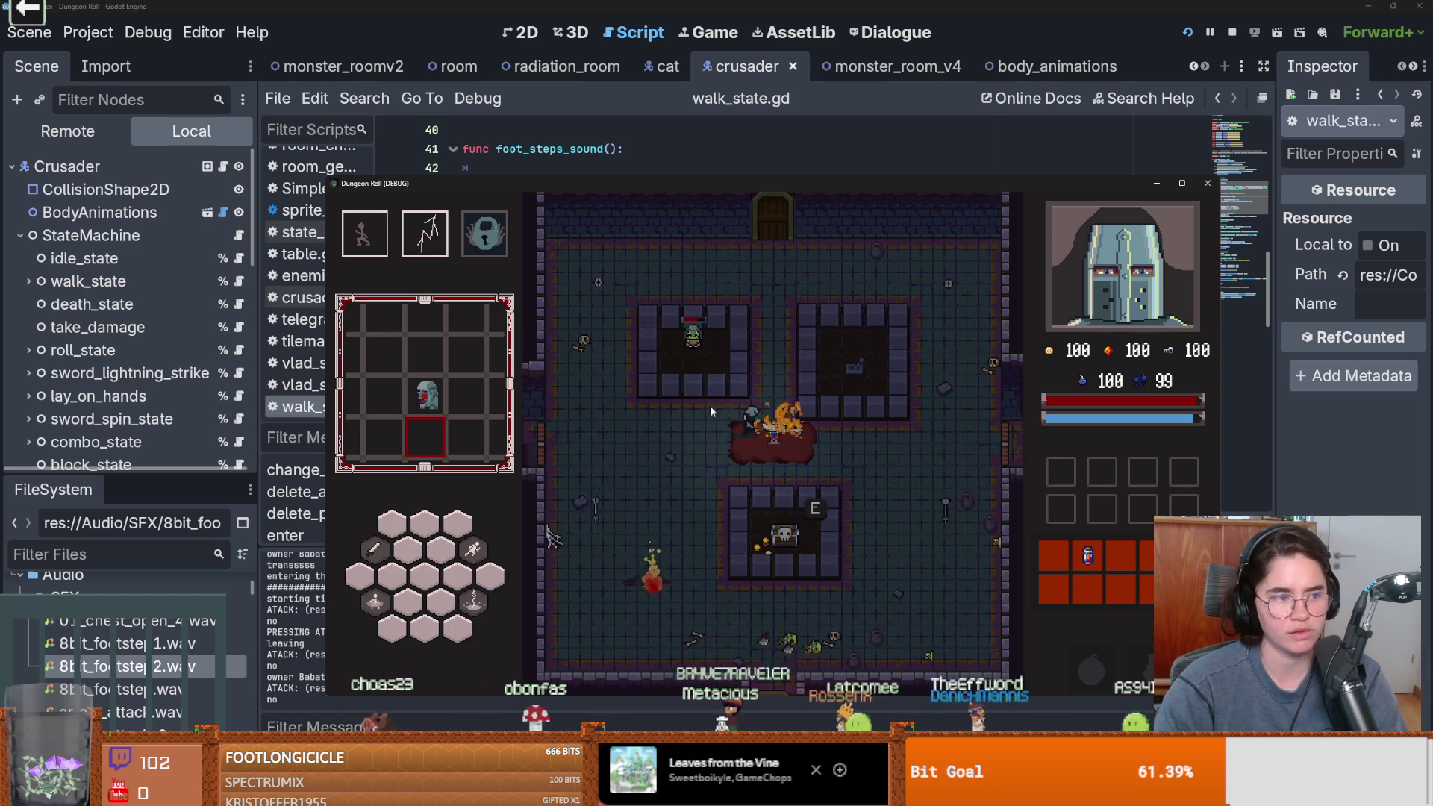
Keep walking the crusader through the rooms and attacking, then bring sfxr back to the front
key("w+a")
key("d")
key("s")
key("d")
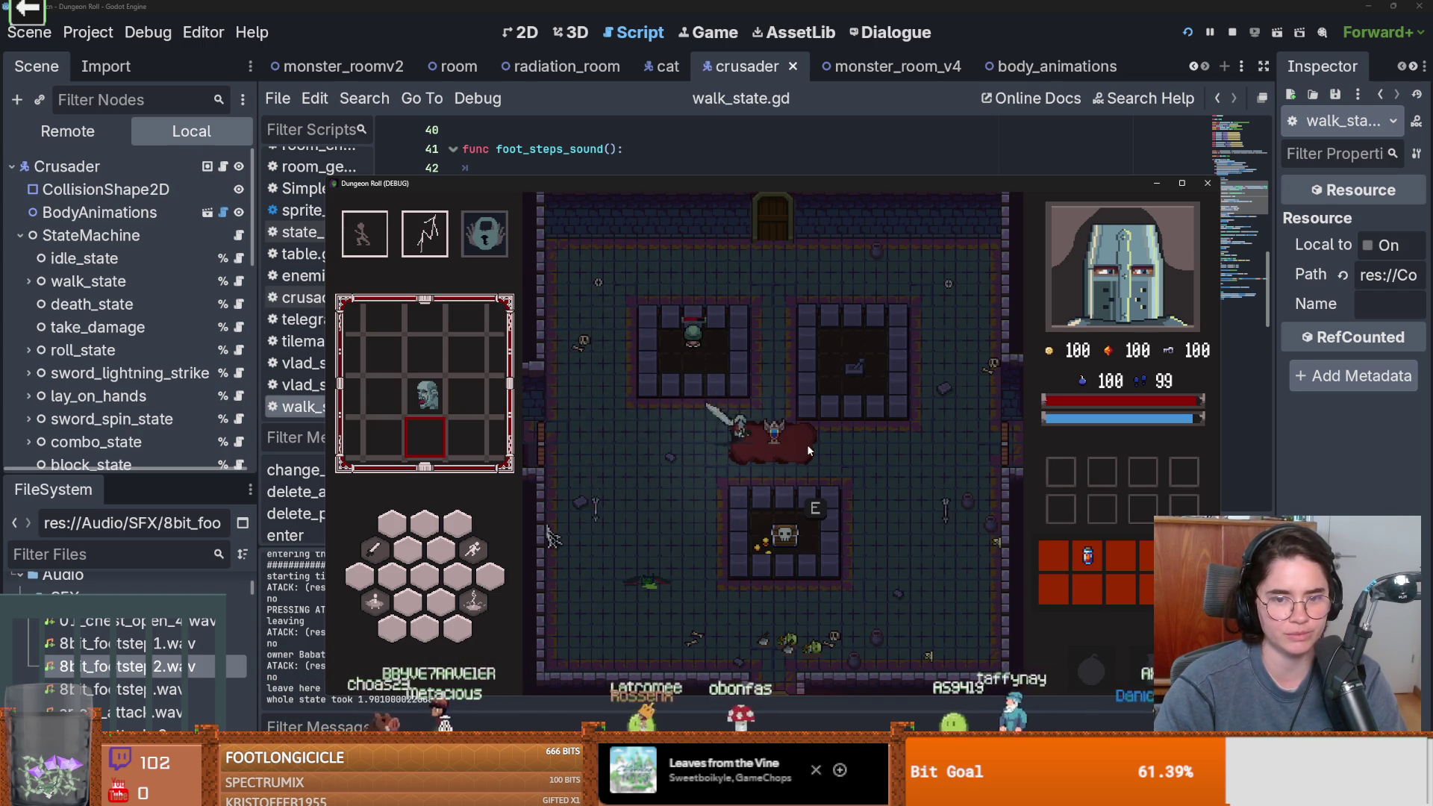
left_click(727, 431)
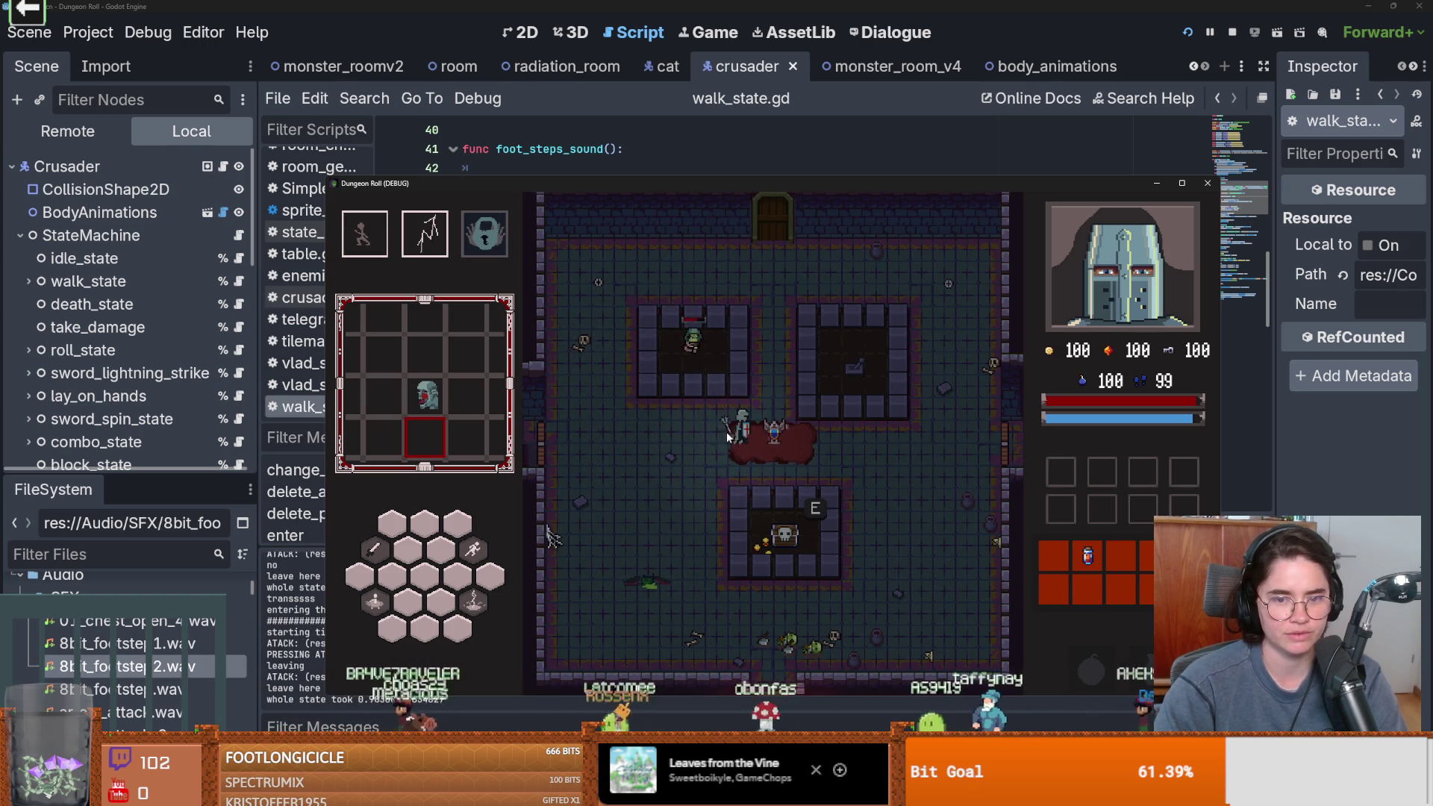
left_click(790, 443)
key("space")
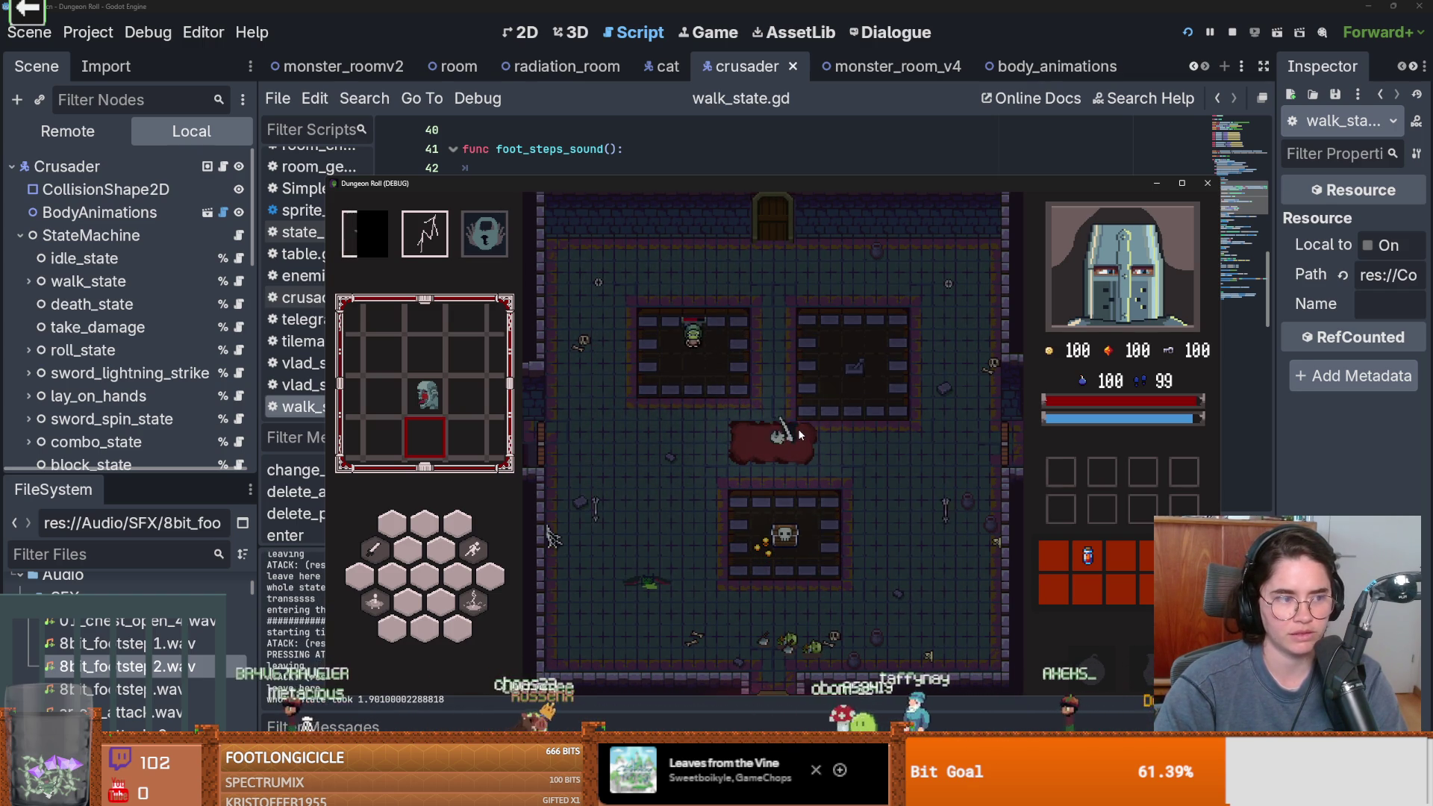
key("d")
key("w")
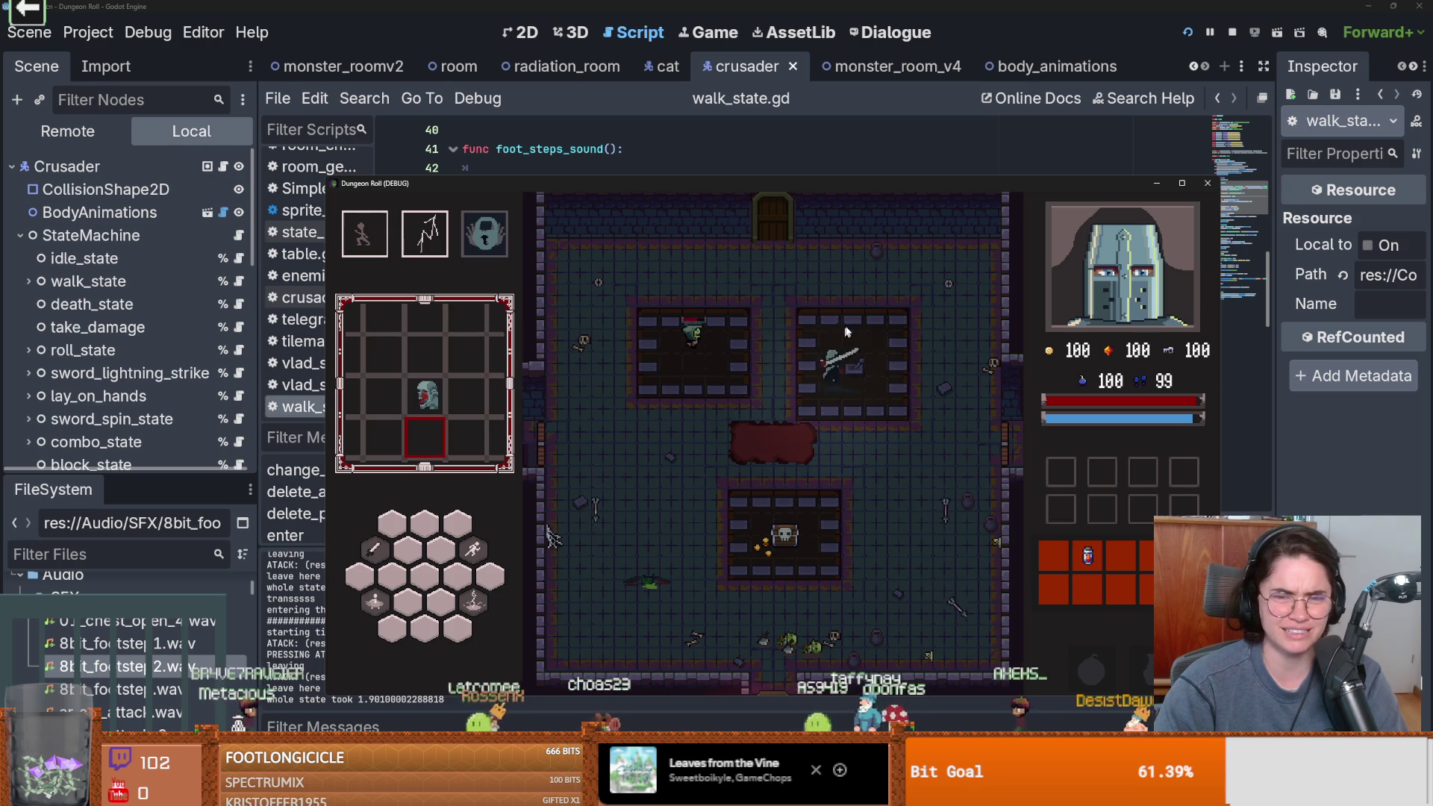
key("a")
key("a")
left_click(637, 340)
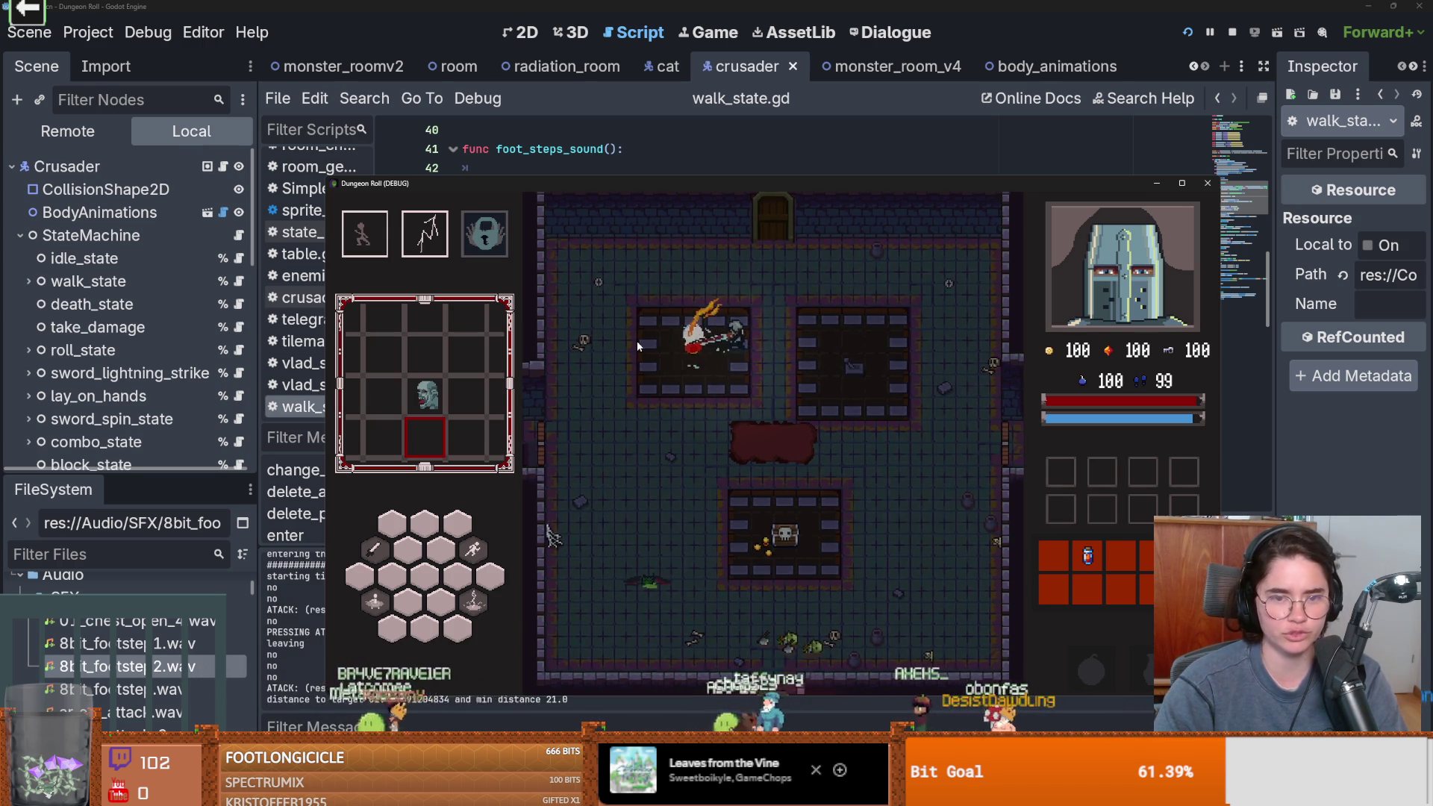
key("s")
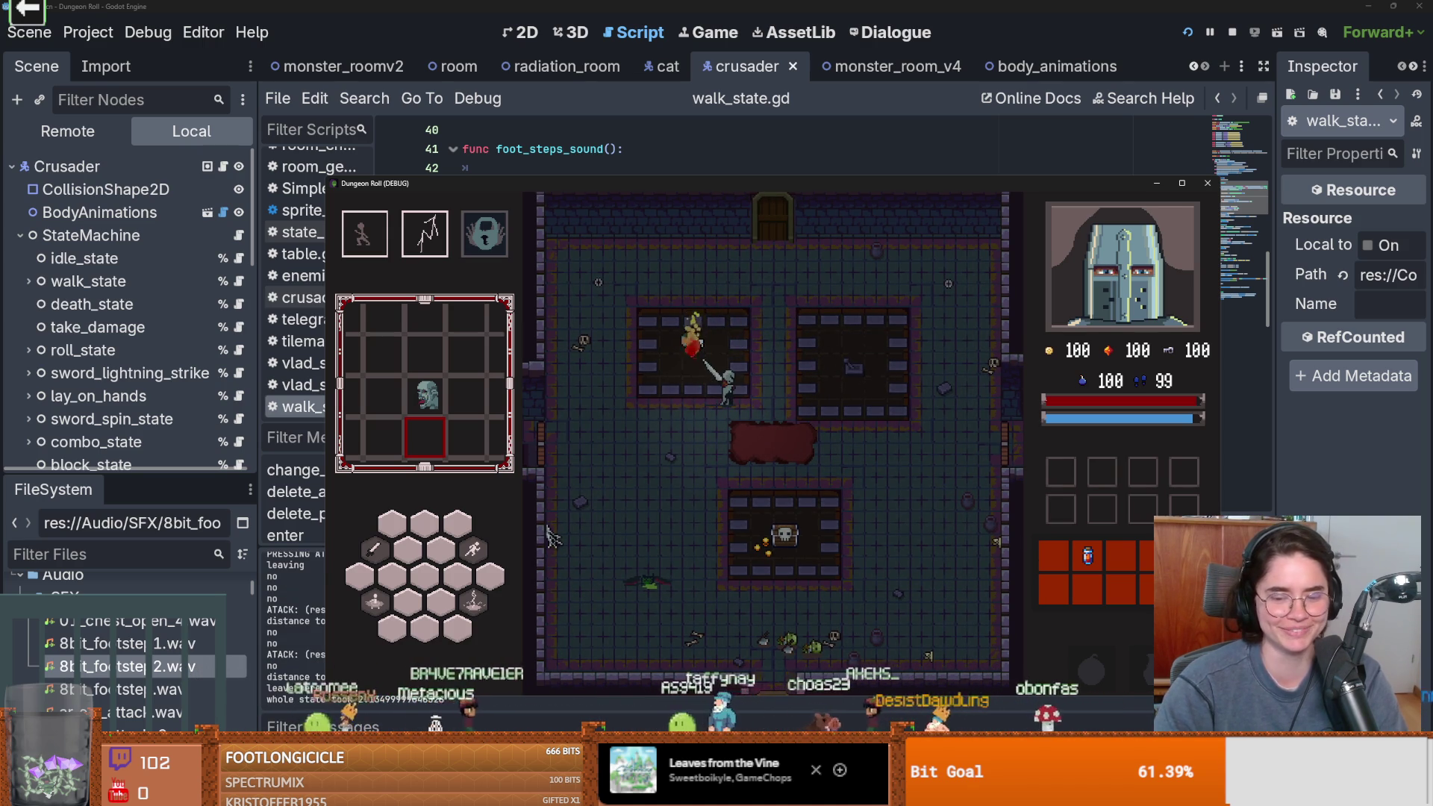
key("alt+Tab")
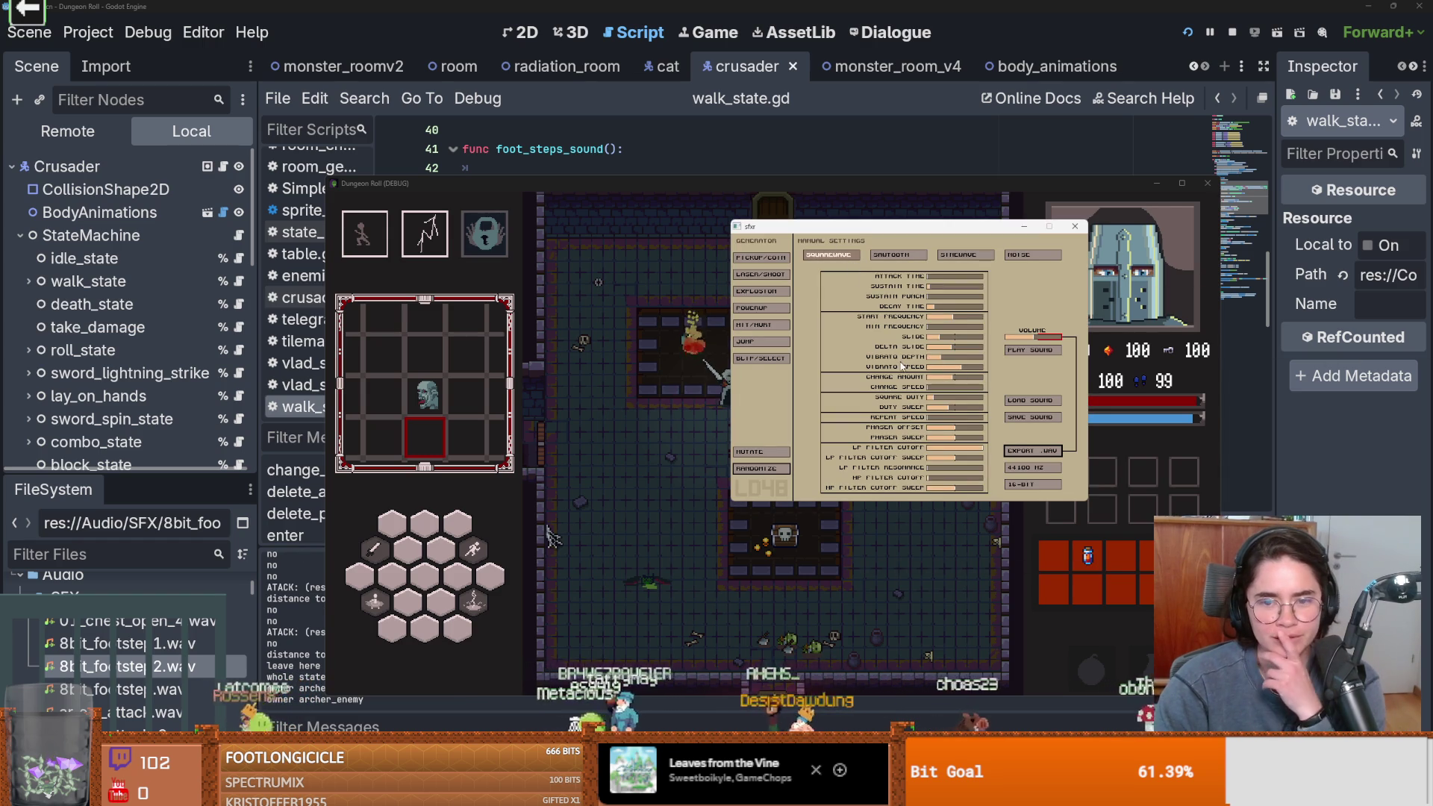
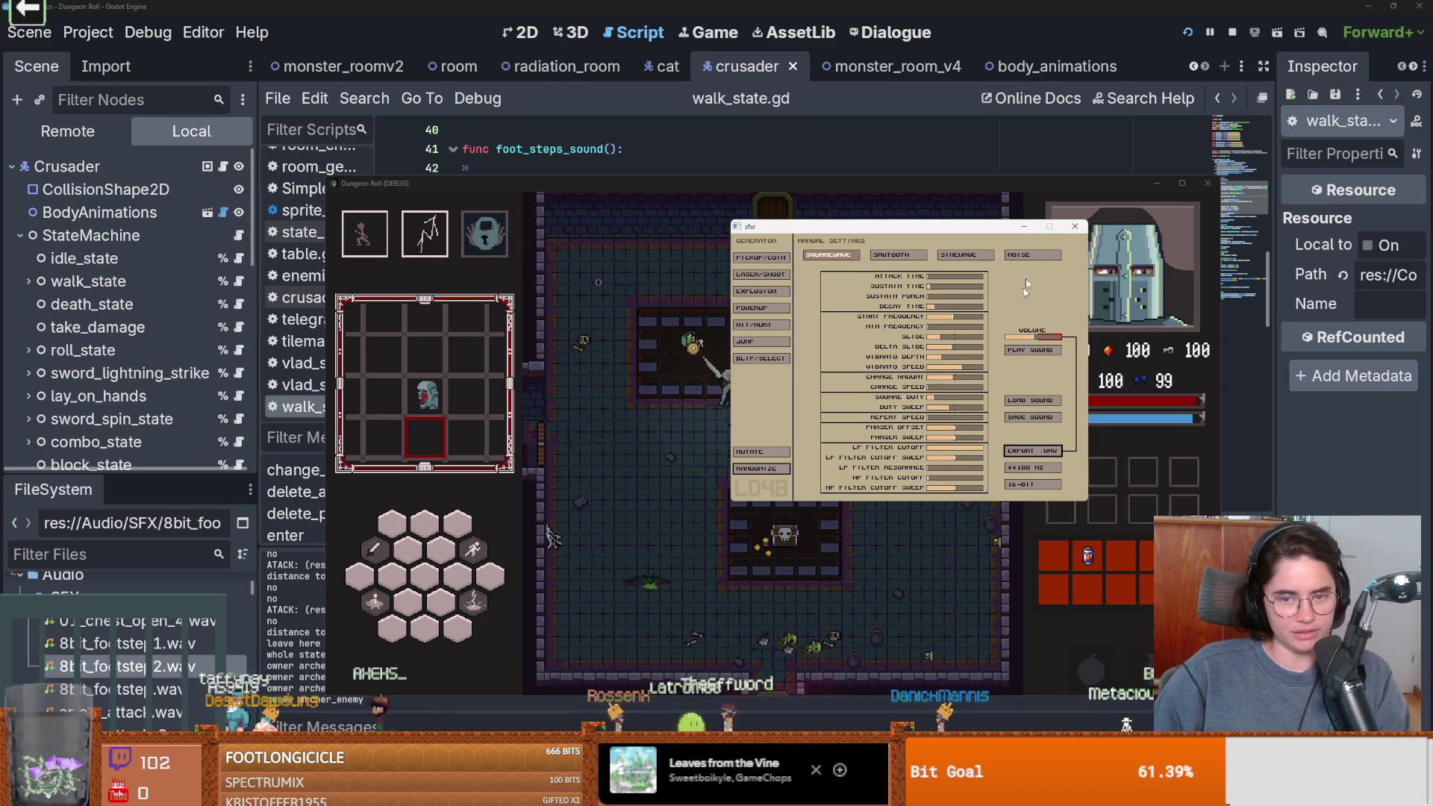
Playtest the footsteps: swing the sword, dash to the chest, open it, then walk to the top door
mouse_move(926, 231)
left_mouse_down()
mouse_move(679, 273)
mouse_move(780, 267)
left_mouse_up()
left_click(936, 357)
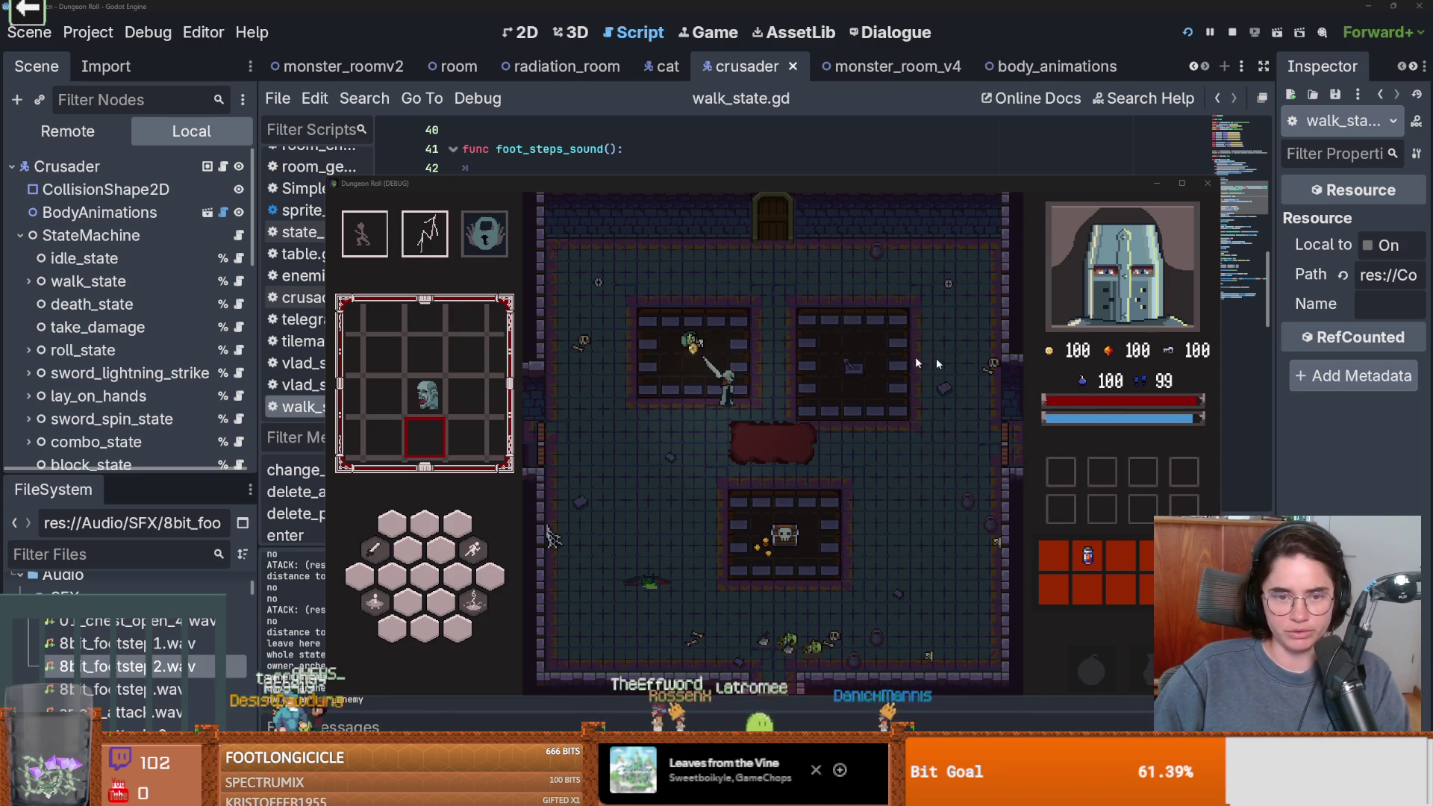
left_click(715, 368)
key("s")
key("space")
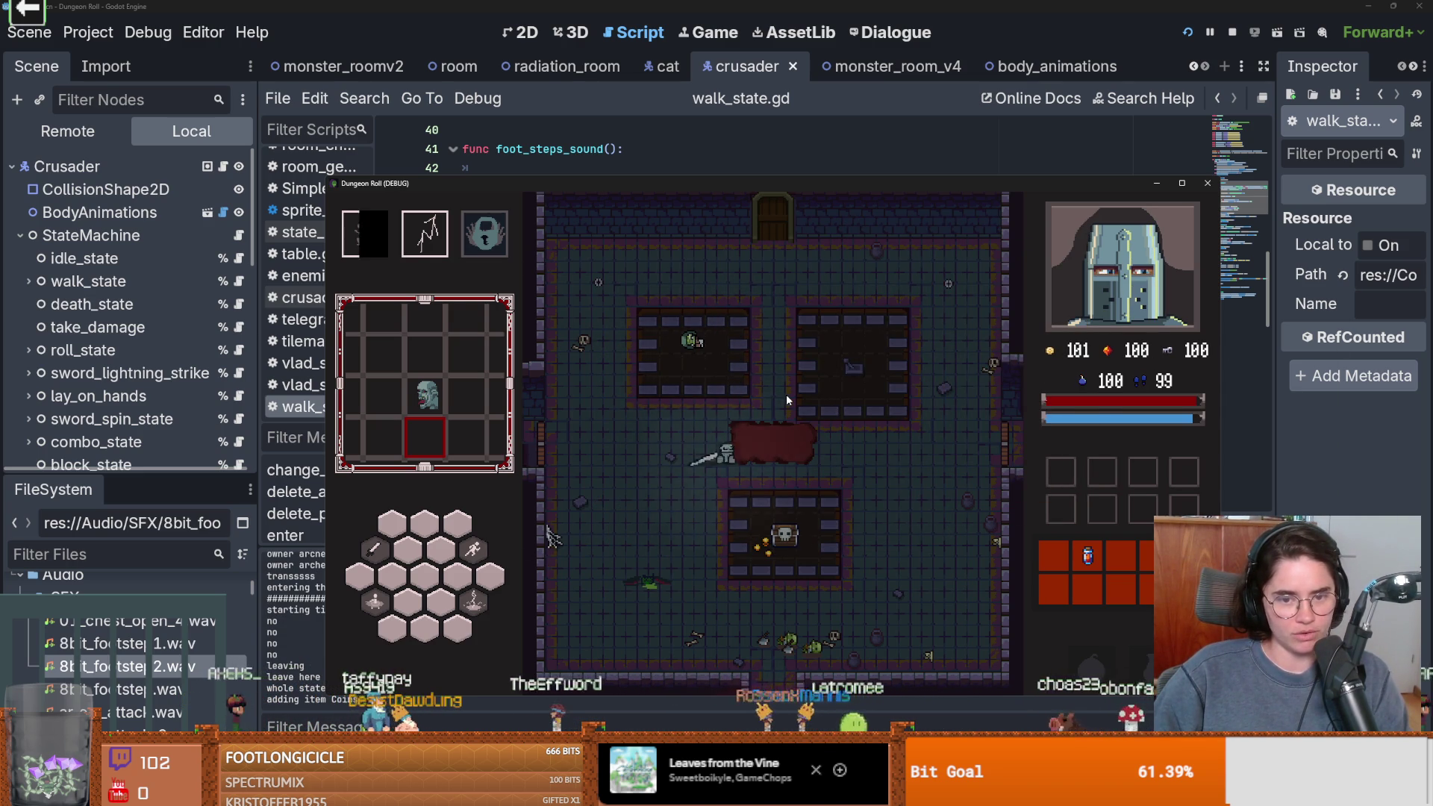
key("e")
key("w")
key("space")
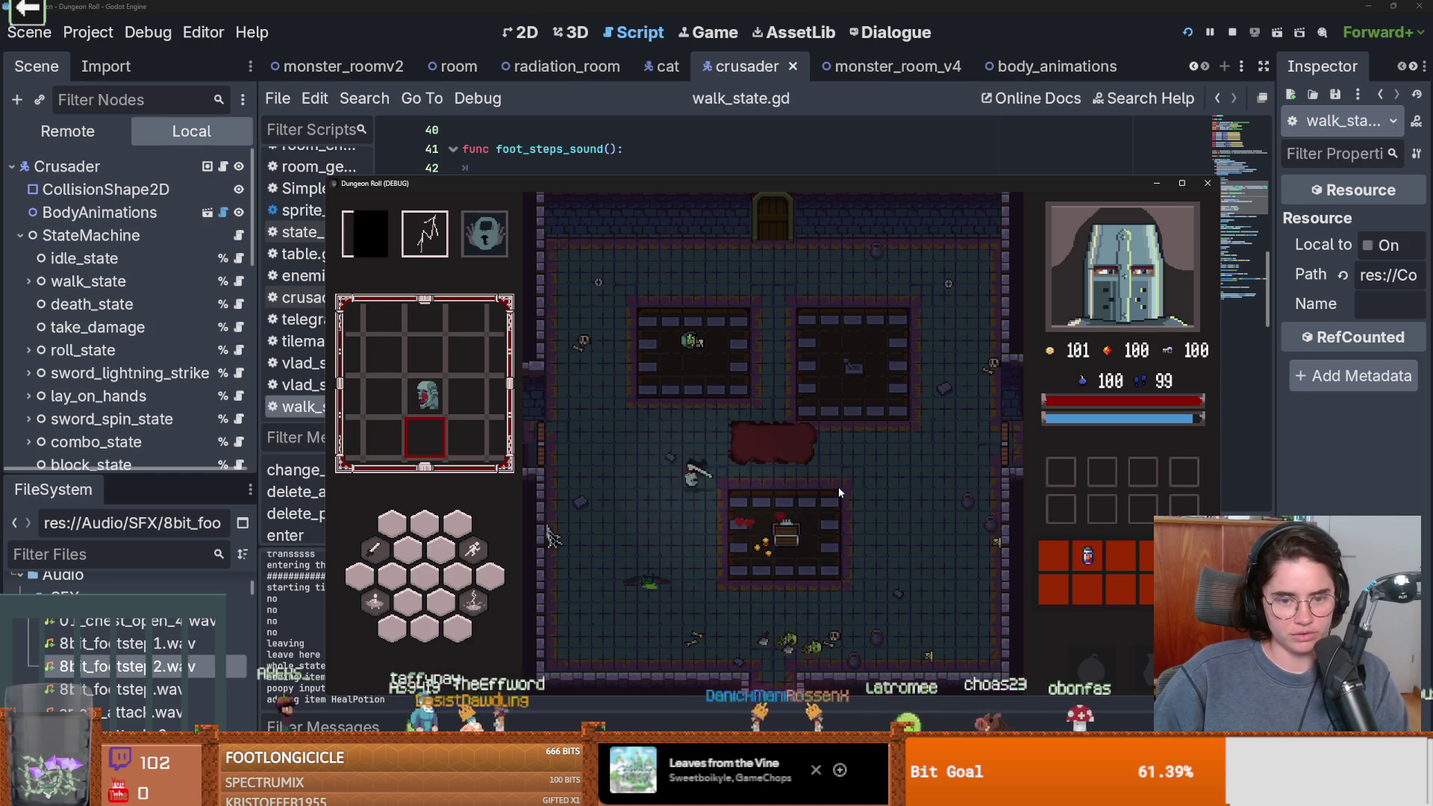
key("w")
key("d")
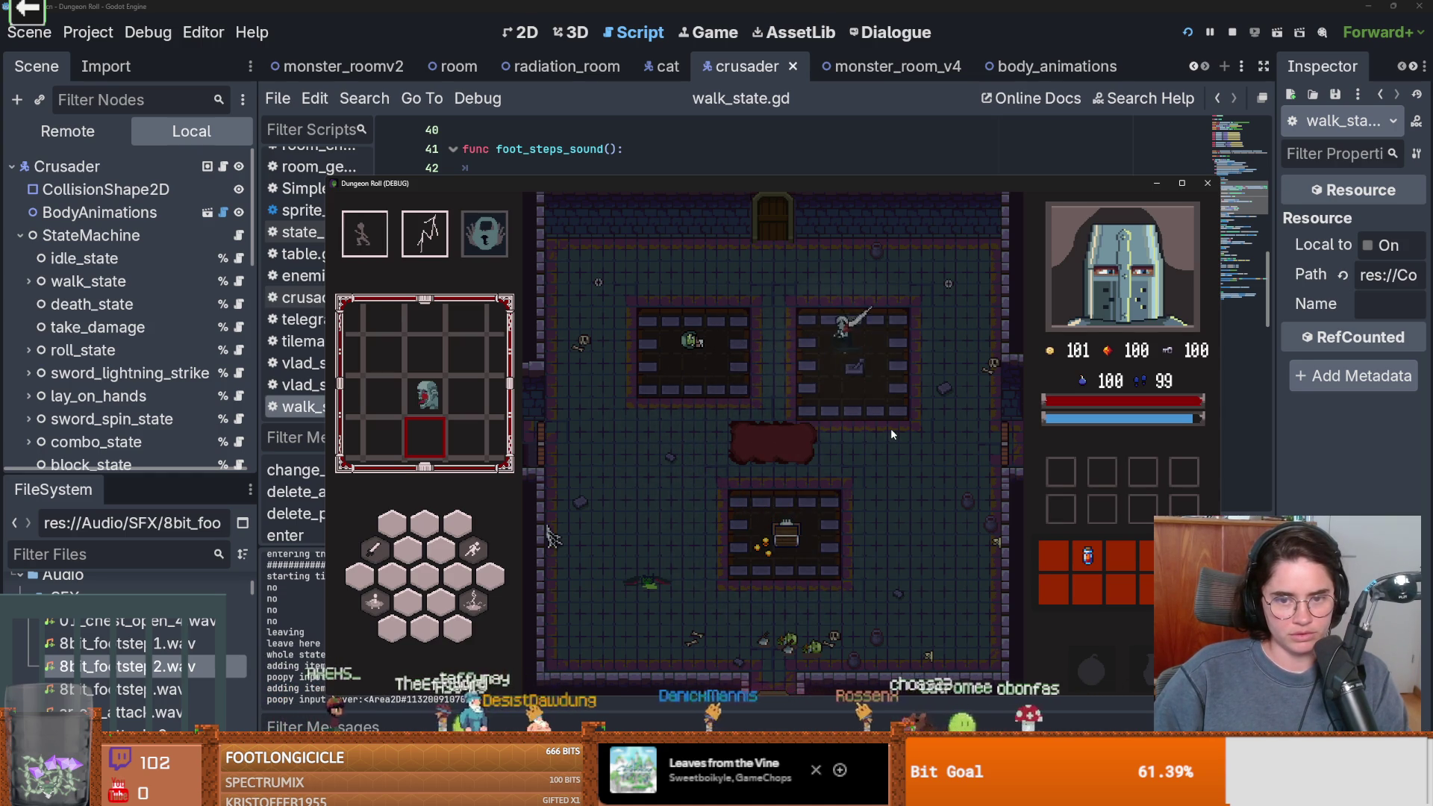
key("w")
key("a")
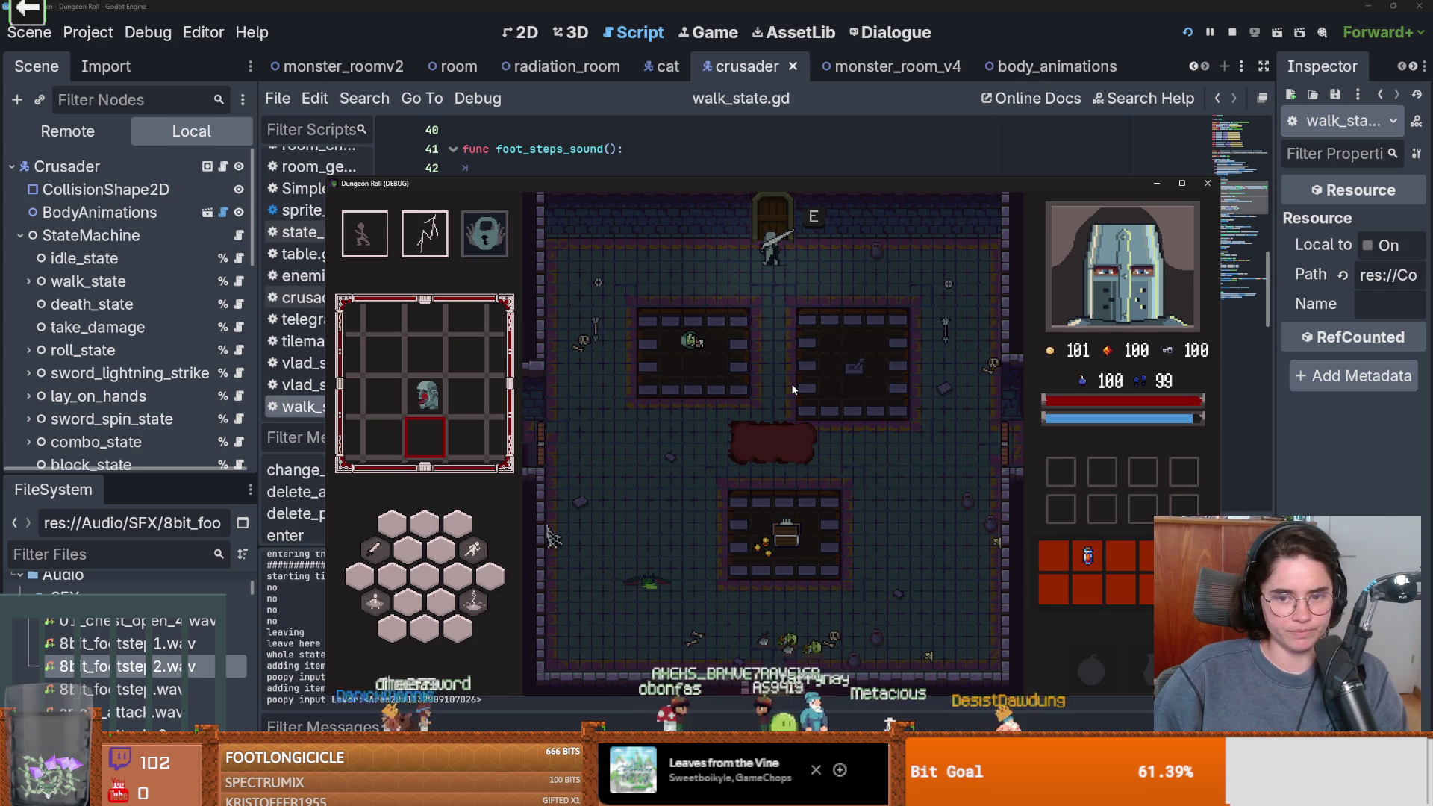
Walk the knight around the red rug and along the top wall, listening to the footsteps
key("s")
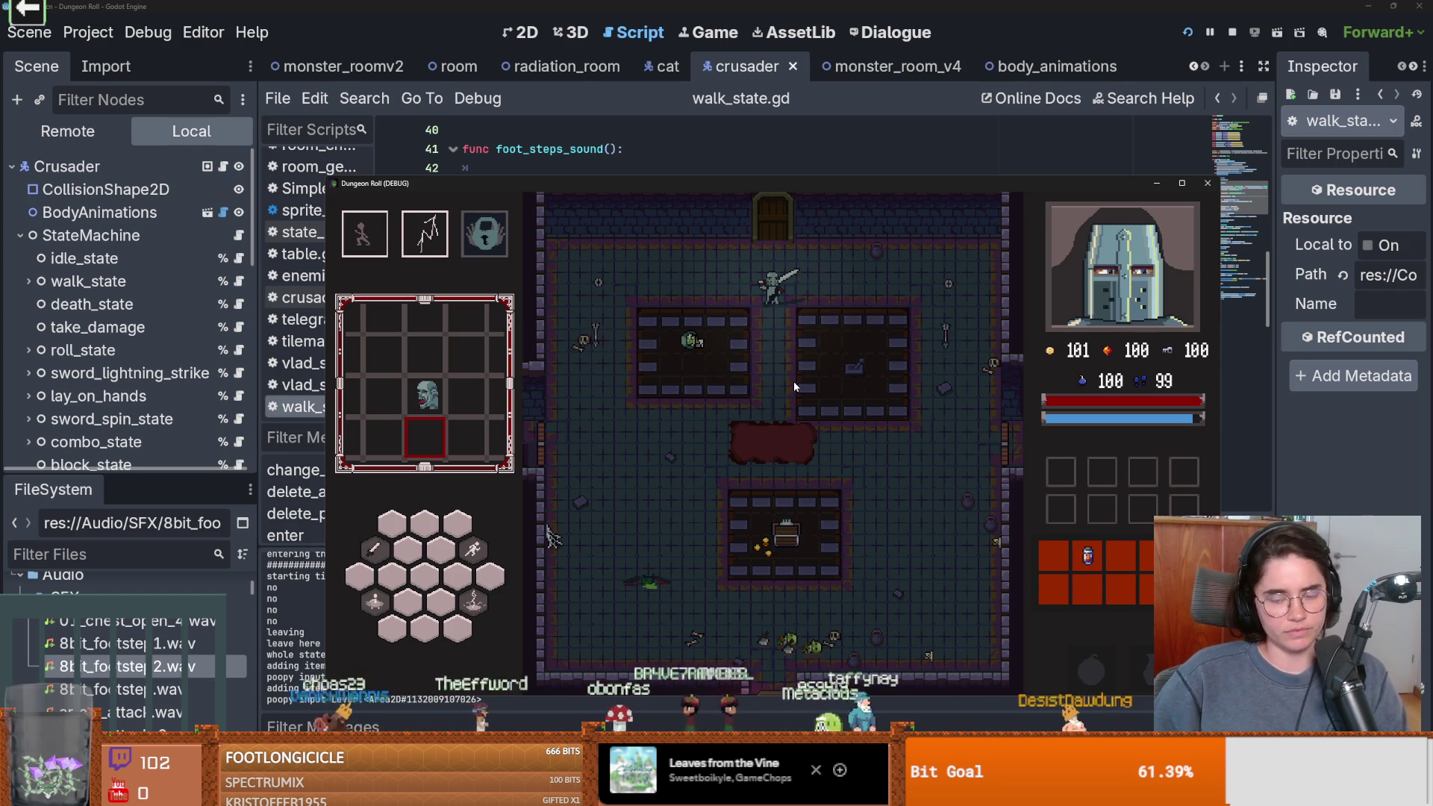
key("s")
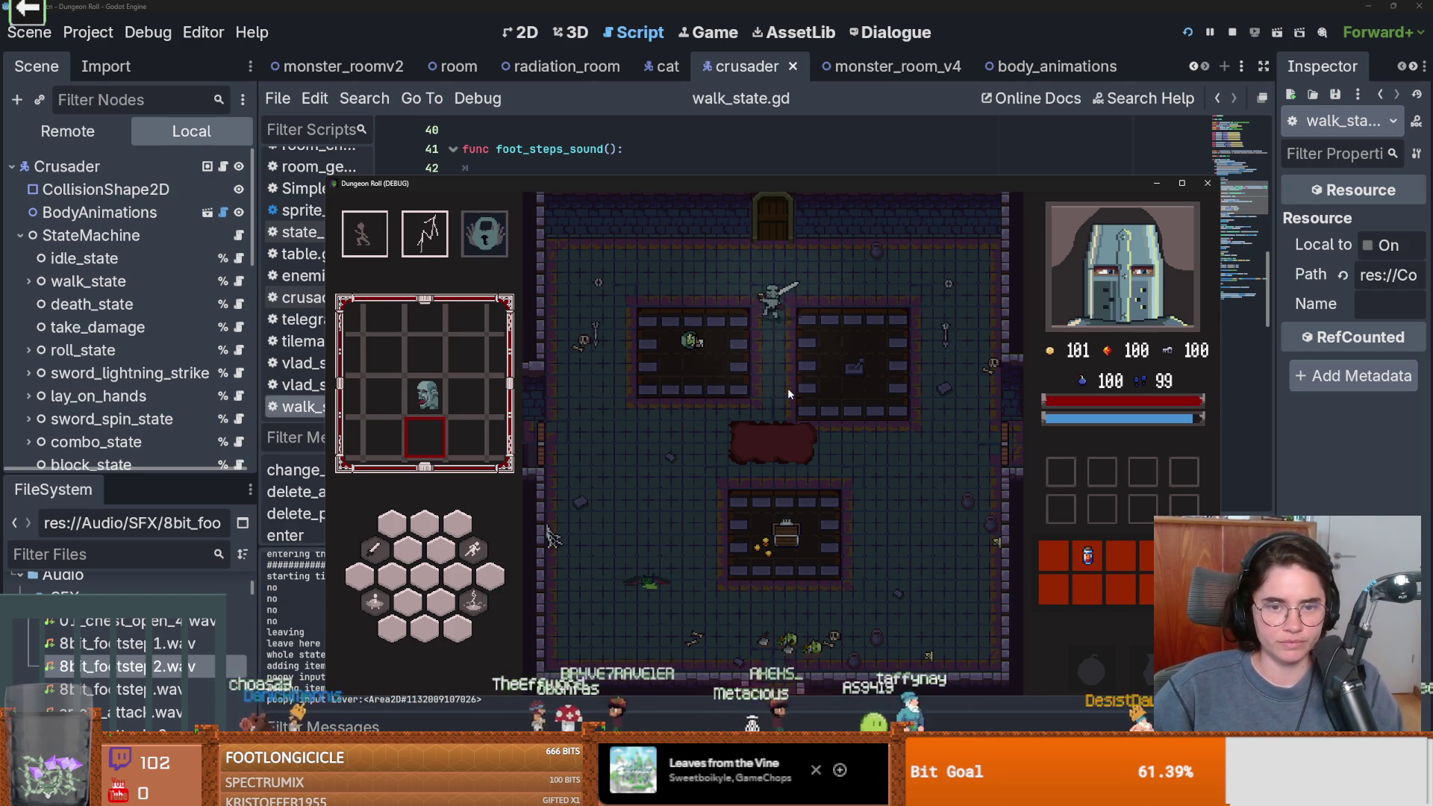
key("a")
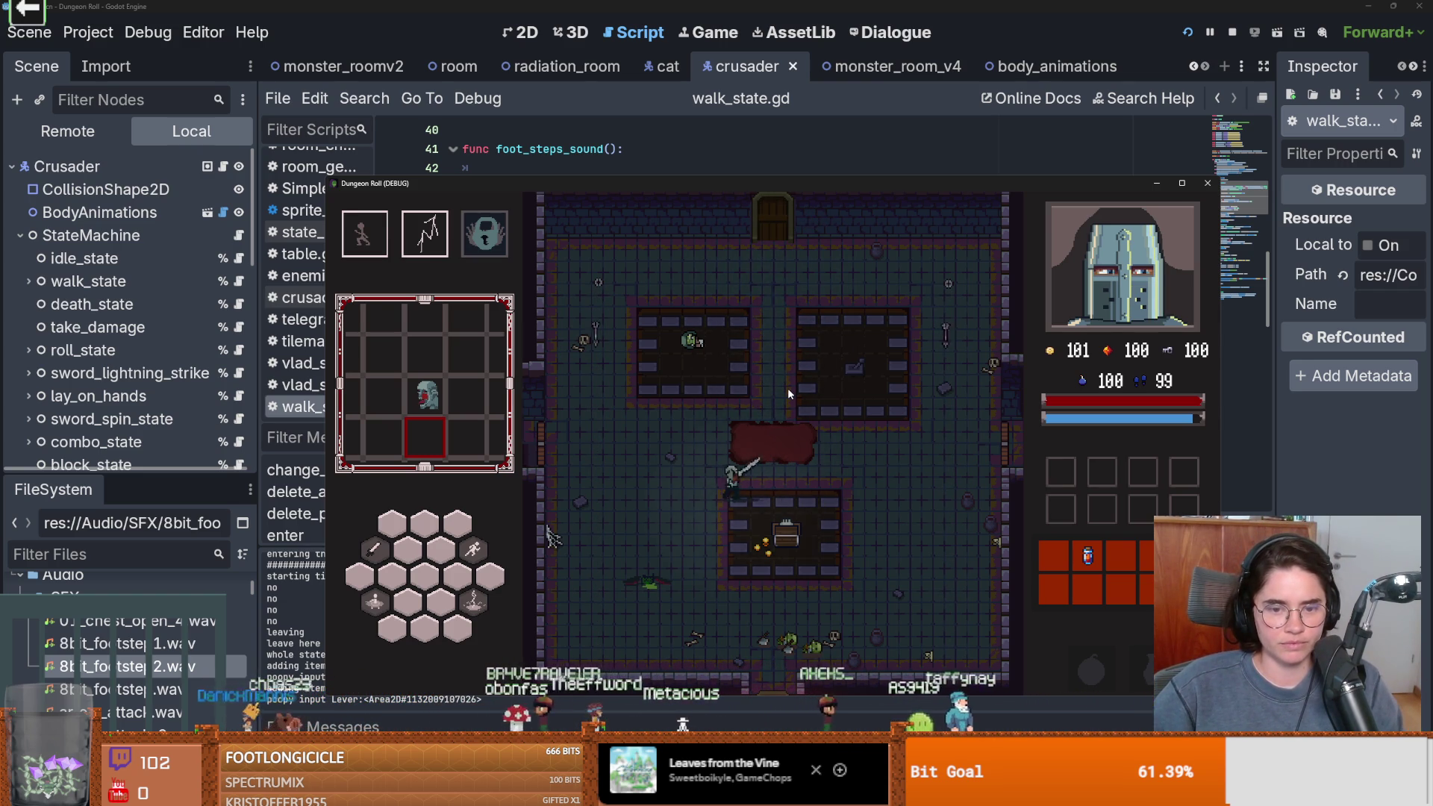
key("w")
key("d")
key("d")
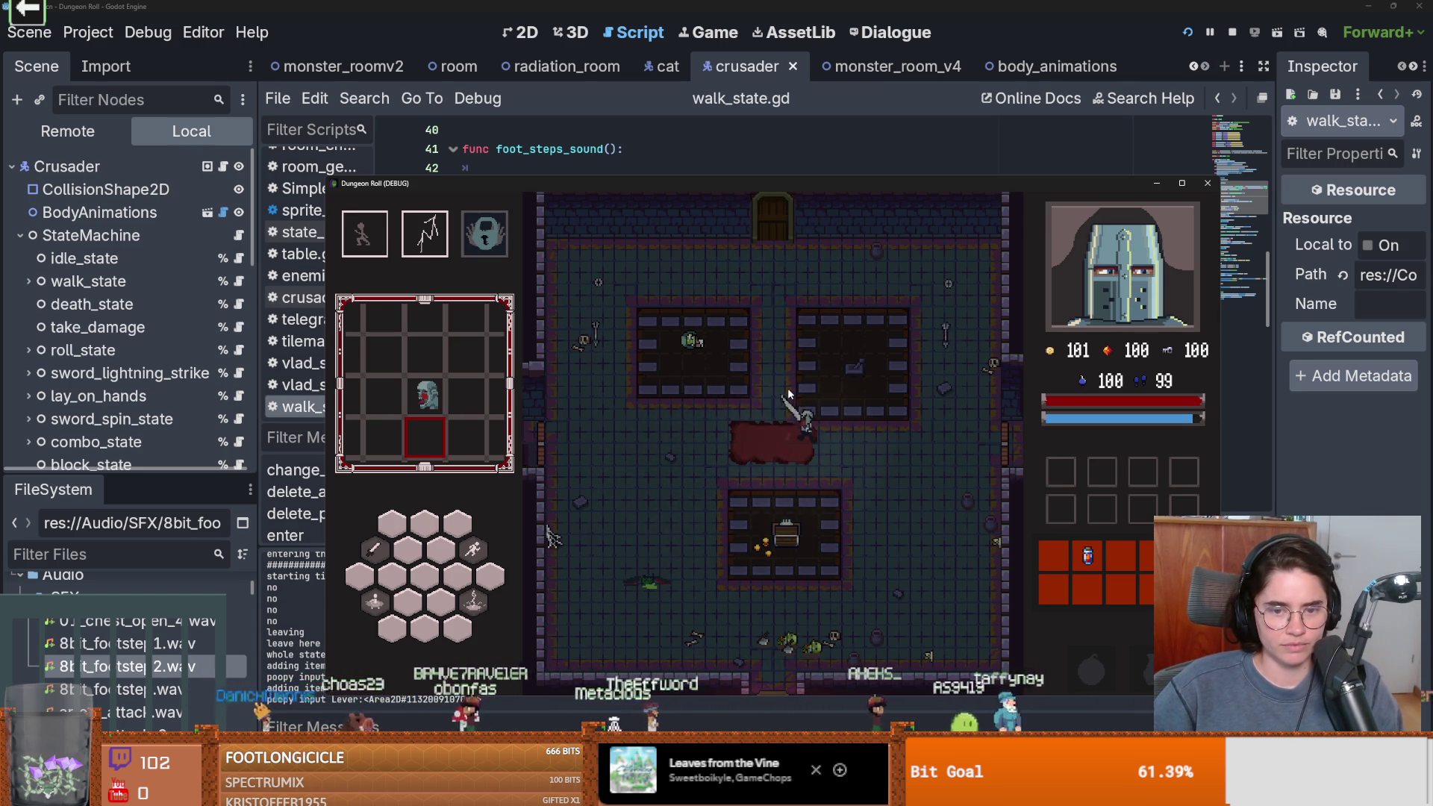
key("w")
key("a")
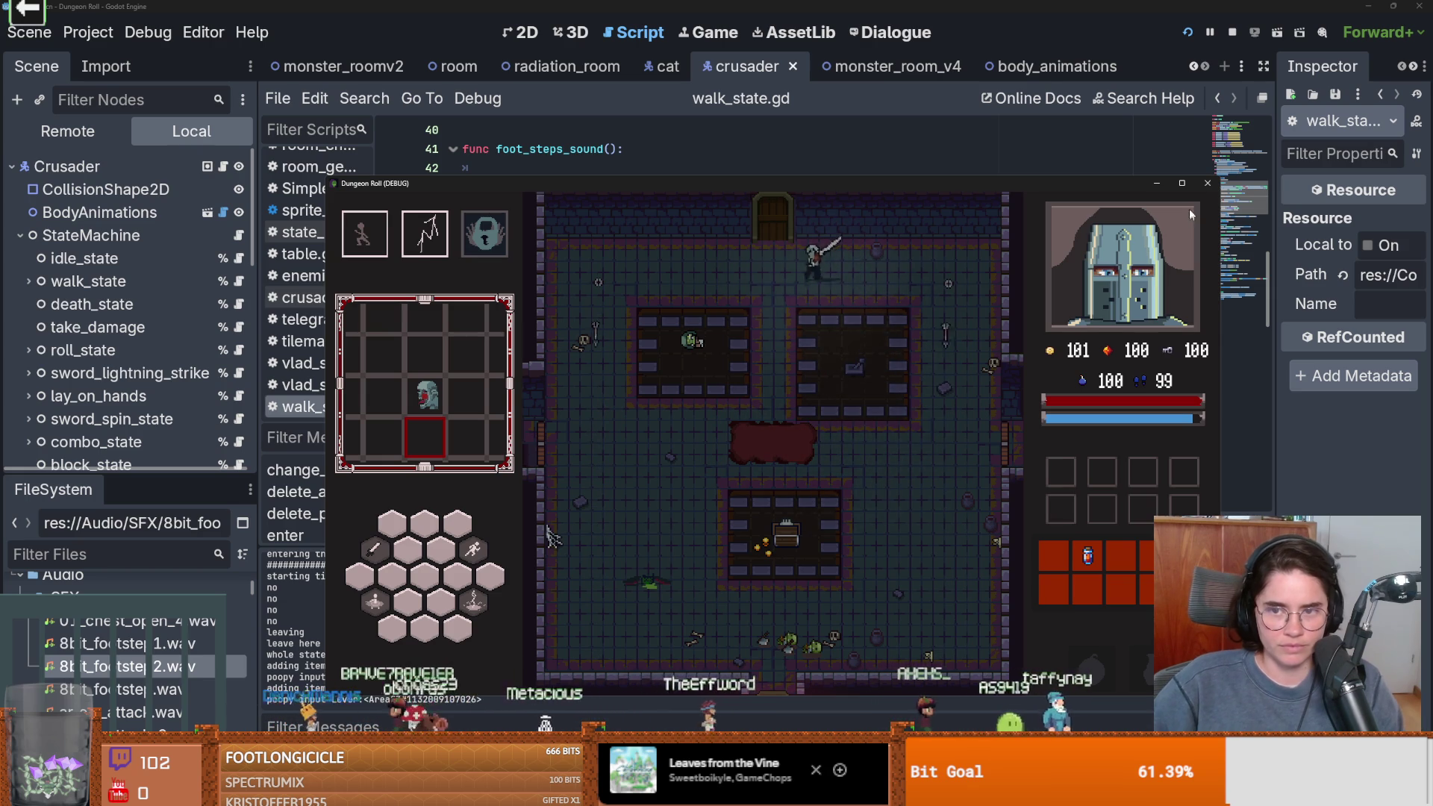
Set the footstep volume on line 49 of walk_state.gd to -20.0 dB and relaunch the game
left_click(979, 166)
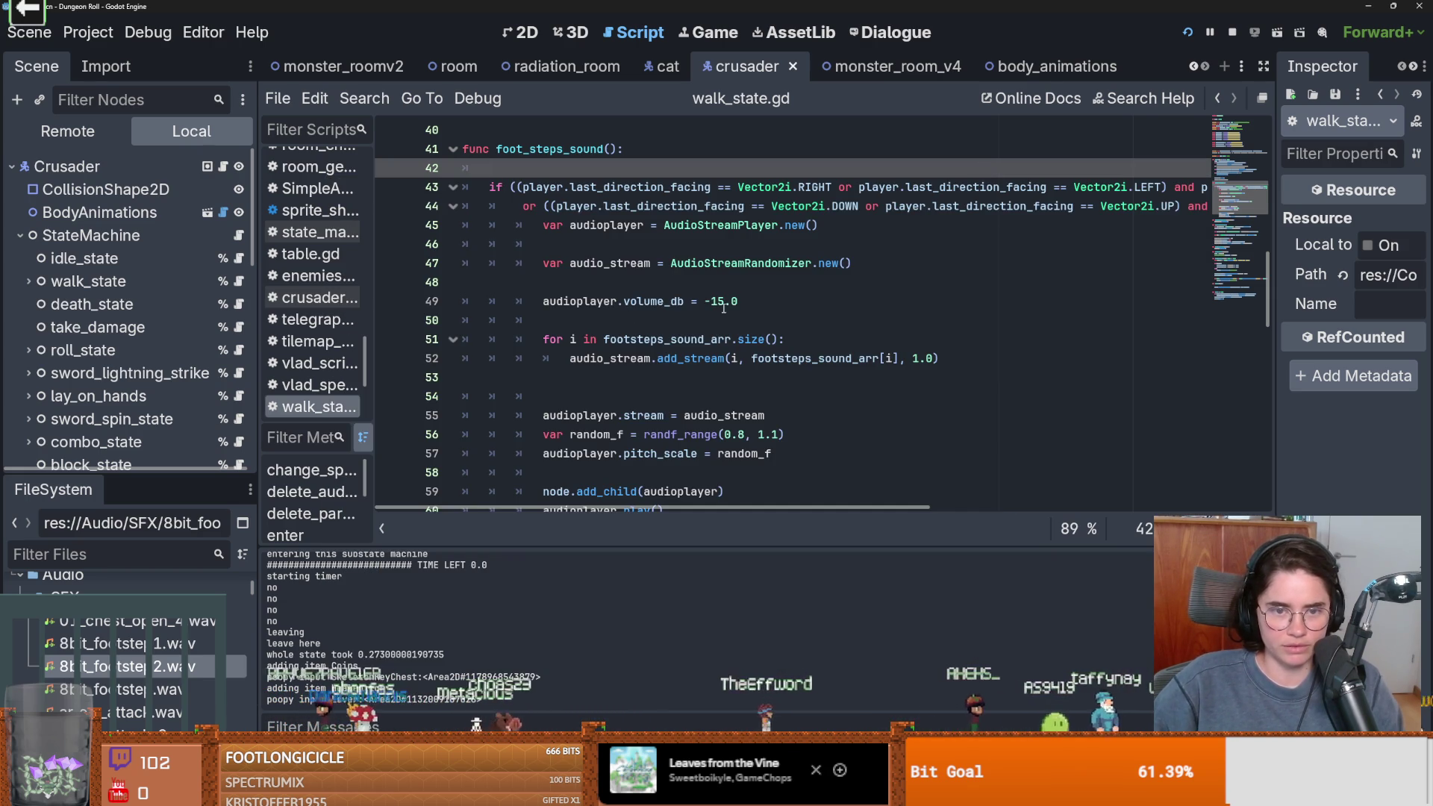
left_click(723, 301)
key("F5")
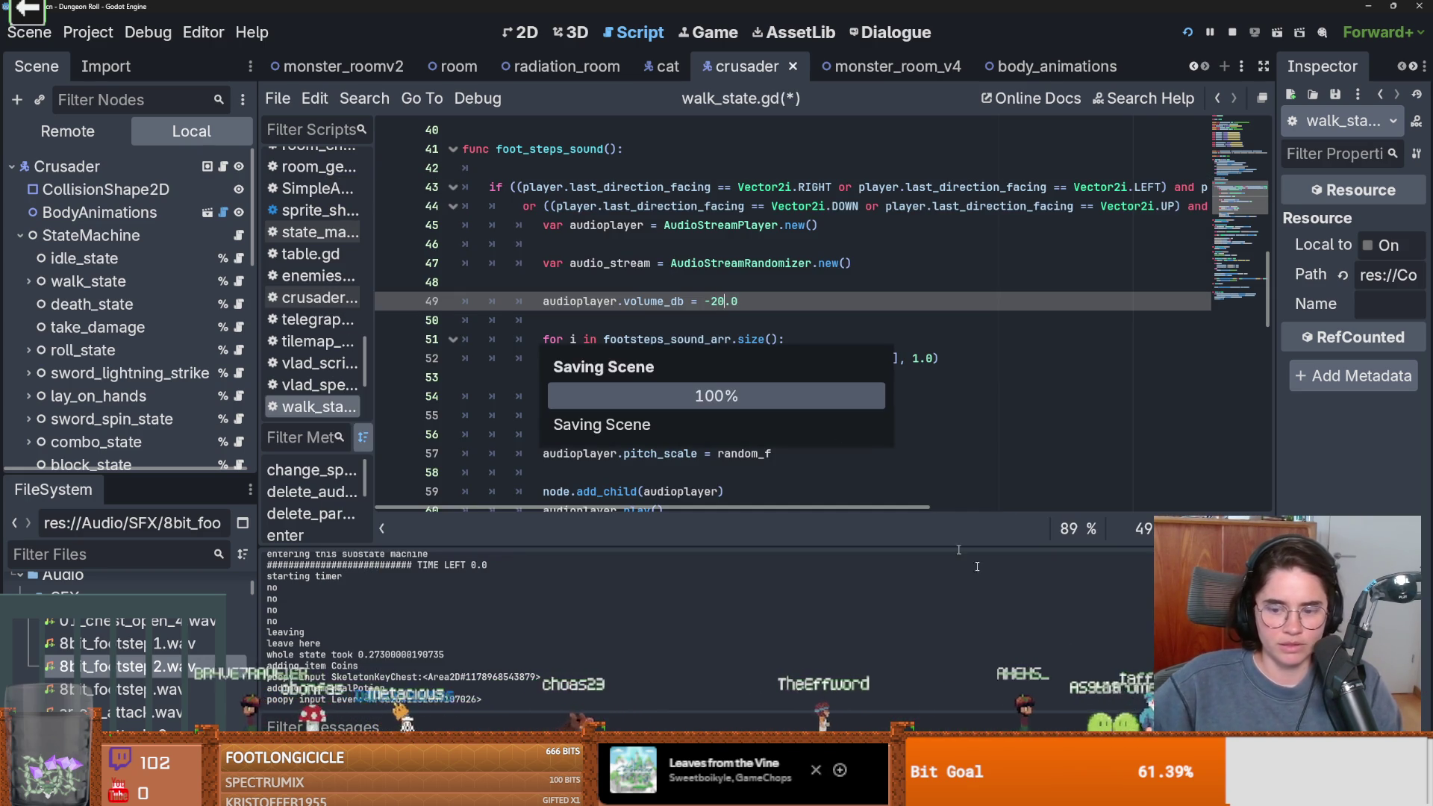
key("a")
key("s")
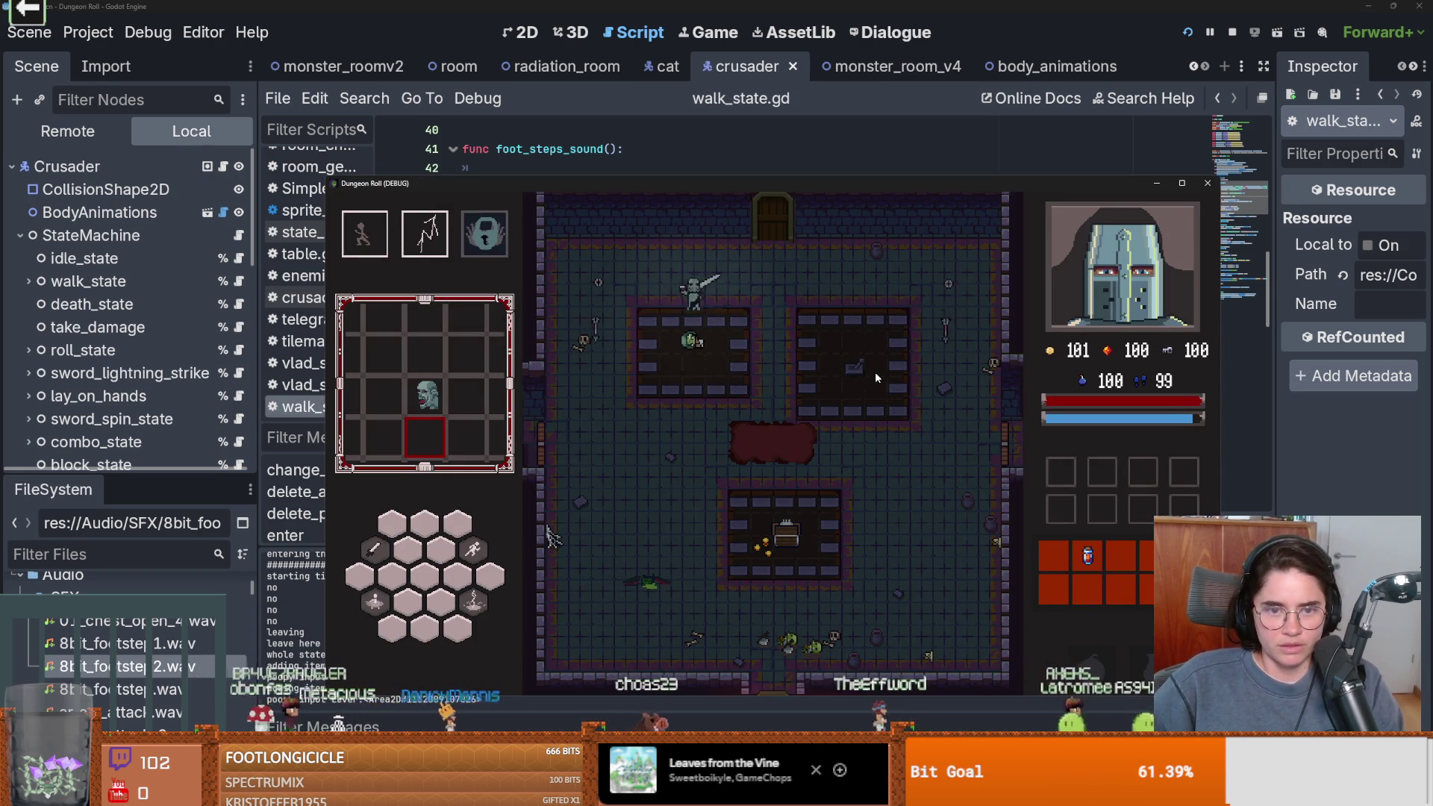
Walk the knight back and forth across the room to hear the quieter footsteps, ending at the top door
key("d")
key("w")
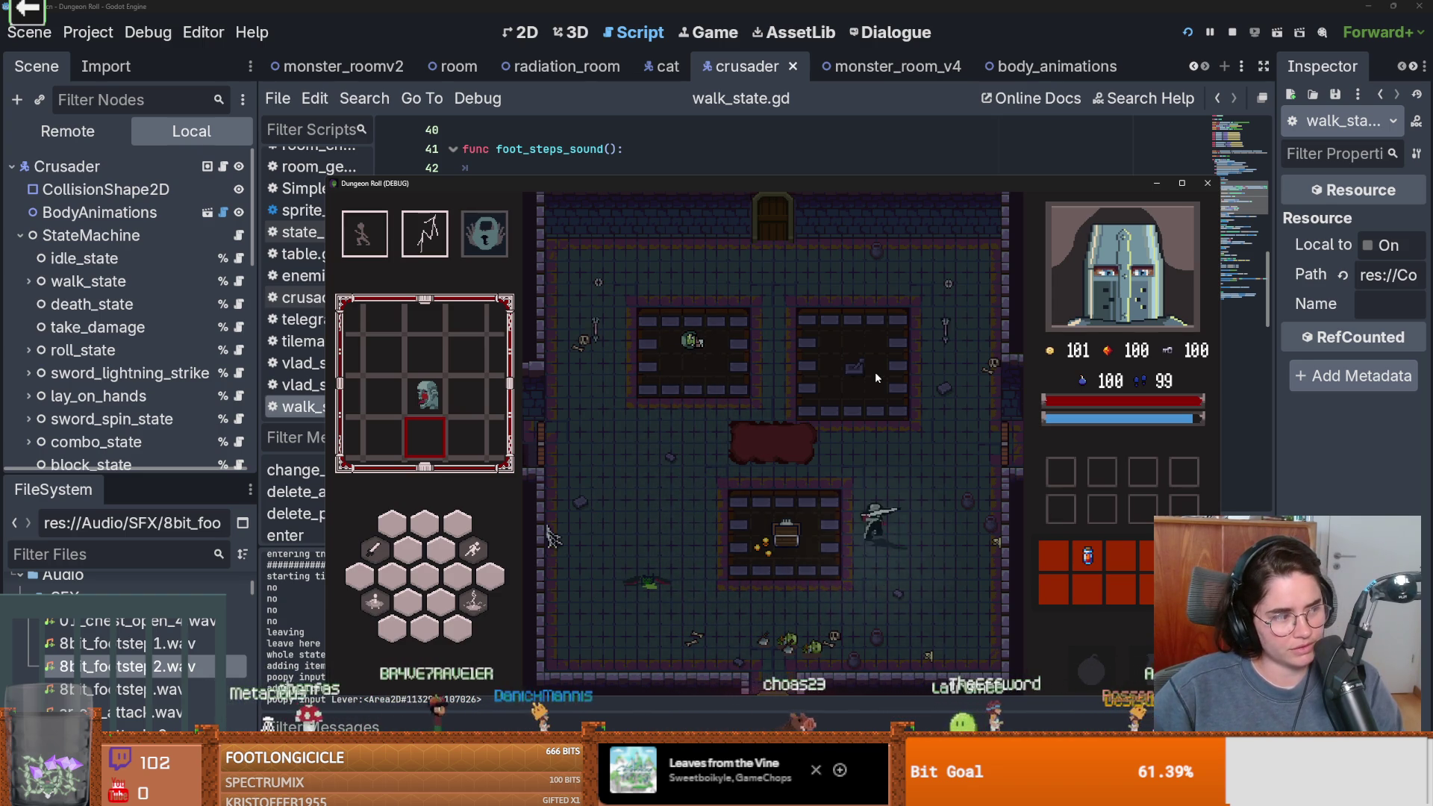
key("a")
key("w")
key("d")
key("s")
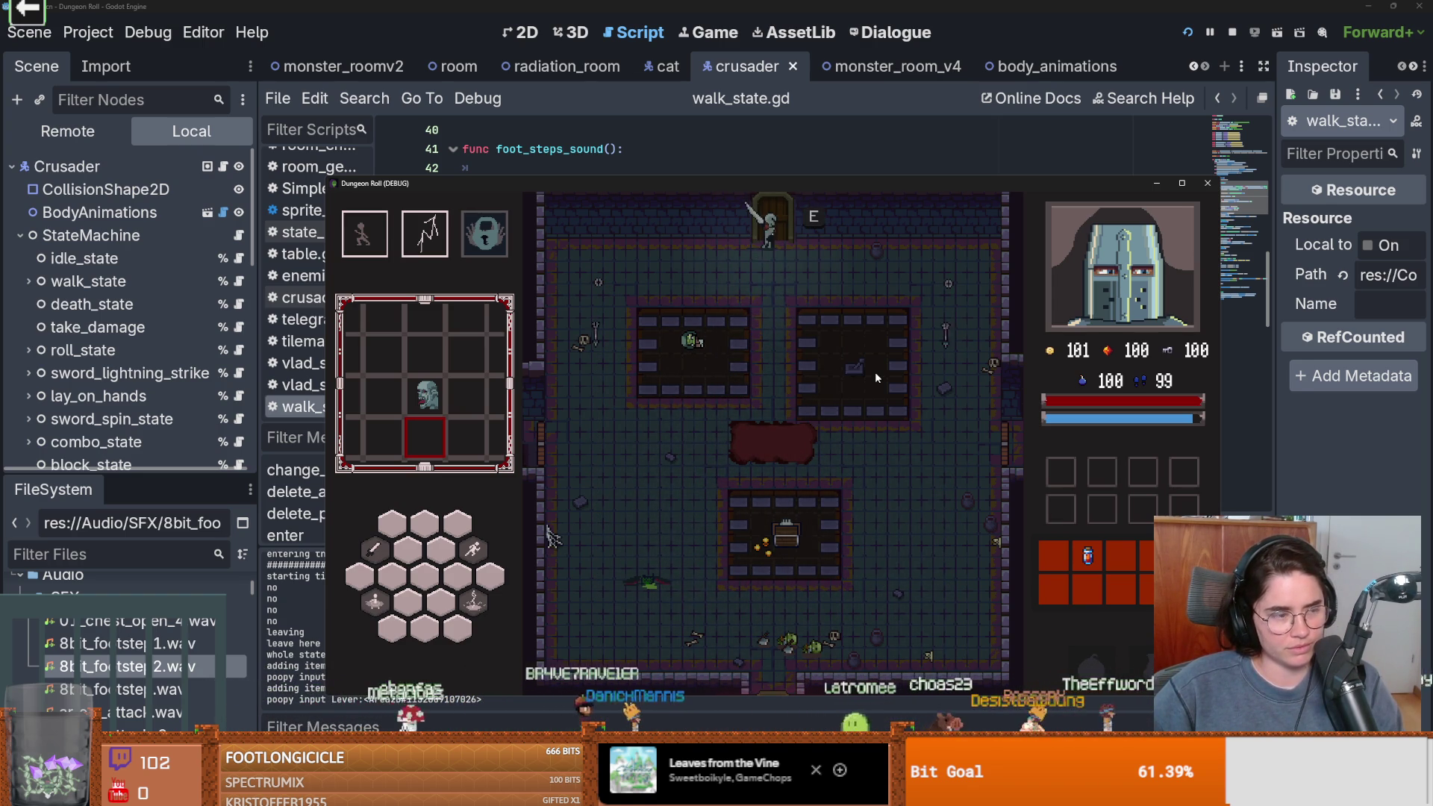
key("a")
key("s")
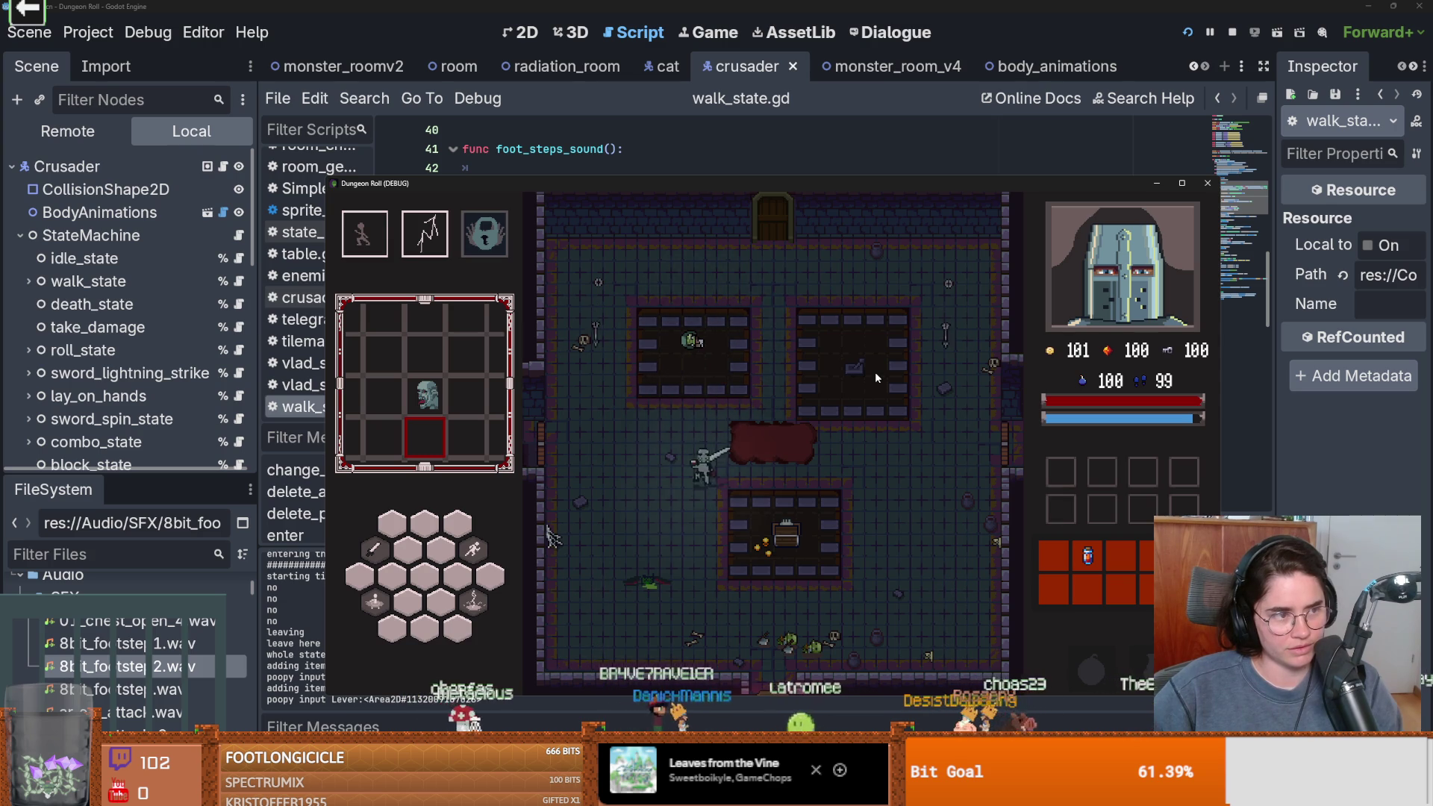
key("w")
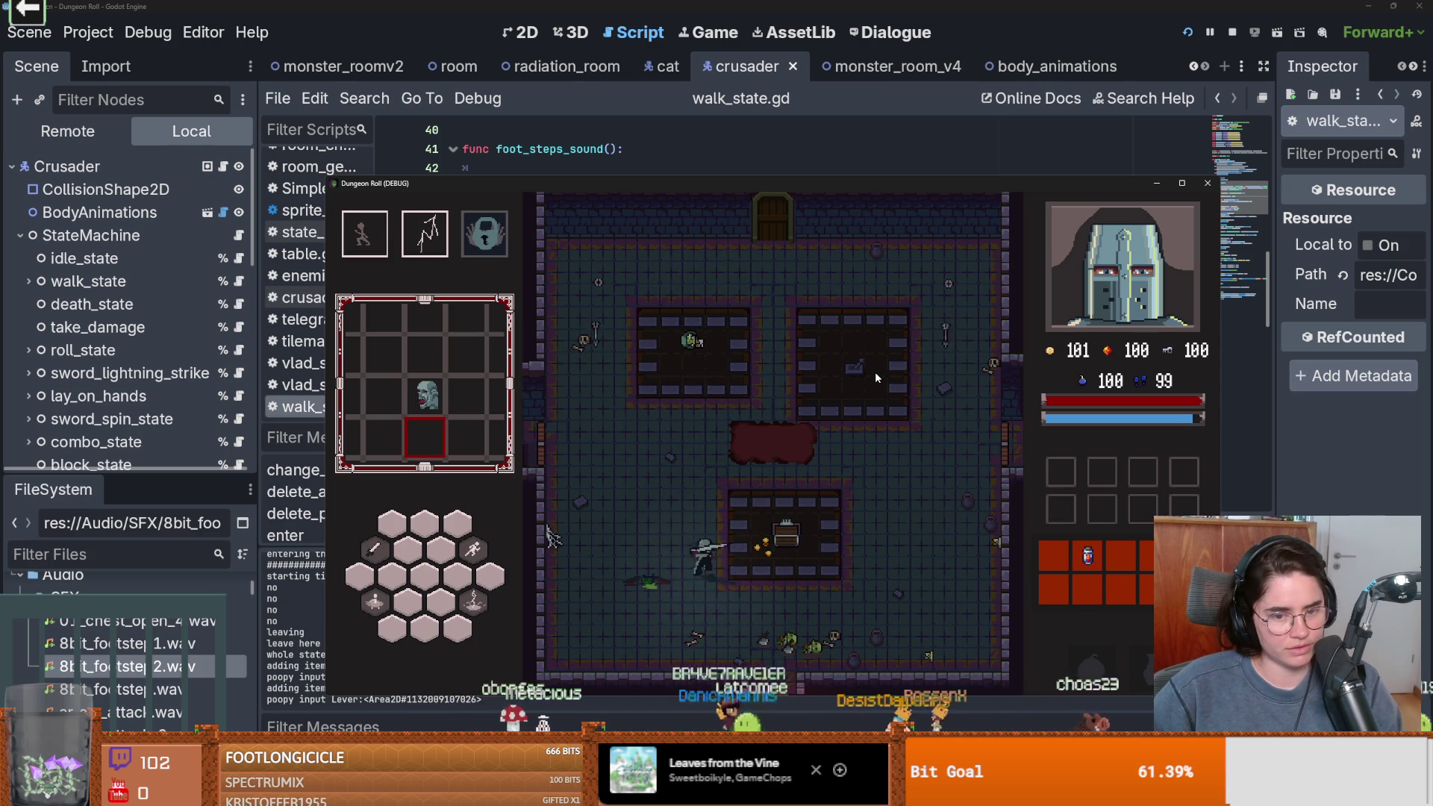
key("w")
key("d")
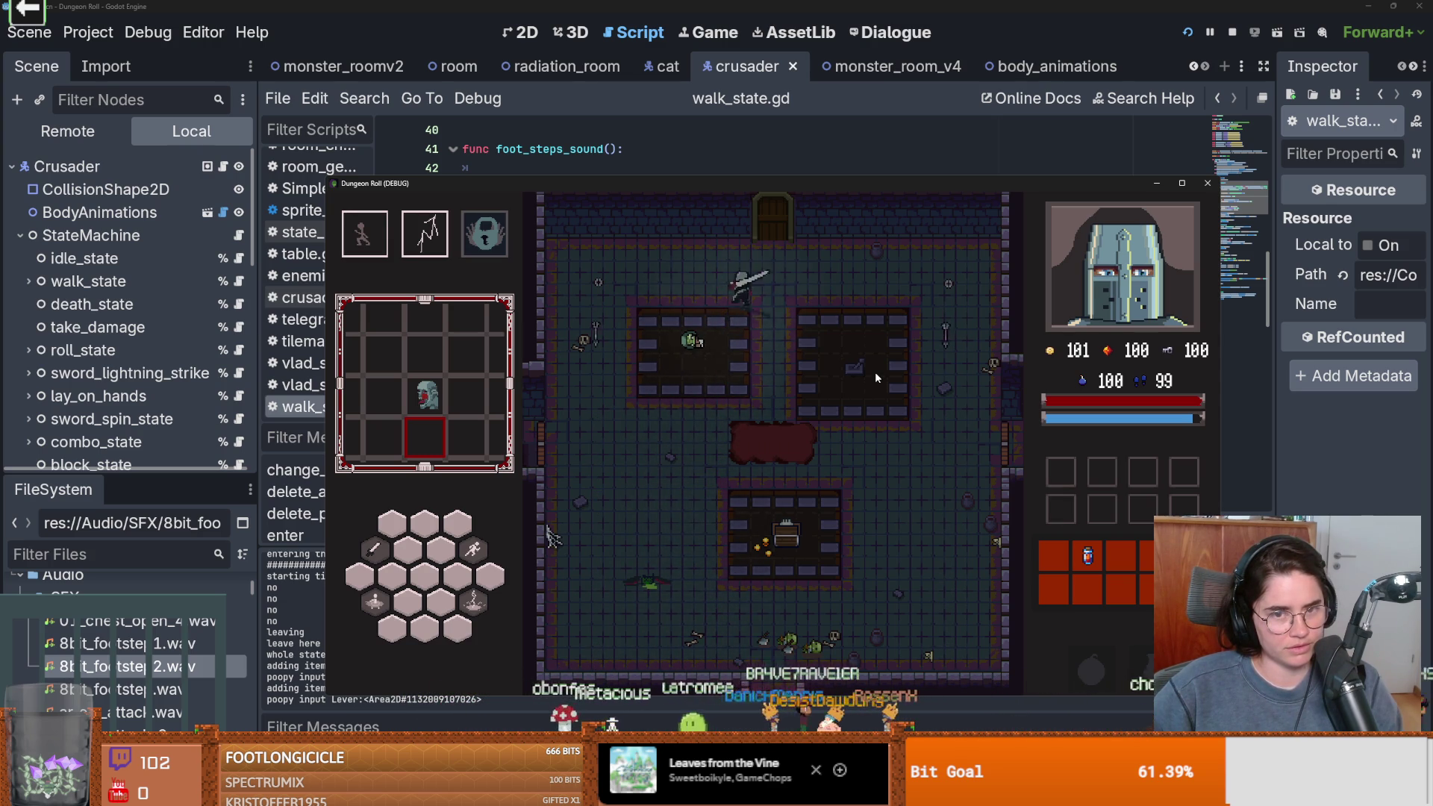
key("s")
key("a")
key("d")
key("w")
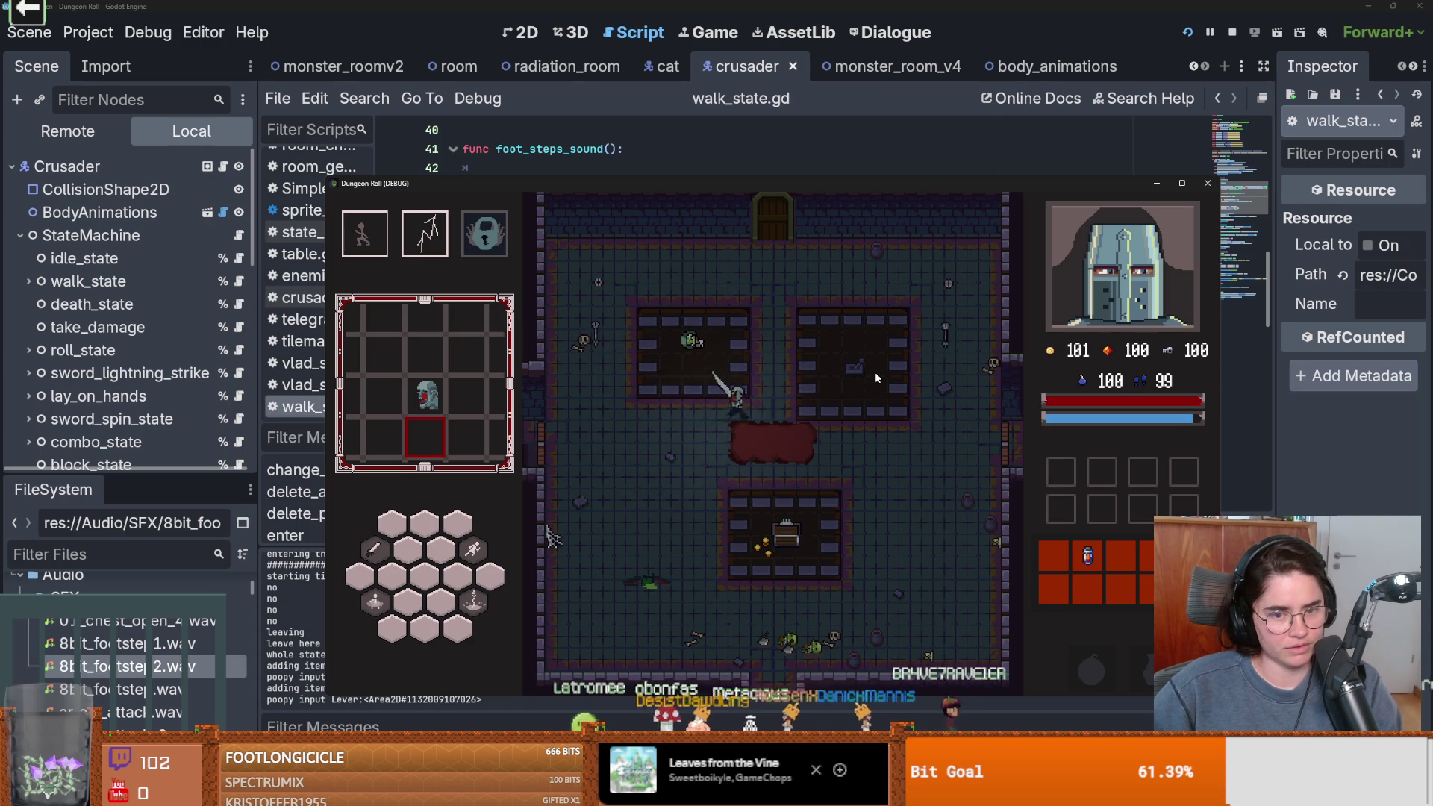
Unlock the top door, take the skull, and choose the Jerusalem map card from the chest
key("e")
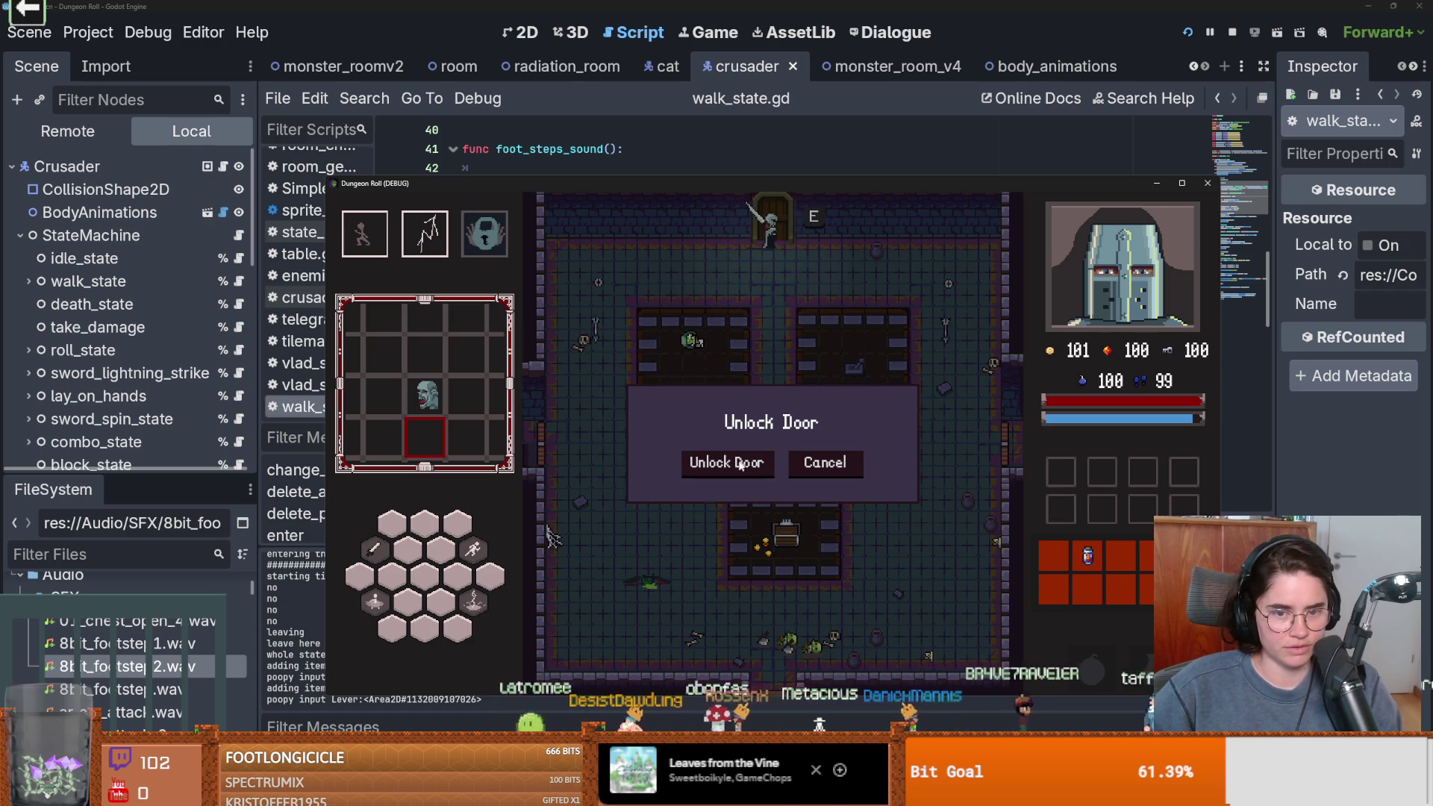
left_click(726, 462)
left_click(758, 423)
key("w")
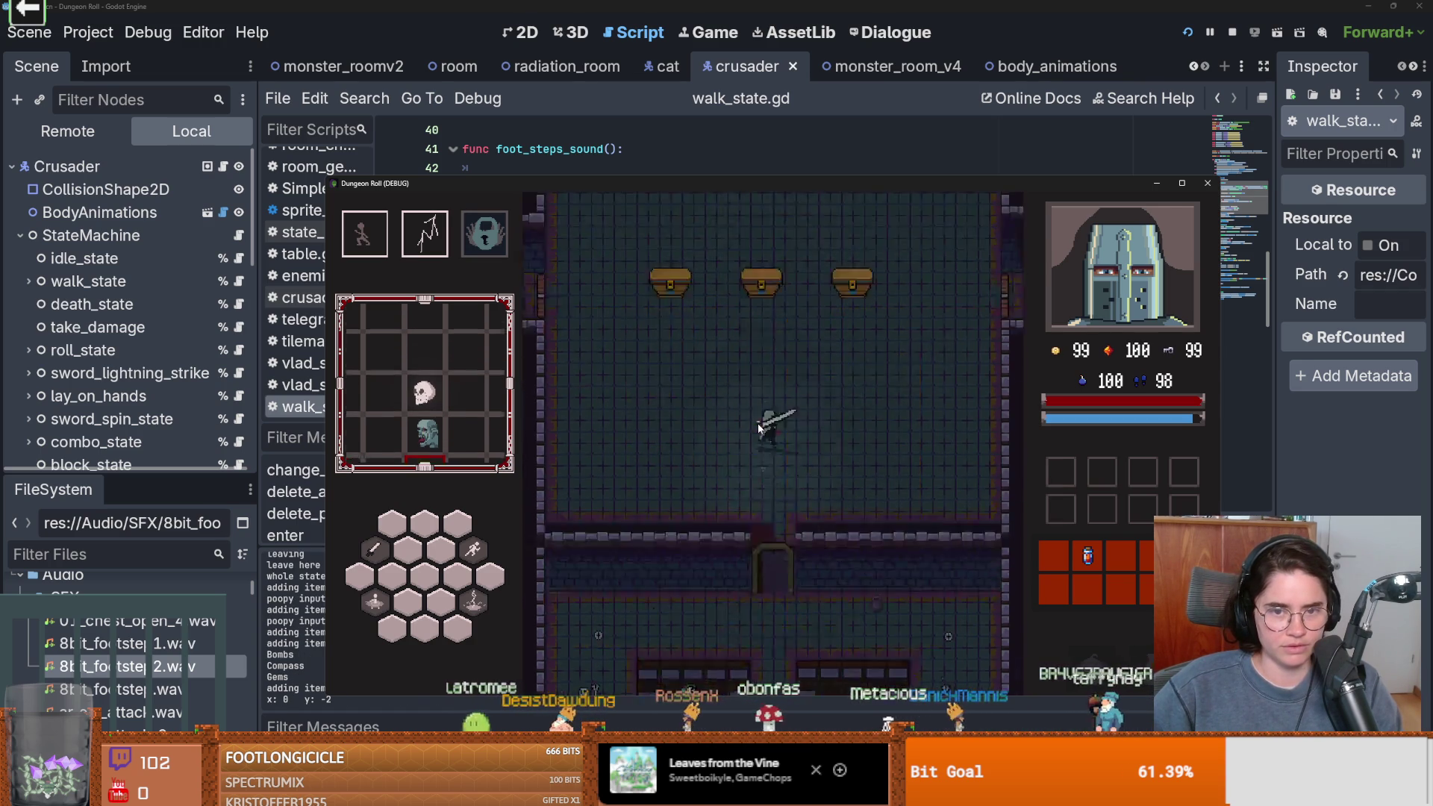
key("a")
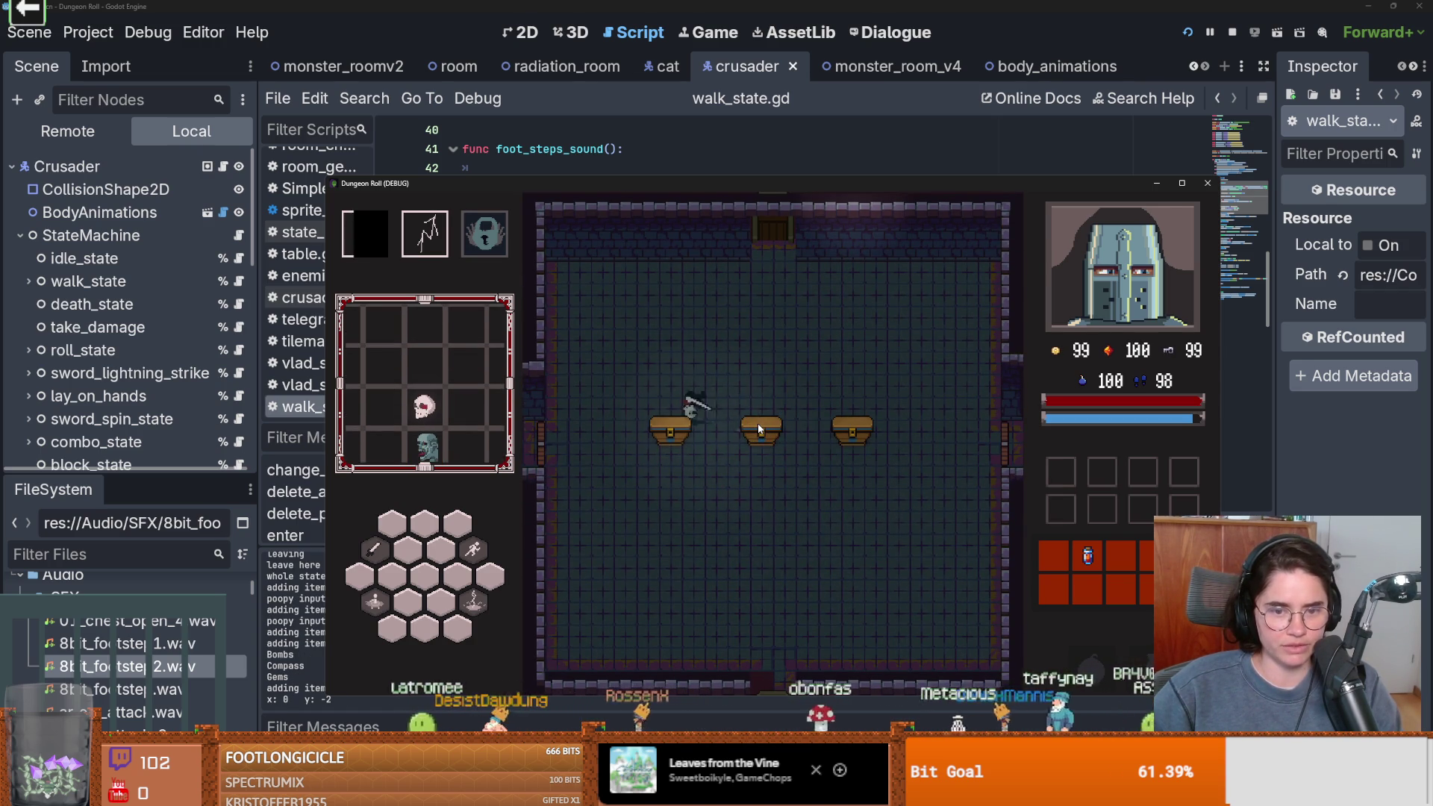
key("e")
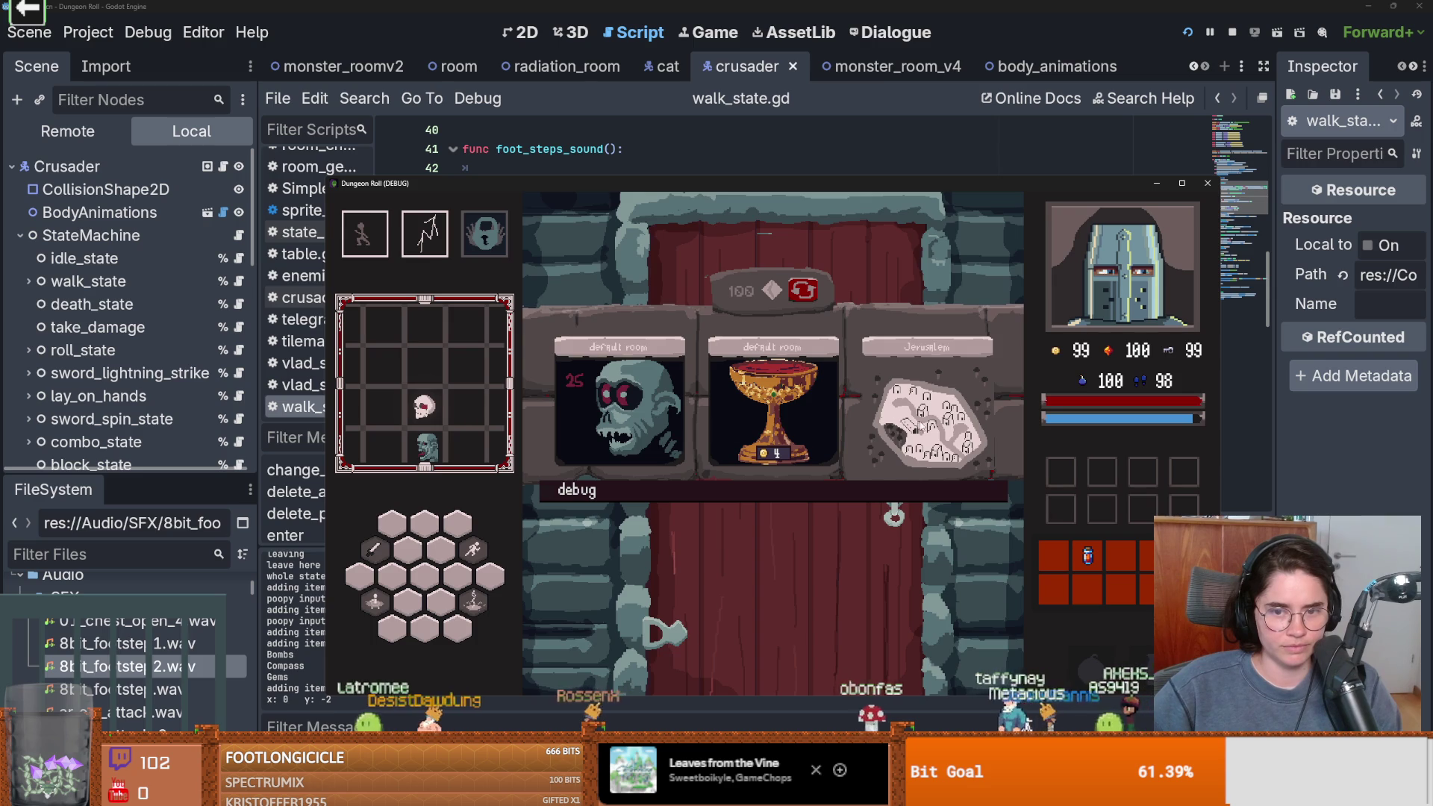
left_click(926, 406)
Fight the goblin with the sword, a roll and lightning, then climb the stairs
key("a")
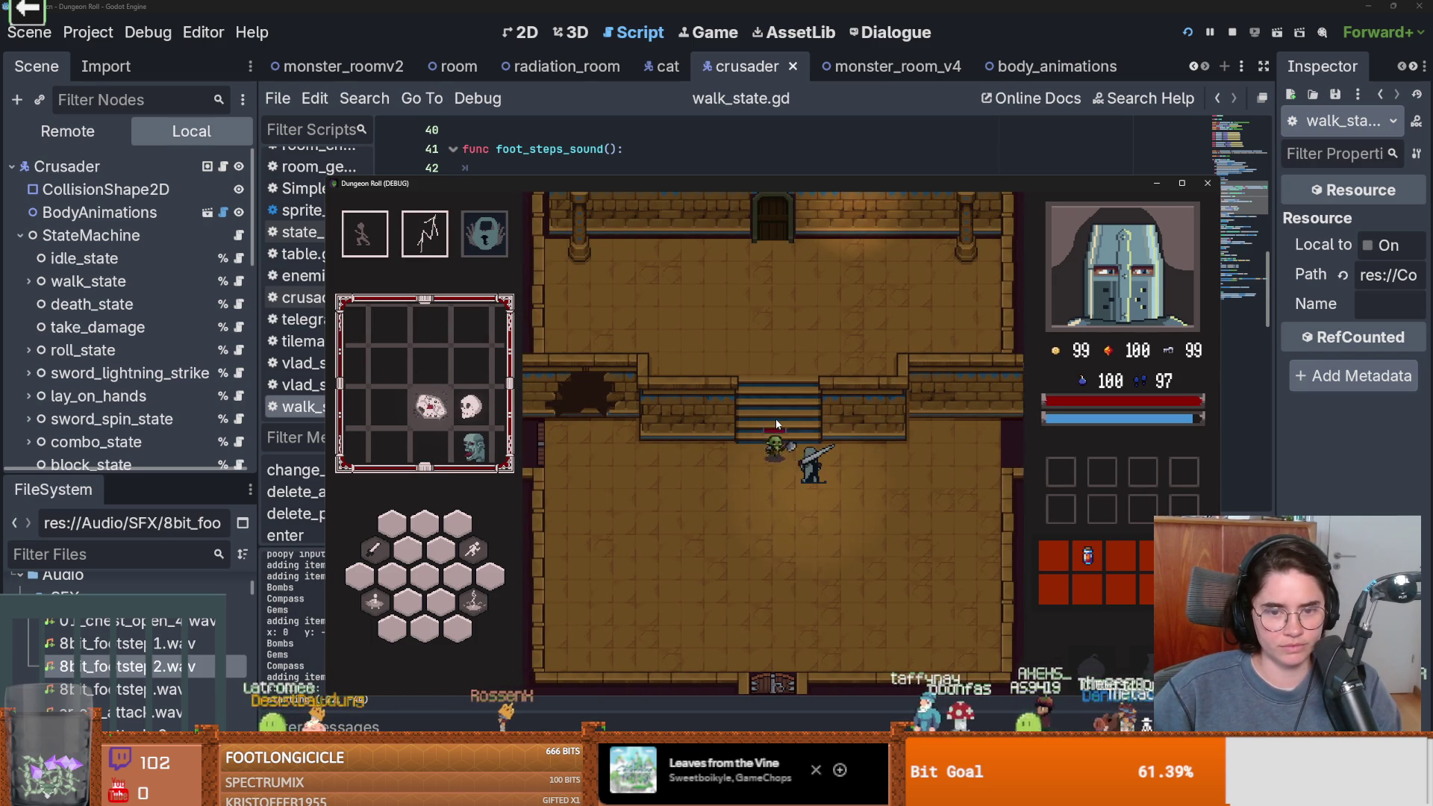
key("d")
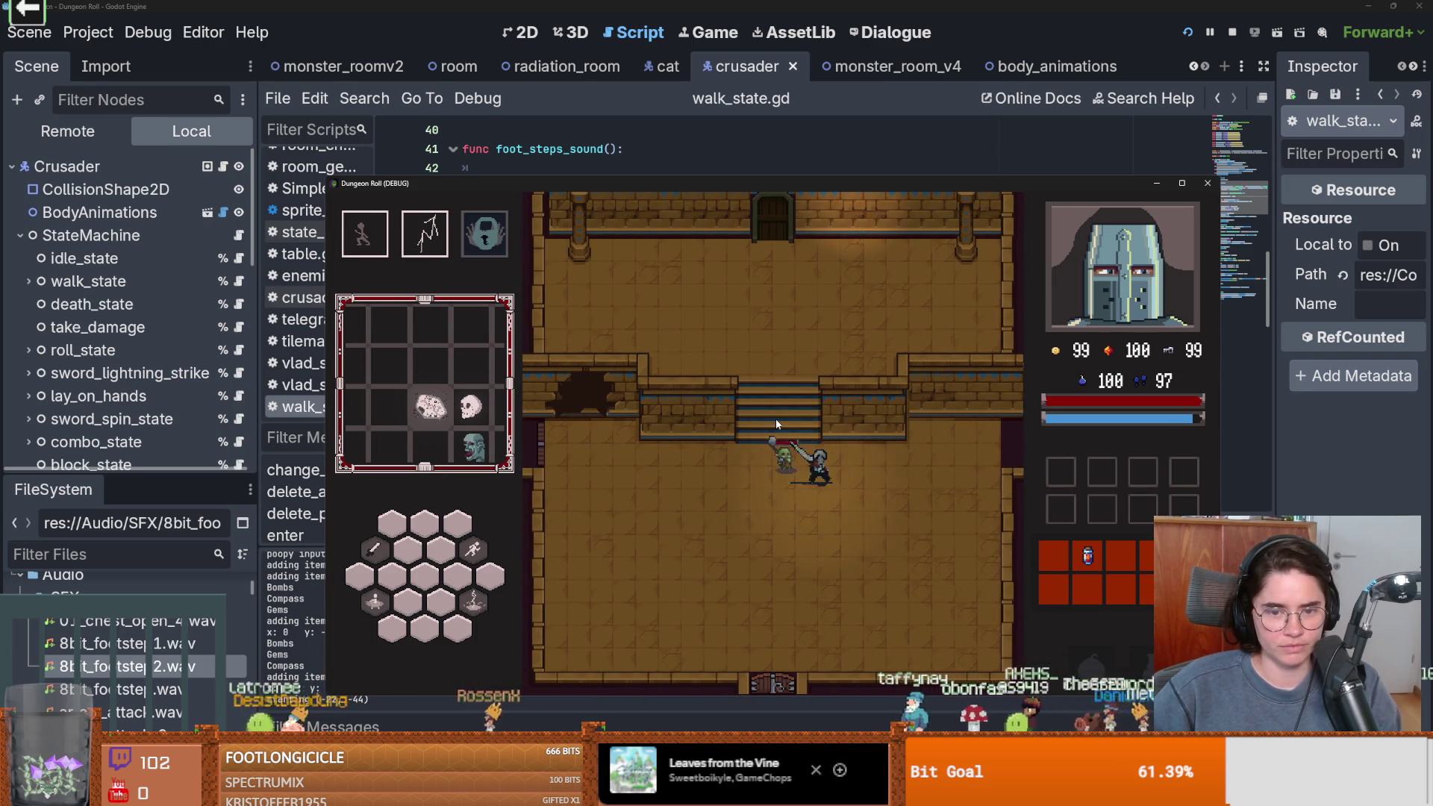
key("a")
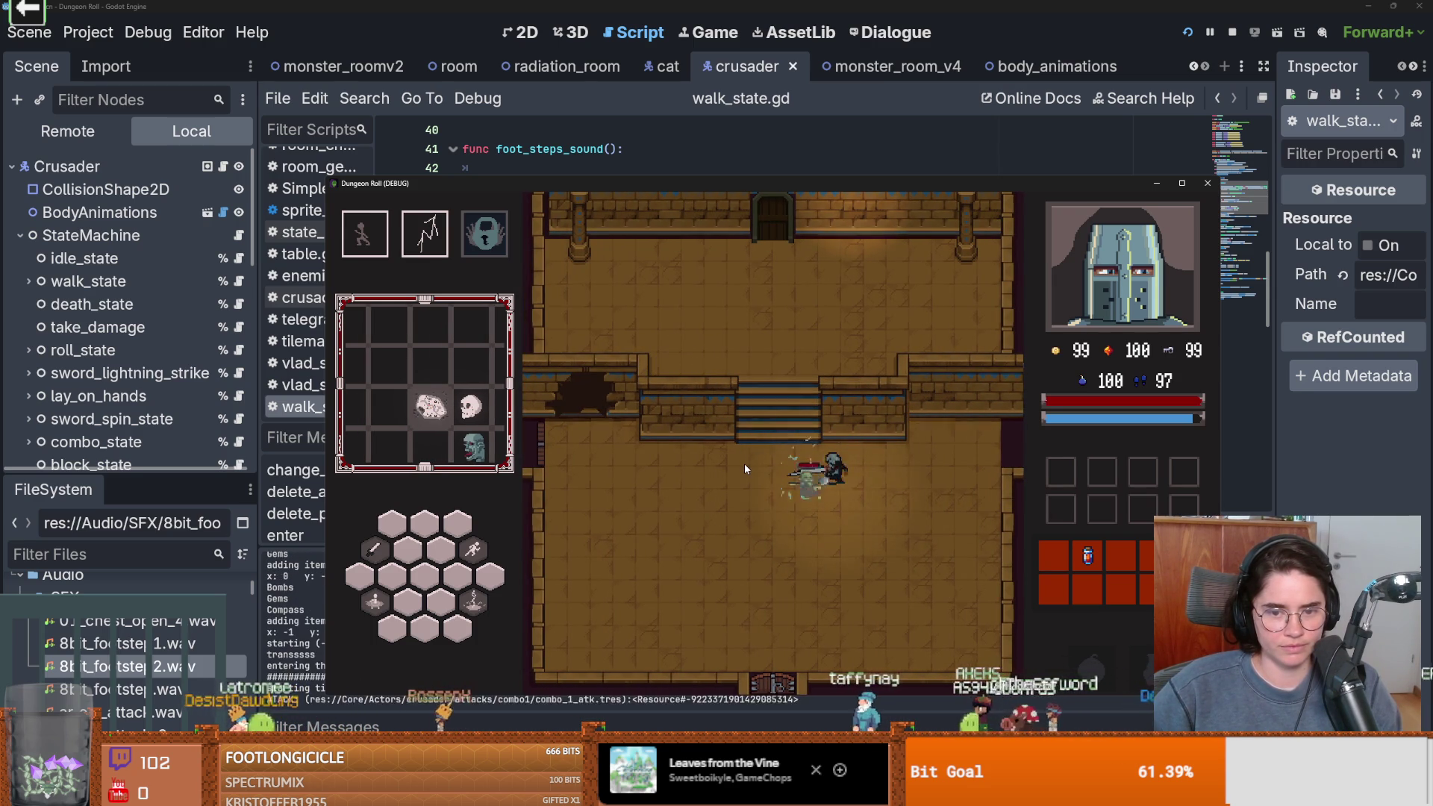
key("a")
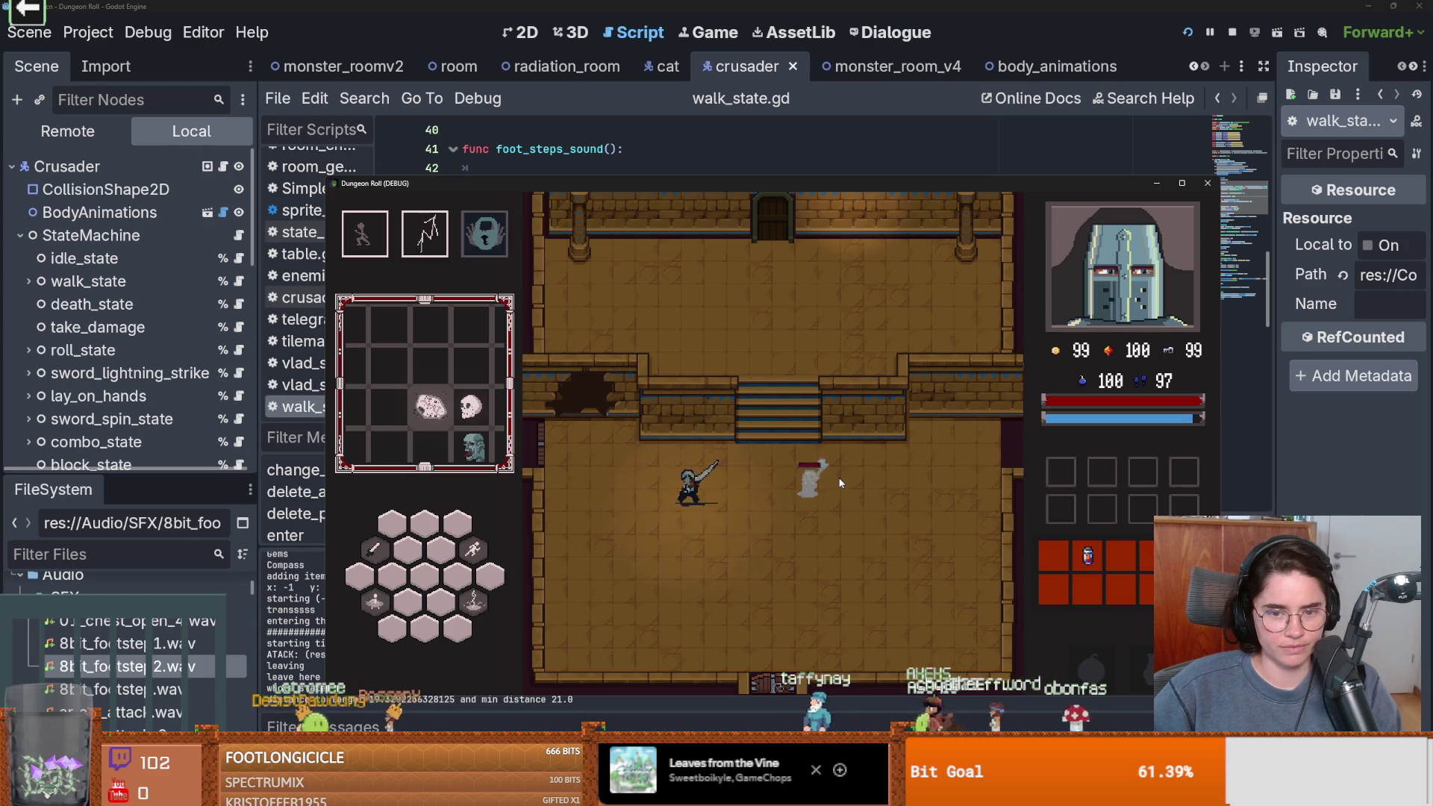
key("d")
key("d")
left_click(838, 482)
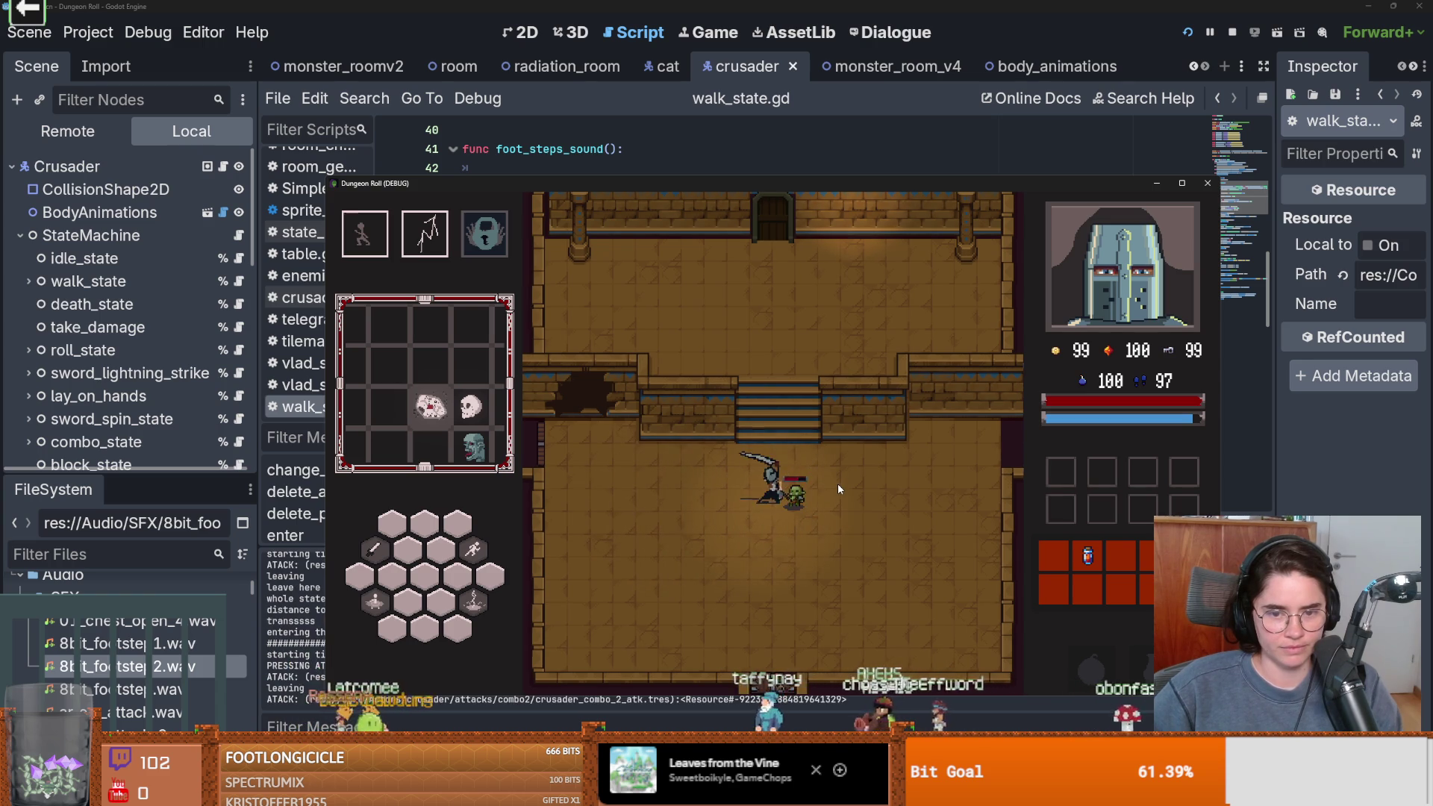
key("1")
key("2")
key("w")
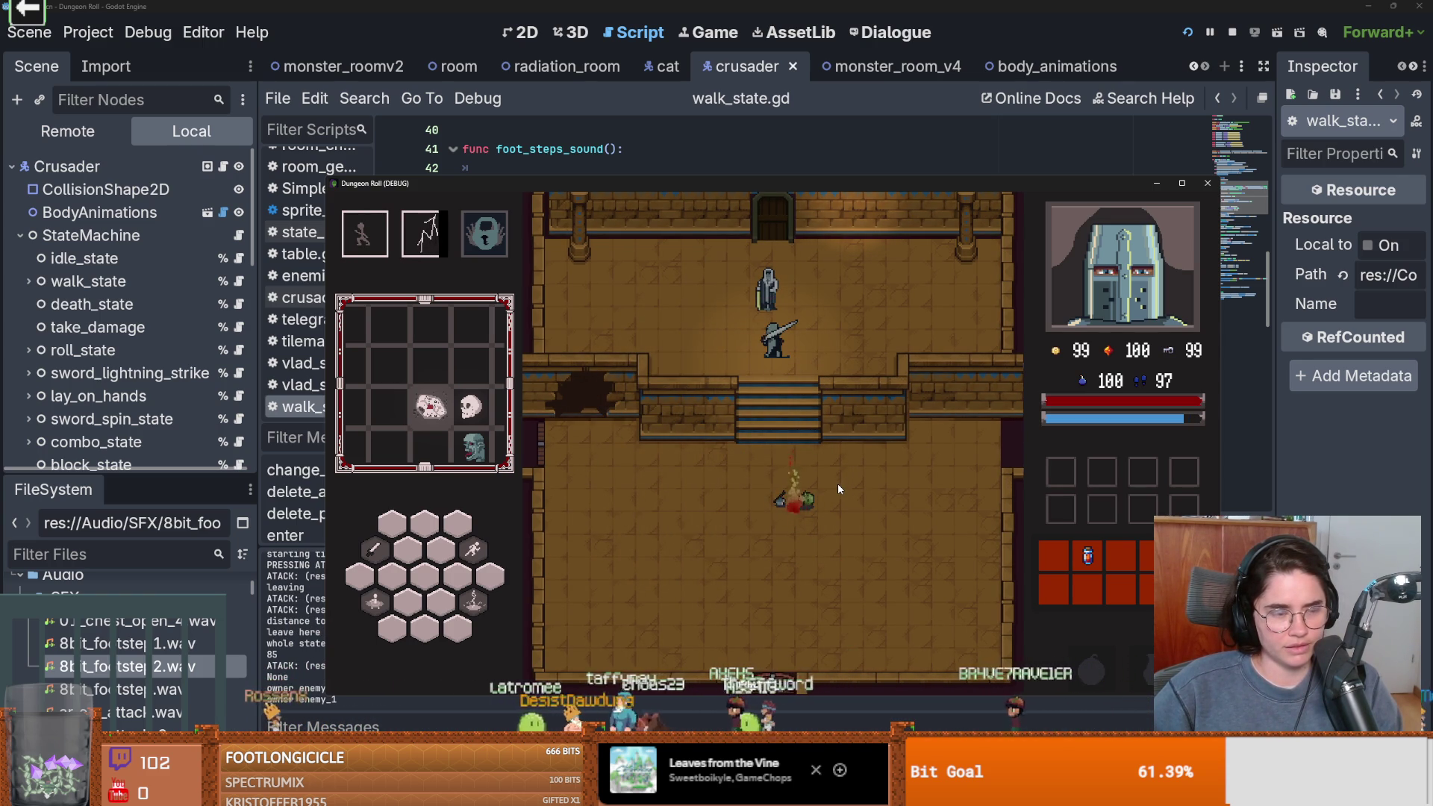
Stop the game, go to the random pitch range line in walk_state.gd, and save and rerun
key("F8")
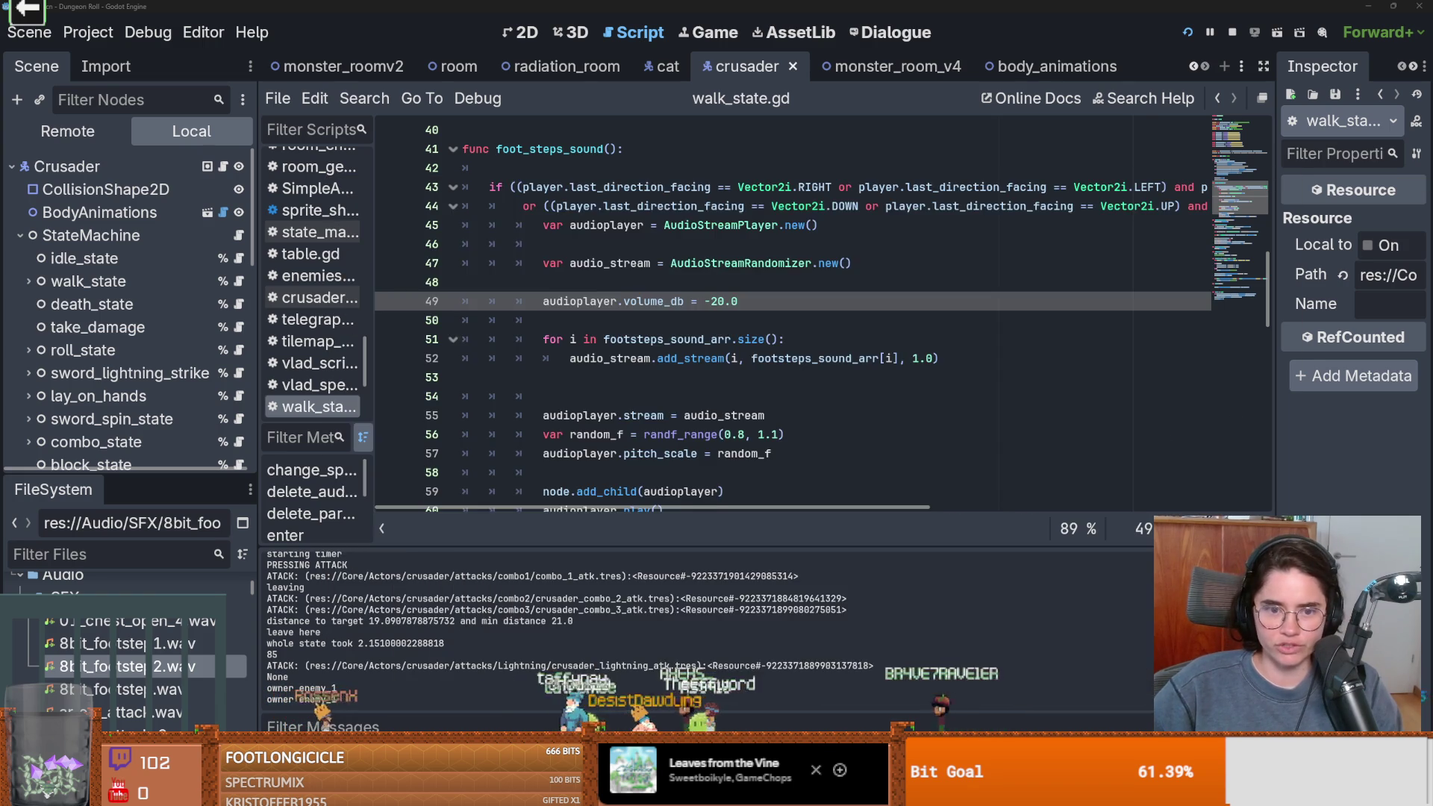
scroll(774, 377, "down", 1)
left_click(776, 377)
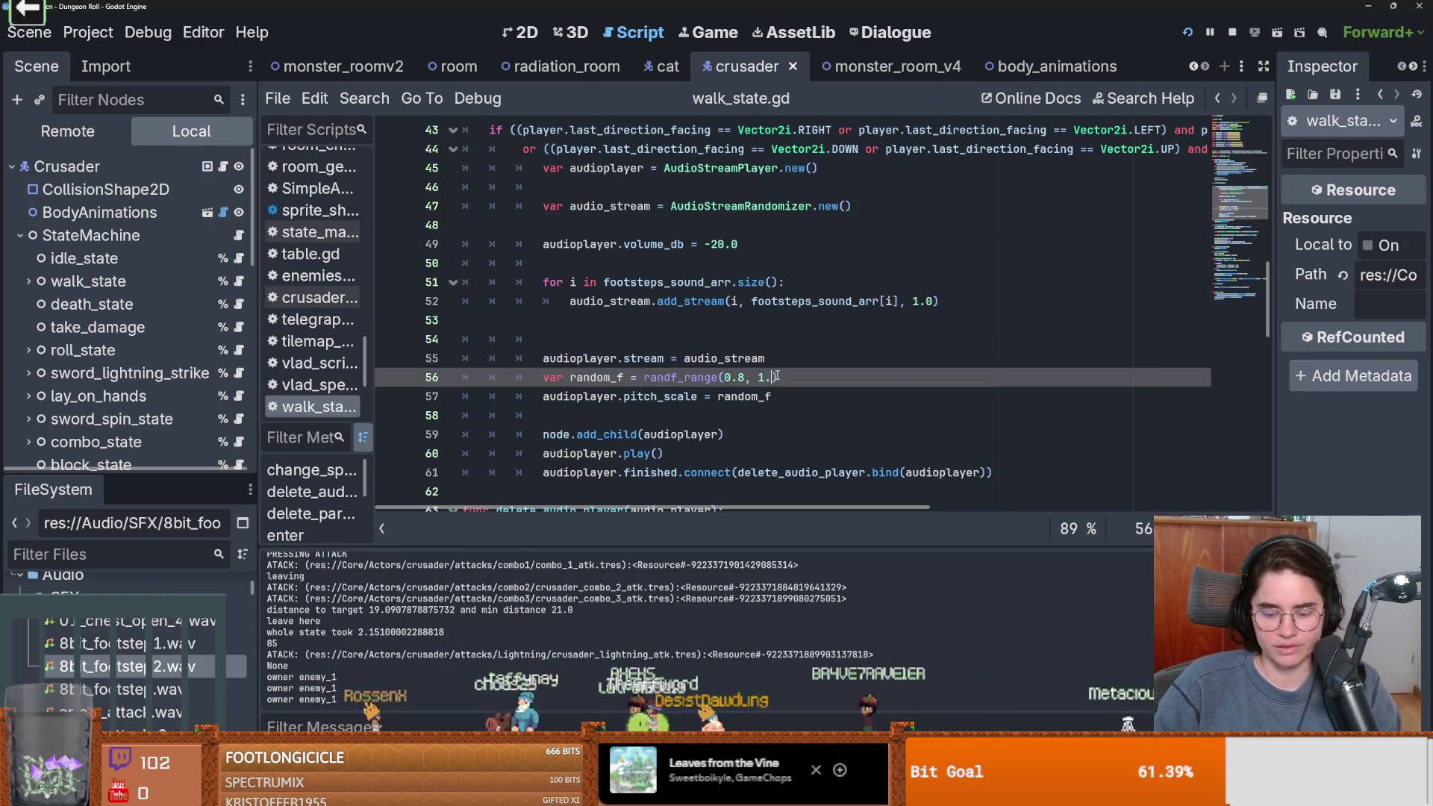
type("0")
key("F5")
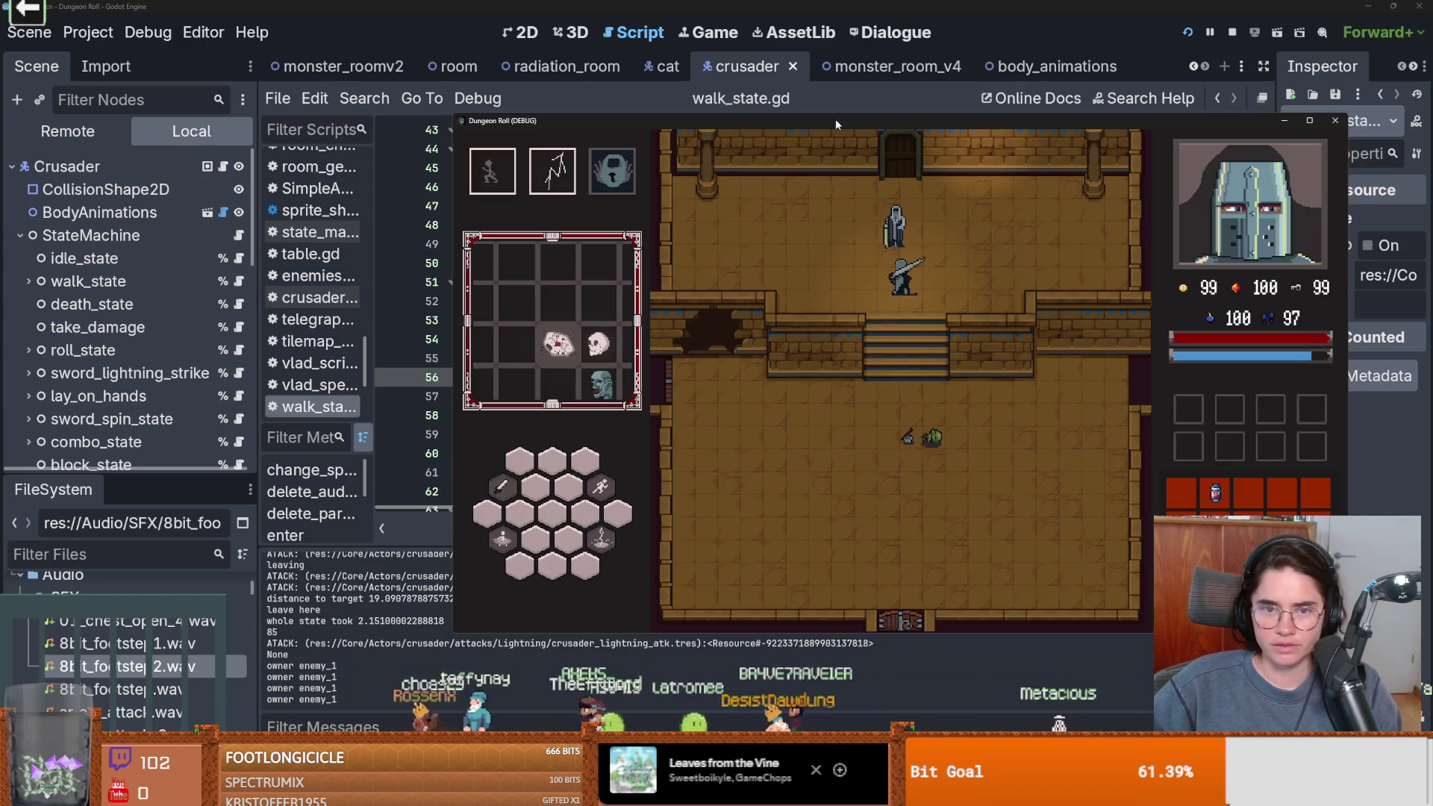
Walk the crusader up to Baldwin and play through his dialogue
key("s")
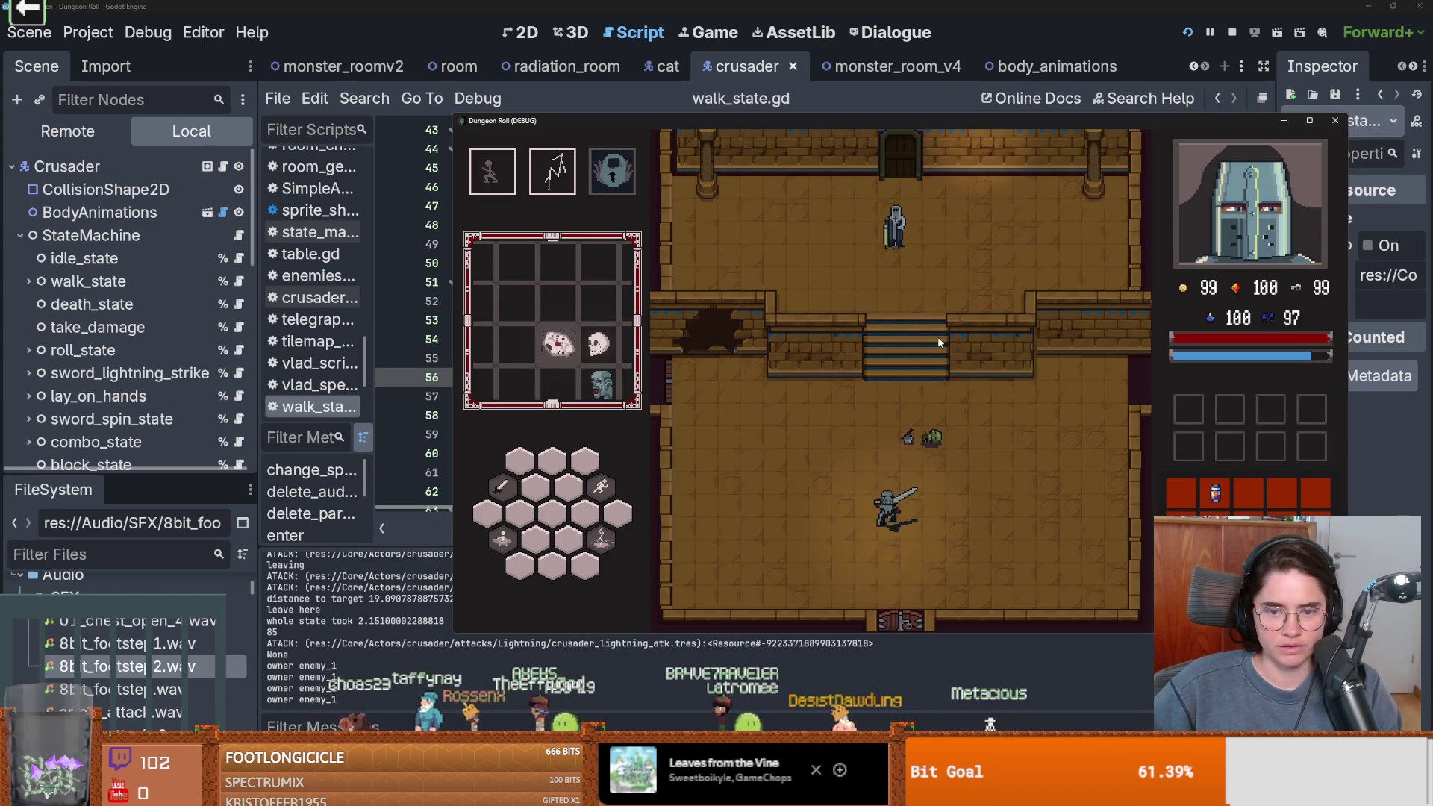
key("d")
key("w")
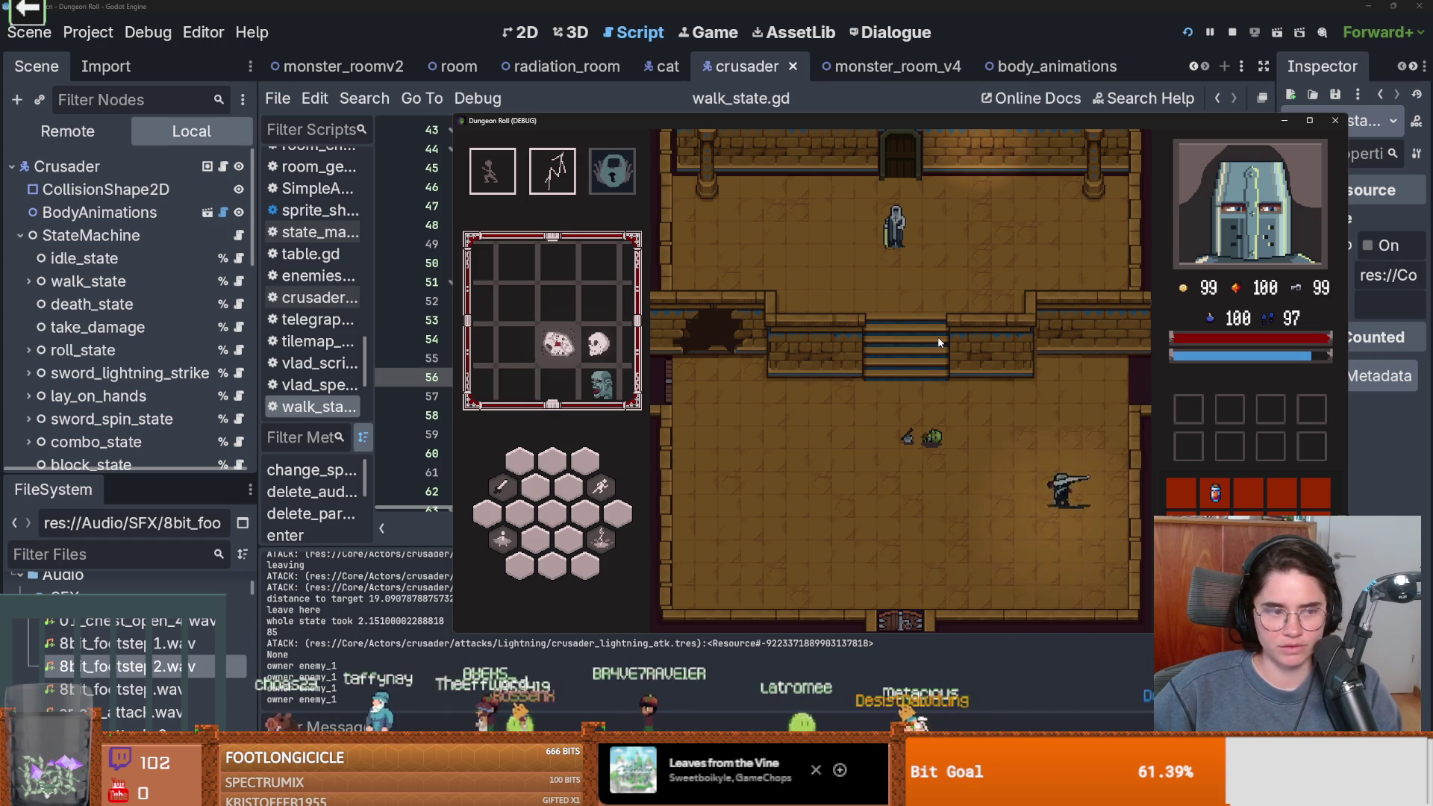
key("a")
key("w")
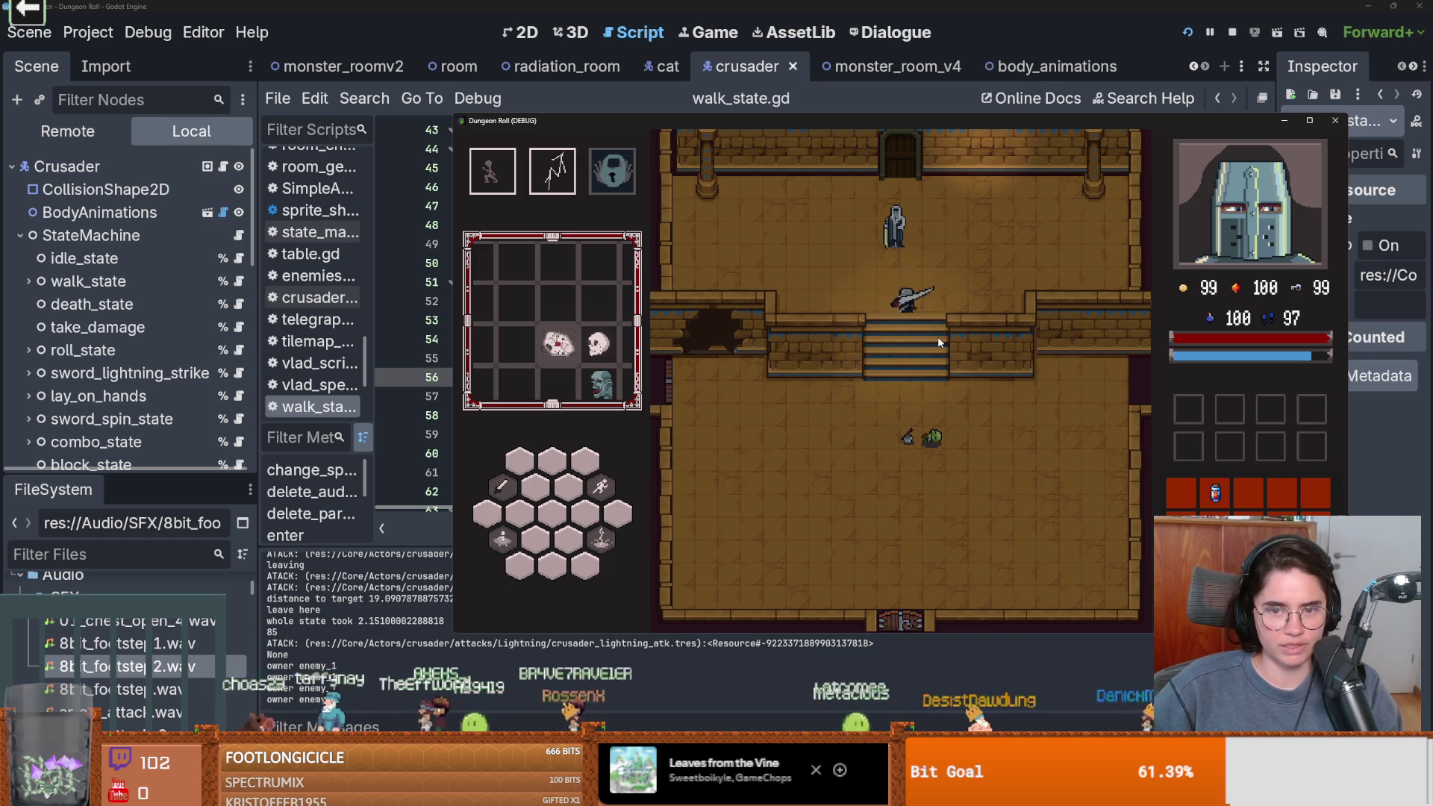
key("e")
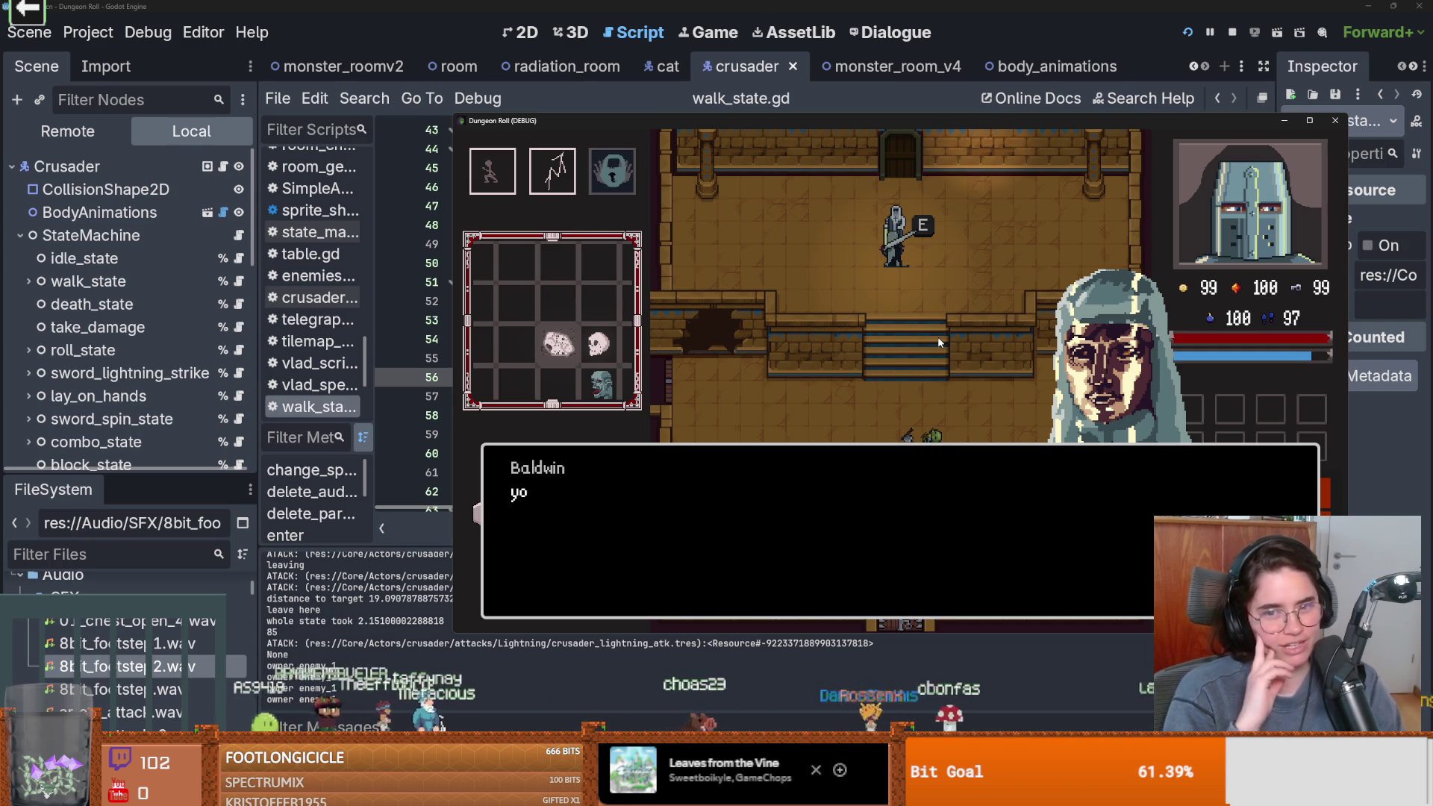
key("space")
End the run from the pause menu and step through Peter The Hermit's dialogue
key("s")
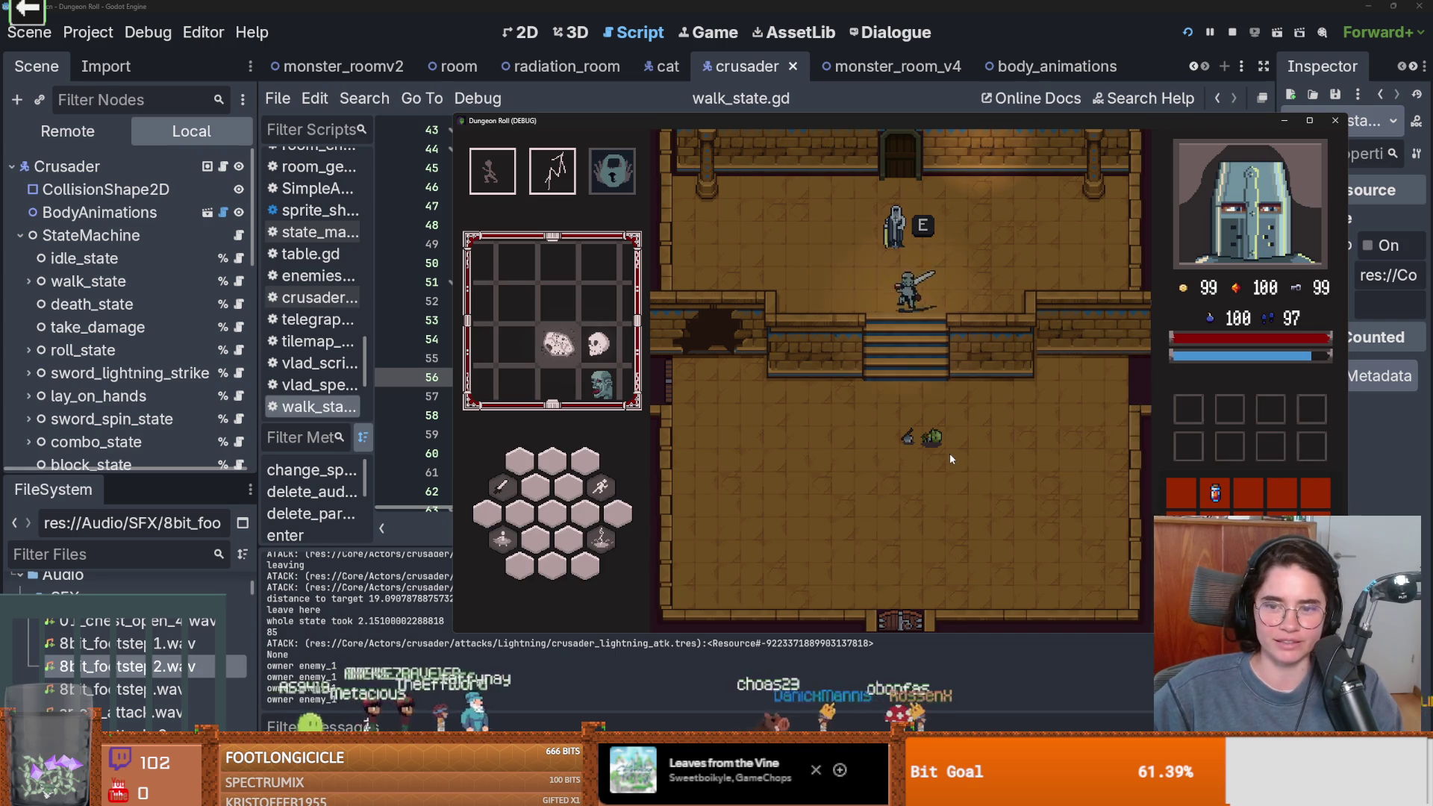
key("Escape")
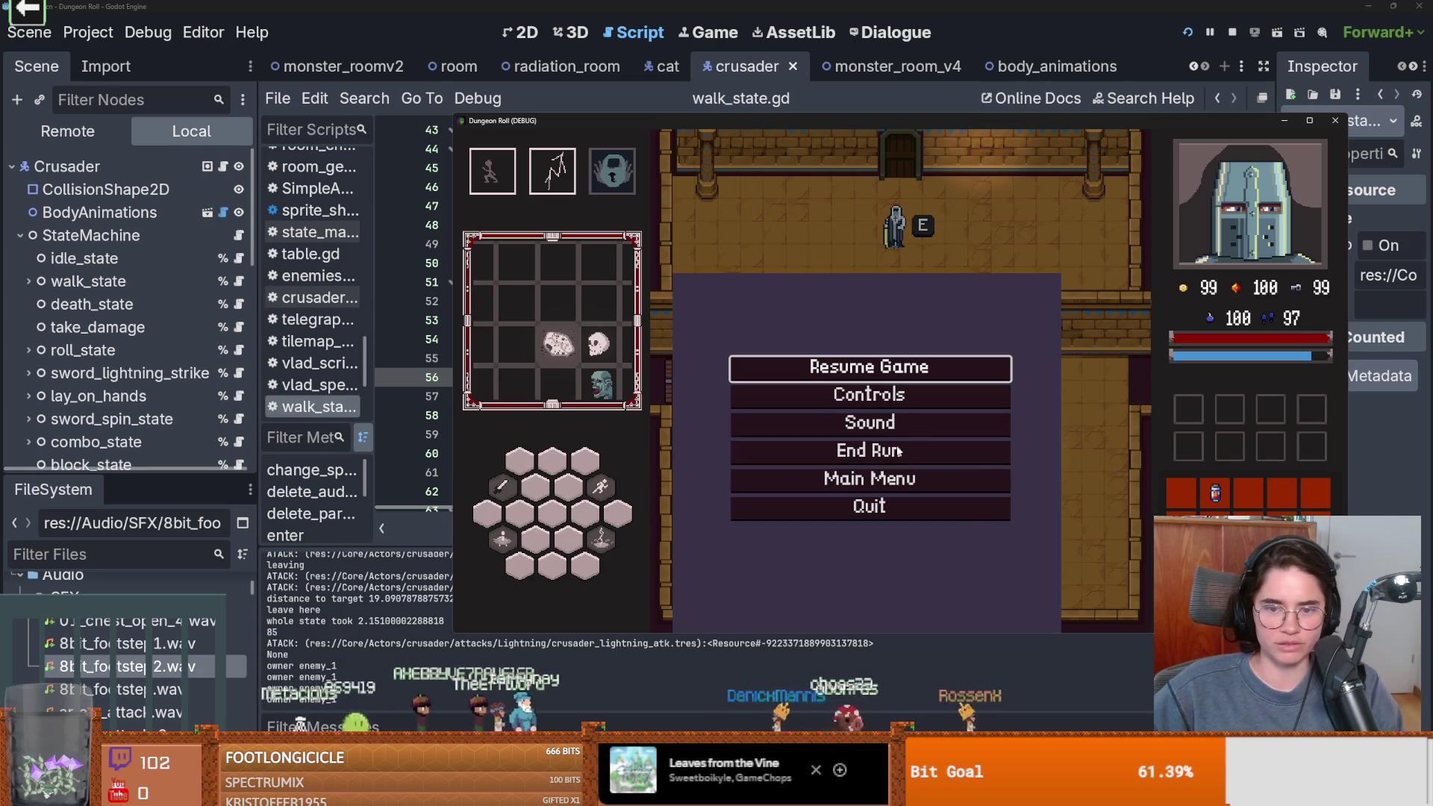
left_click(899, 449)
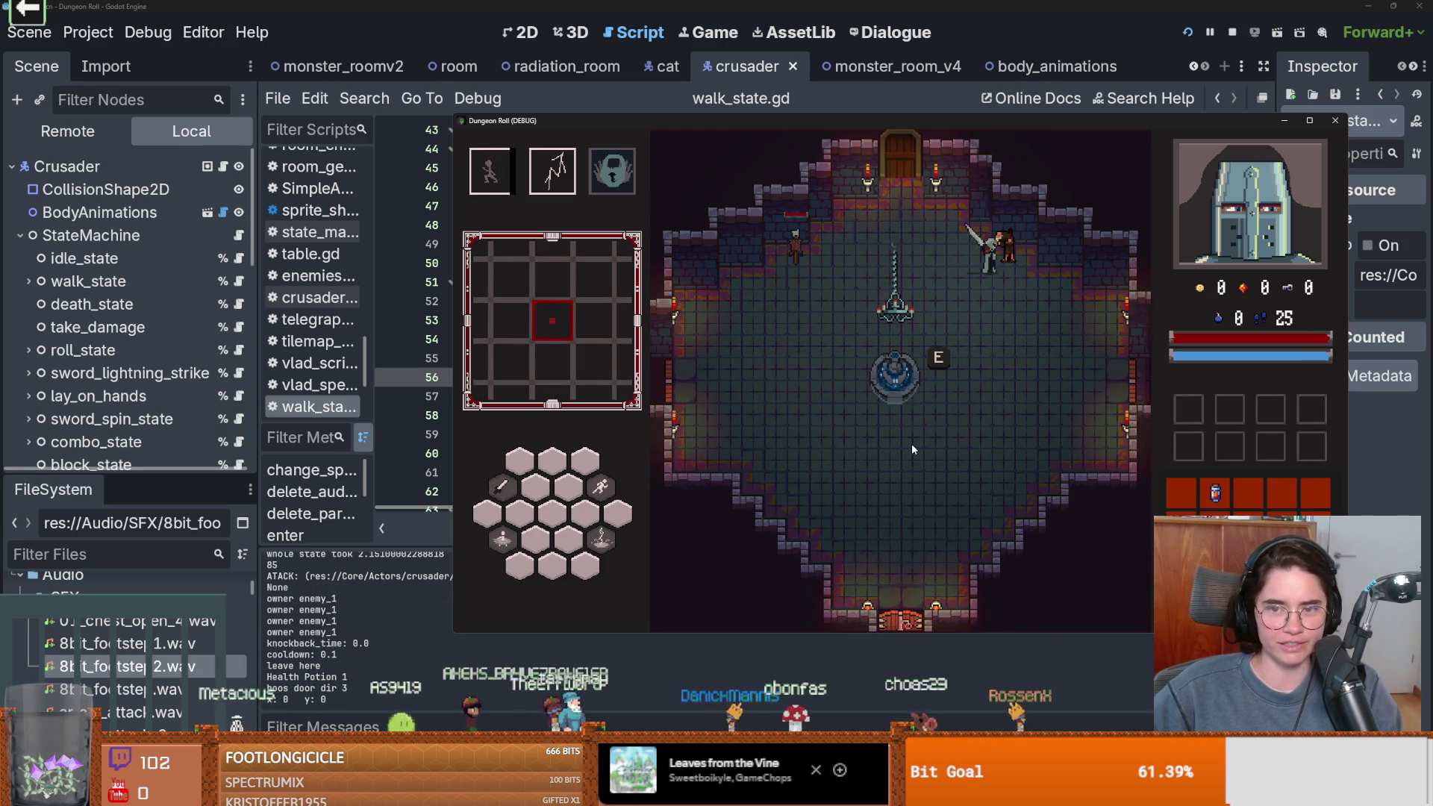
key("e")
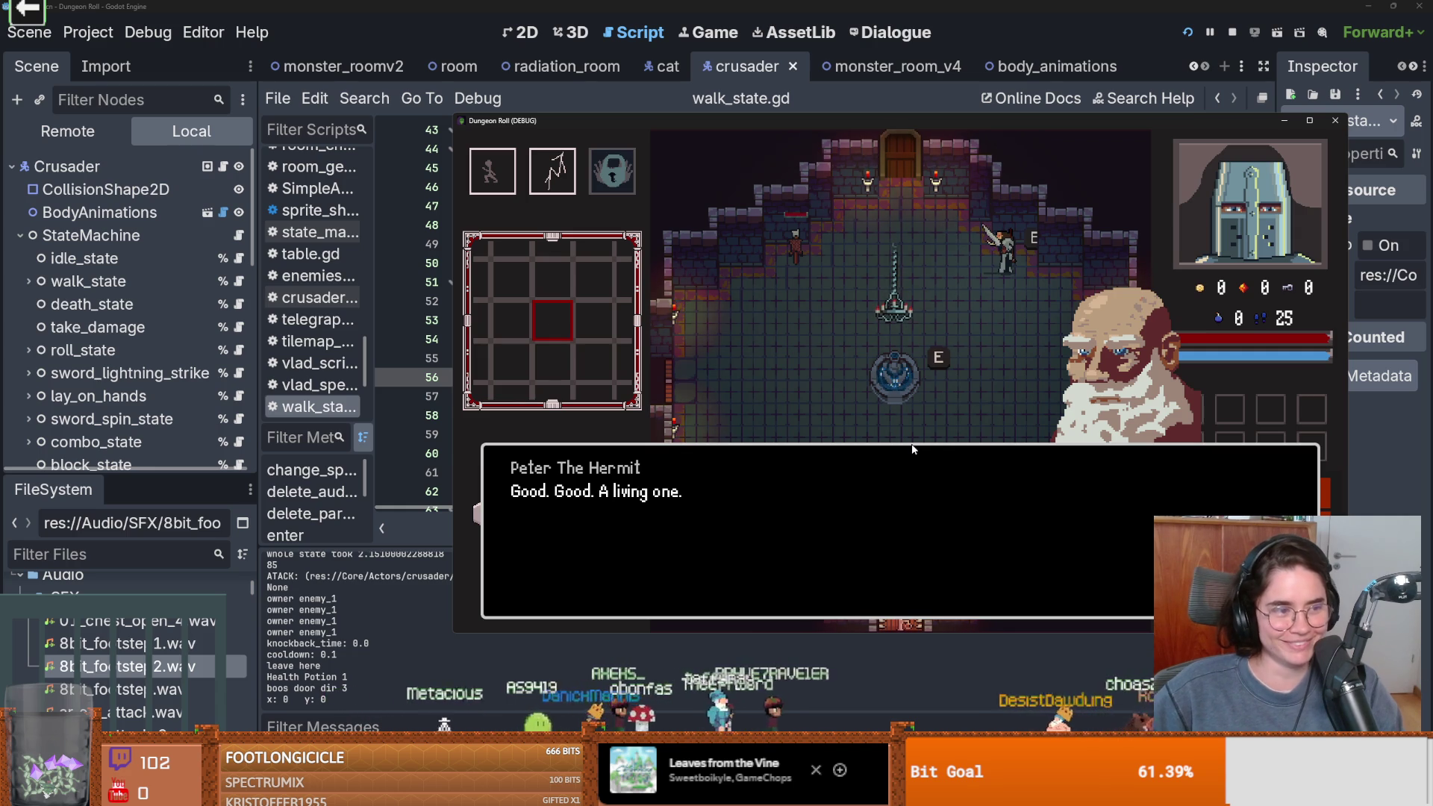
left_click(911, 448)
left_click(910, 450)
left_click(910, 453)
left_click(911, 453)
left_click(912, 448)
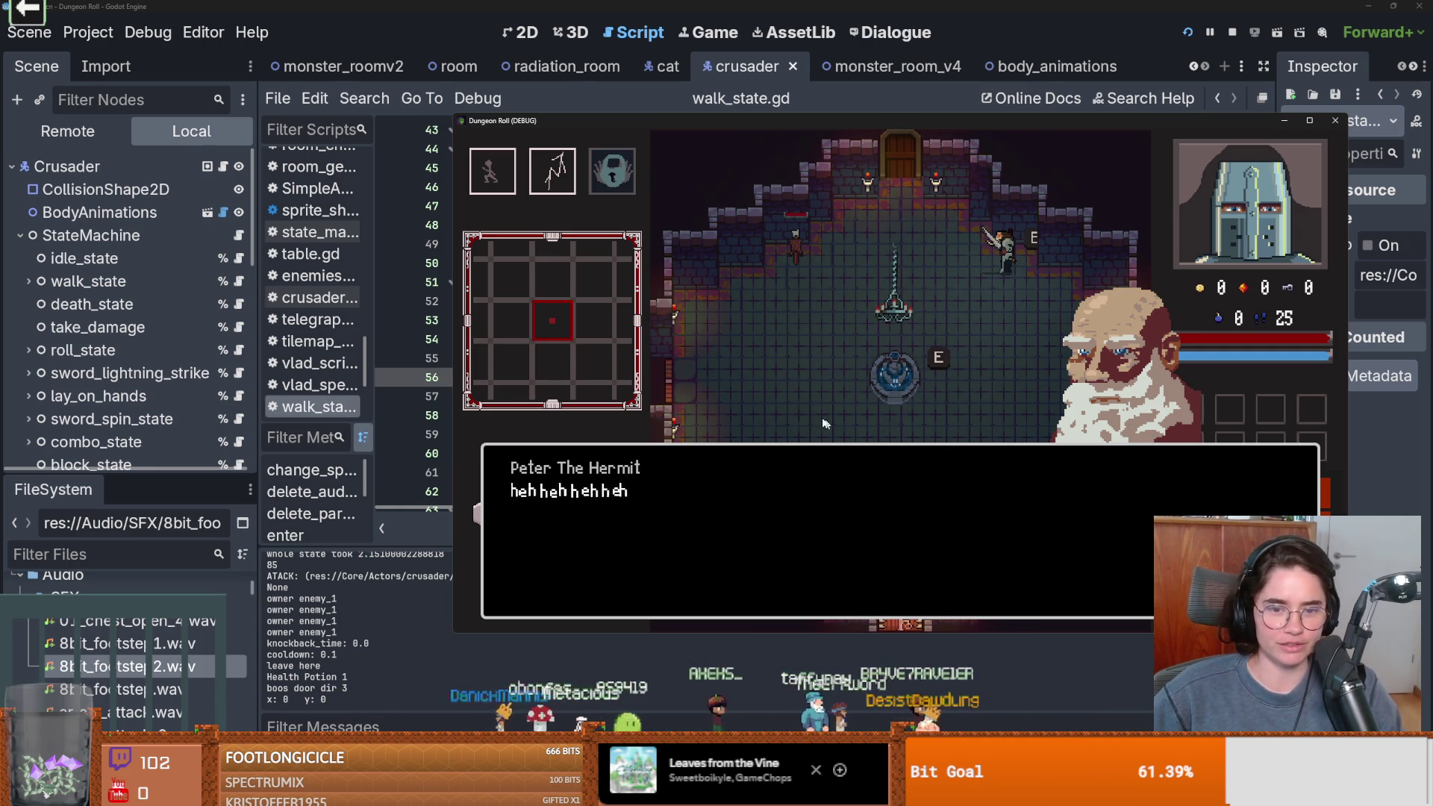
left_click(881, 455)
left_click(880, 455)
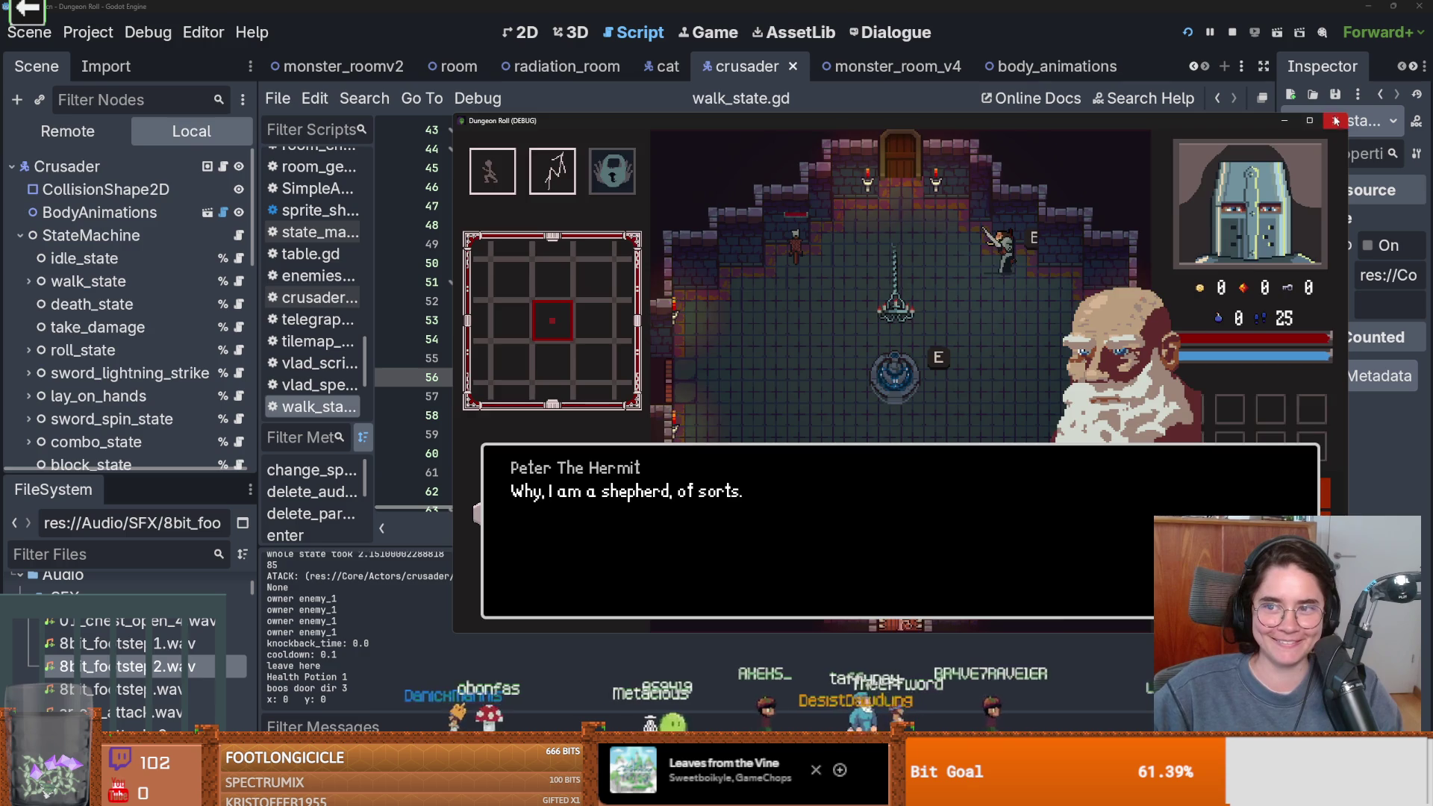
Close the running game, return to walk_state.gd, and switch over to Aseprite
left_click(1336, 120)
left_click(841, 301)
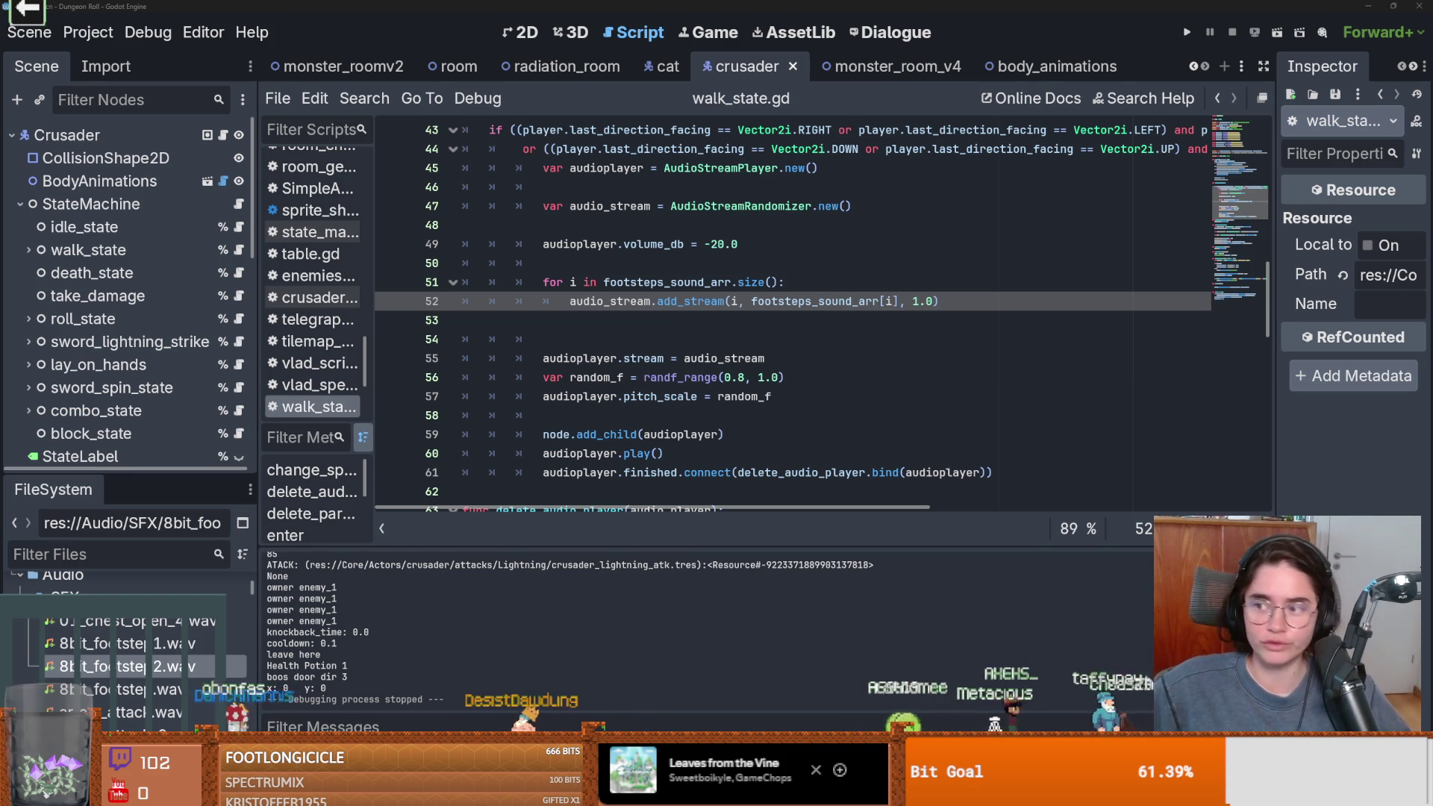
key("alt+Tab")
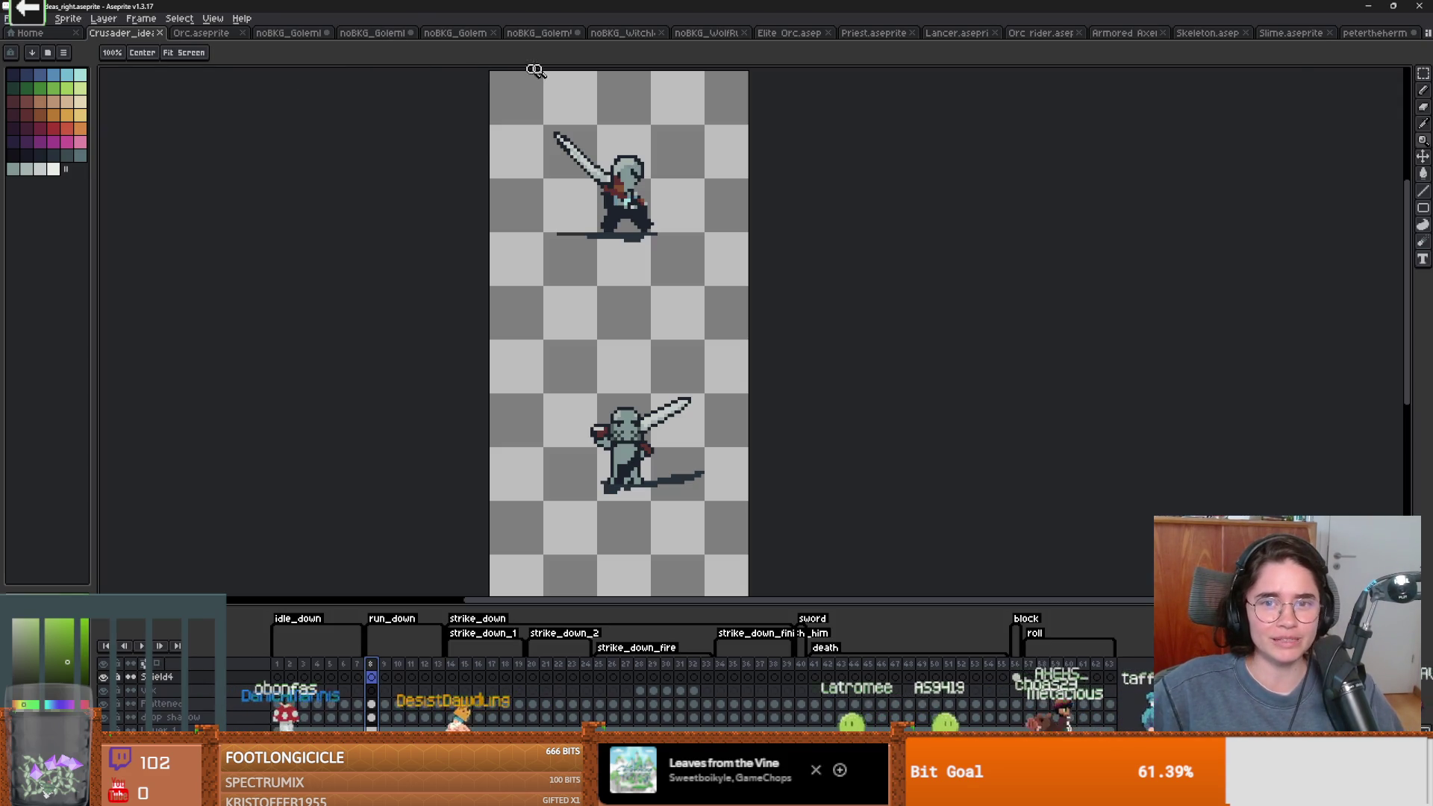
Switch to the golem sprite file, cancelling the prompt to close it
left_click(298, 34)
left_click(326, 33)
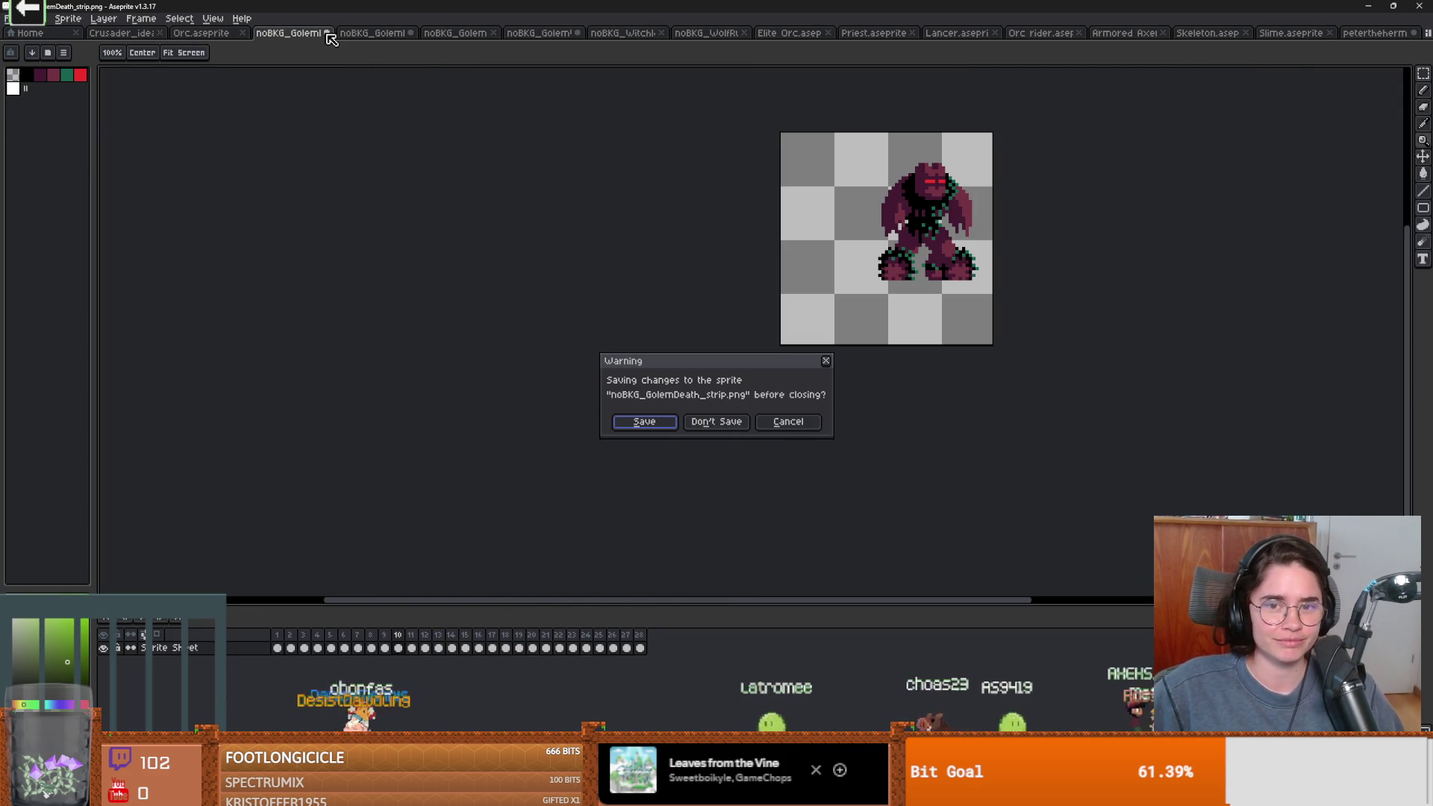
left_click(825, 363)
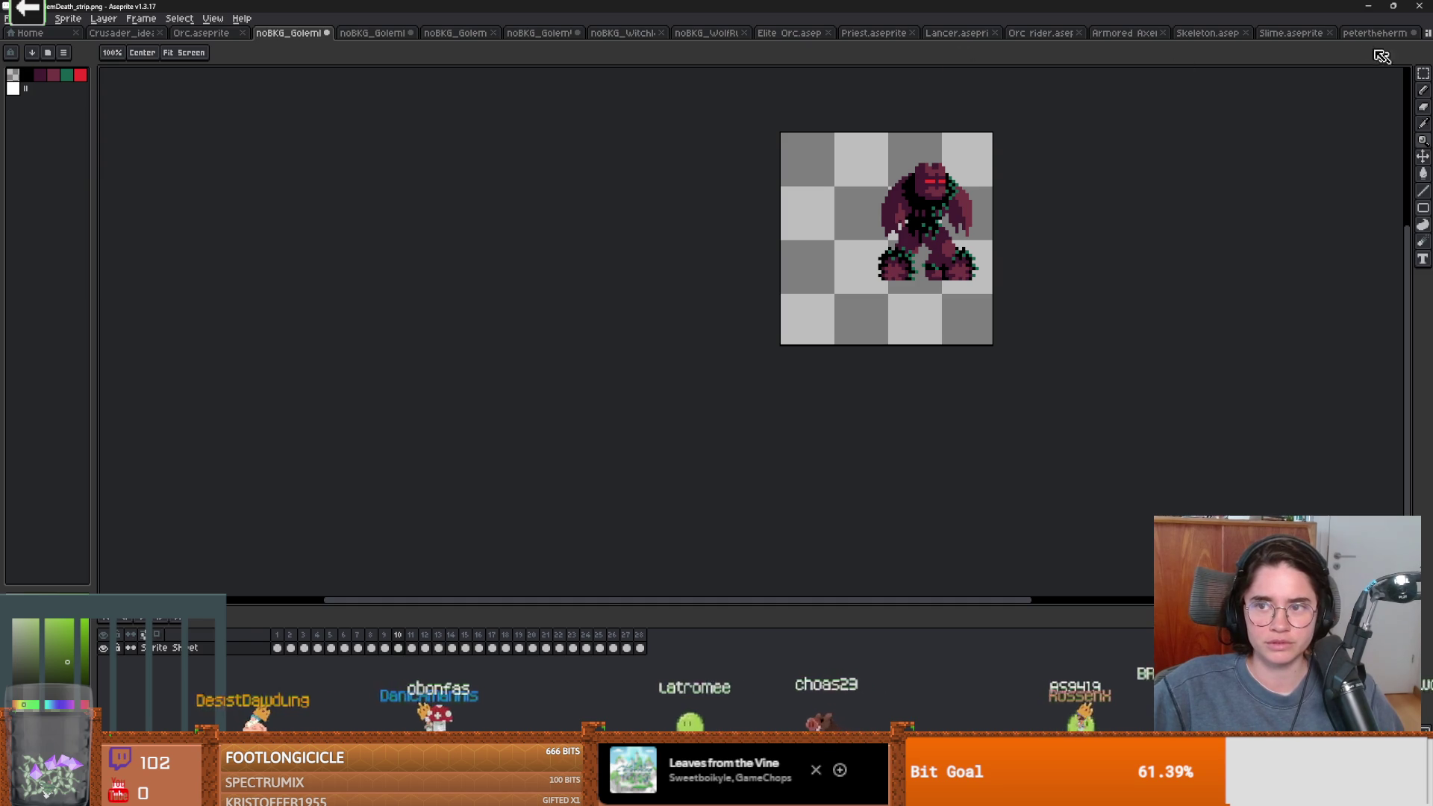
Show the hermit portrait and step through frames 1 to 4 to the finished painting
left_click(1377, 33)
left_click(277, 635)
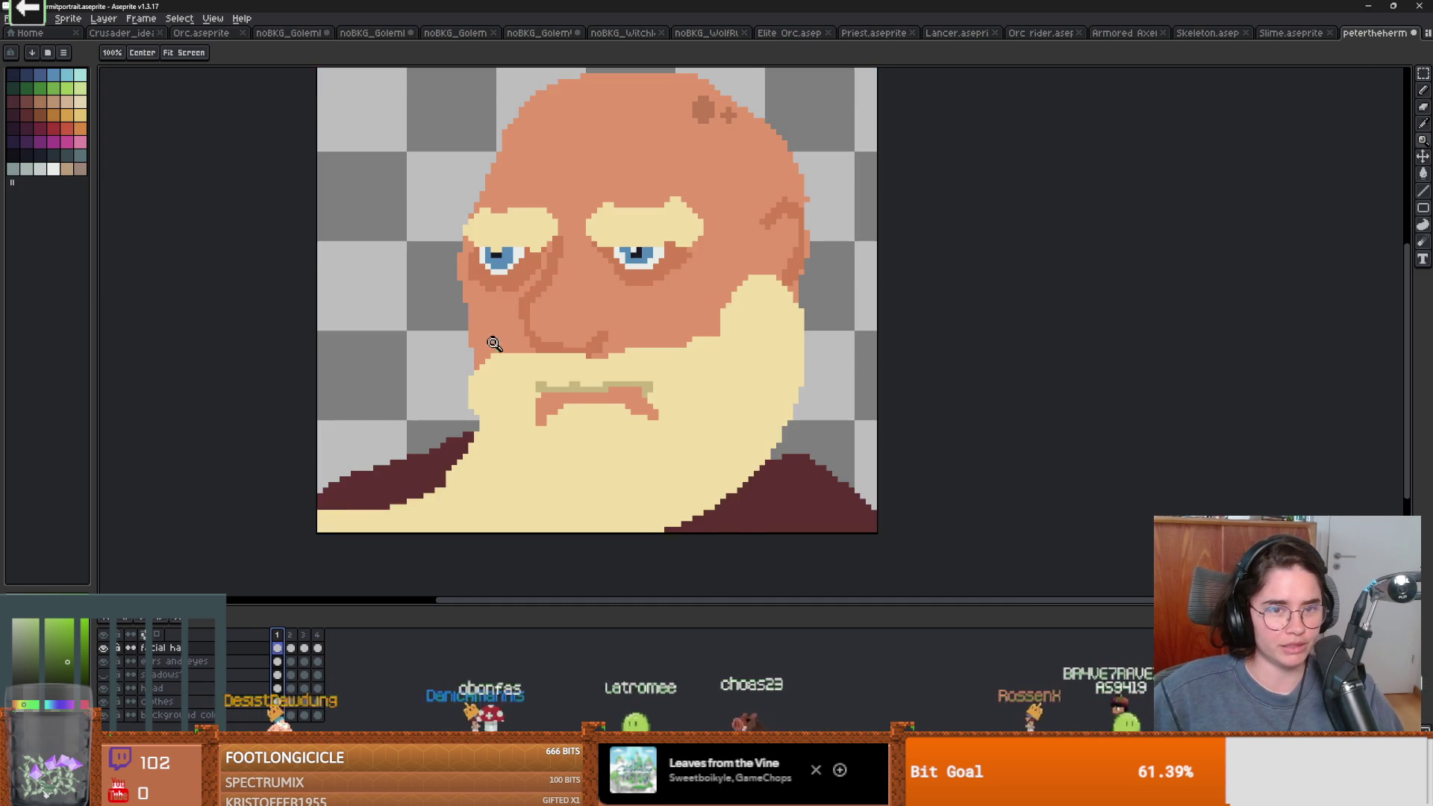
scroll(497, 352, "down", 1)
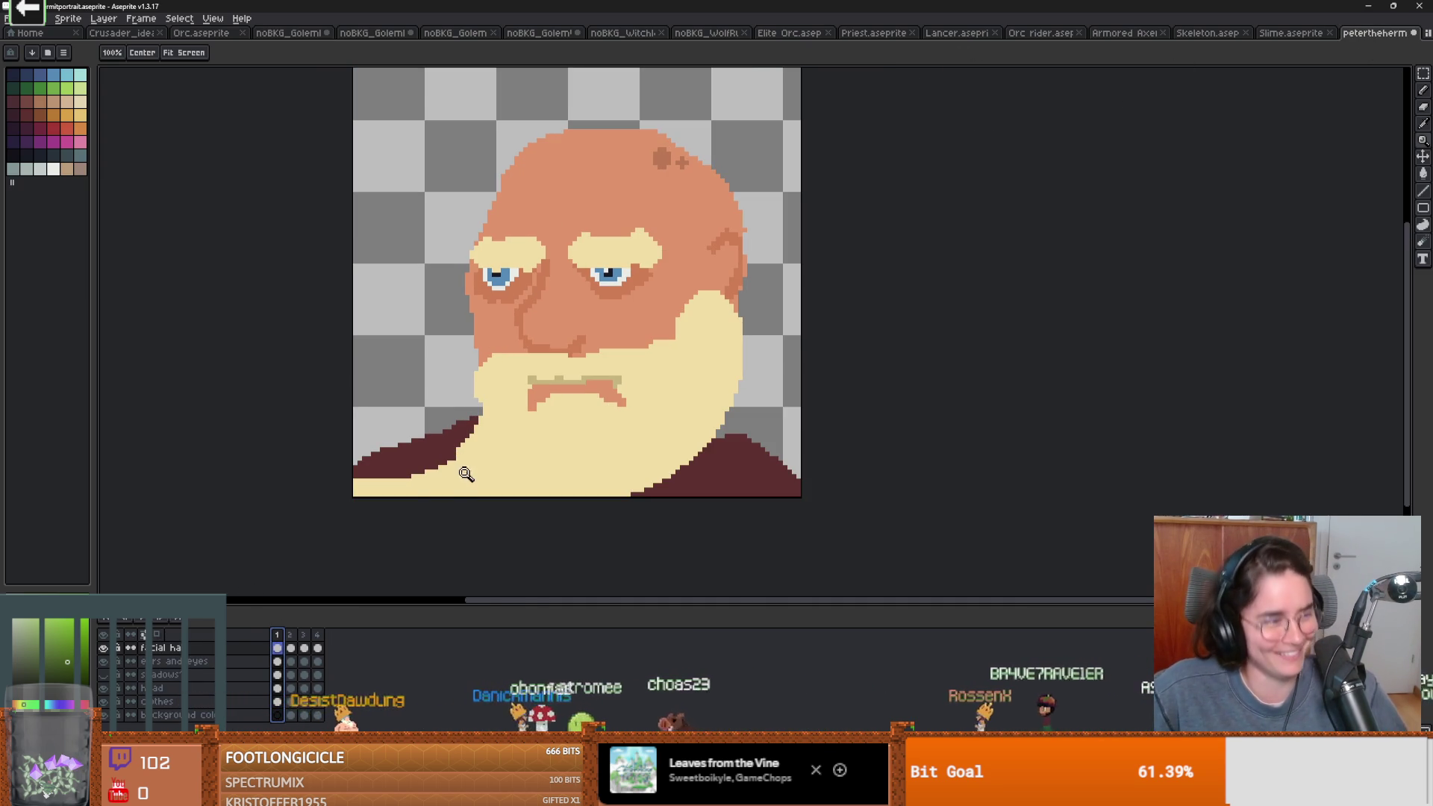
left_click(291, 635)
left_click(304, 636)
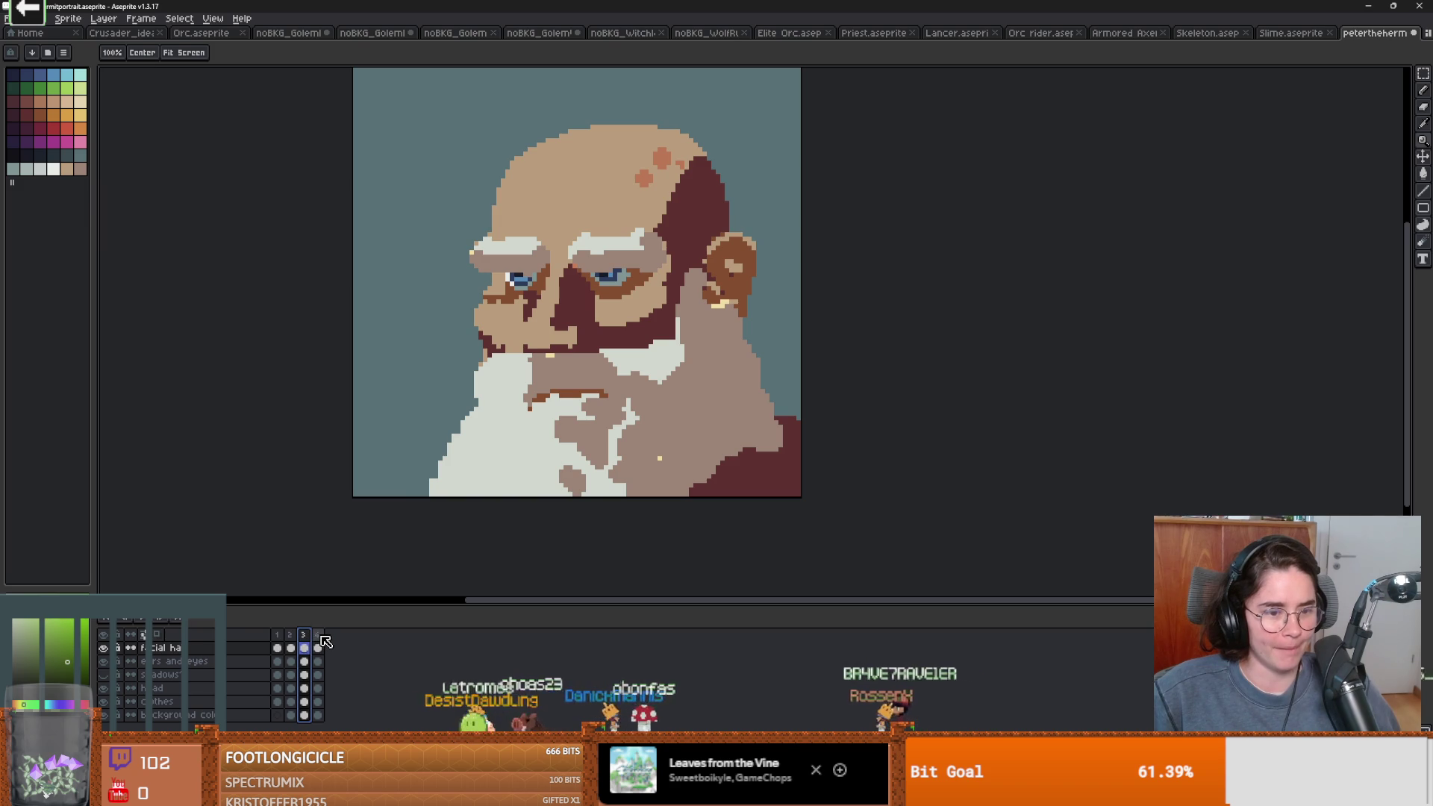
left_click(319, 636)
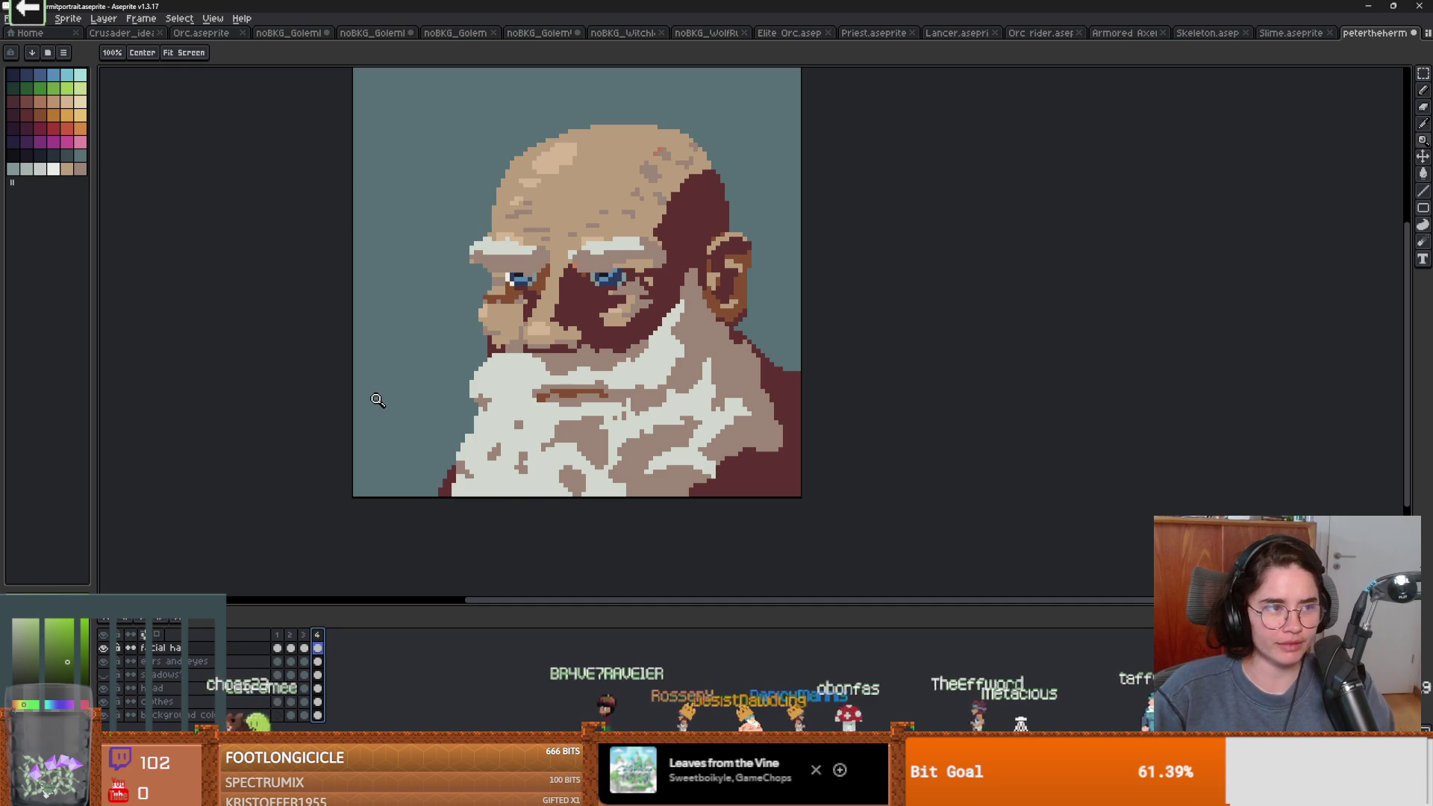
Zoom in on the hermit portrait's eyes with the pencil tool selected
scroll(404, 416, "up", 2)
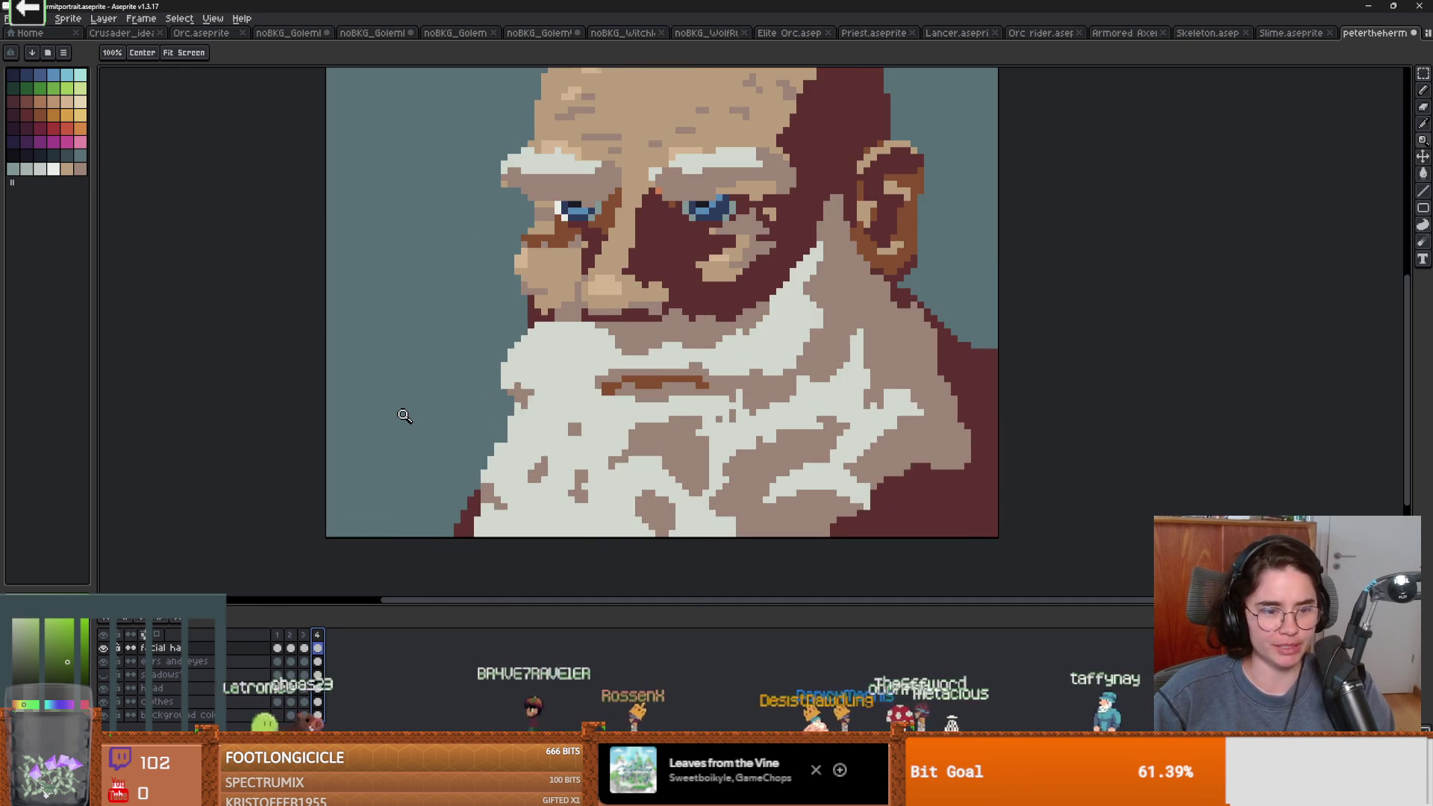
scroll(510, 381, "down", 1)
scroll(542, 287, "up", 2)
key("b")
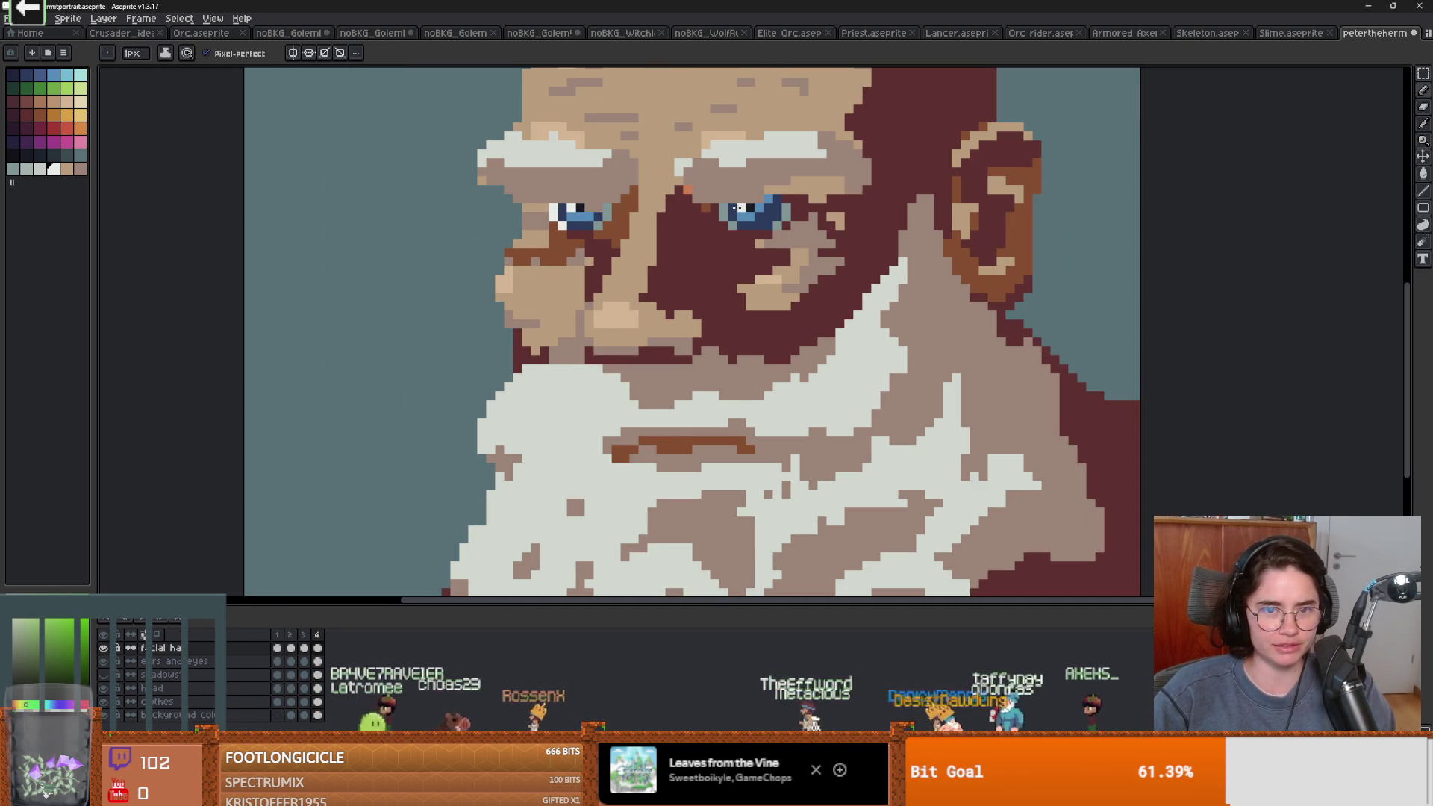
scroll(644, 396, "down", 3)
scroll(644, 395, "up", 1)
scroll(645, 396, "up", 1)
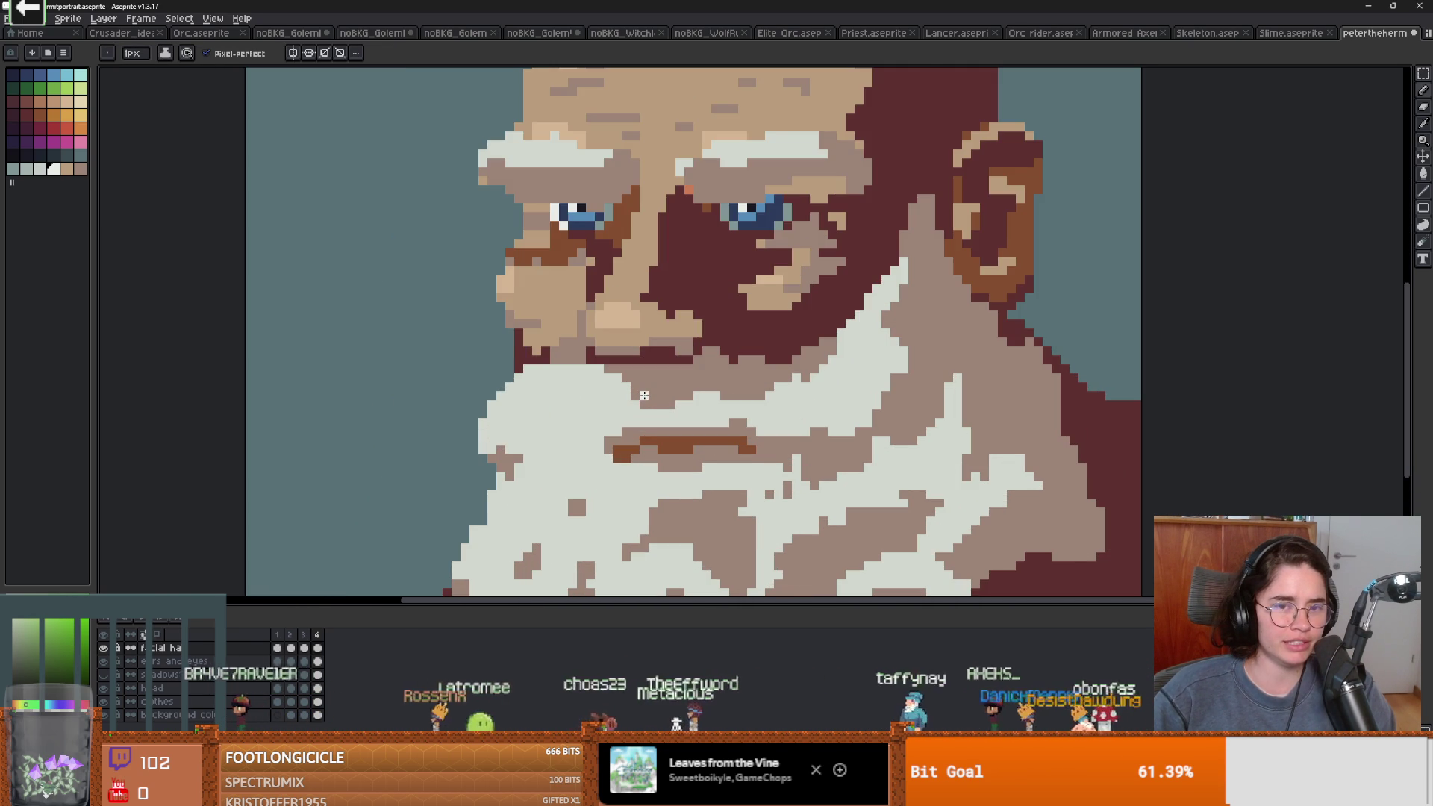
key("v")
key("b")
scroll(644, 394, "down", 2)
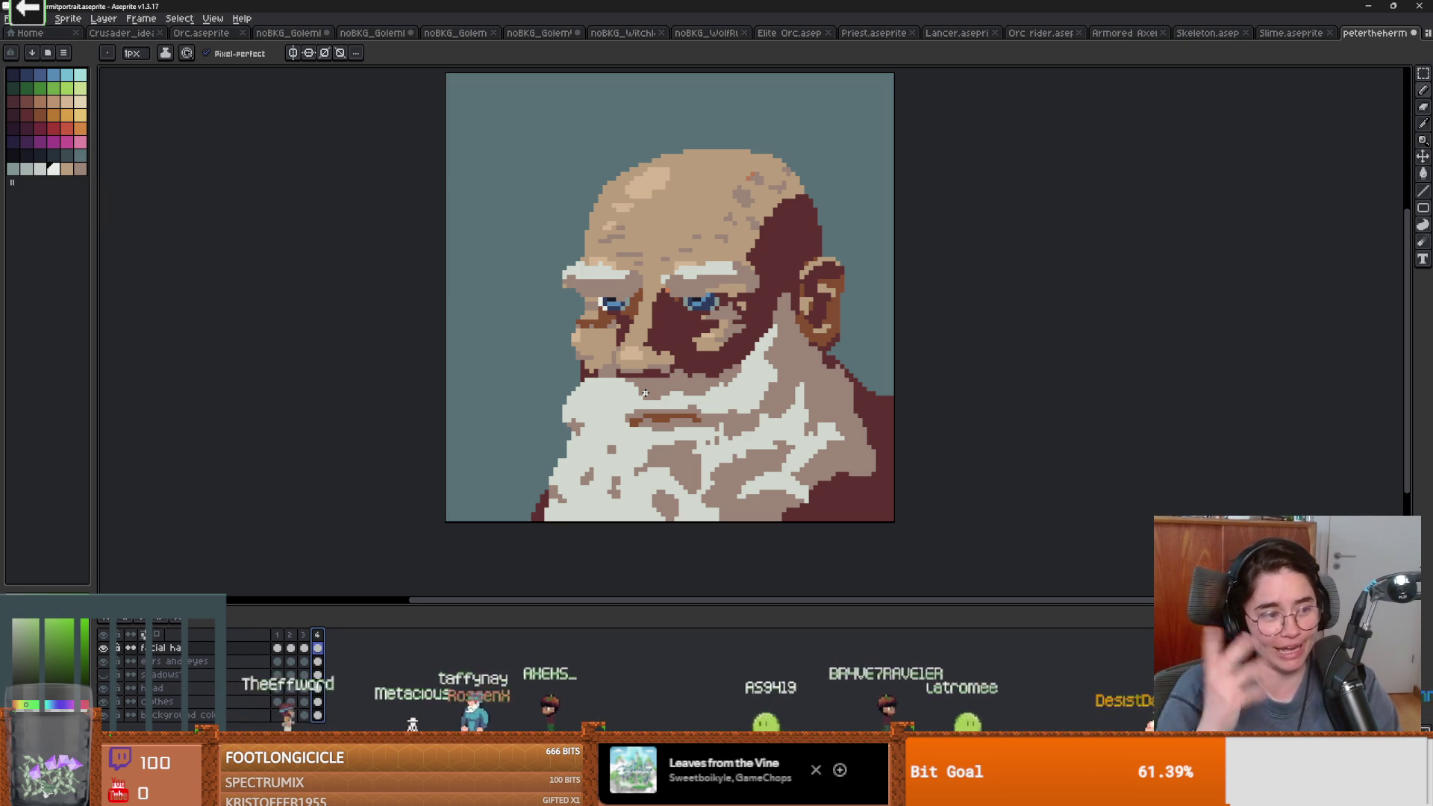
Place a single white highlight pixel in the portrait's left eye
scroll(687, 340, "up", 1)
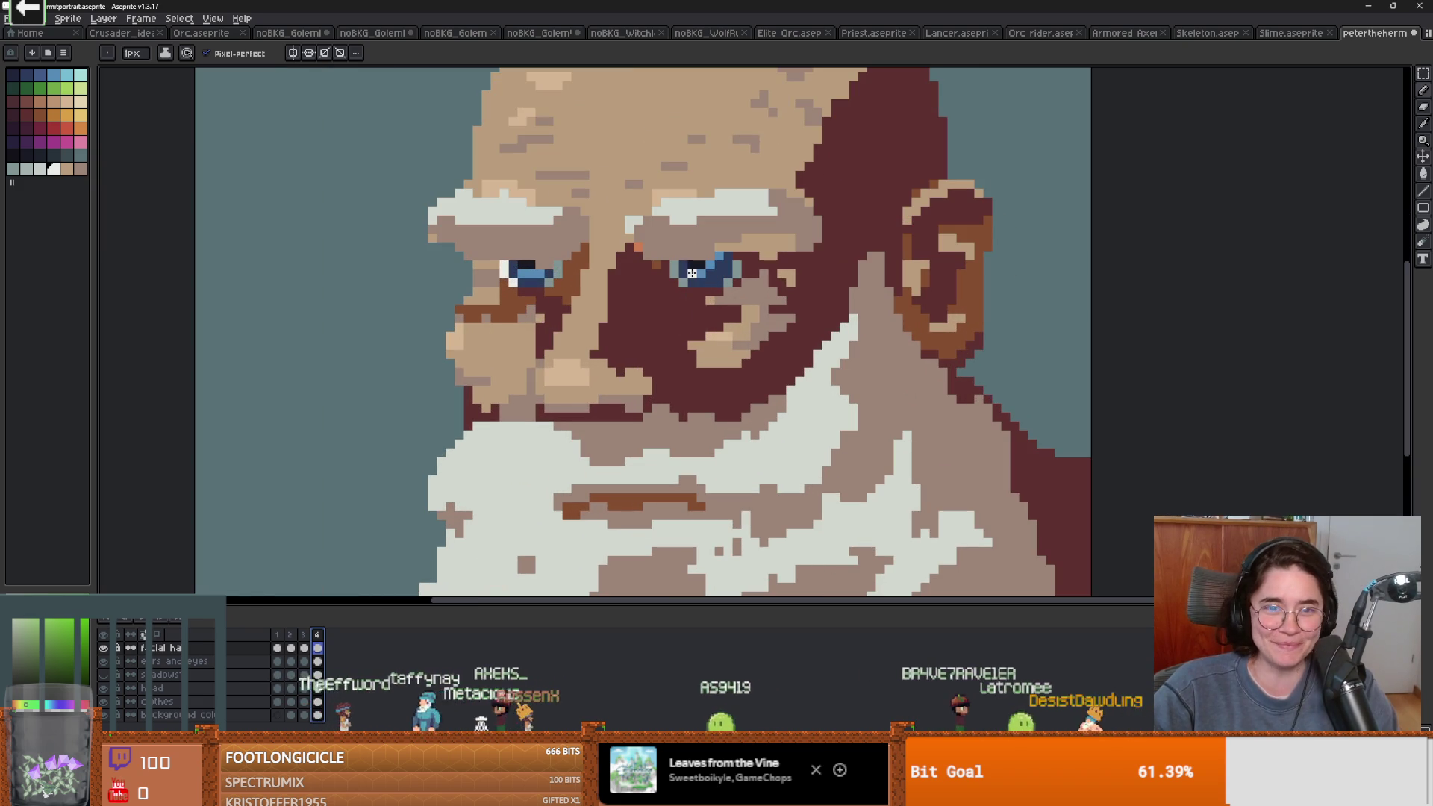
scroll(795, 314, "down", 1)
scroll(793, 312, "down", 1)
scroll(793, 312, "up", 1)
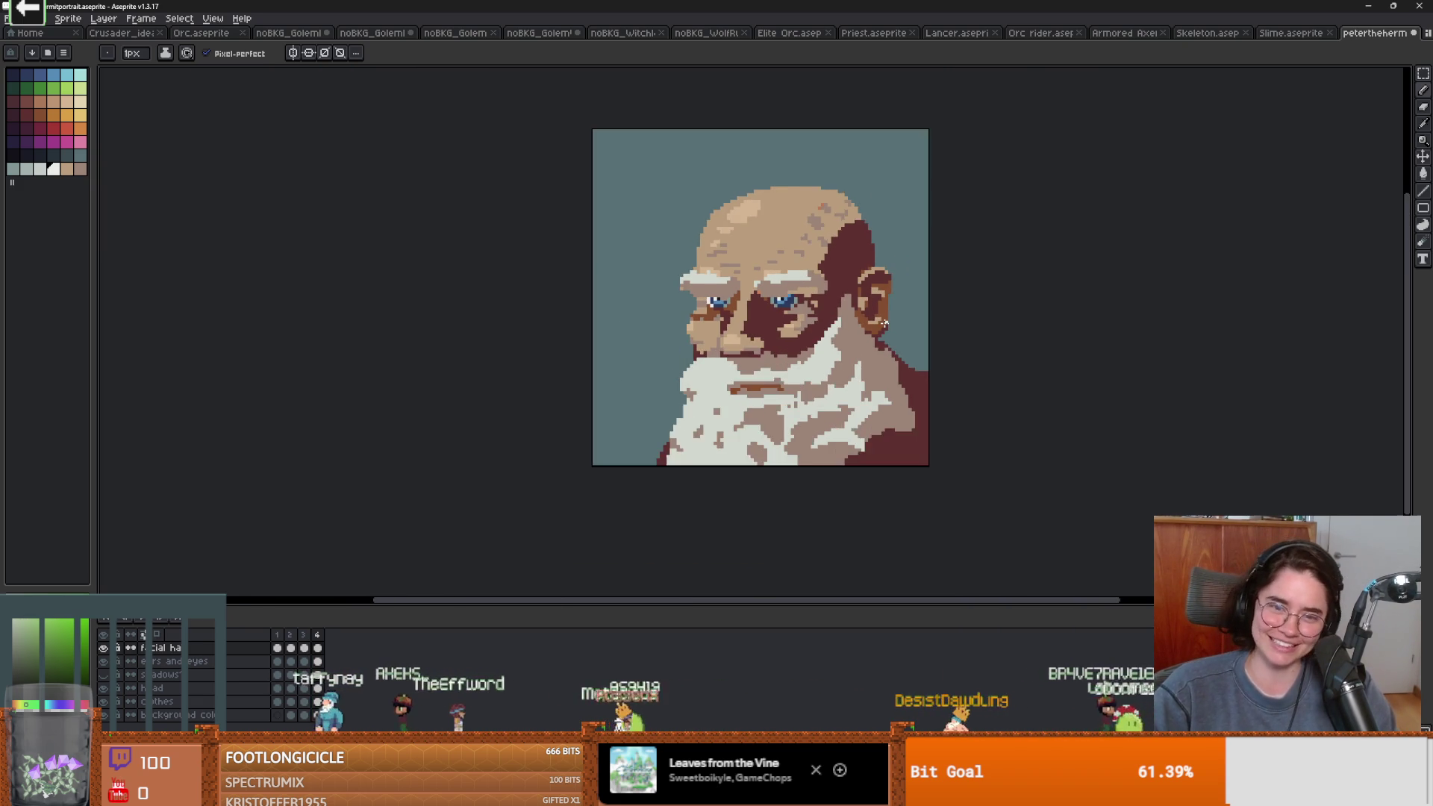
key("ctrl")
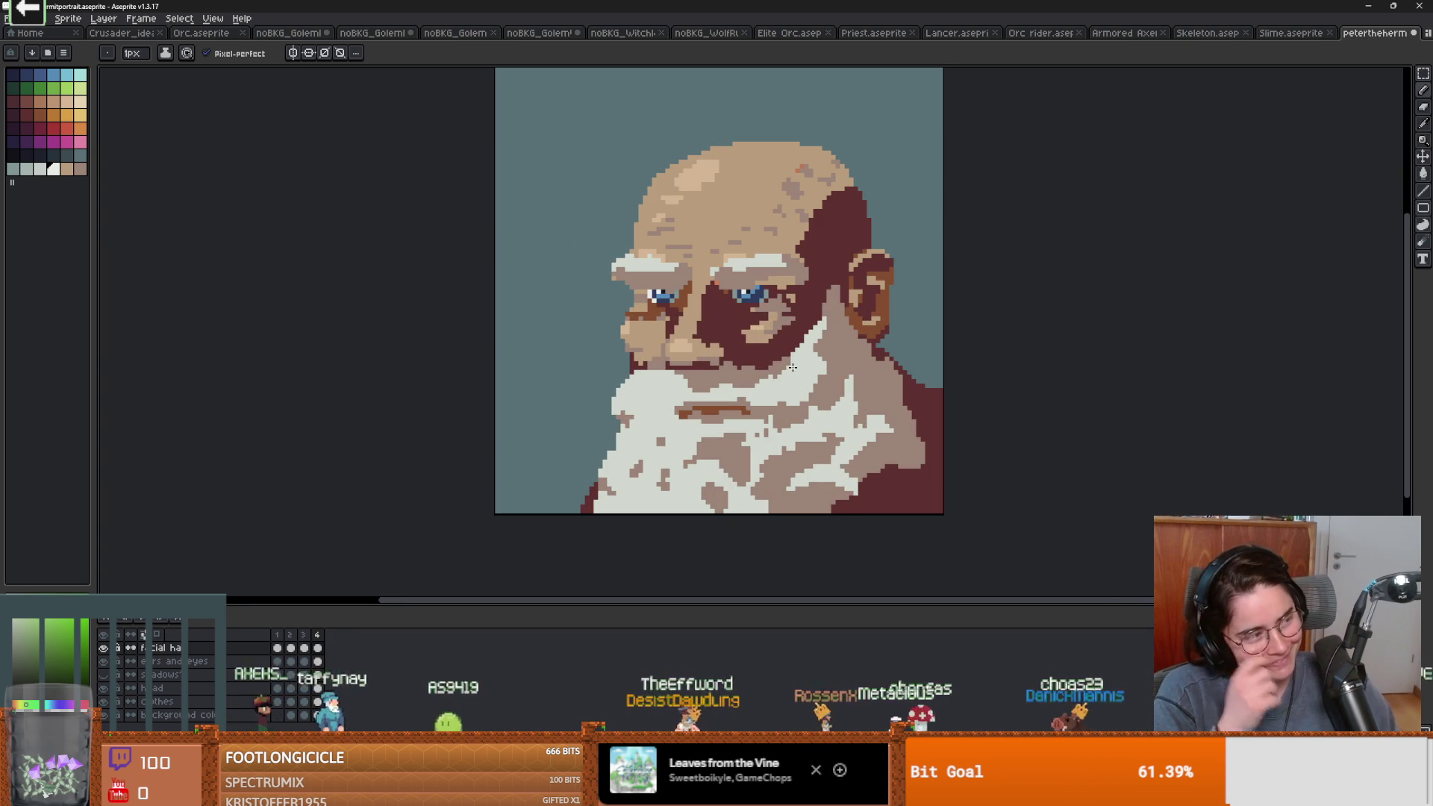
key("v")
key("b")
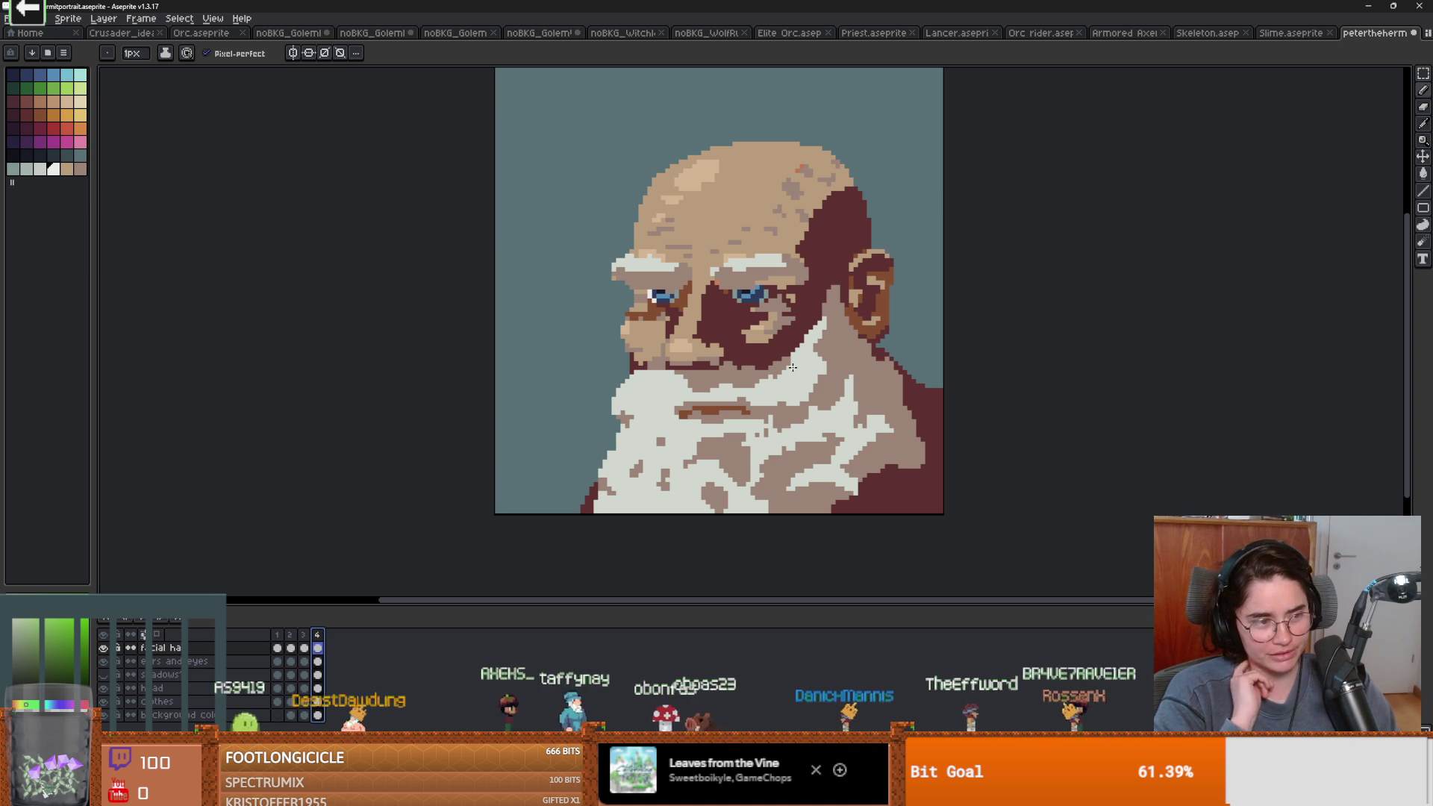
scroll(792, 367, "up", 4)
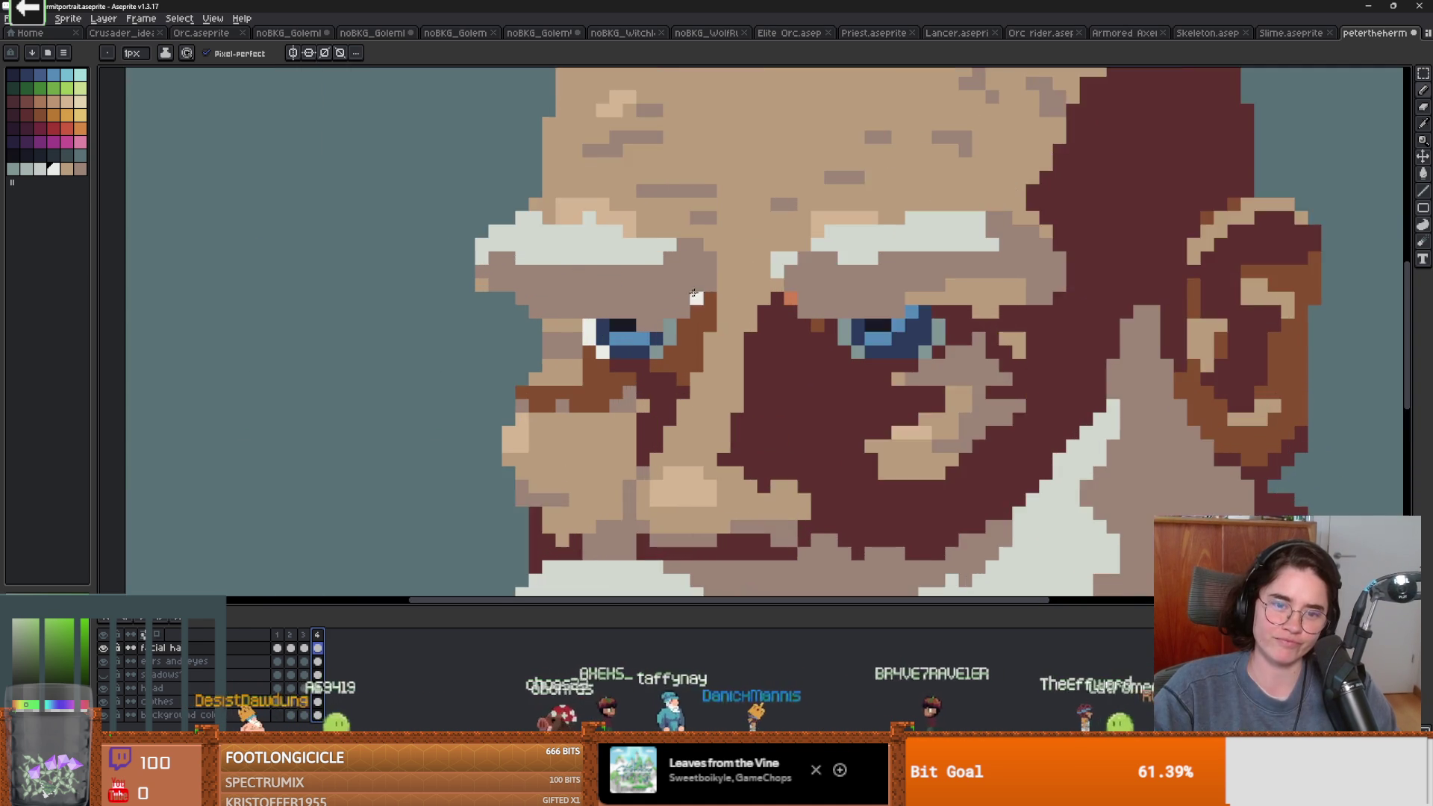
left_click(562, 336)
scroll(1059, 264, "down", 6)
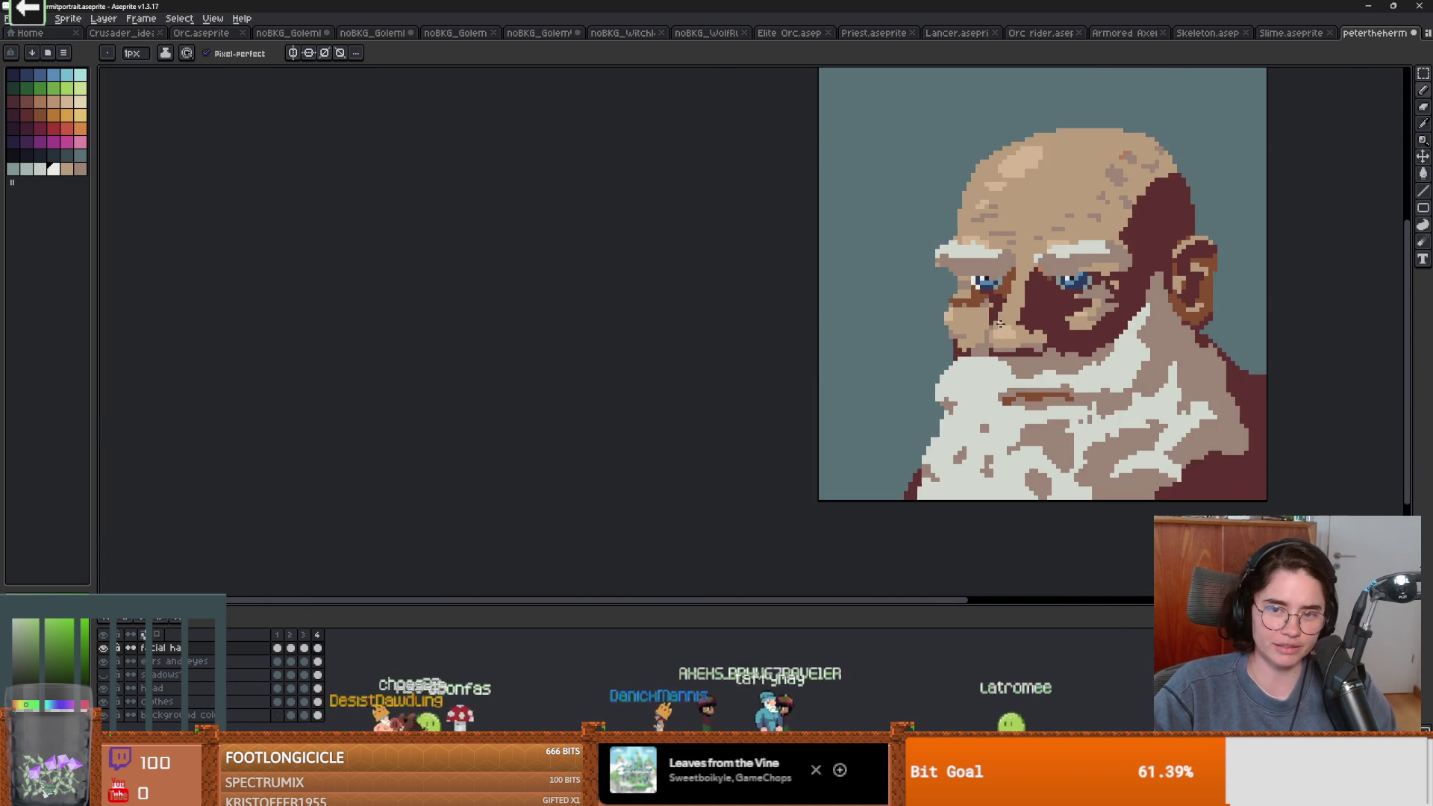
scroll(804, 319, "up", 2)
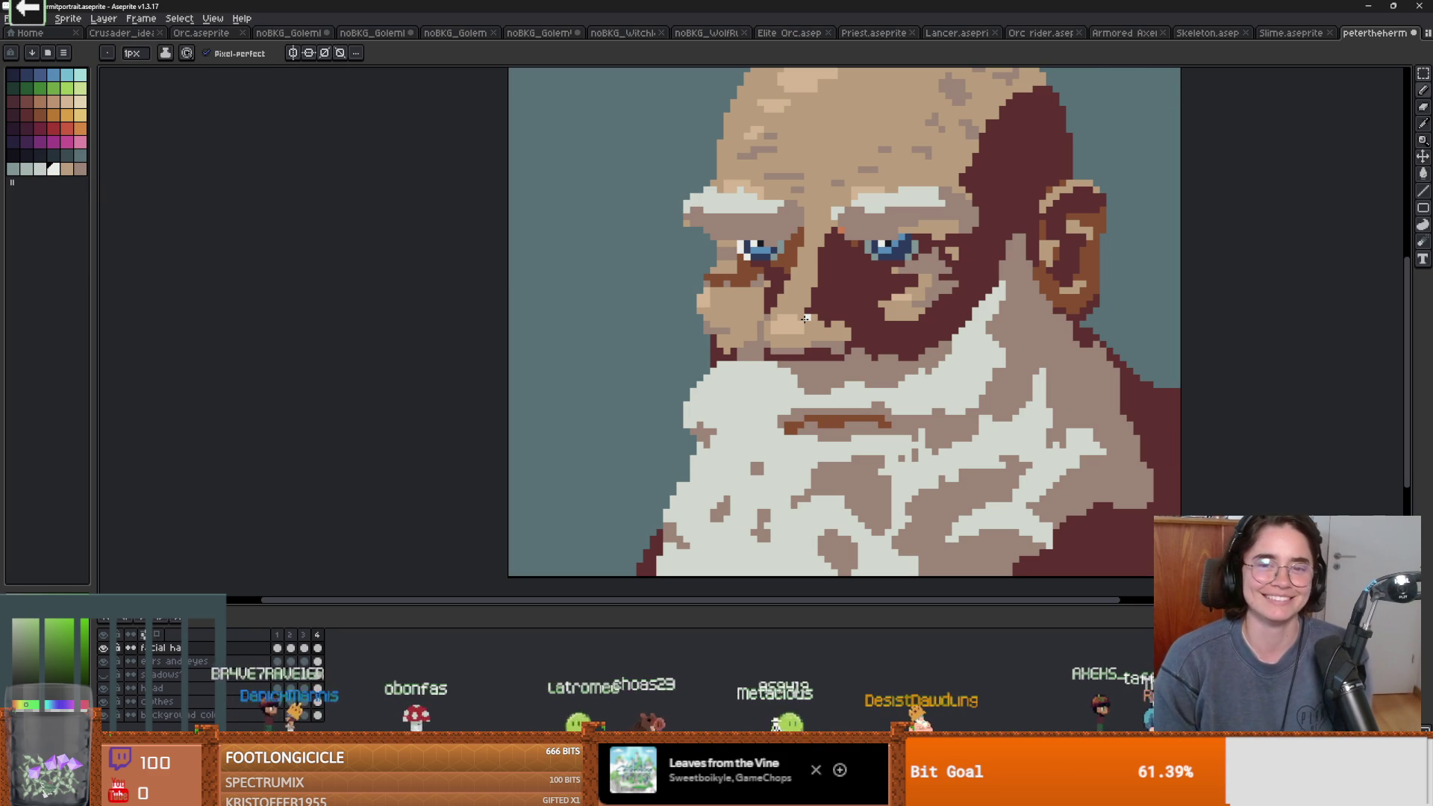
Glance at the git changes, then enlarge Godot's FileSystem dock to show the Audio/SFX files
key("alt+Tab")
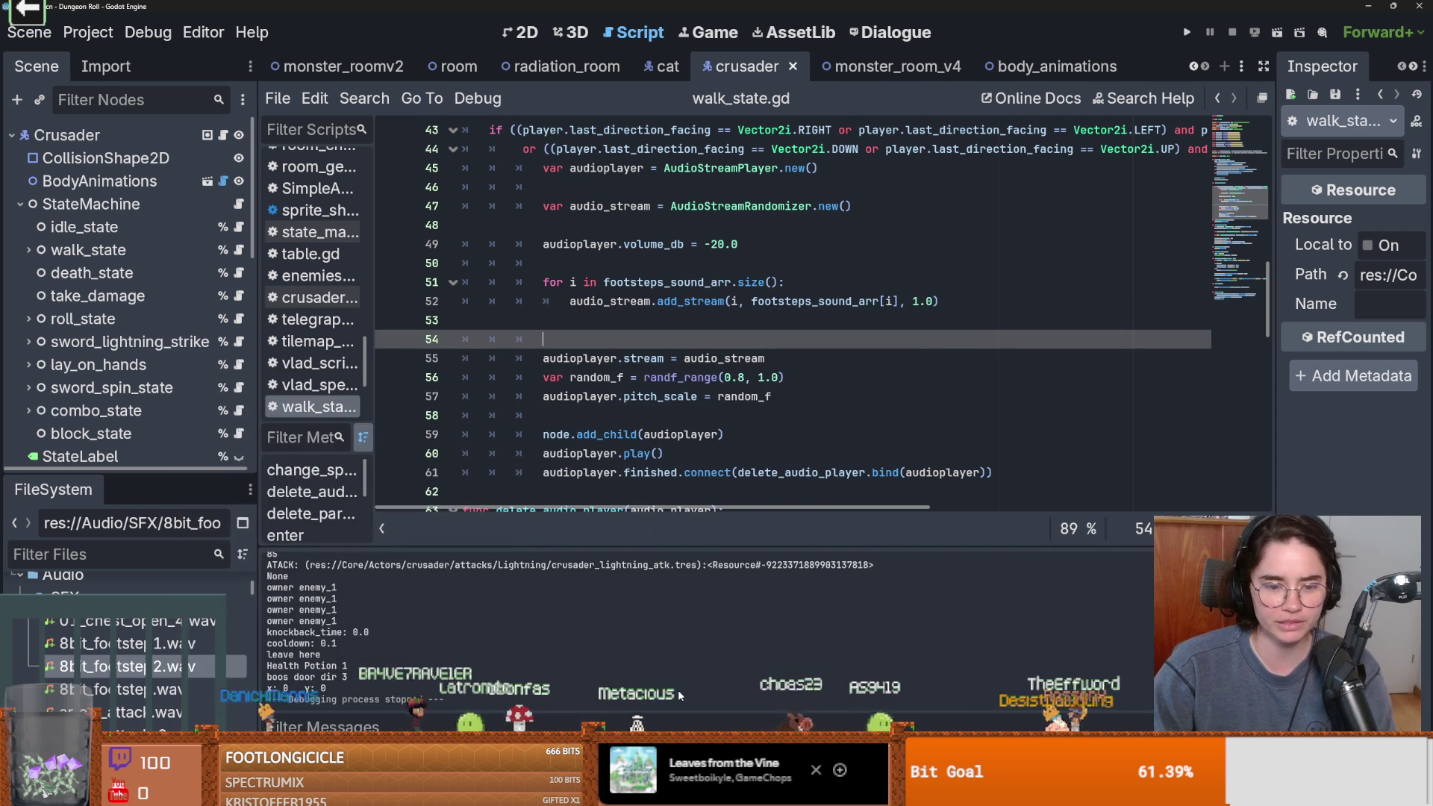
key("alt+Tab")
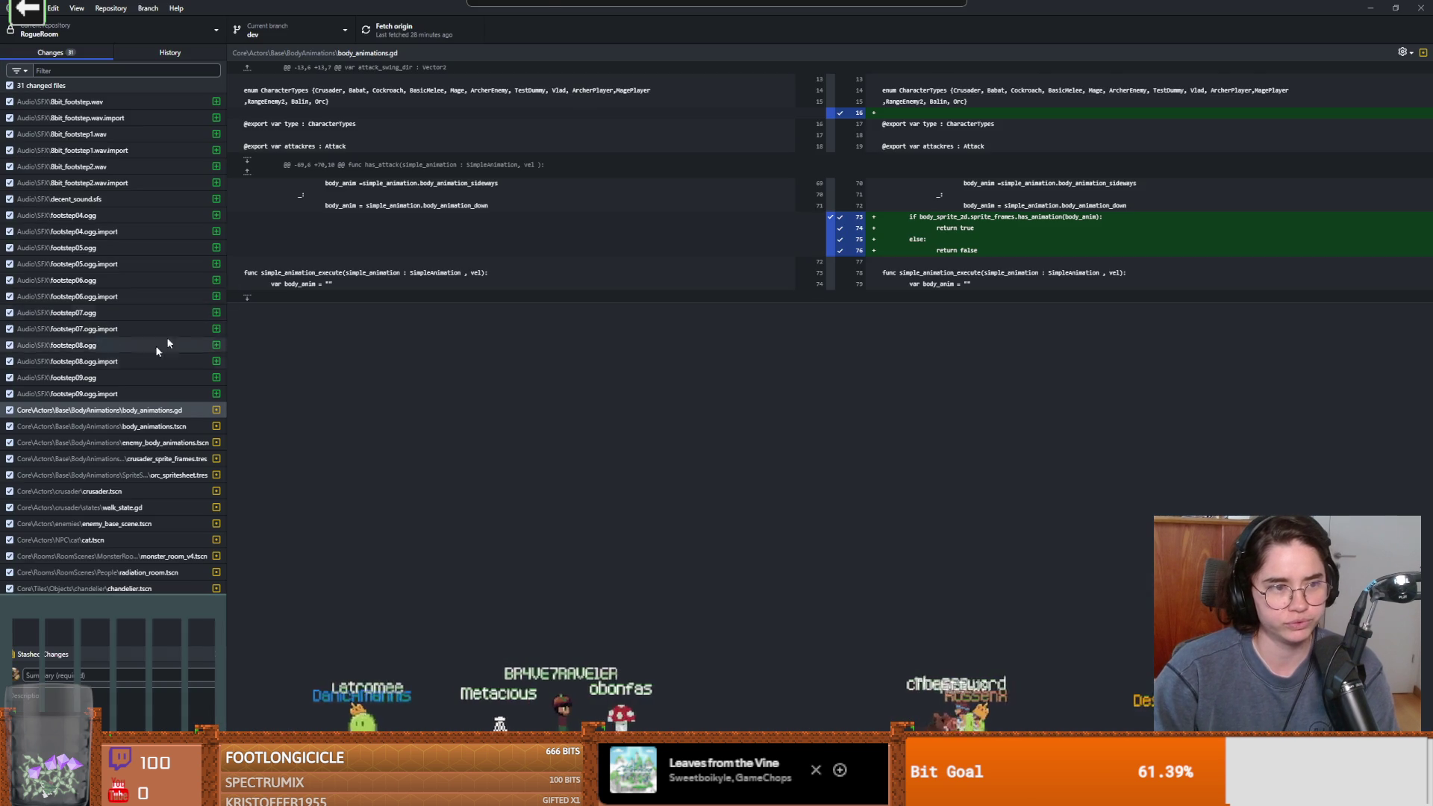
key("alt+Tab")
left_click_drag(138, 470, 139, 140)
scroll(142, 374, "down", 5)
scroll(142, 373, "up", 2)
Delete footstep04.ogg through footstep09.ogg from res://Audio/SFX
left_click(113, 401)
left_click(147, 516, "shift")
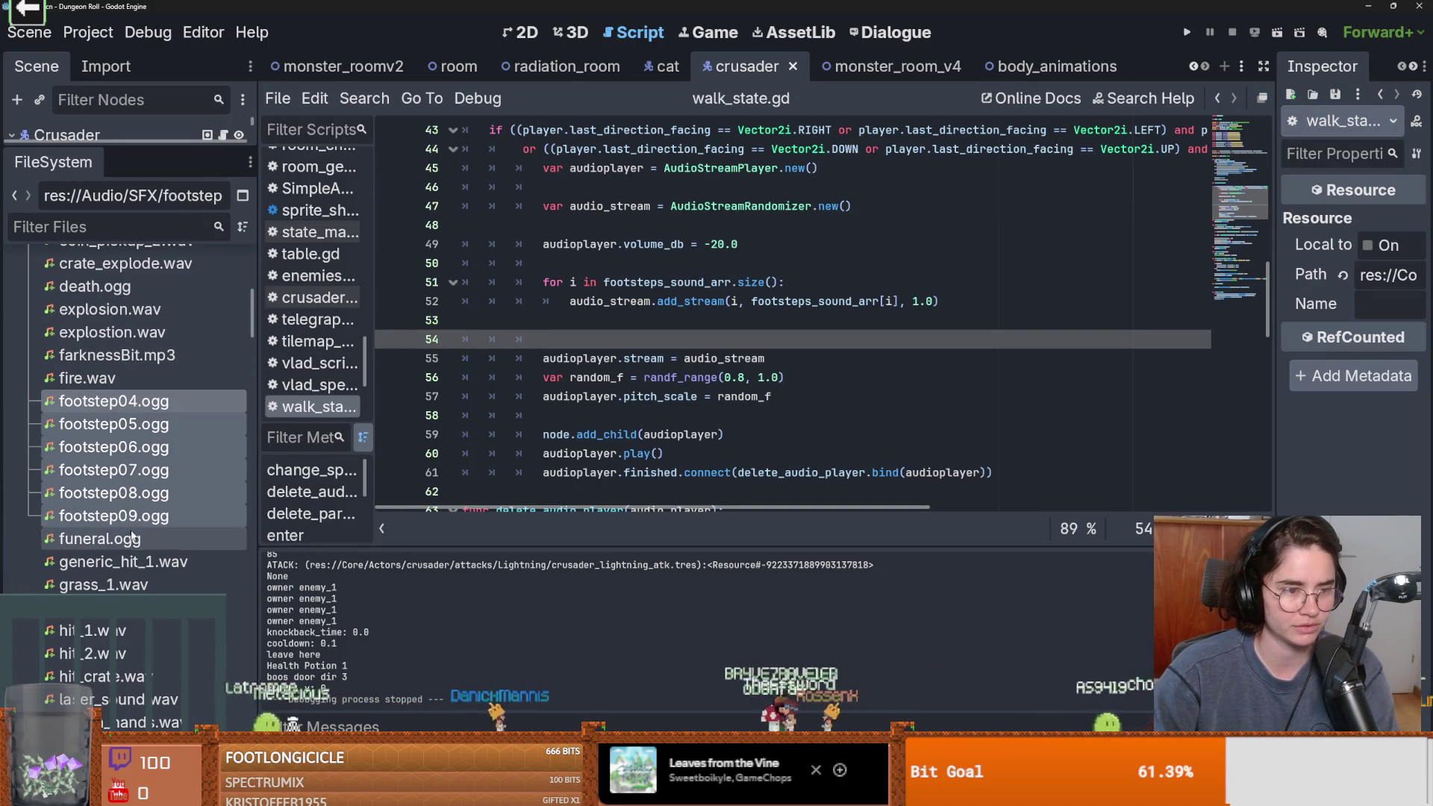
right_click(154, 508)
left_click(201, 545)
left_click(561, 482)
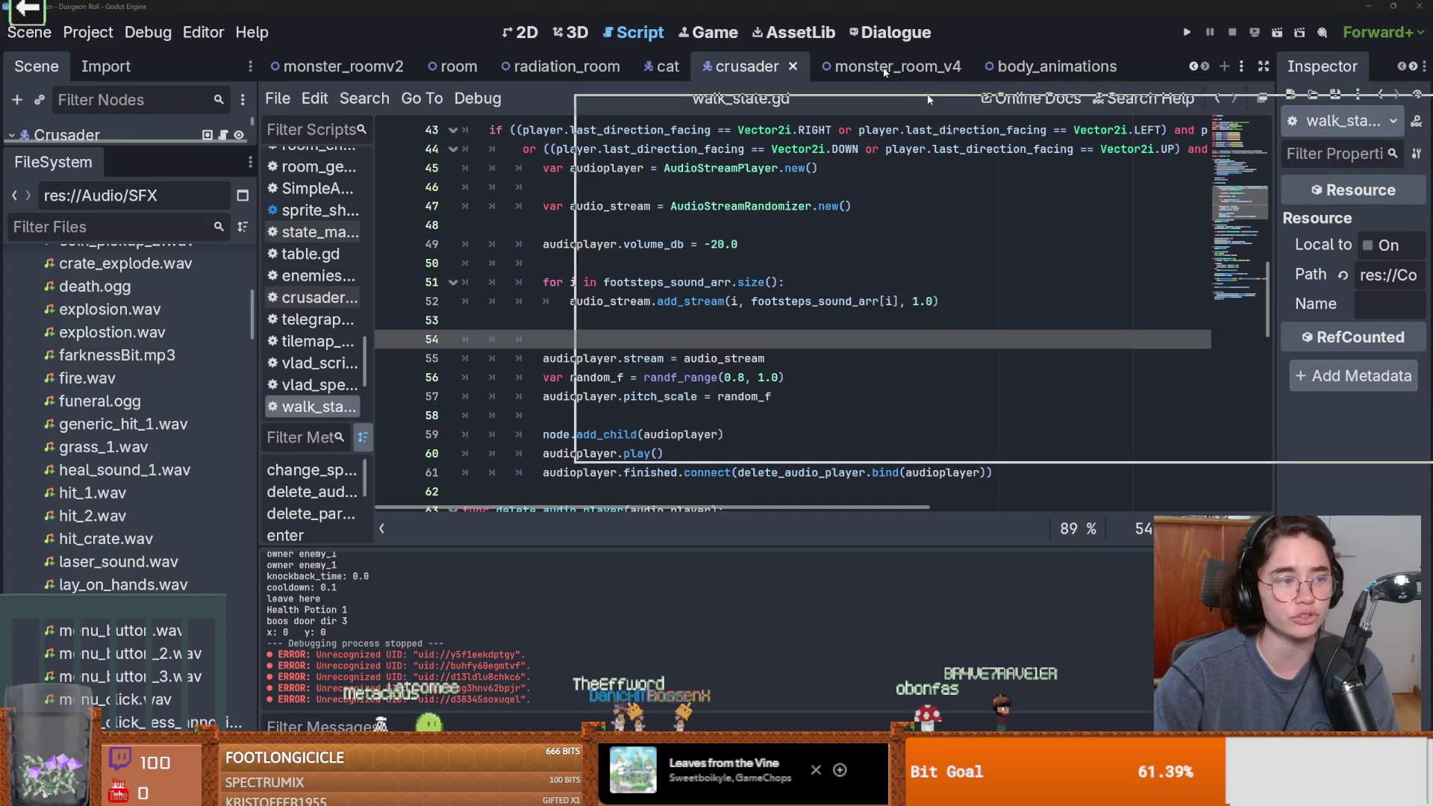
key("alt+Tab")
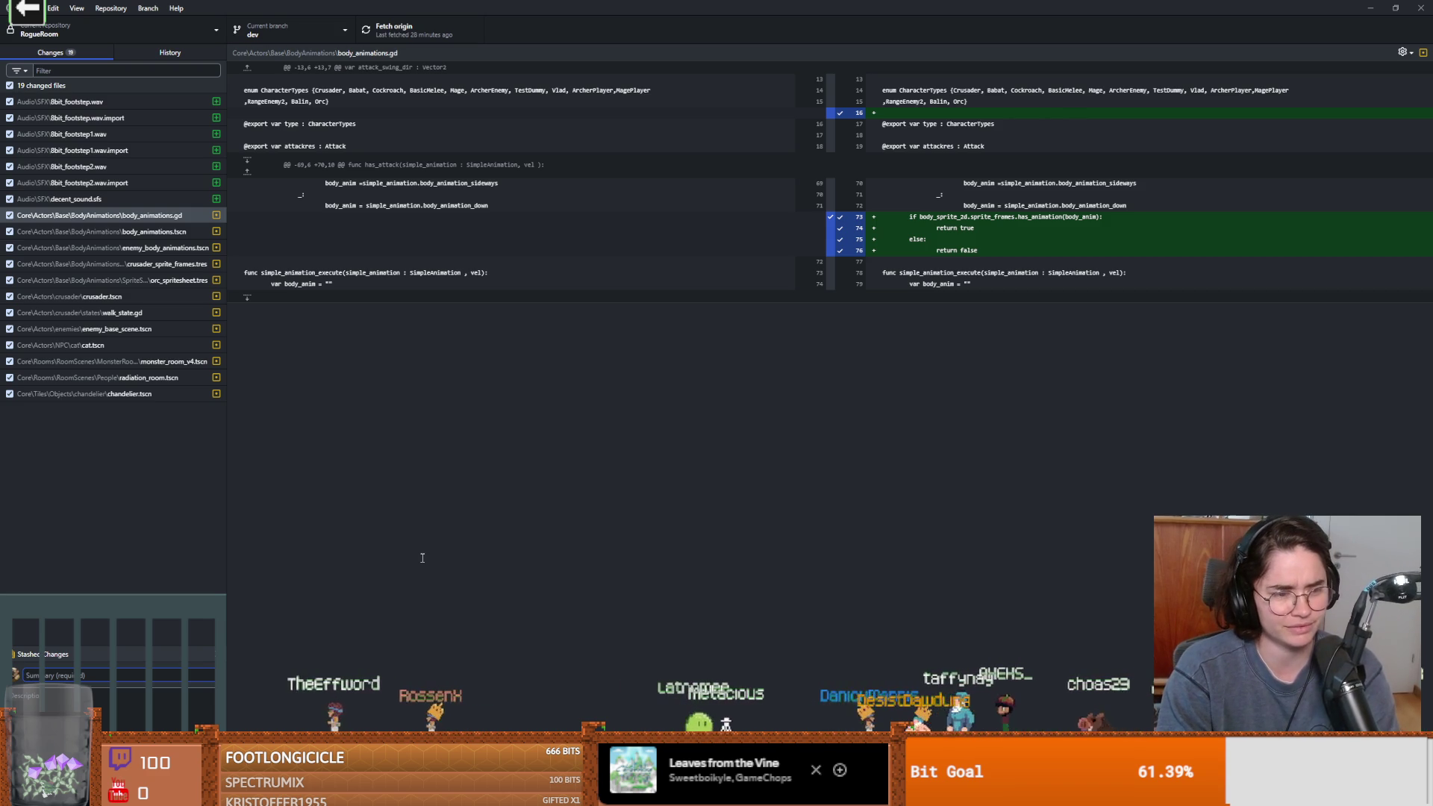
Commit all changes with the summary 'footsteps', push to origin, and shrink the GitHub Desktop window
type("footsteps")
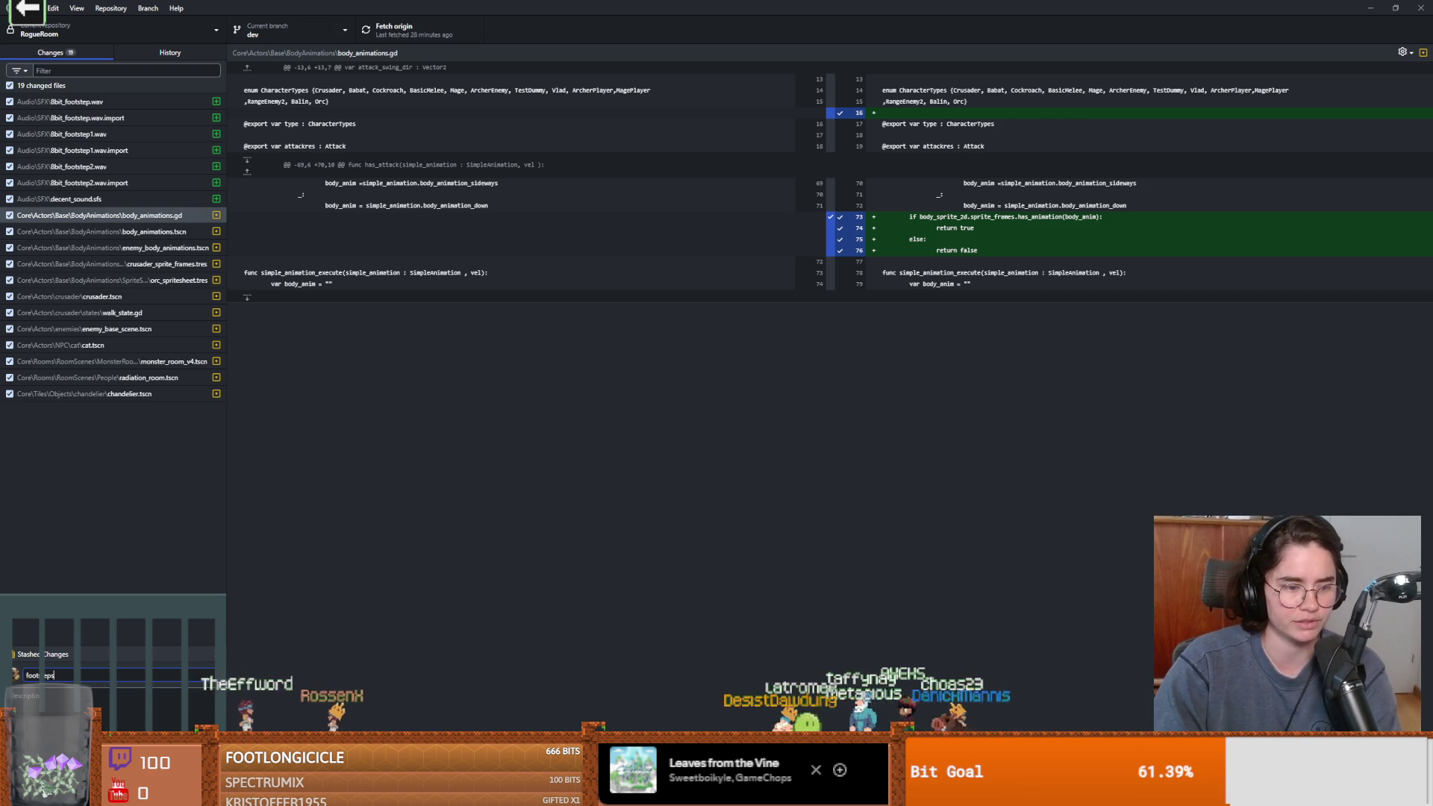
key("ctrl+Return")
left_click(433, 25)
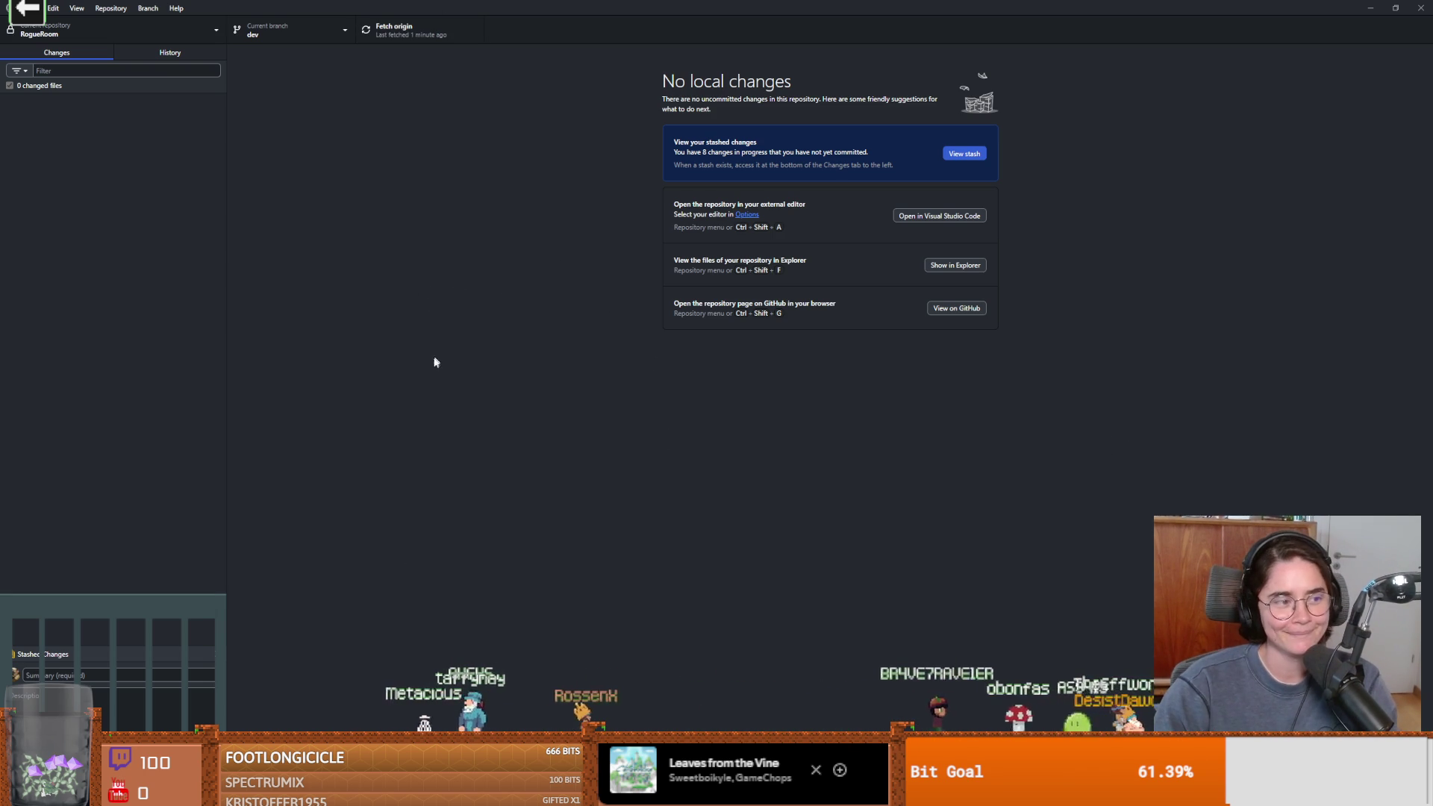
left_click_drag(685, 9, 589, 293)
Delete the stray blank lines 54, 50 and 48 in walk_state.gd and save
left_click(642, 246)
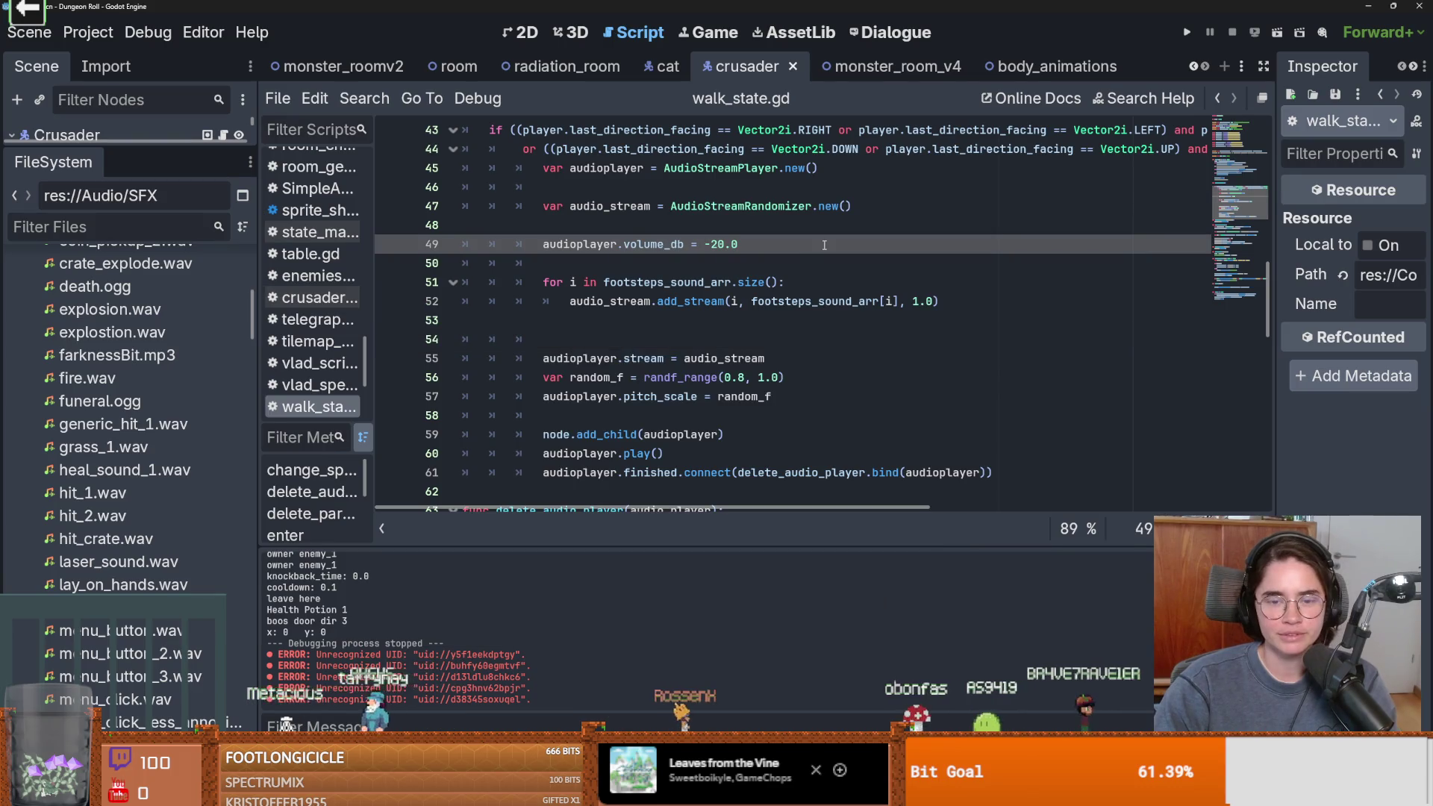
left_click(611, 339)
key("BackSpace")
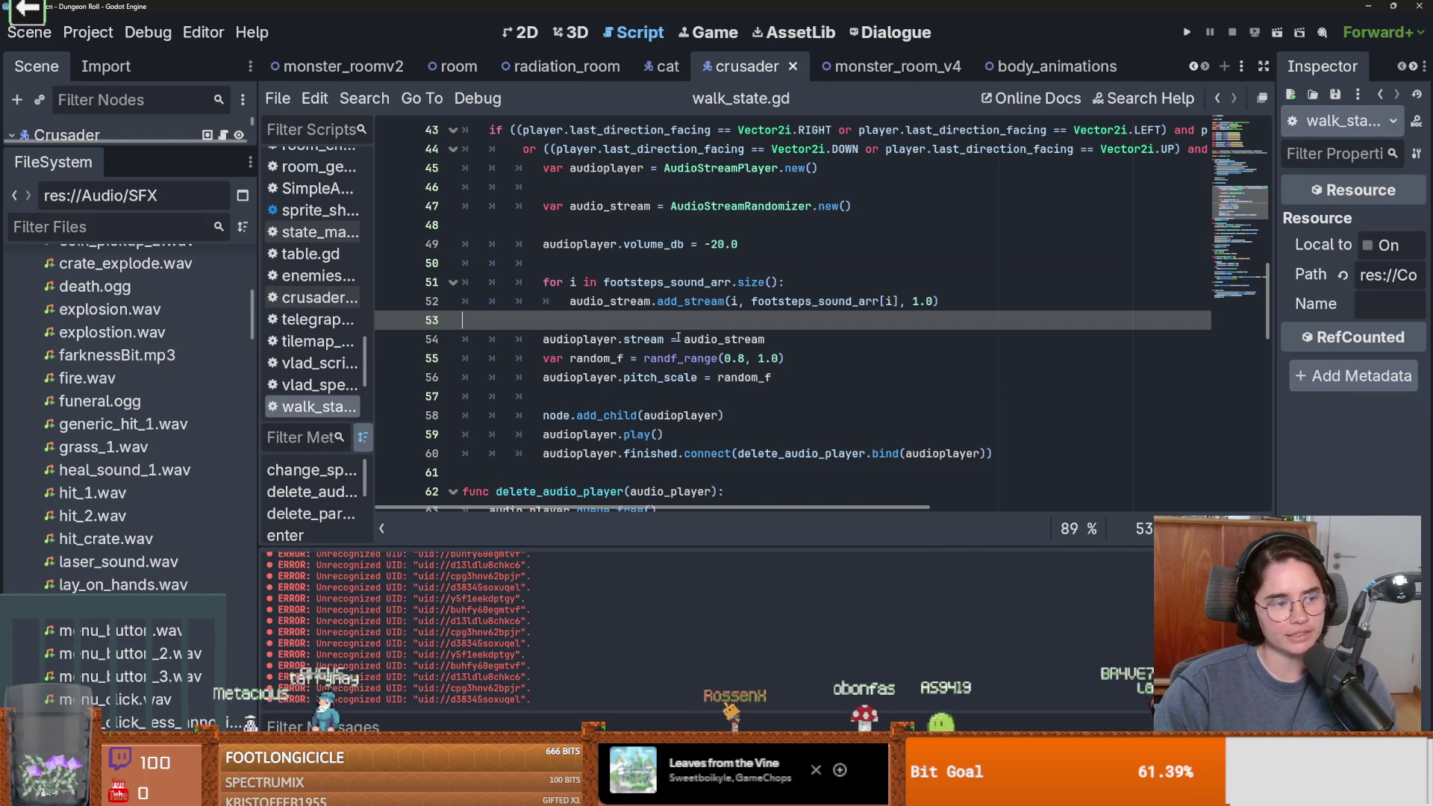
scroll(610, 336, "up", 1)
key("ctrl+s")
scroll(688, 377, "up", 1)
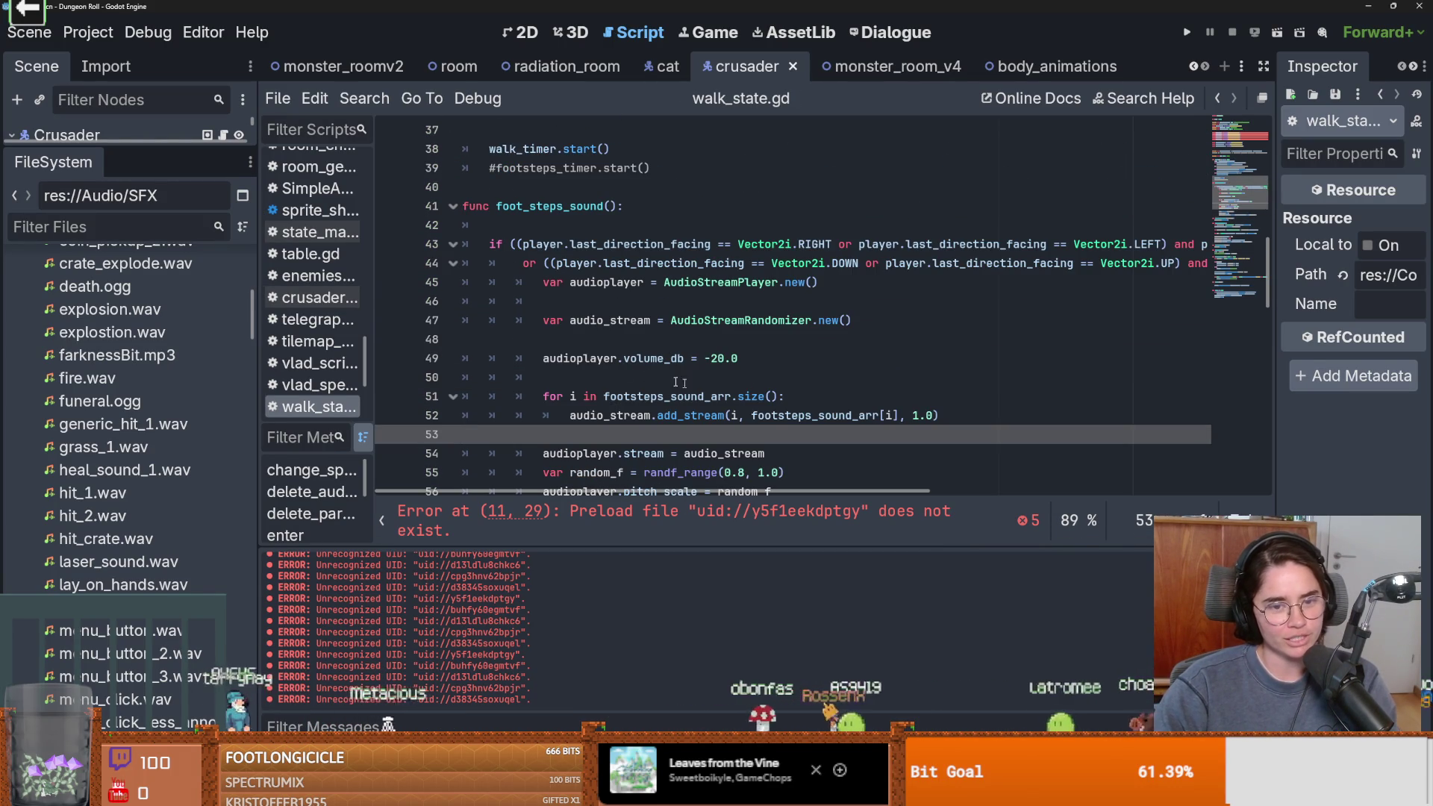
left_click(619, 376)
key("BackSpace")
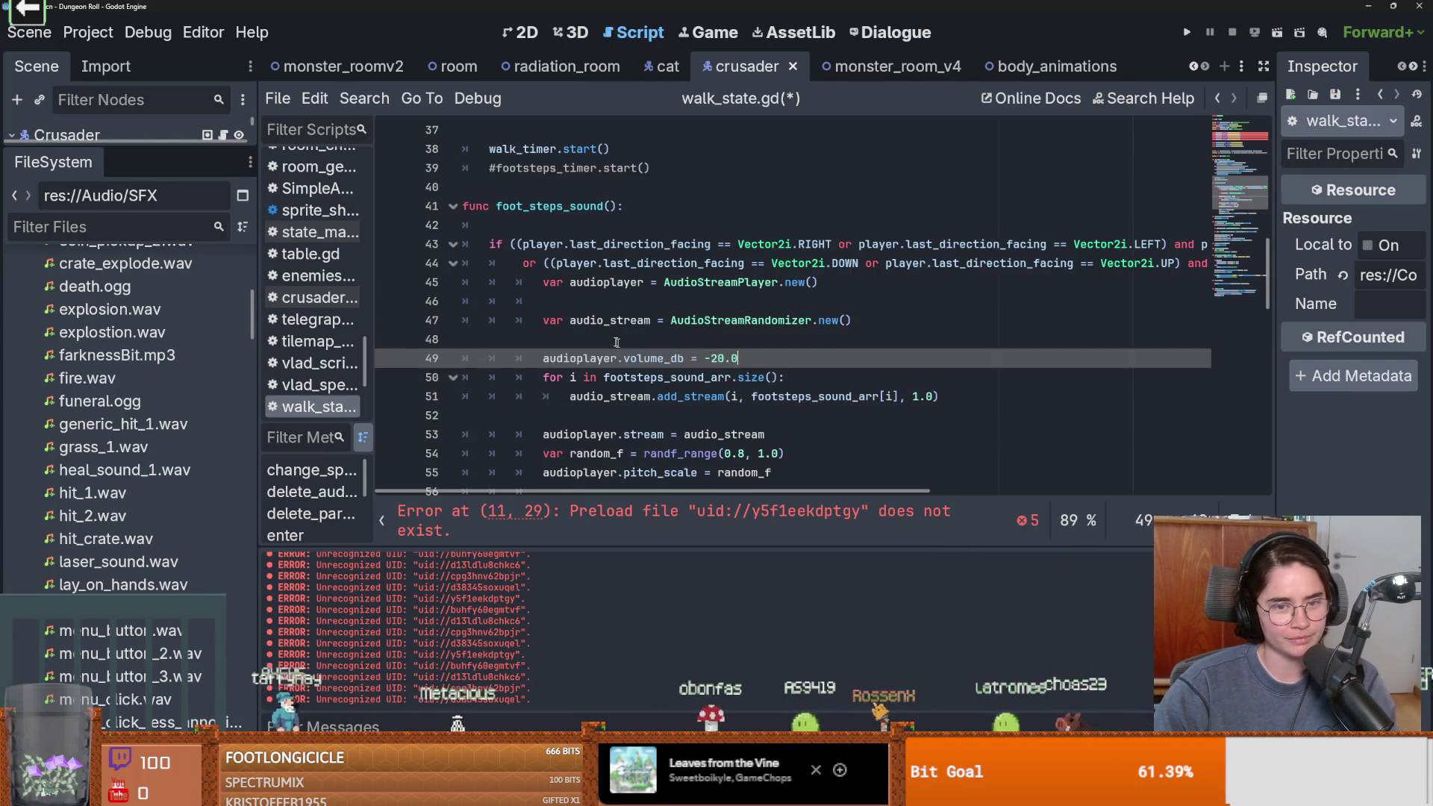
key("Up")
key("BackSpace")
key("ctrl+s")
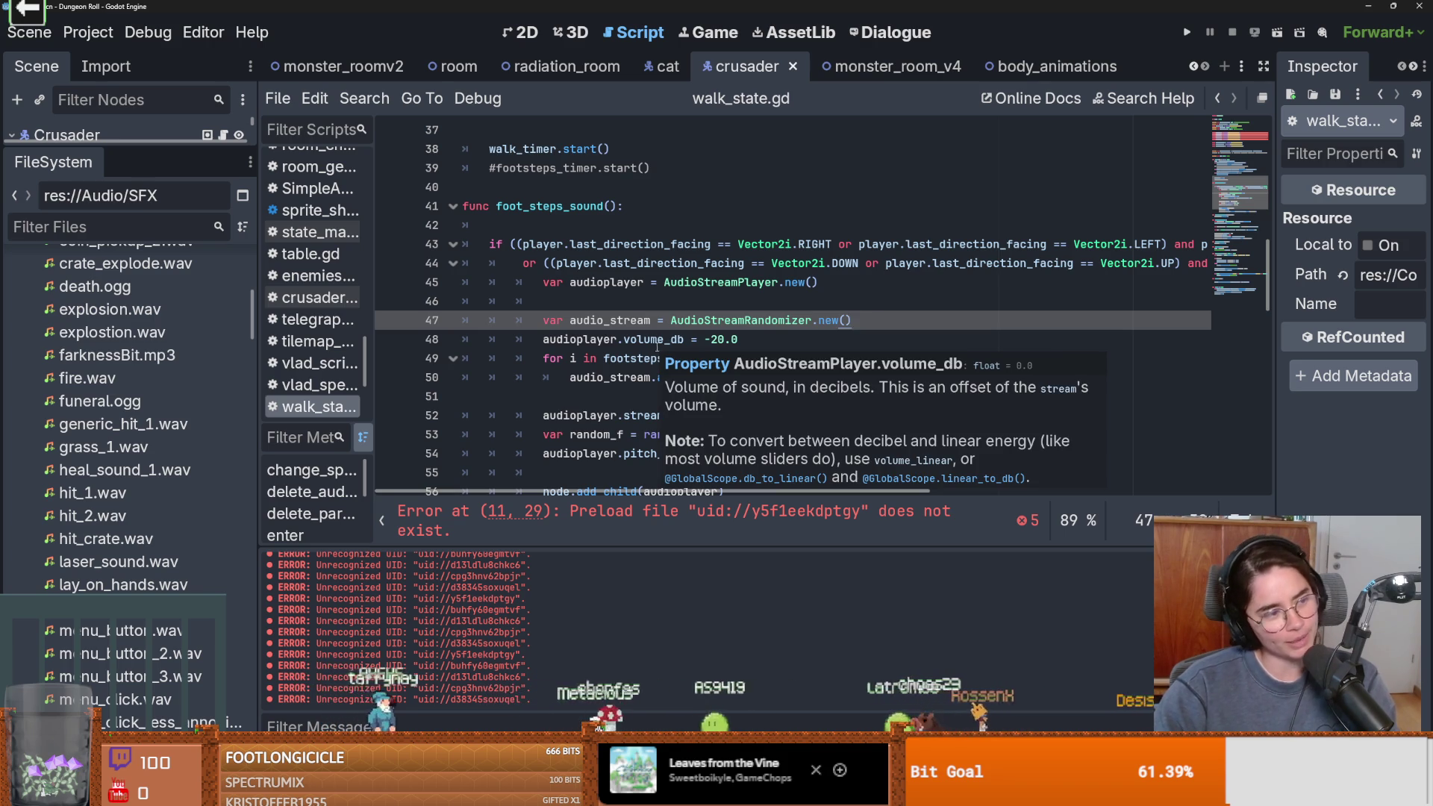
scroll(656, 346, "up", 4)
key("ctrl+s")
Remove the broken FOOTSTEP_04–09 preload lines from walk_state.gd and save the script
scroll(629, 367, "up", 4)
scroll(637, 302, "up", 3)
mouse_move(802, 338)
left_mouse_down()
mouse_move(478, 321)
mouse_move(387, 252)
left_mouse_up()
key("BackSpace")
key("BackSpace")
key("ctrl+s")
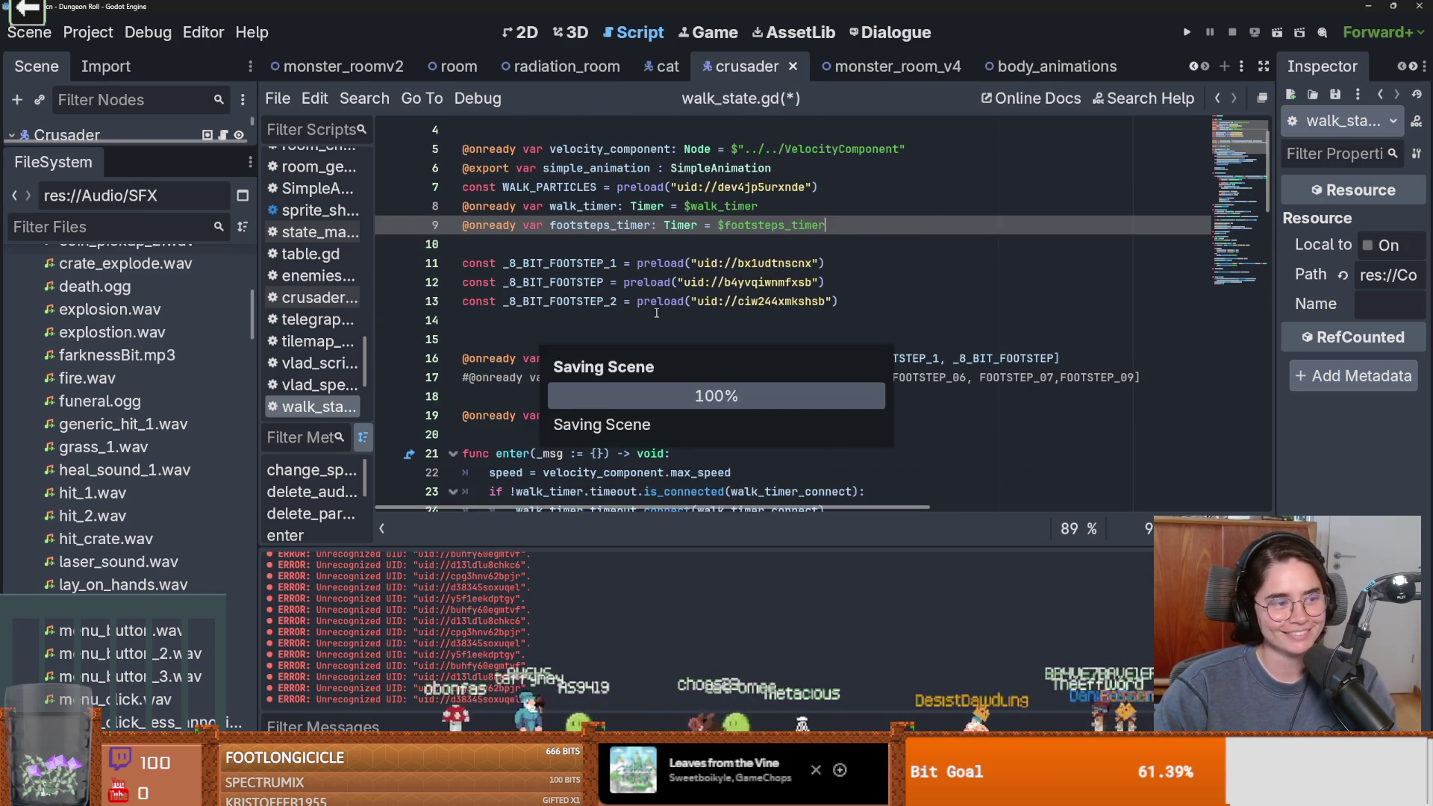
scroll(656, 312, "up", 1)
left_click(523, 68)
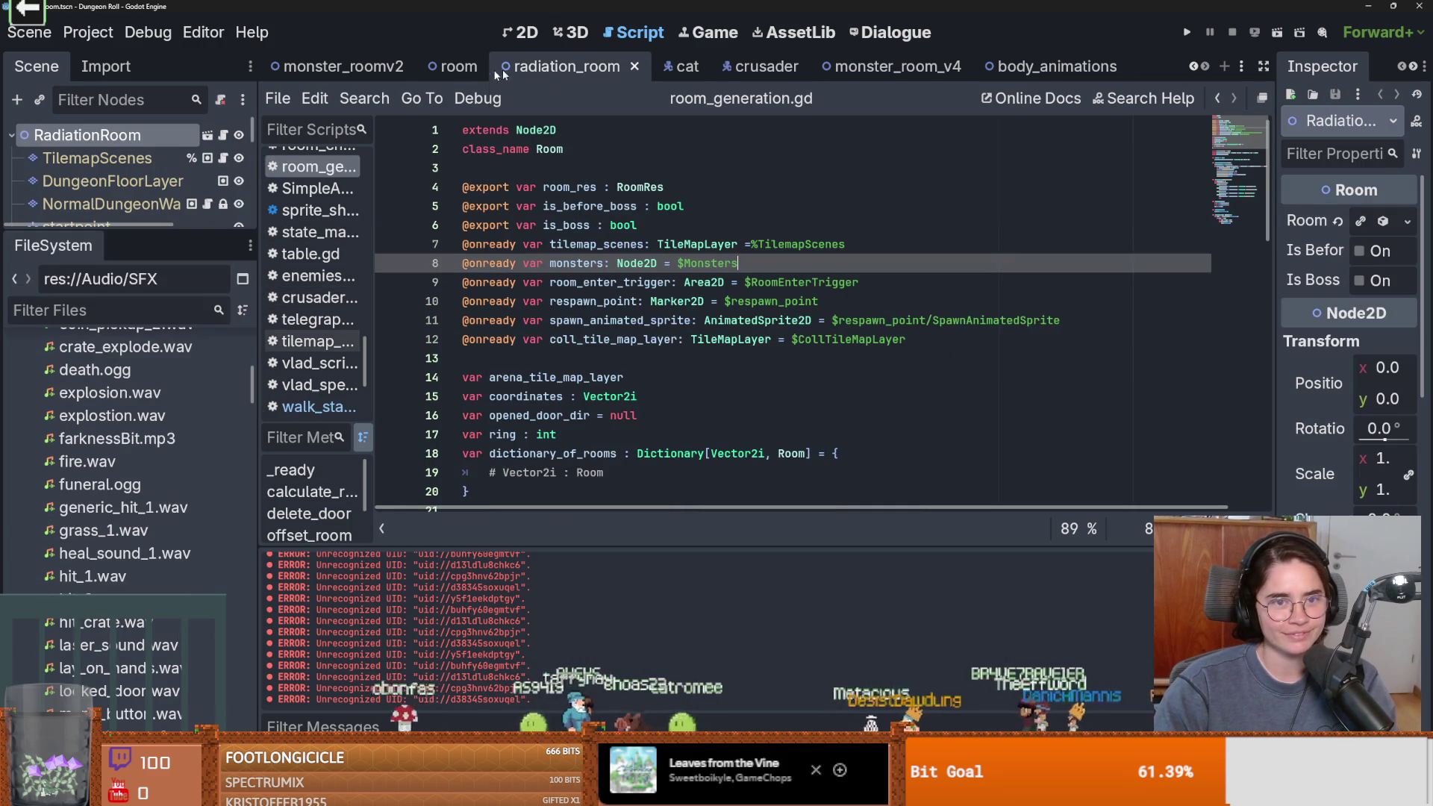
Collapse the Monsters and RoomEnterTrigger nodes, save, and close the monster_roomv2 scene
left_click_drag(161, 232, 162, 482)
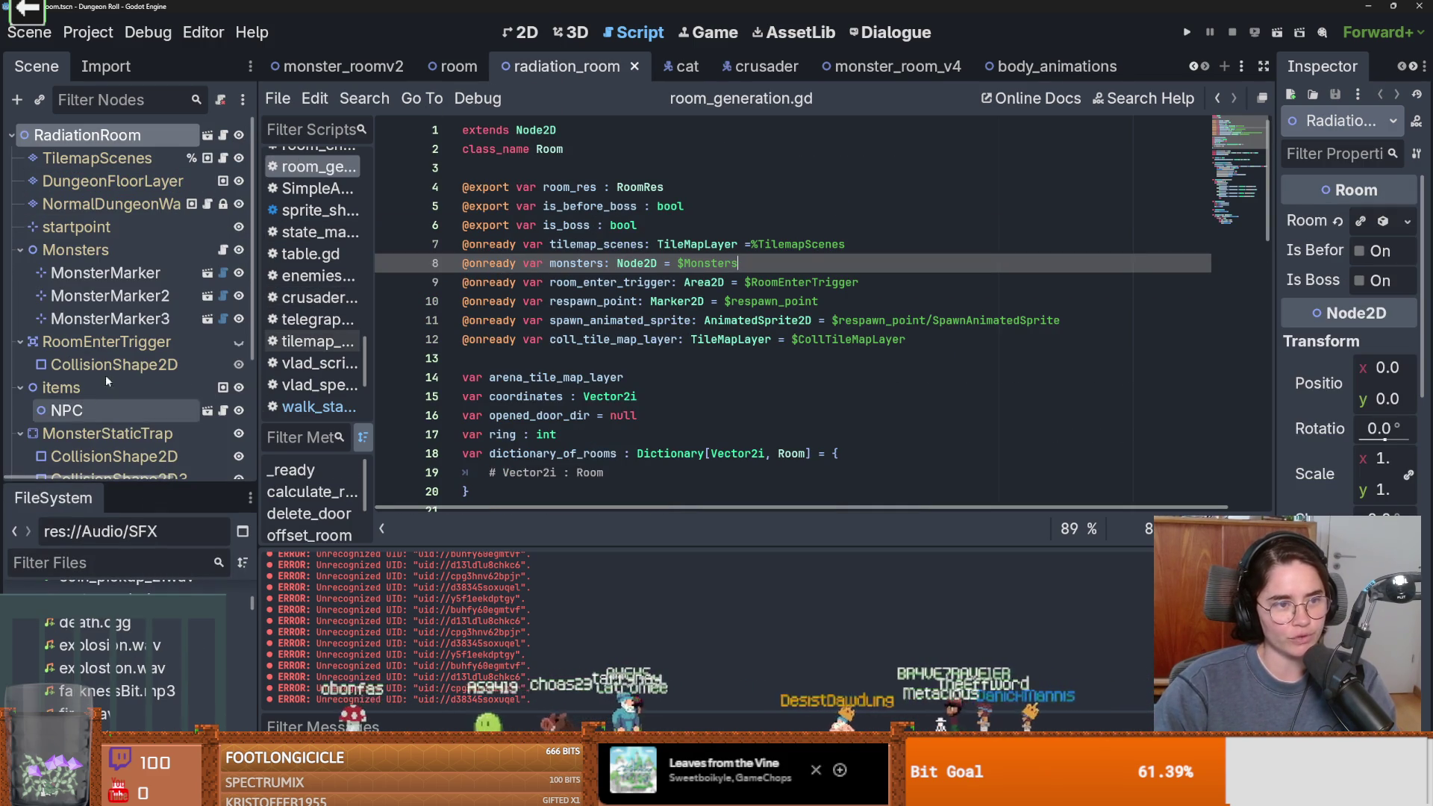
left_click(20, 250)
left_click(20, 273)
key("ctrl+s")
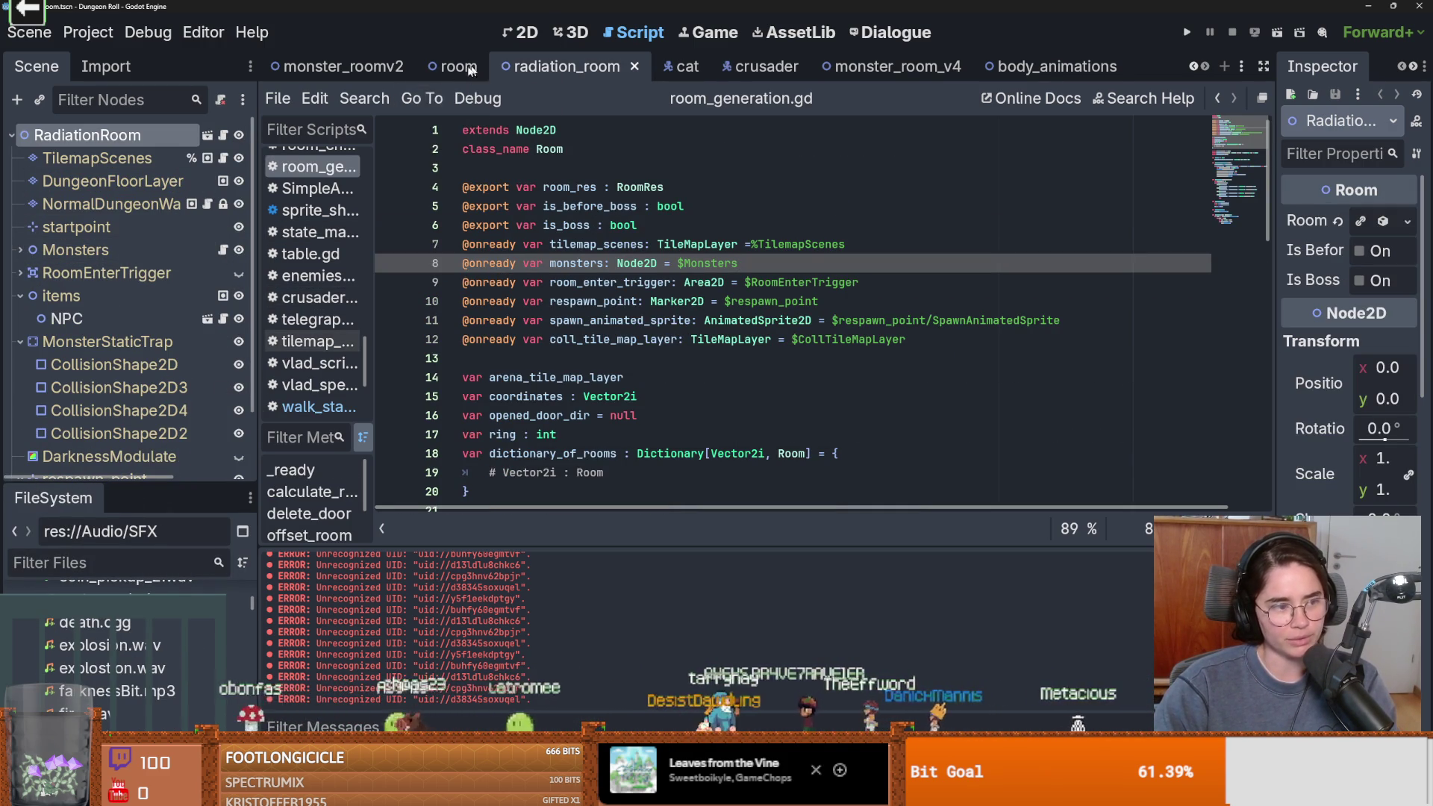
left_click(392, 68)
left_click(418, 66)
key("ctrl+s")
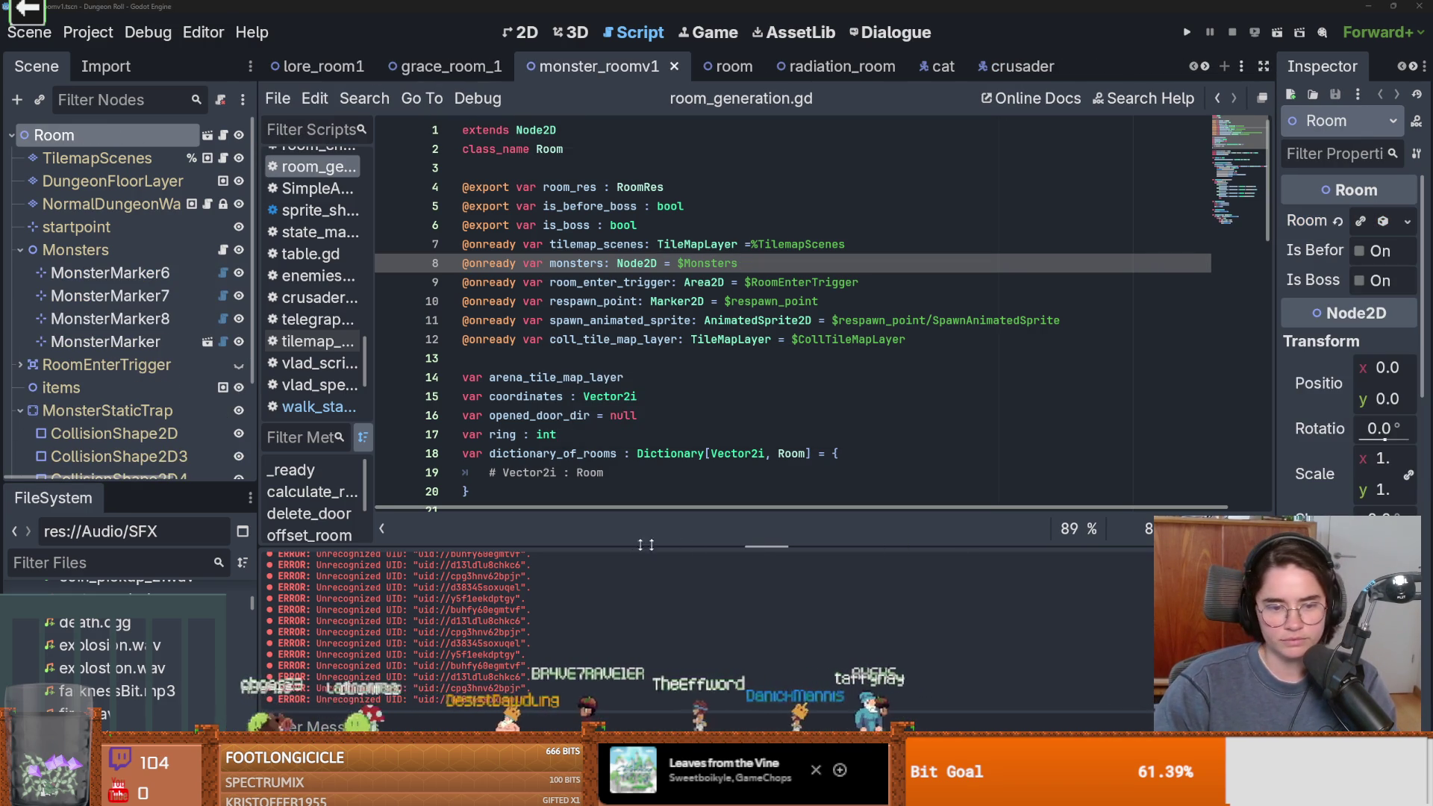
Clear the error messages from the Output log and save the scene
mouse_move(636, 549)
left_mouse_down()
mouse_move(663, 254)
mouse_move(664, 549)
left_mouse_up()
key("ctrl+alt+k")
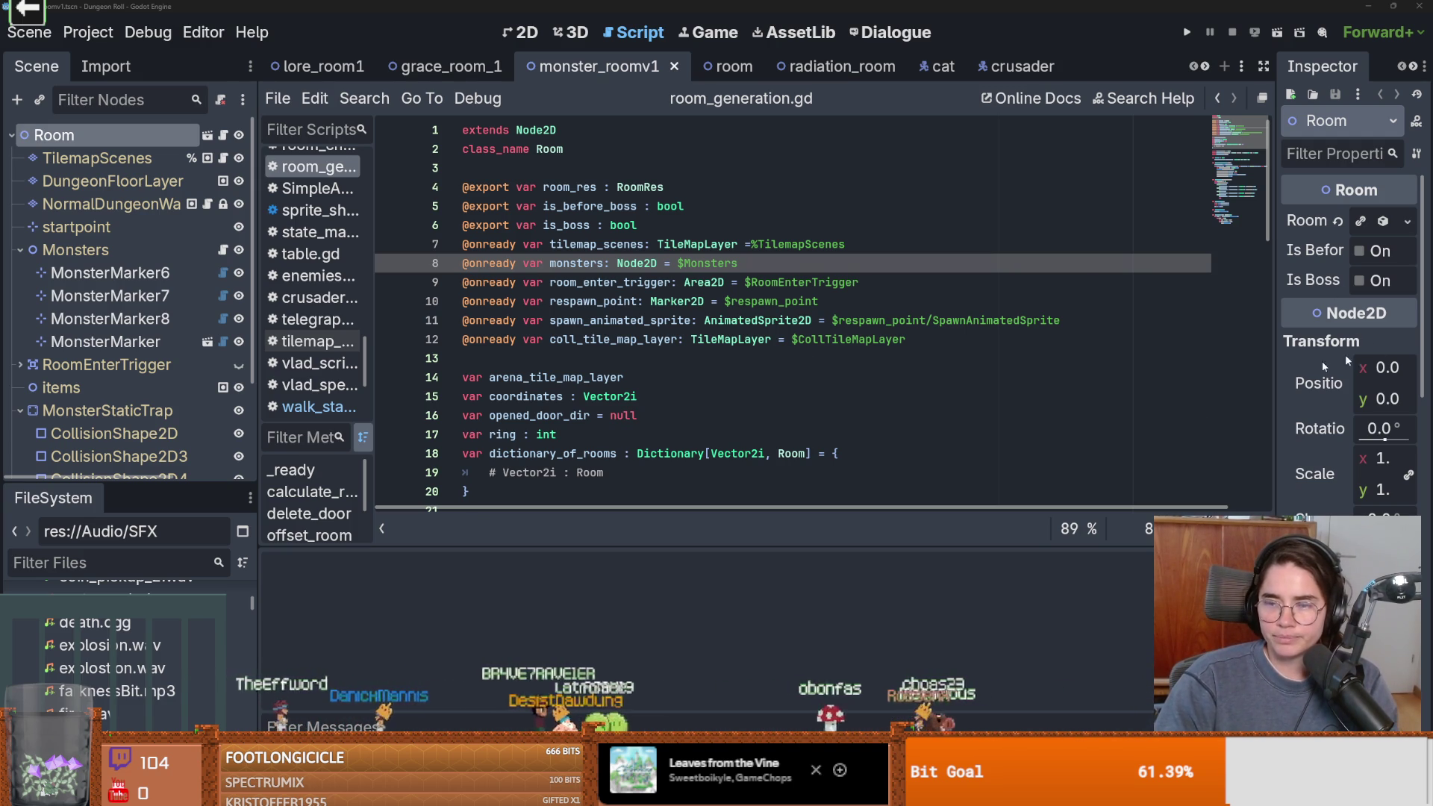
left_click(699, 398)
key("ctrl+s")
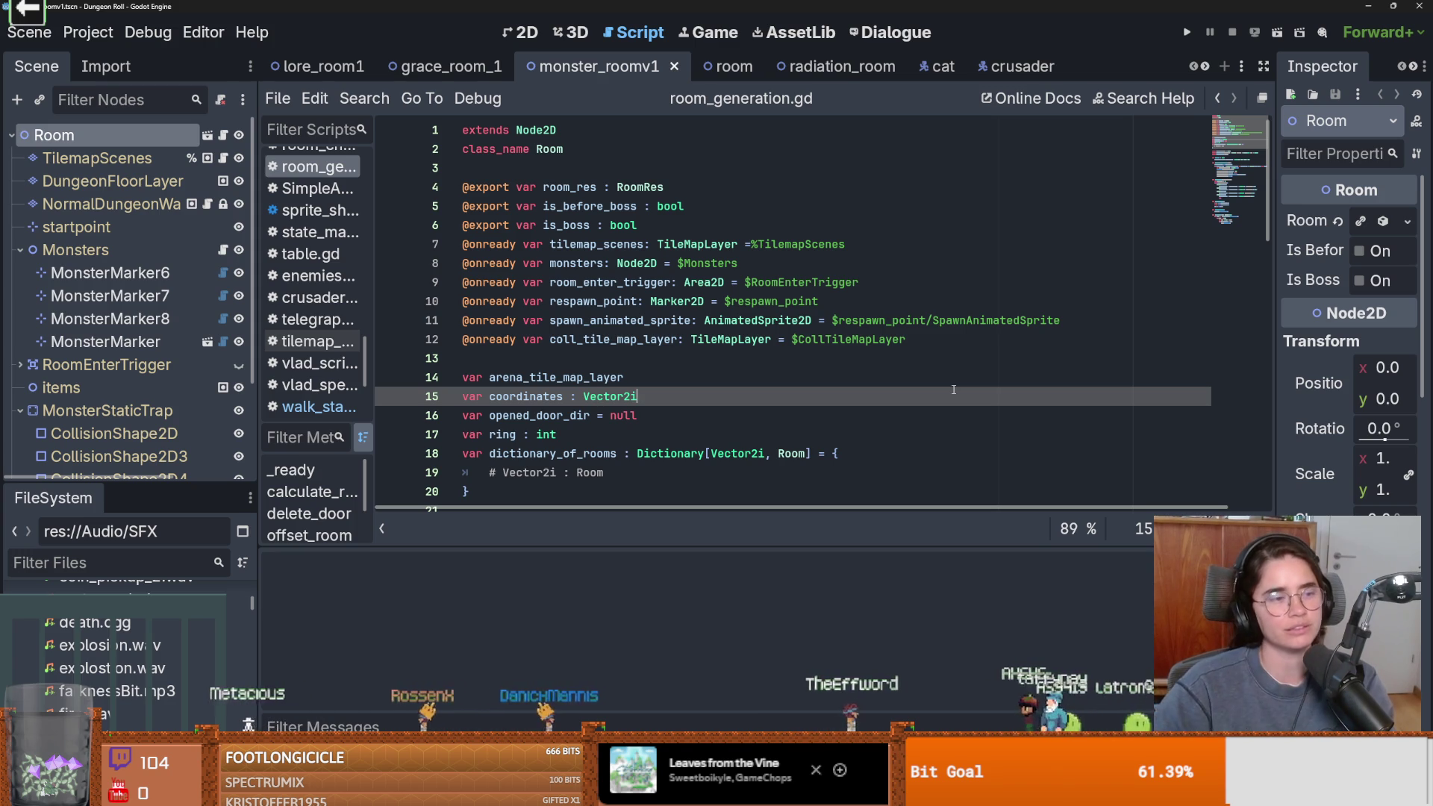
key("Up")
key("Up")
key("ctrl+s")
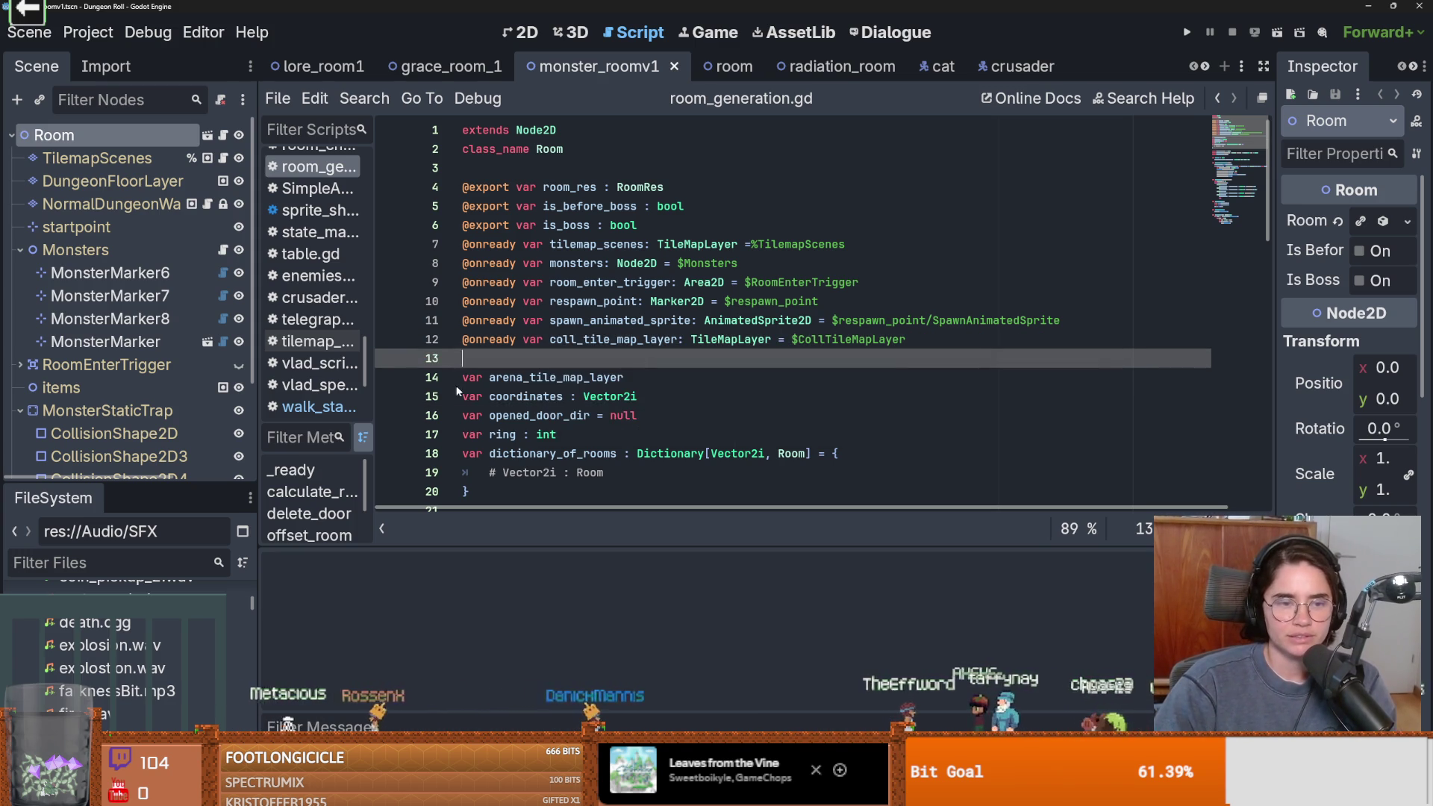
Collapse the Monsters node, save, and close the monster_roomv1 scene
left_click_drag(119, 484, 120, 593)
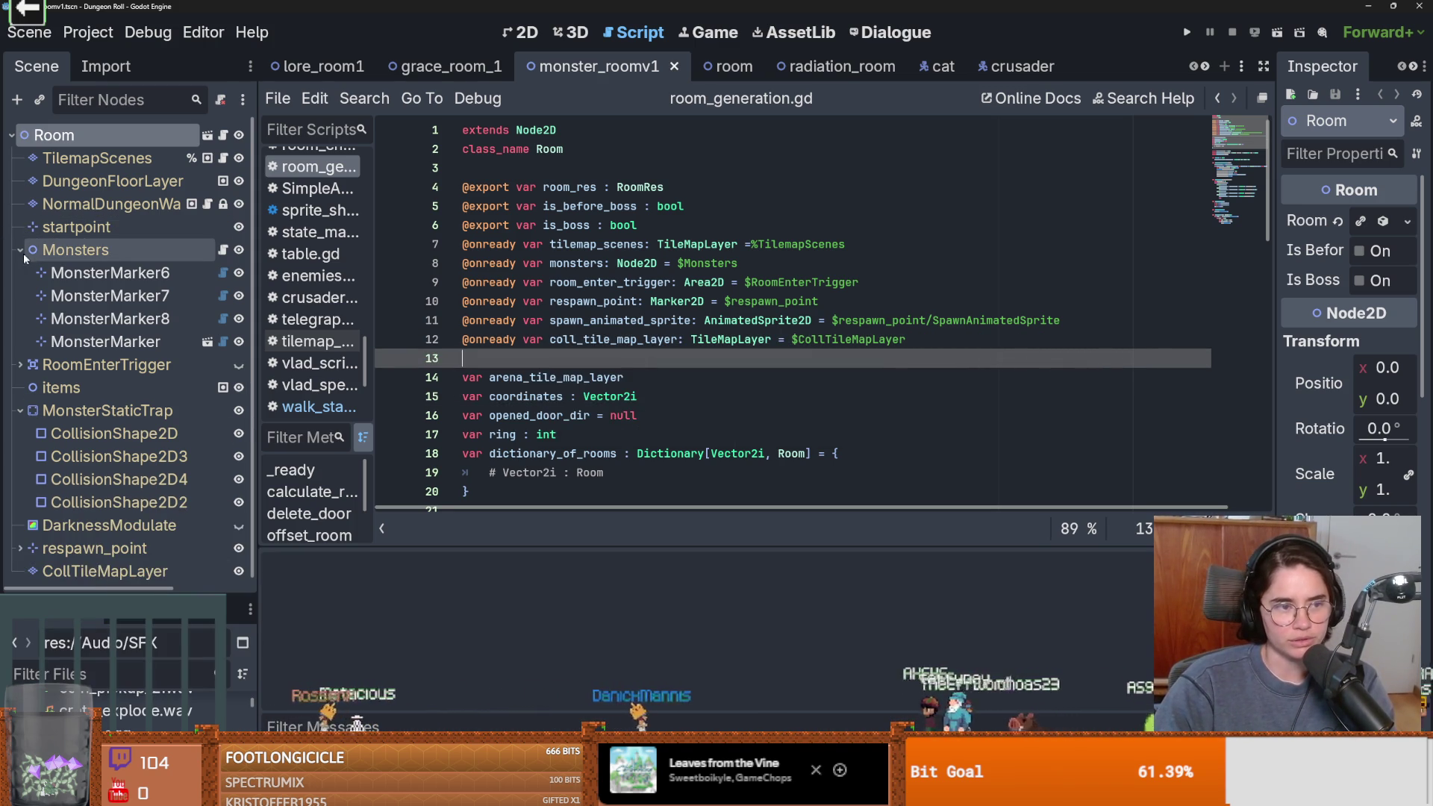
left_click(20, 250)
key("ctrl+s")
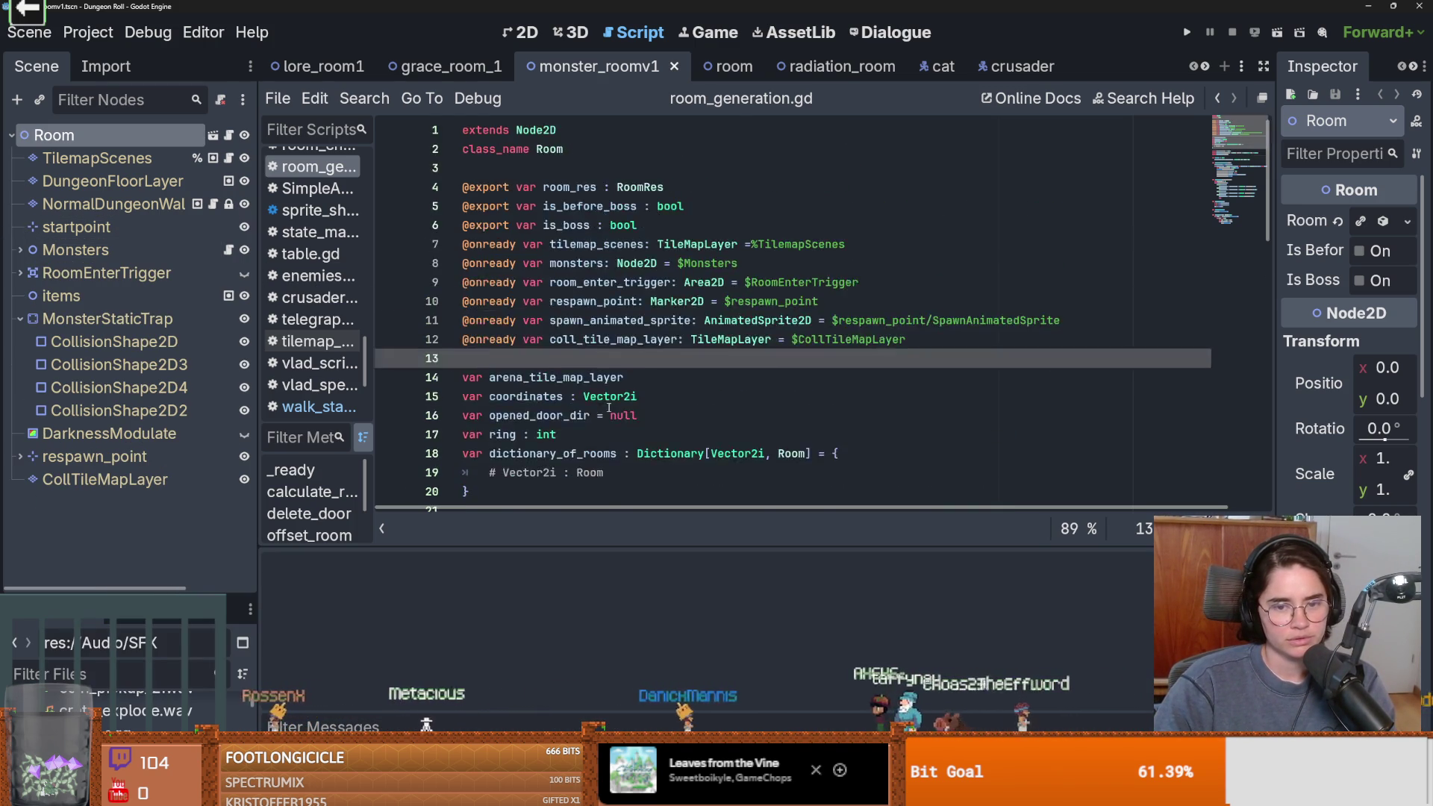
left_click(674, 67)
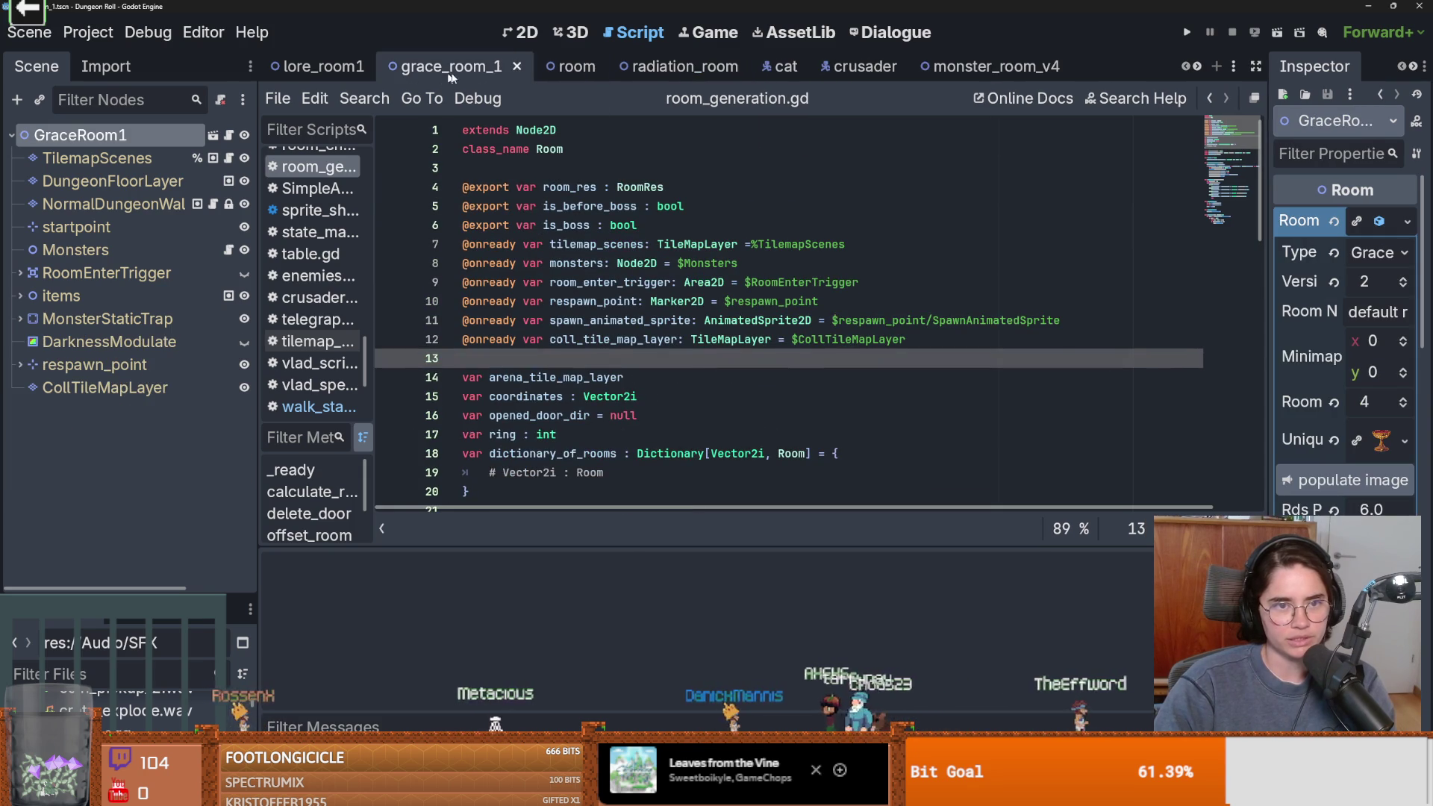
Close the grace_room_1, lore_room1 and room scene tabs
left_click(516, 67)
left_click(394, 66)
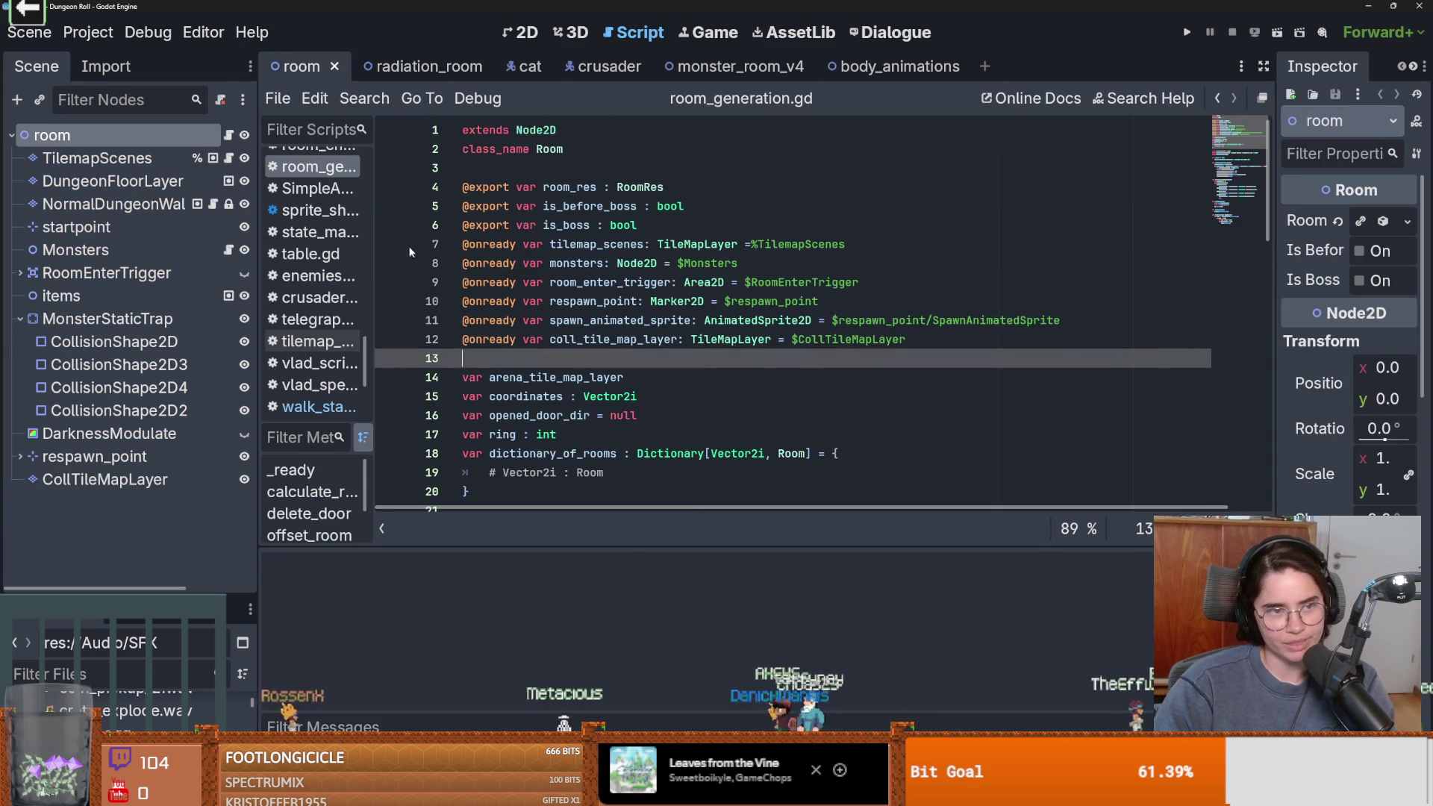
left_click(334, 67)
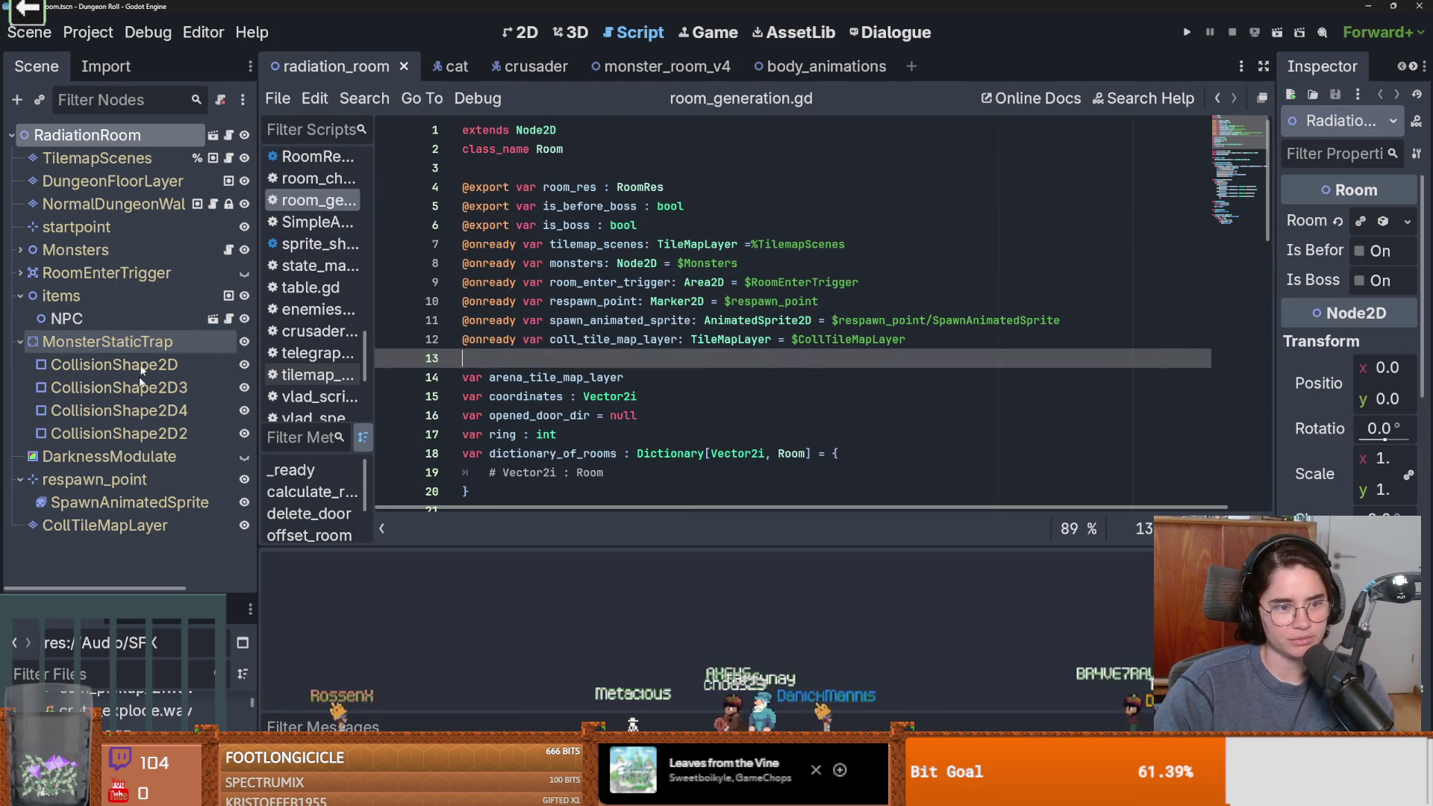
left_click_drag(165, 595, 164, 322)
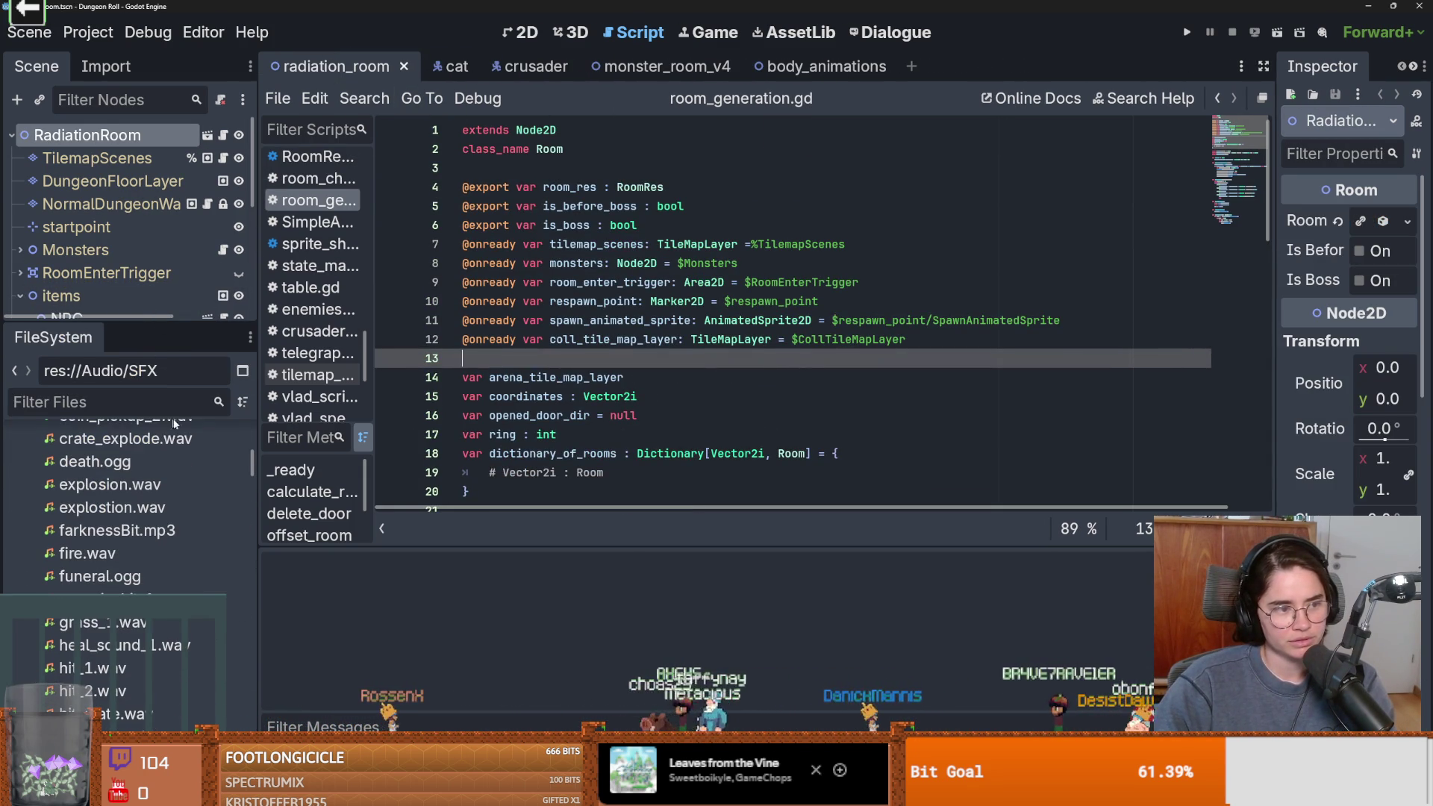
Collapse the items and MonsterStaticTrap nodes and save the radiation room scene
mouse_move(220, 424)
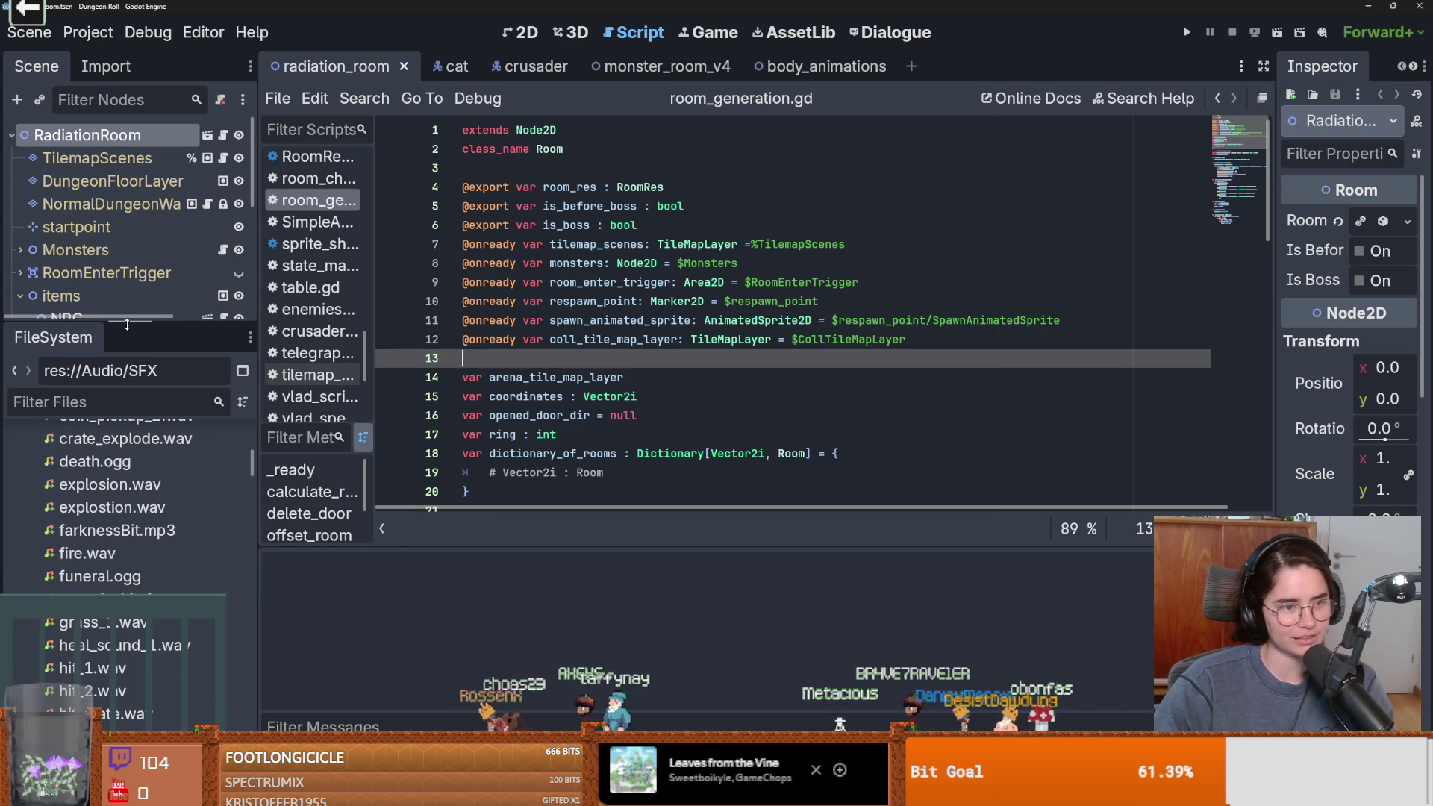
left_click_drag(127, 324, 127, 391)
left_click(16, 297)
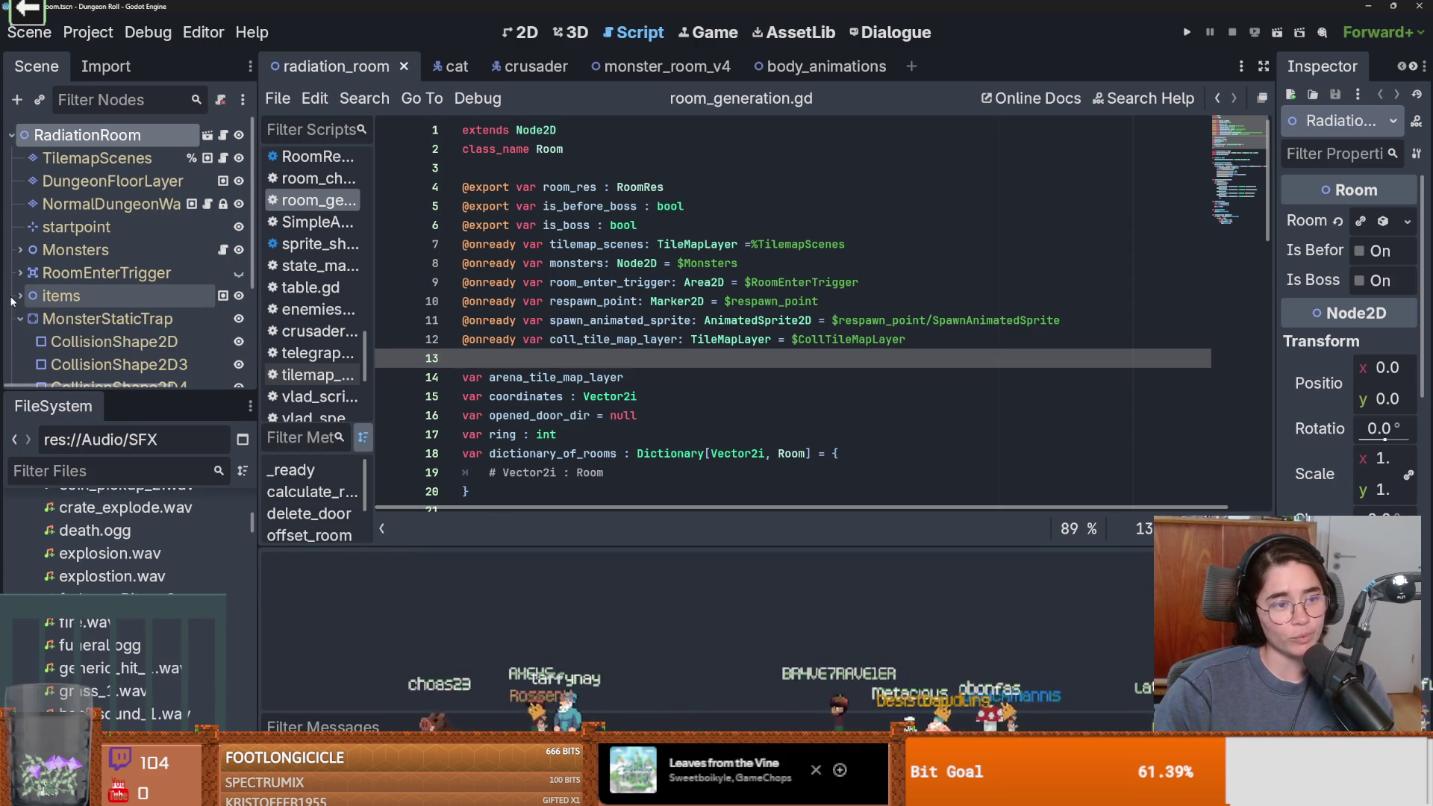
left_click(20, 319)
key("ctrl+s")
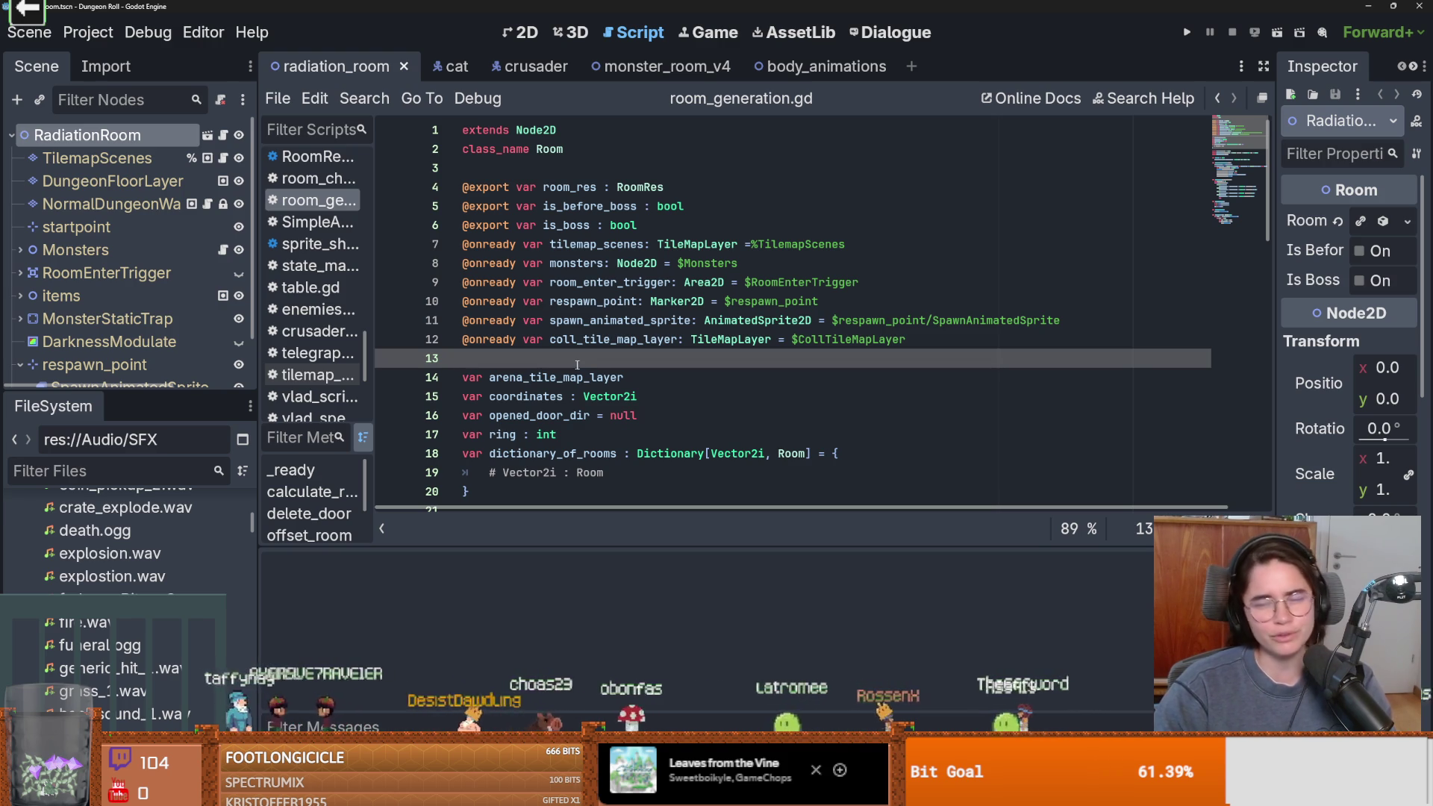
key("ctrl+s")
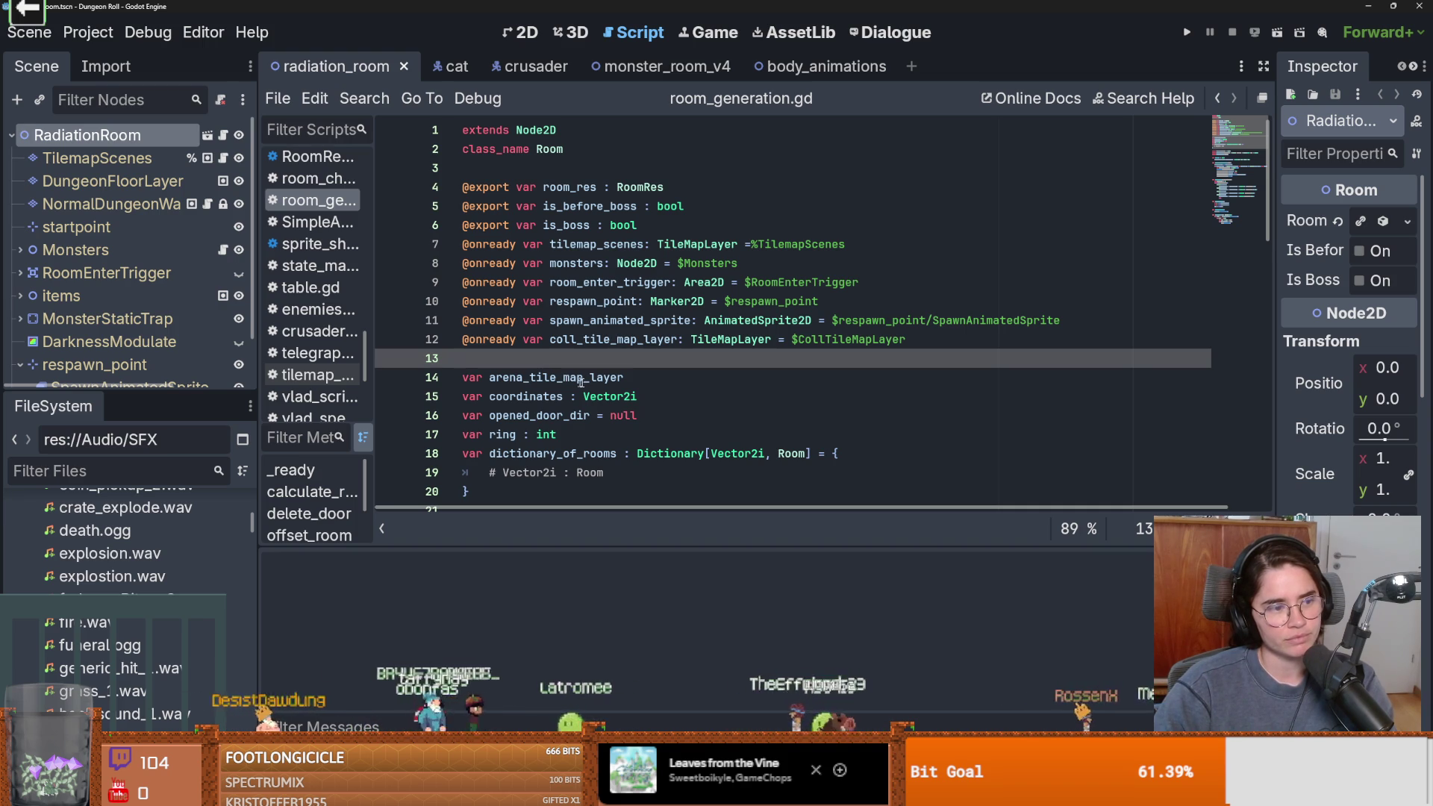
Collapse respawn_point, save, close monster_room_v4, and switch to the body_animations scene
mouse_move(605, 396)
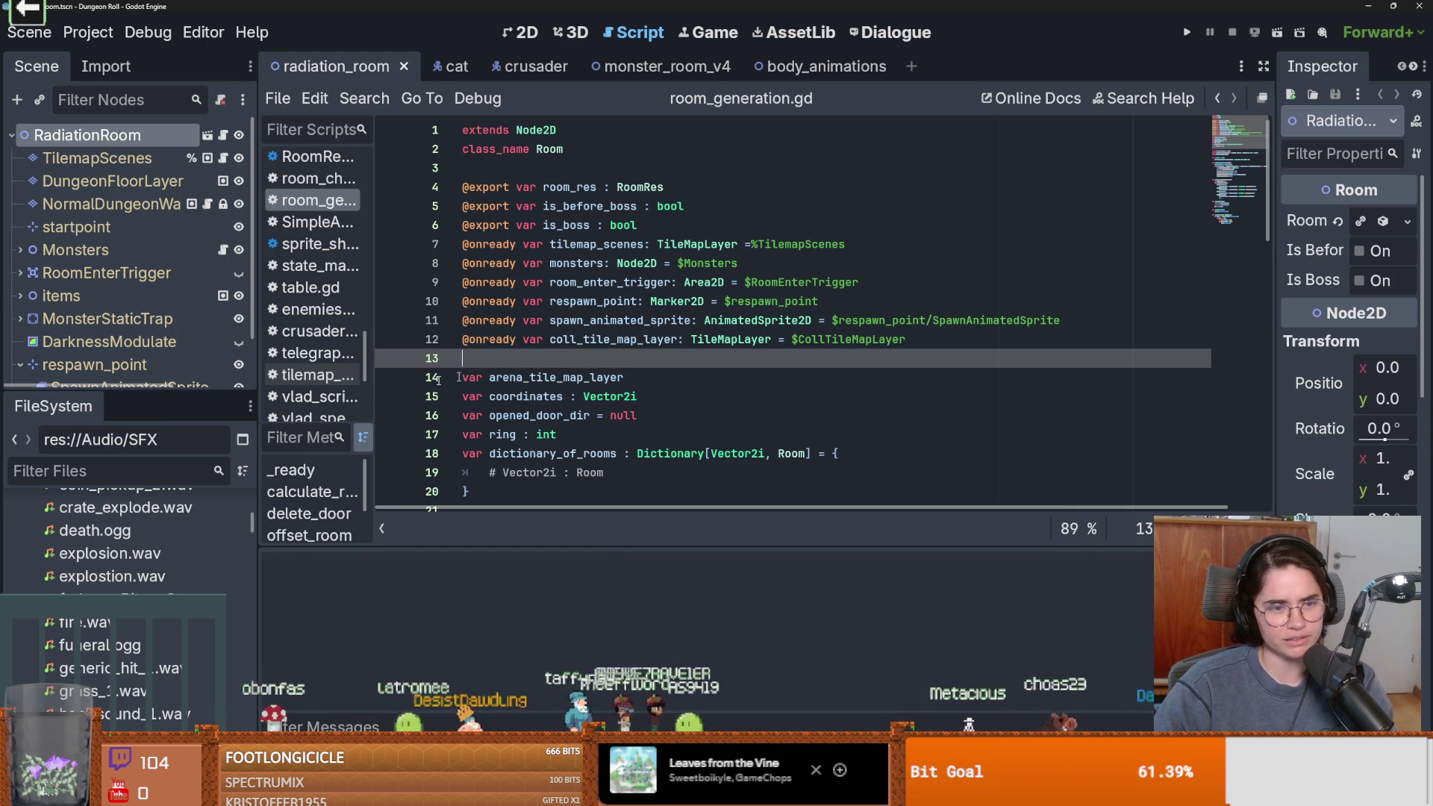
left_click_drag(127, 394, 127, 579)
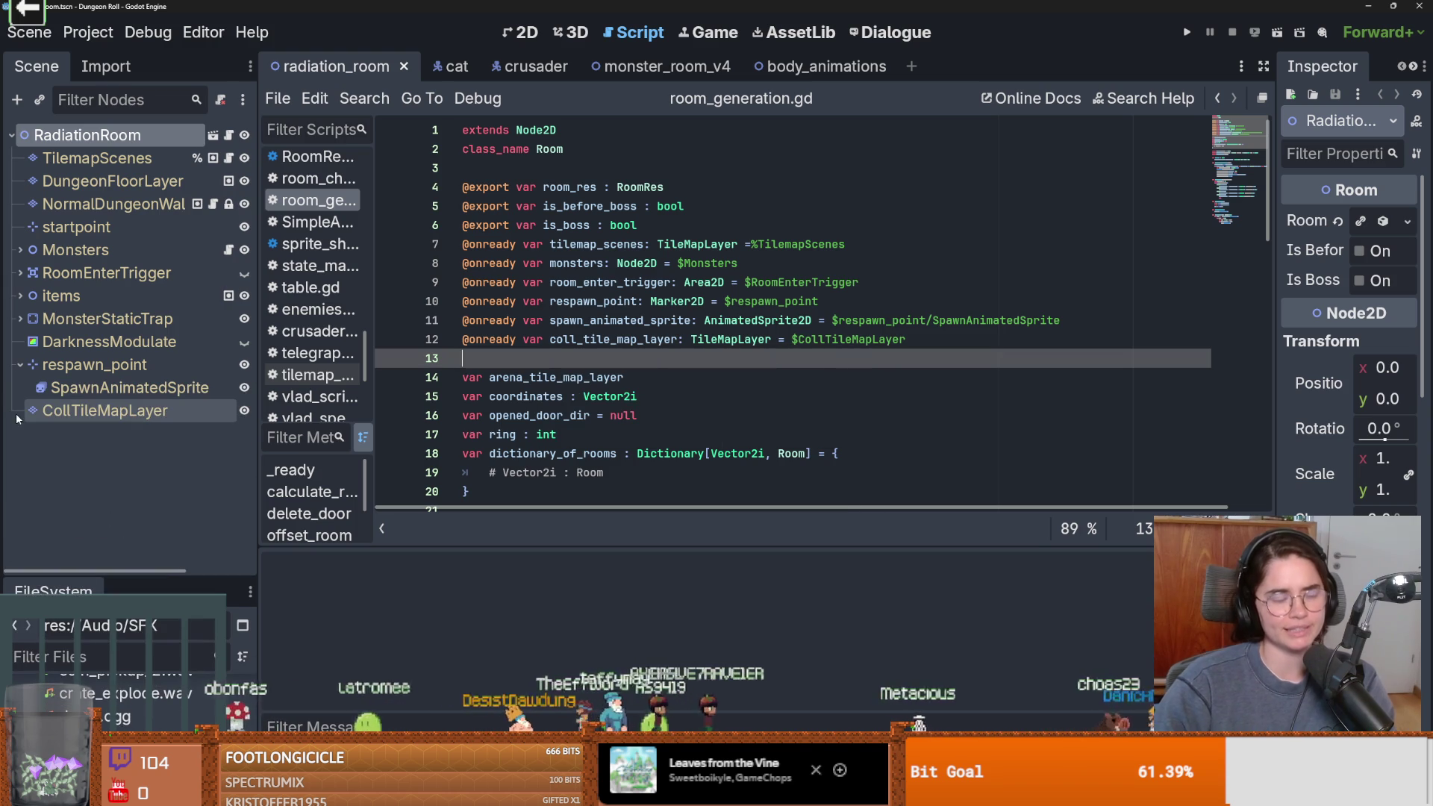
left_click(21, 365)
left_click(522, 320)
key("ctrl+s")
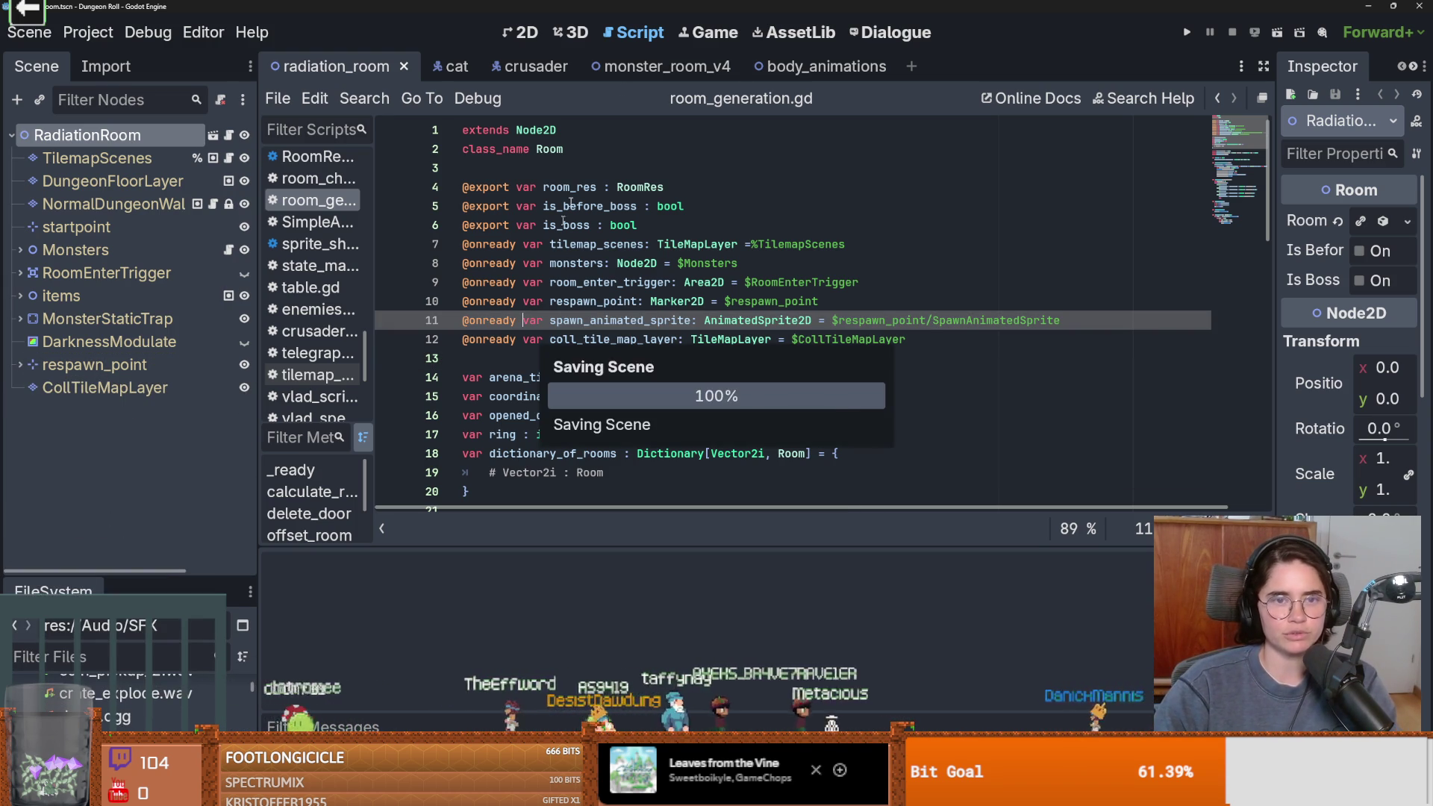
left_click(720, 66)
left_click(723, 67)
left_click(719, 66)
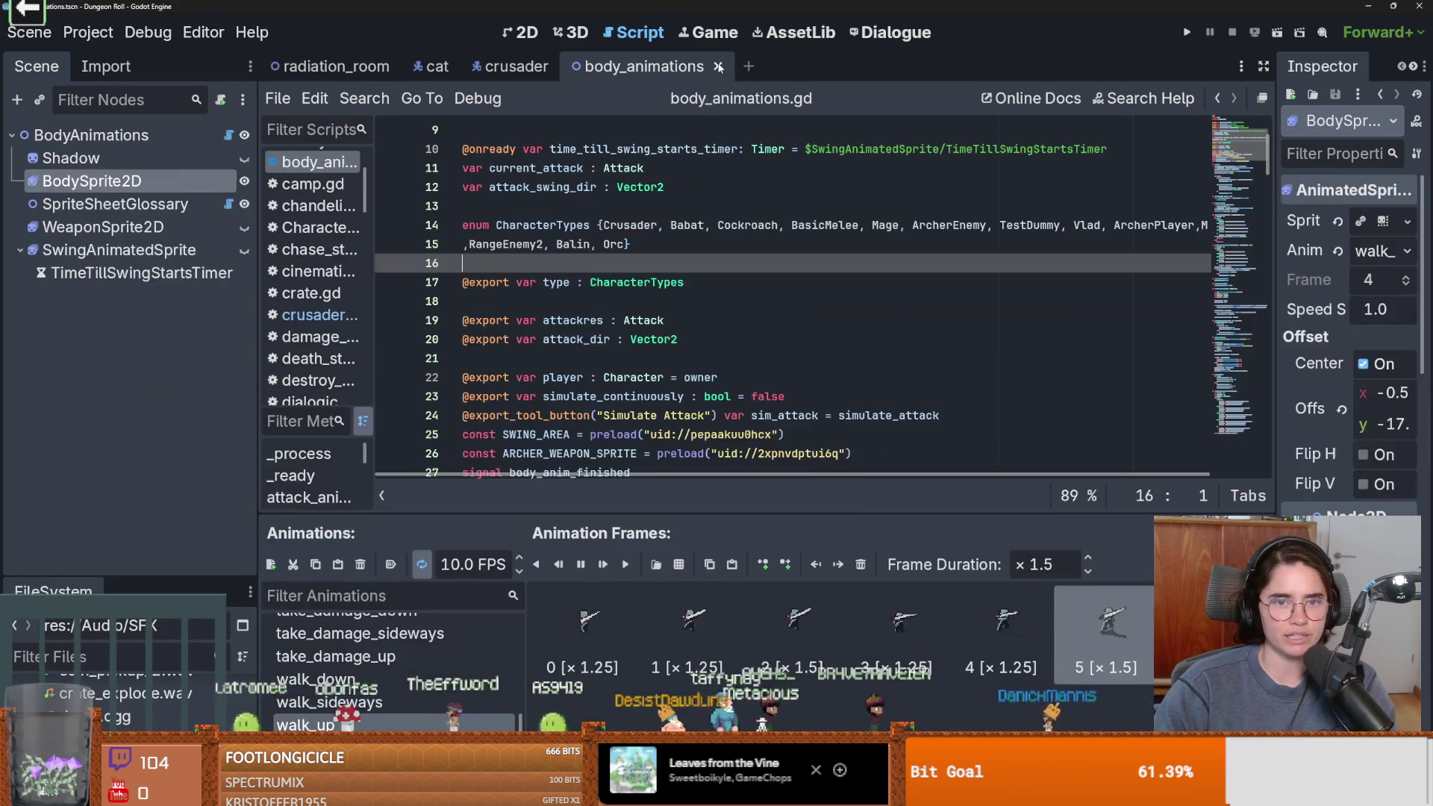
Close the body_animations tab and review crusader.gd around lines 24–27
left_click(718, 67)
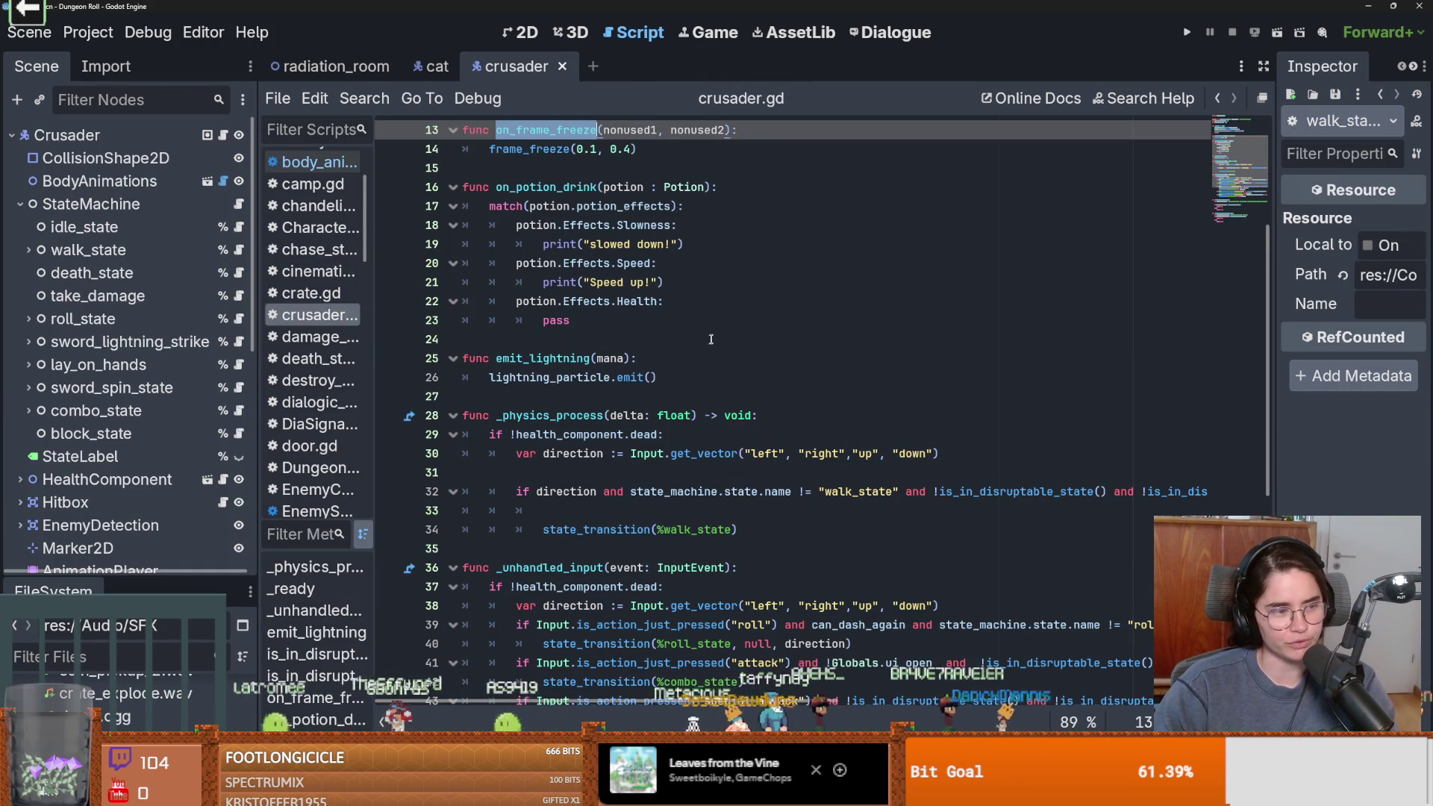
left_click(630, 391)
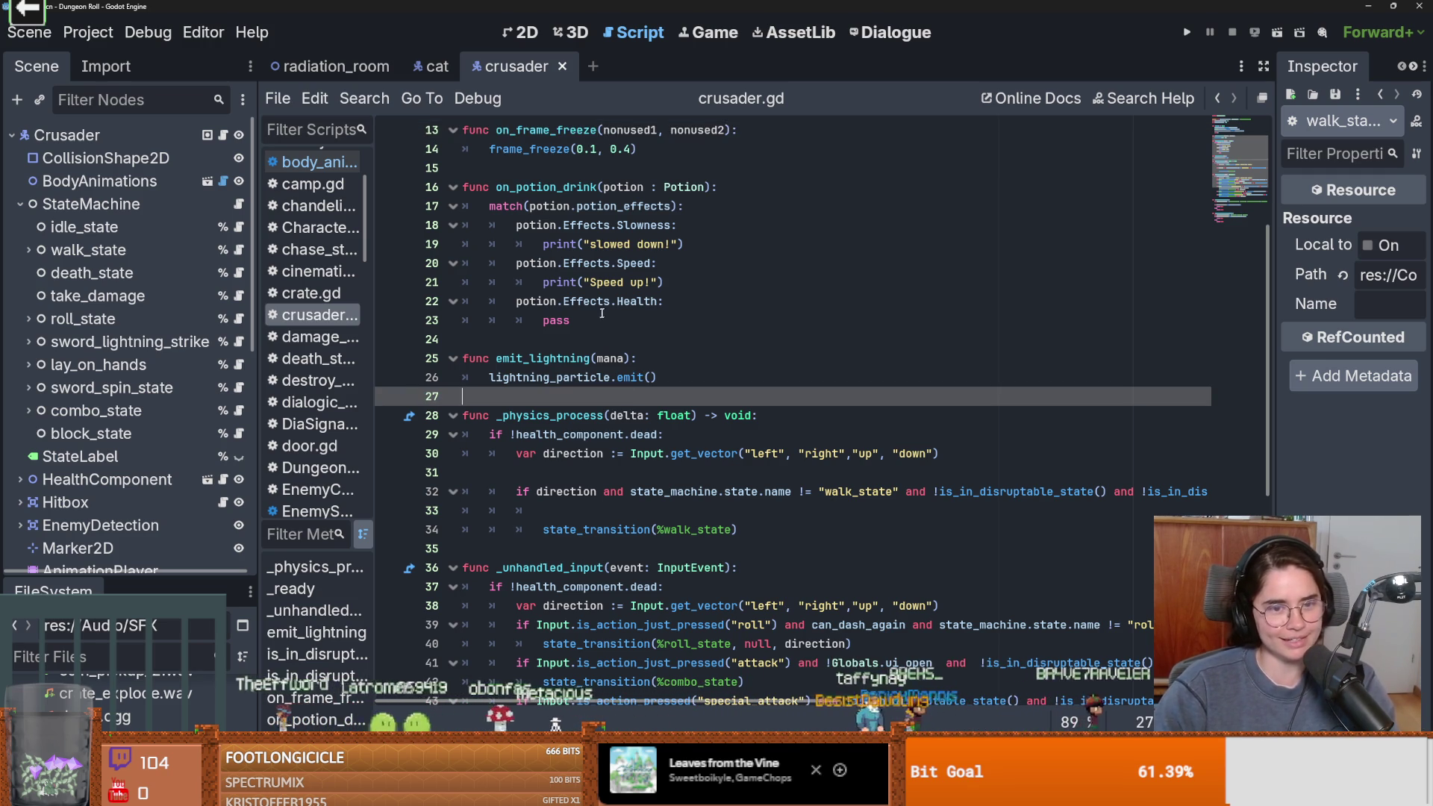
left_click(594, 338)
scroll(592, 340, "up", 2)
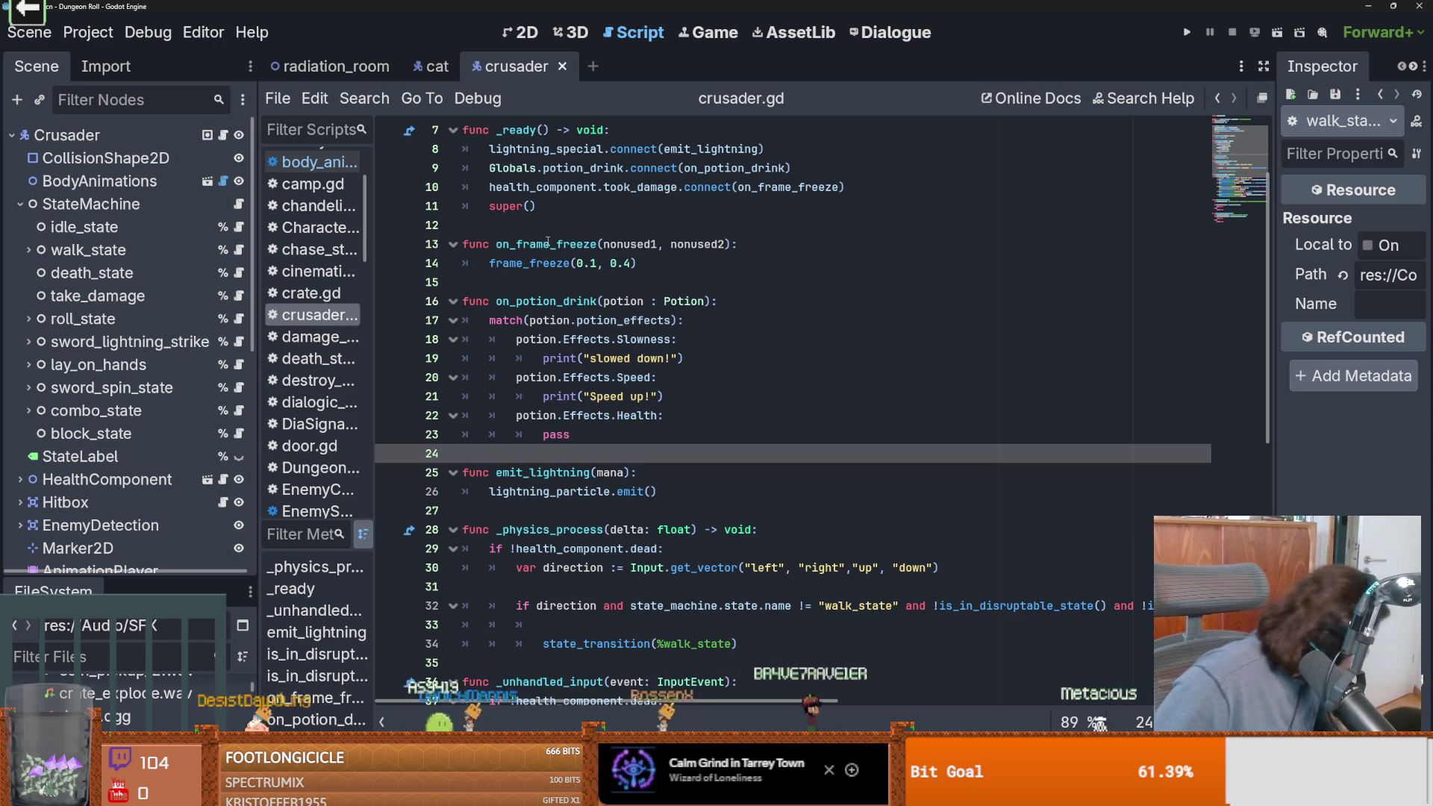
Scroll to the top of crusader.gd and save the crusader scene twice
right_click(569, 442)
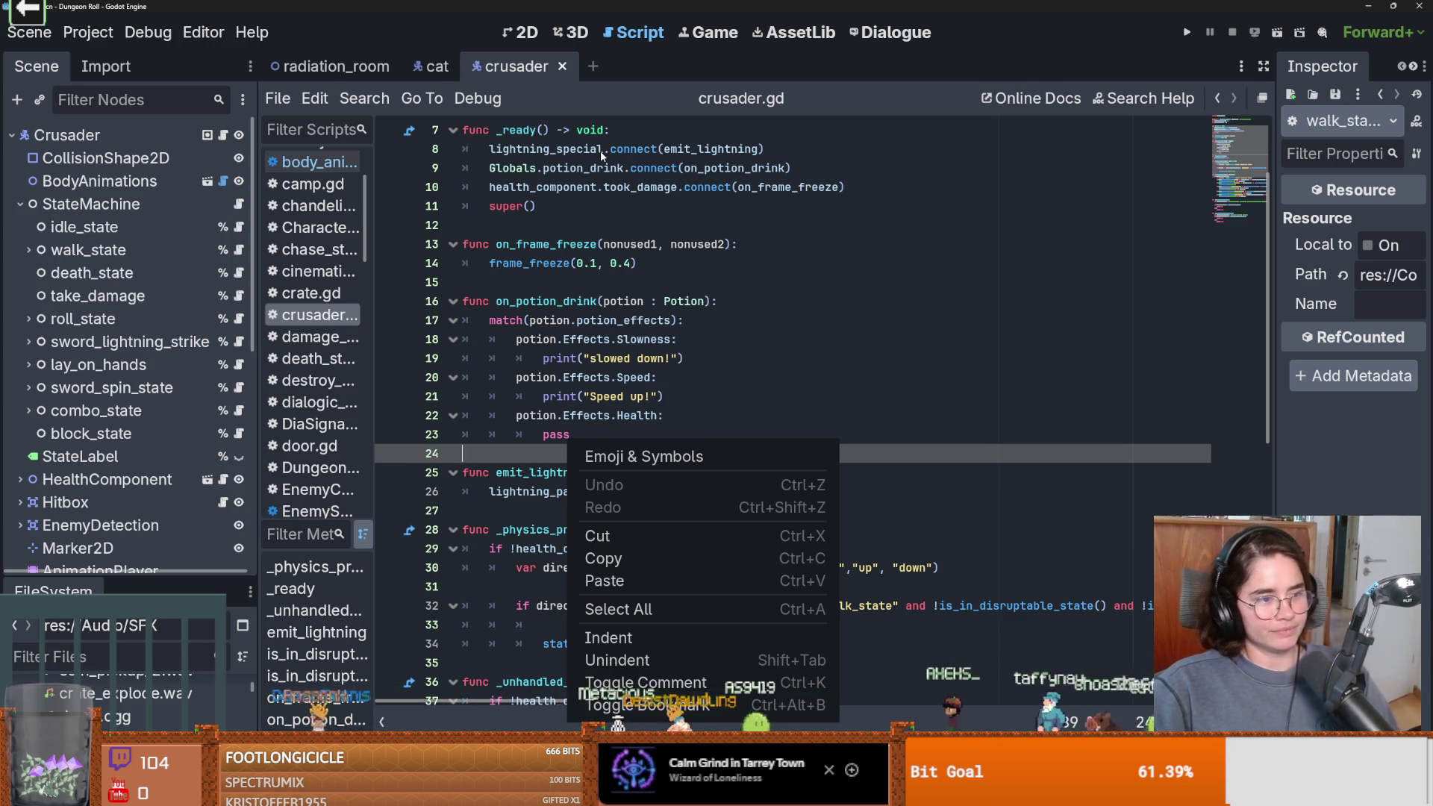
left_click(729, 325)
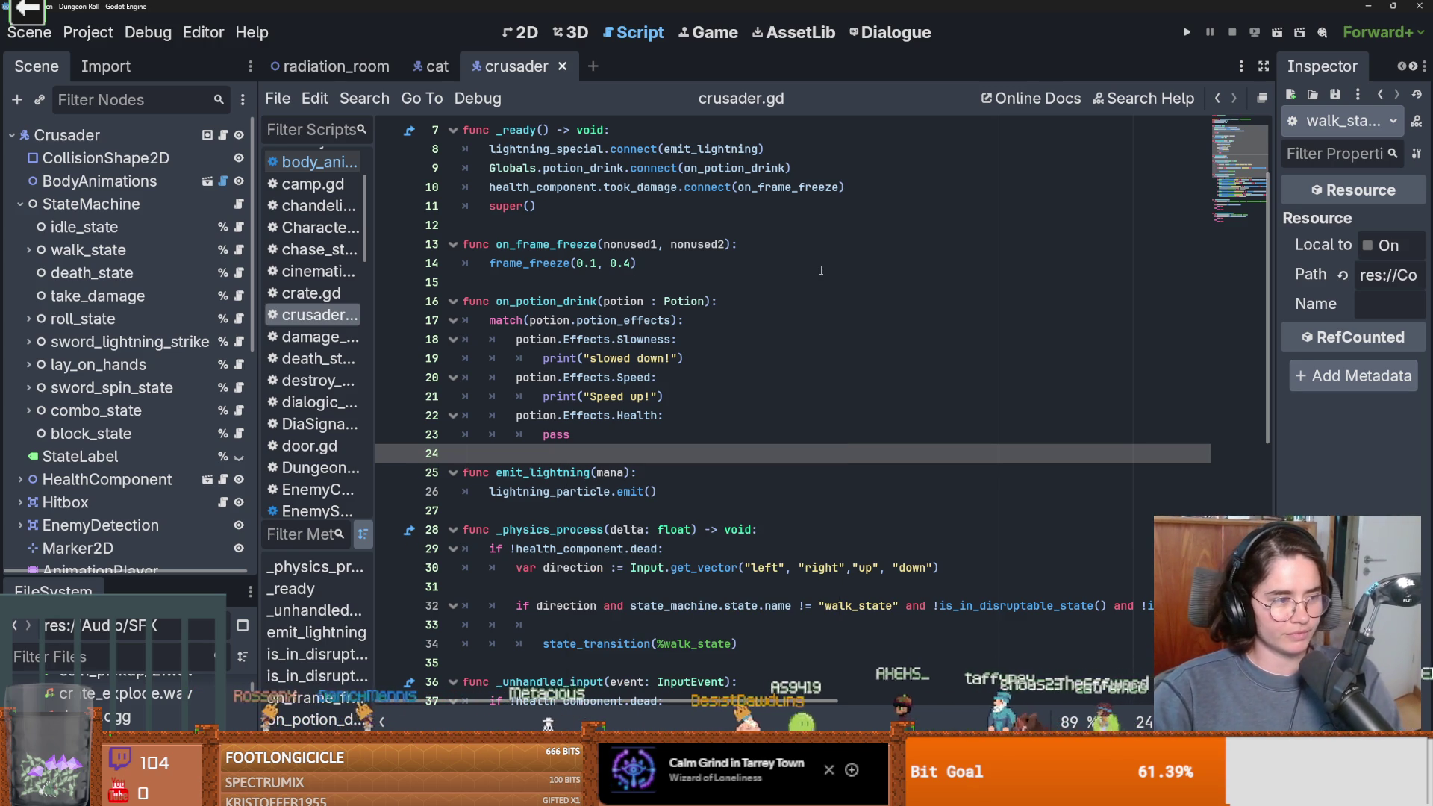
scroll(746, 336, "up", 2)
key("ctrl+s")
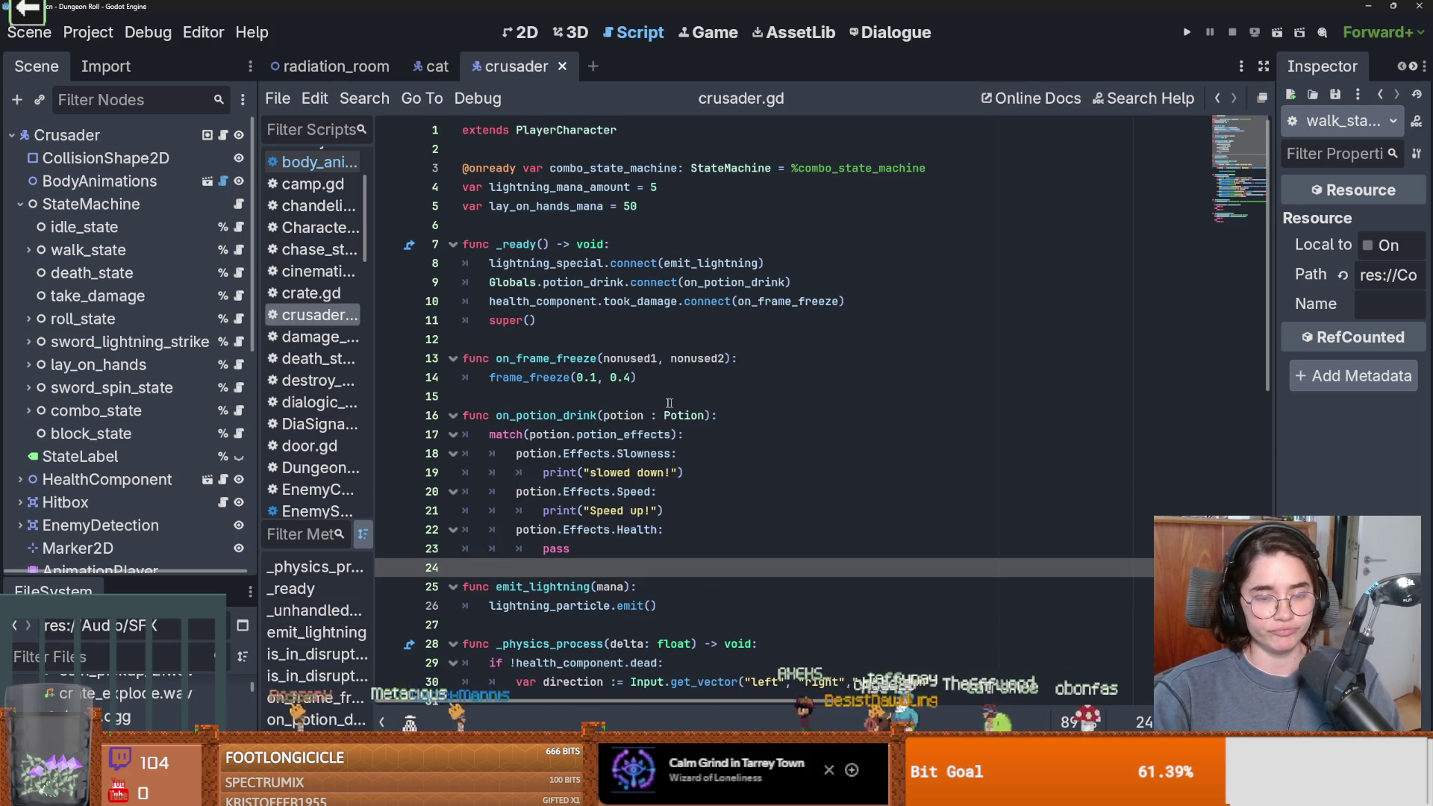
left_click(553, 401)
key("ctrl+s")
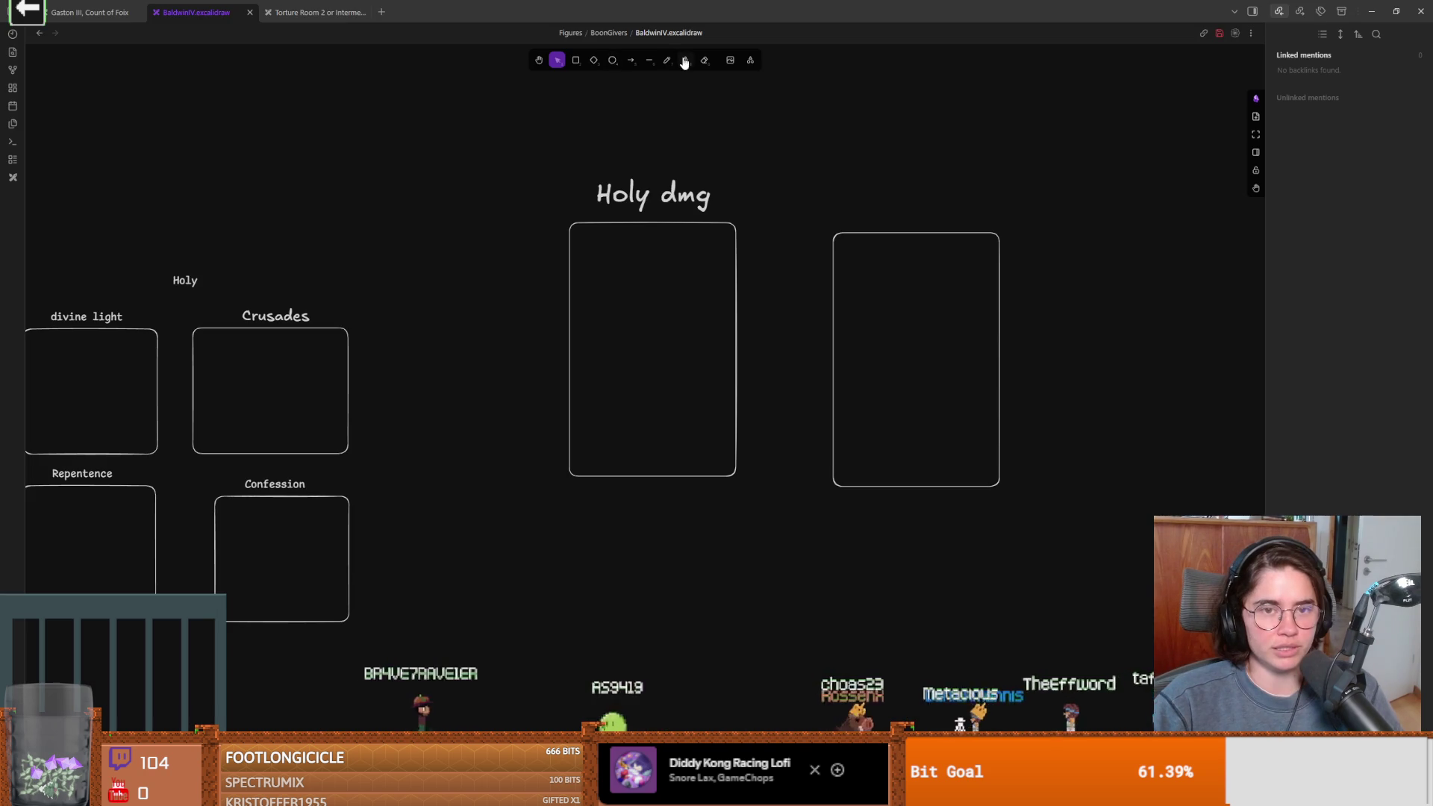
Write 'it makes ur swing holy' under the Holy dmg card and reposition it
type("it make")
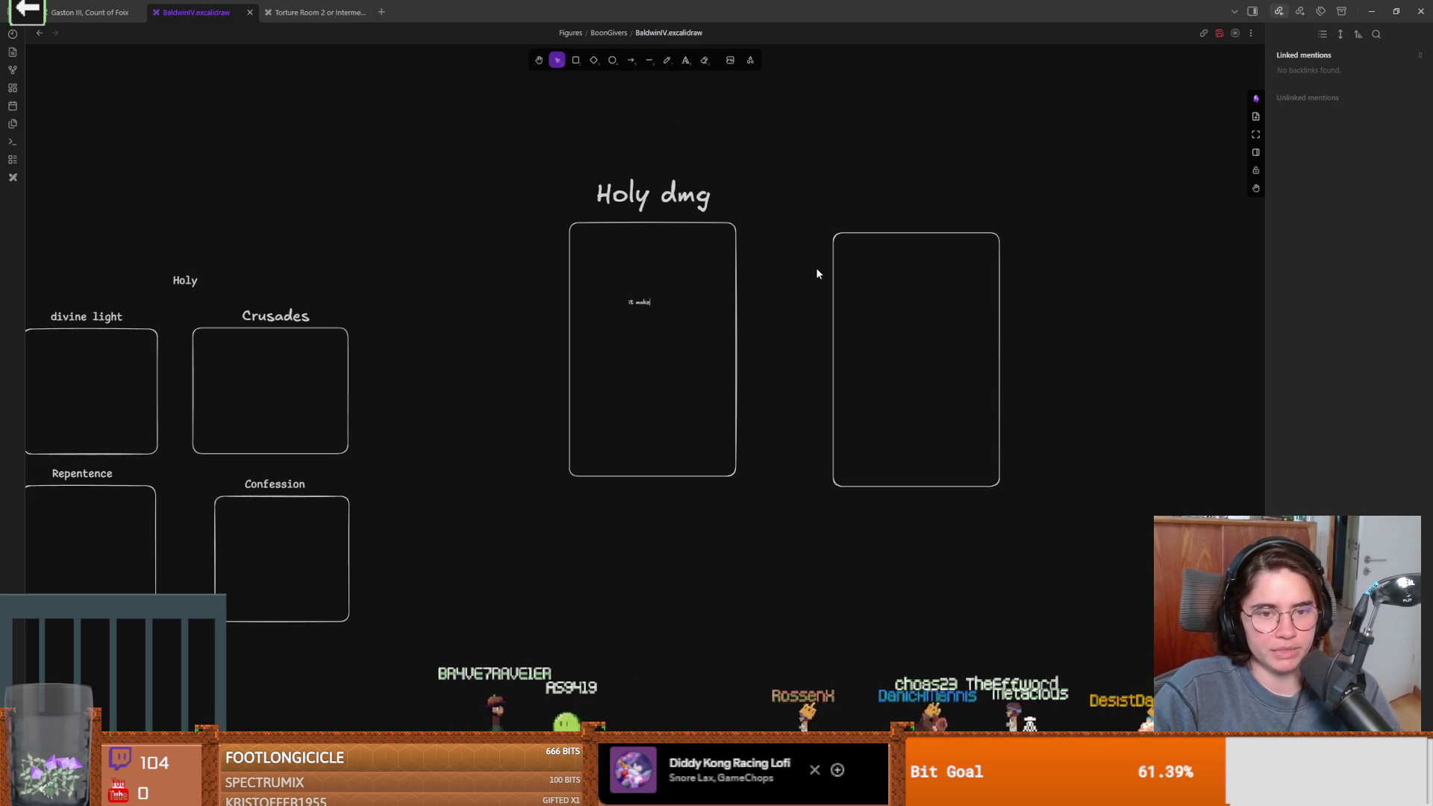
type("s ur swing holy")
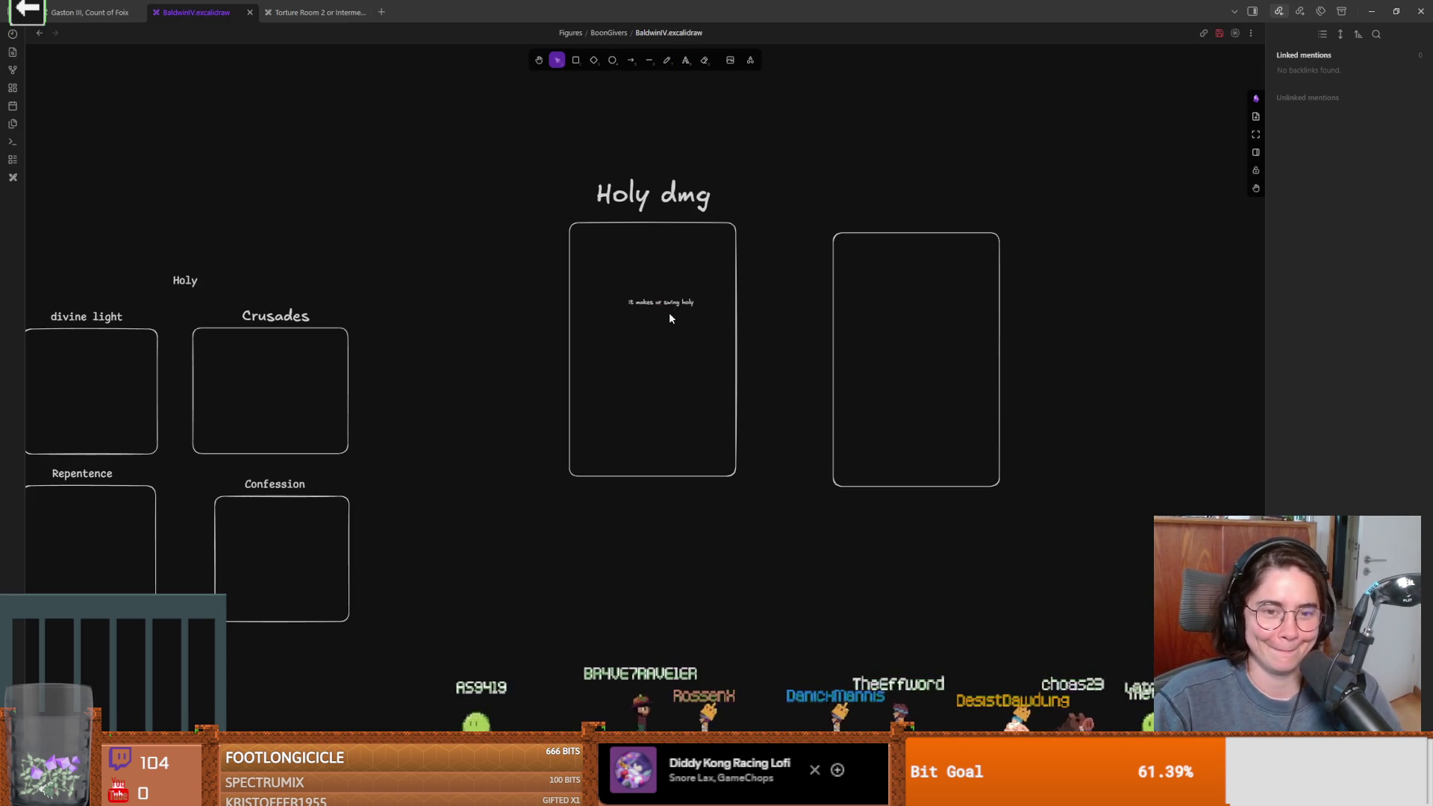
mouse_move(694, 308)
left_mouse_down()
mouse_move(859, 330)
mouse_move(737, 286)
left_mouse_up()
scroll(736, 287, "right", 3)
Duplicate the Holy dmg title above the right box and rename it 'Holier dmg'
left_click(553, 195)
key("ctrl+d")
left_click_drag(571, 203, 832, 196)
double_click(815, 190)
left_click(810, 190)
type("ier dmg")
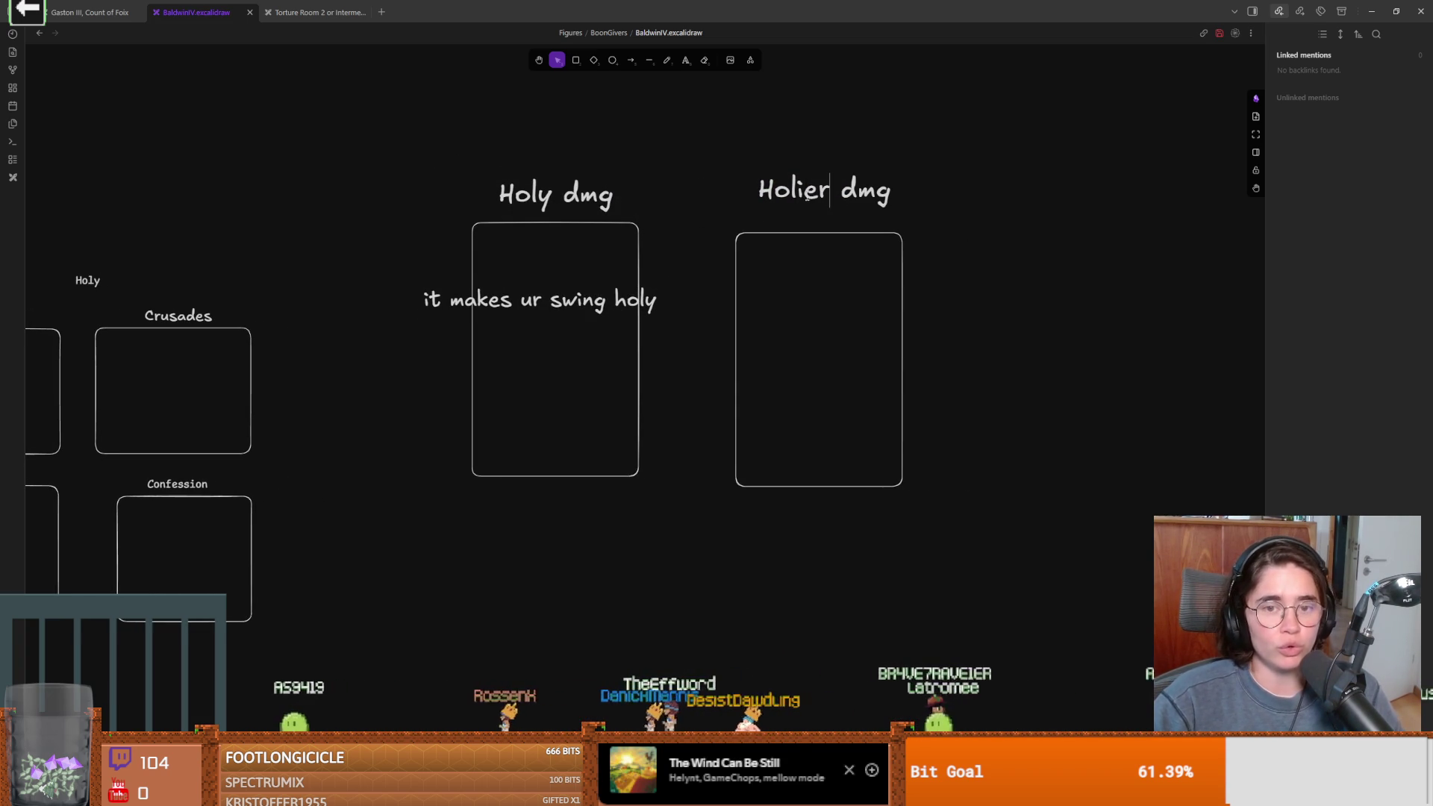
scroll(887, 381, "right", 2)
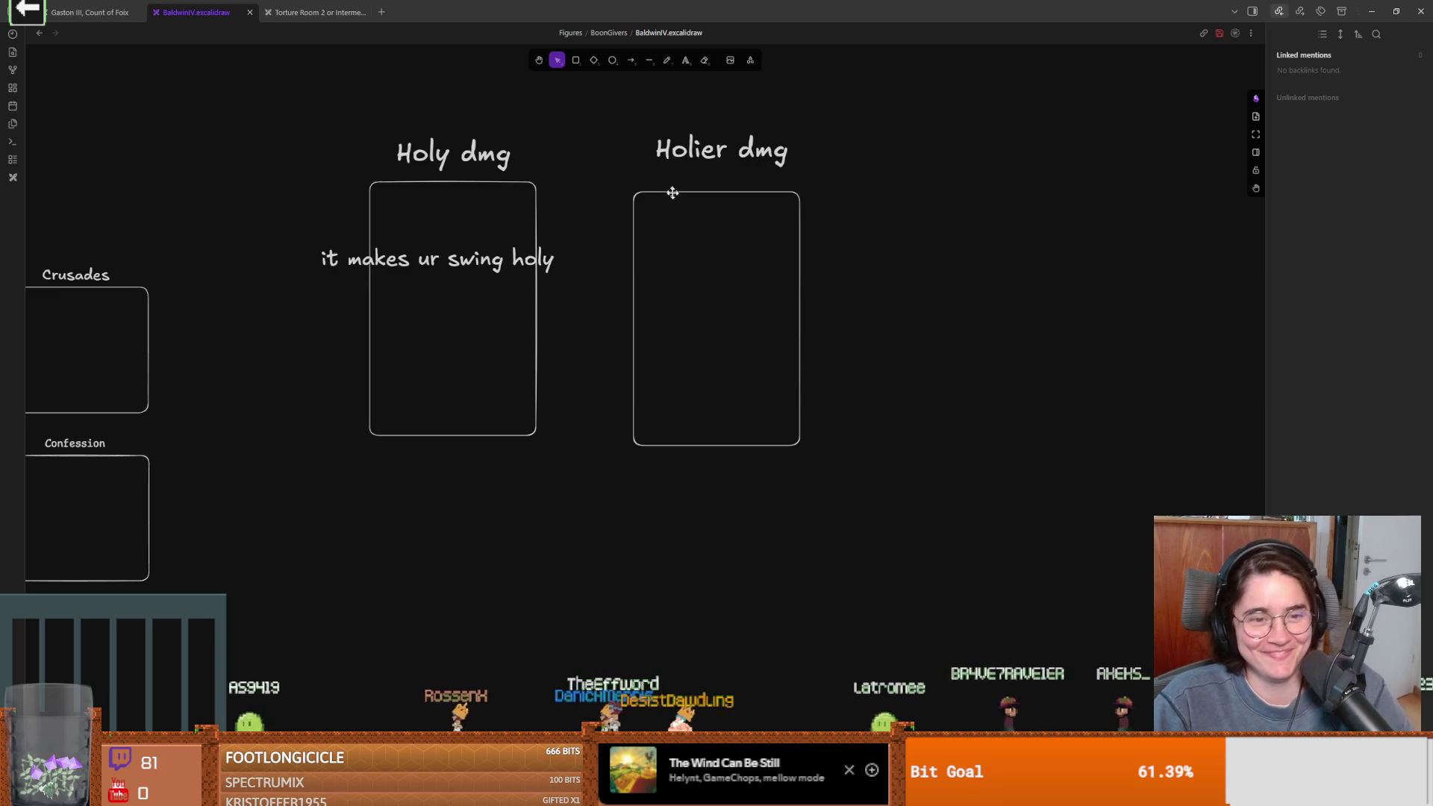
left_click(724, 271)
Copy the description into the Holier dmg box and change it to 'it makes ur swing more holy'
left_click_drag(357, 284, 666, 352)
mouse_move(433, 304)
left_mouse_down("alt")
mouse_move(759, 299)
mouse_move(702, 298)
left_mouse_up("alt")
double_click(702, 299)
left_click(832, 299)
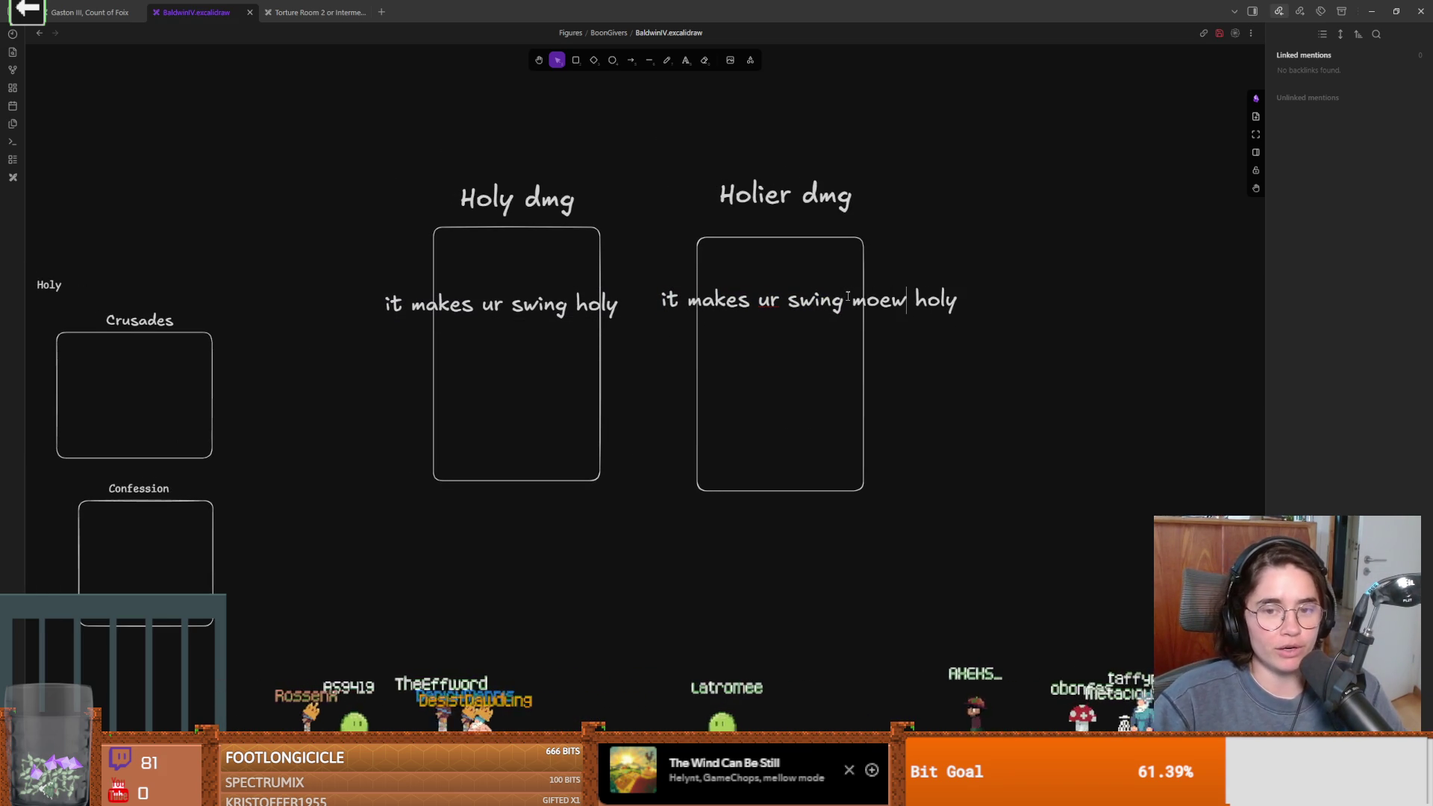
key("BackSpace")
key("BackSpace")
type("re")
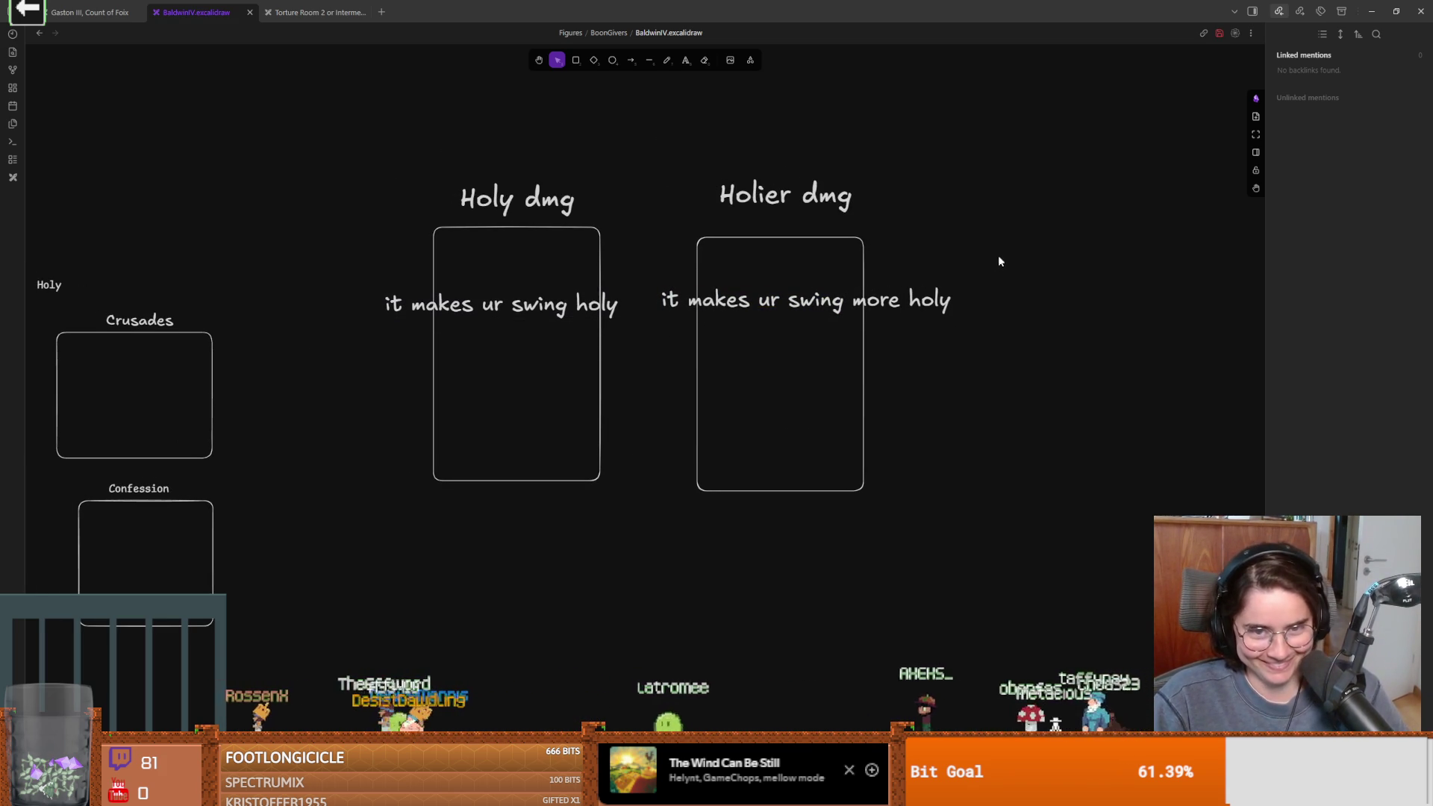
Pan the drawing to the divine light and Repentence cards, then view the Reddit boon chart
left_click_drag(957, 586, 1011, 522)
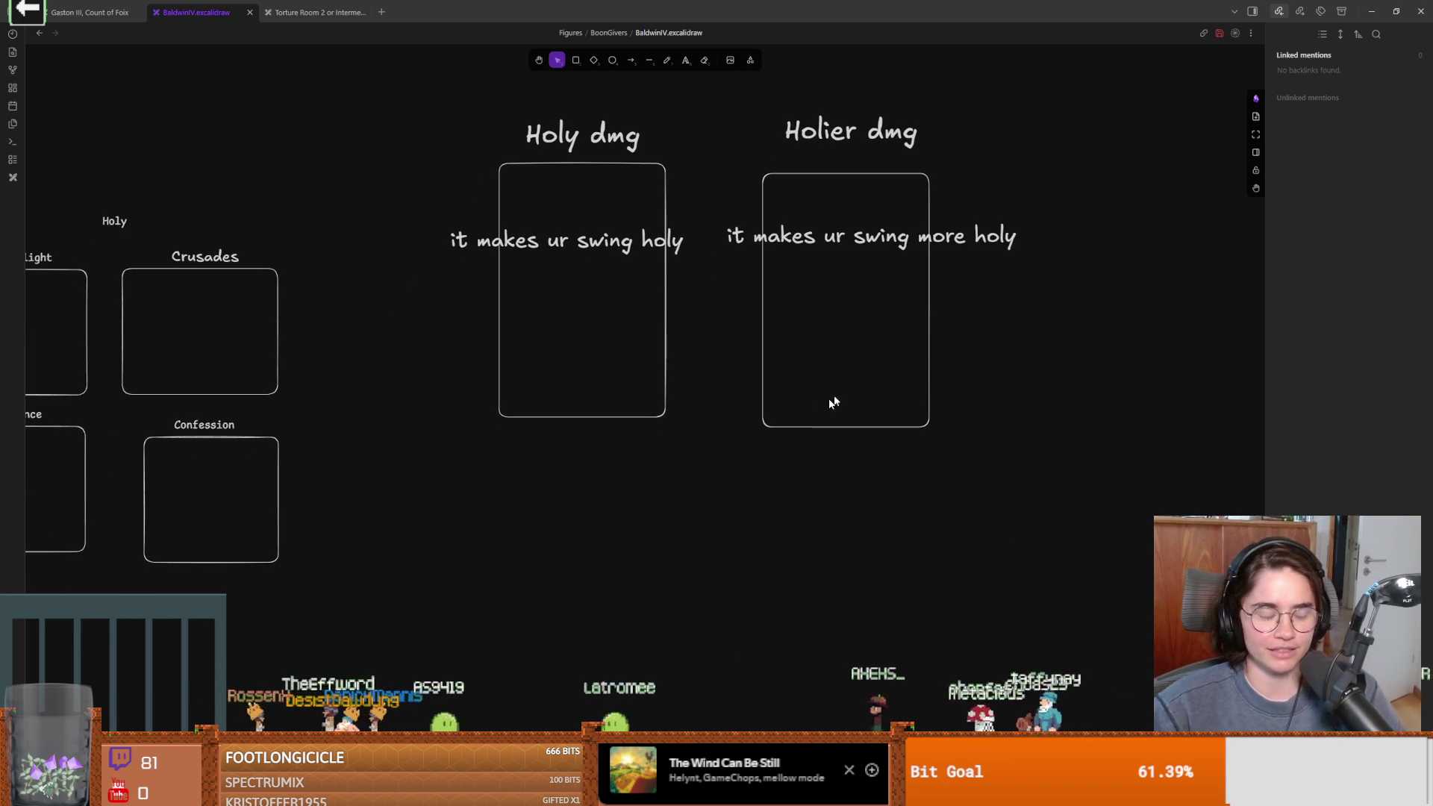
left_click_drag(785, 427, 785, 432)
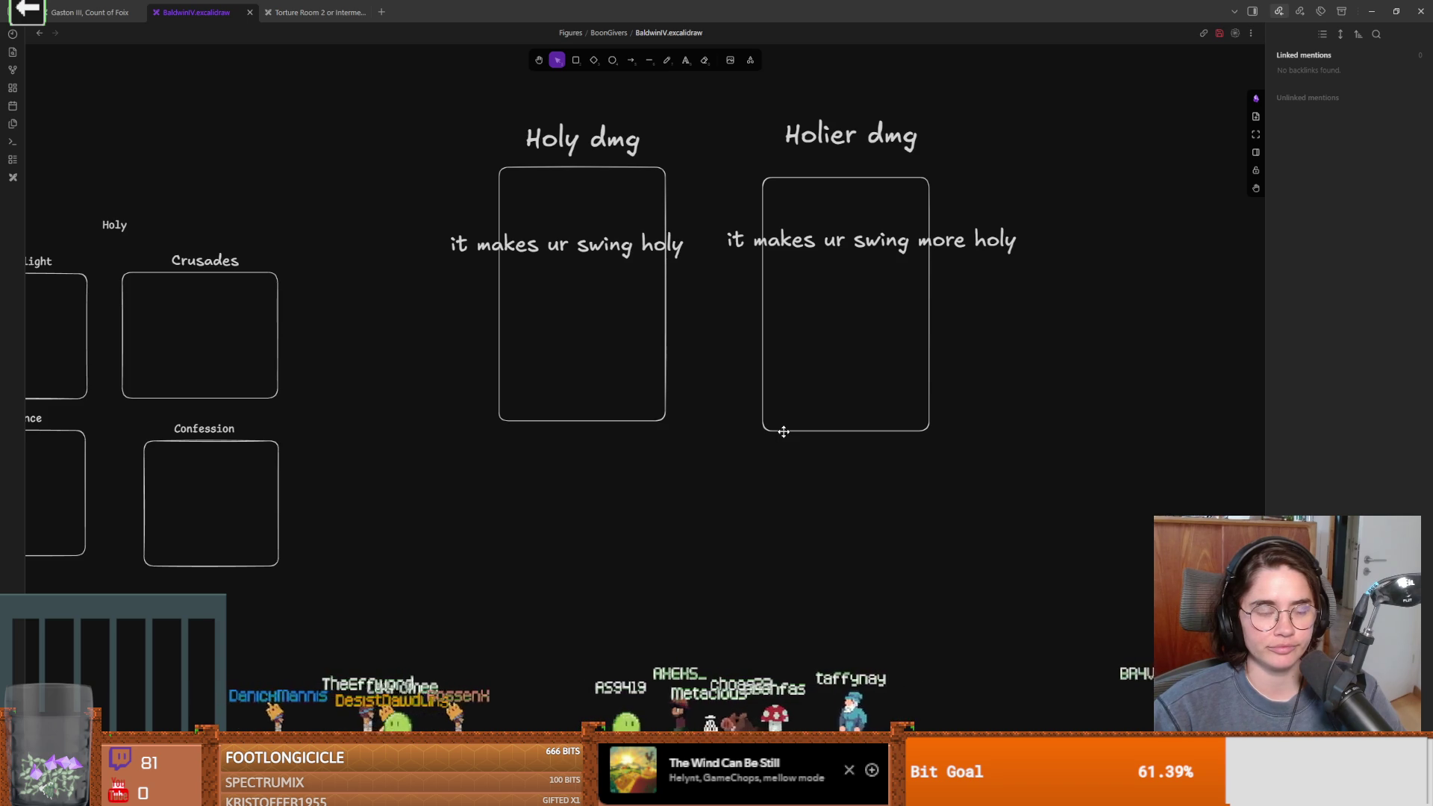
left_click_drag(725, 435, 813, 406)
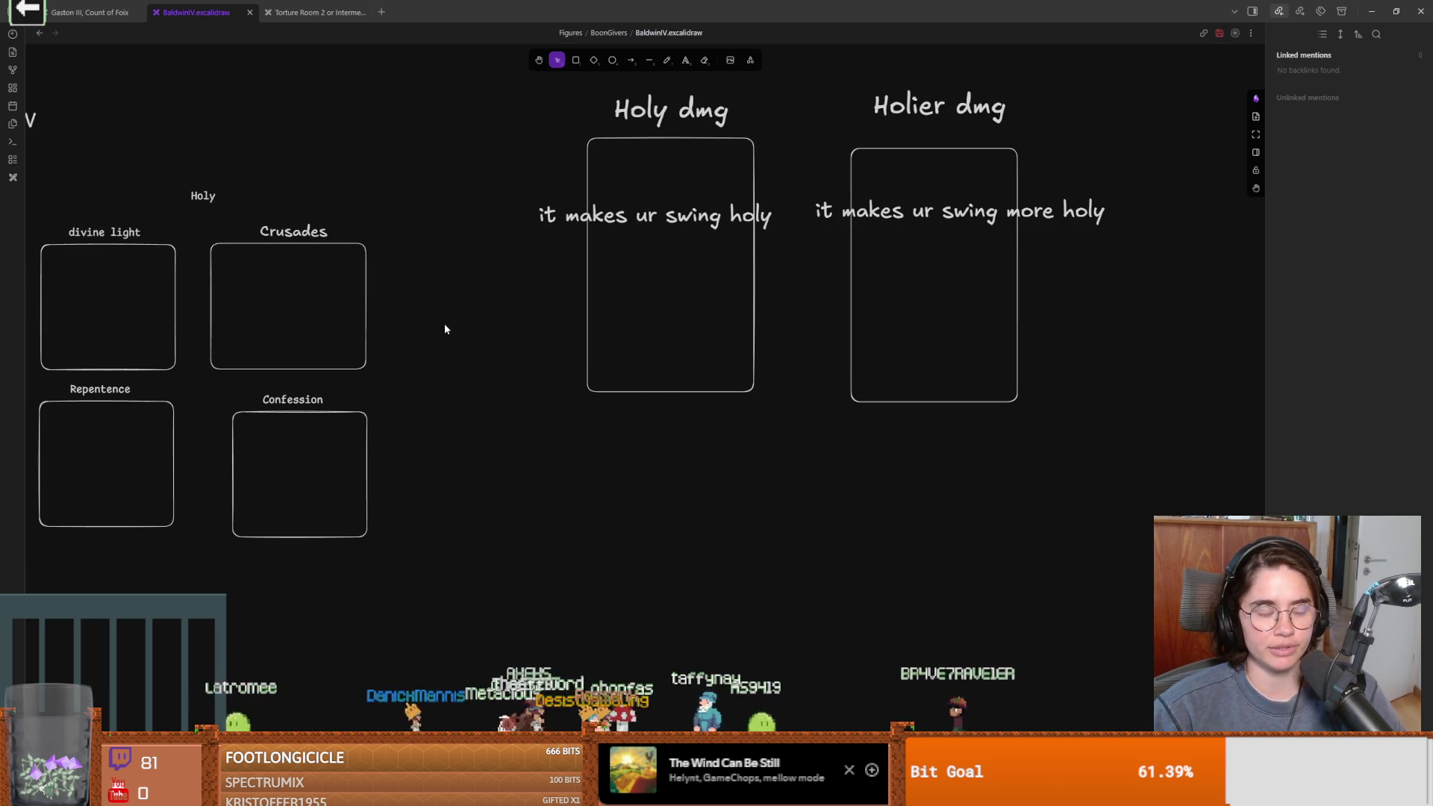
left_click_drag(603, 313, 637, 316)
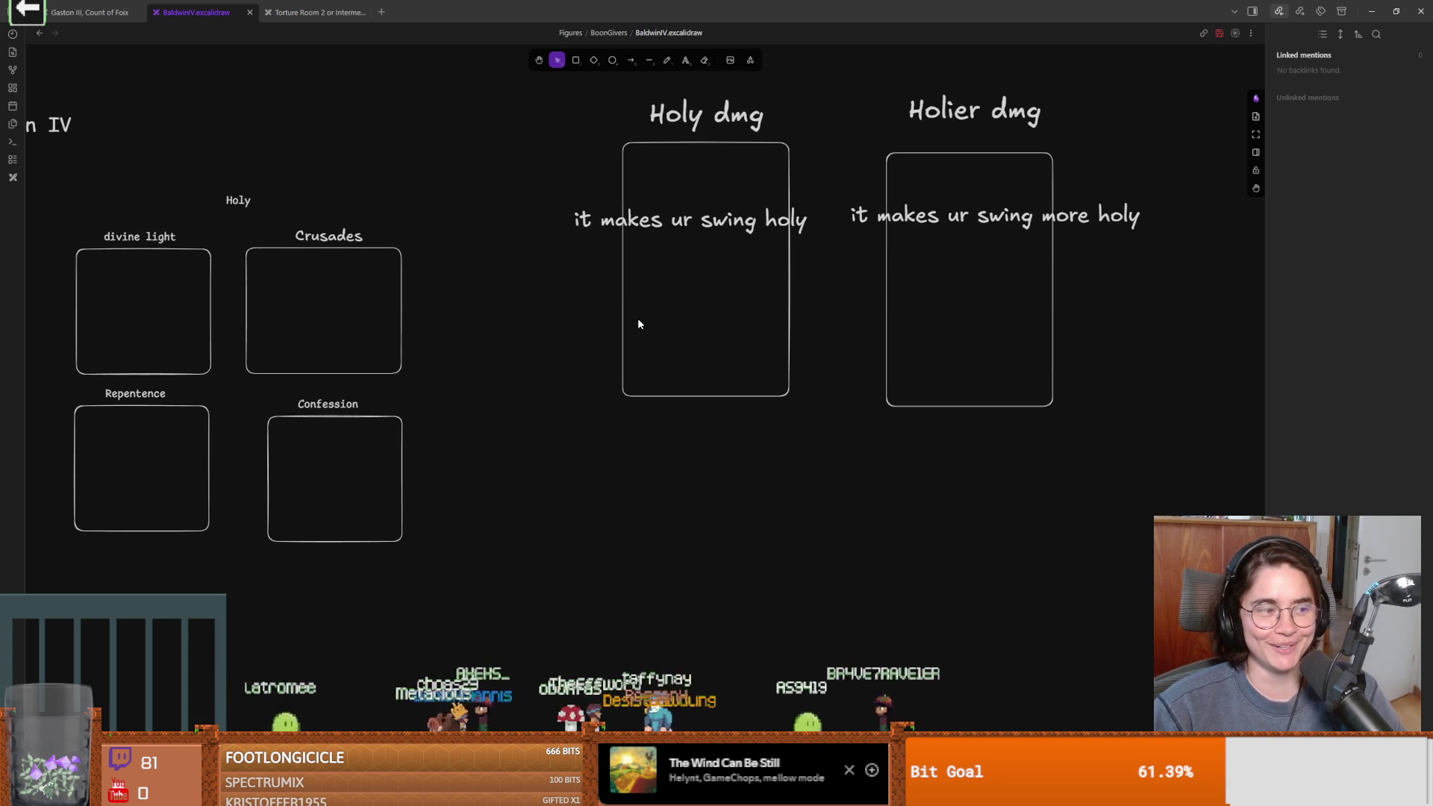
scroll(528, 326, "right", 1)
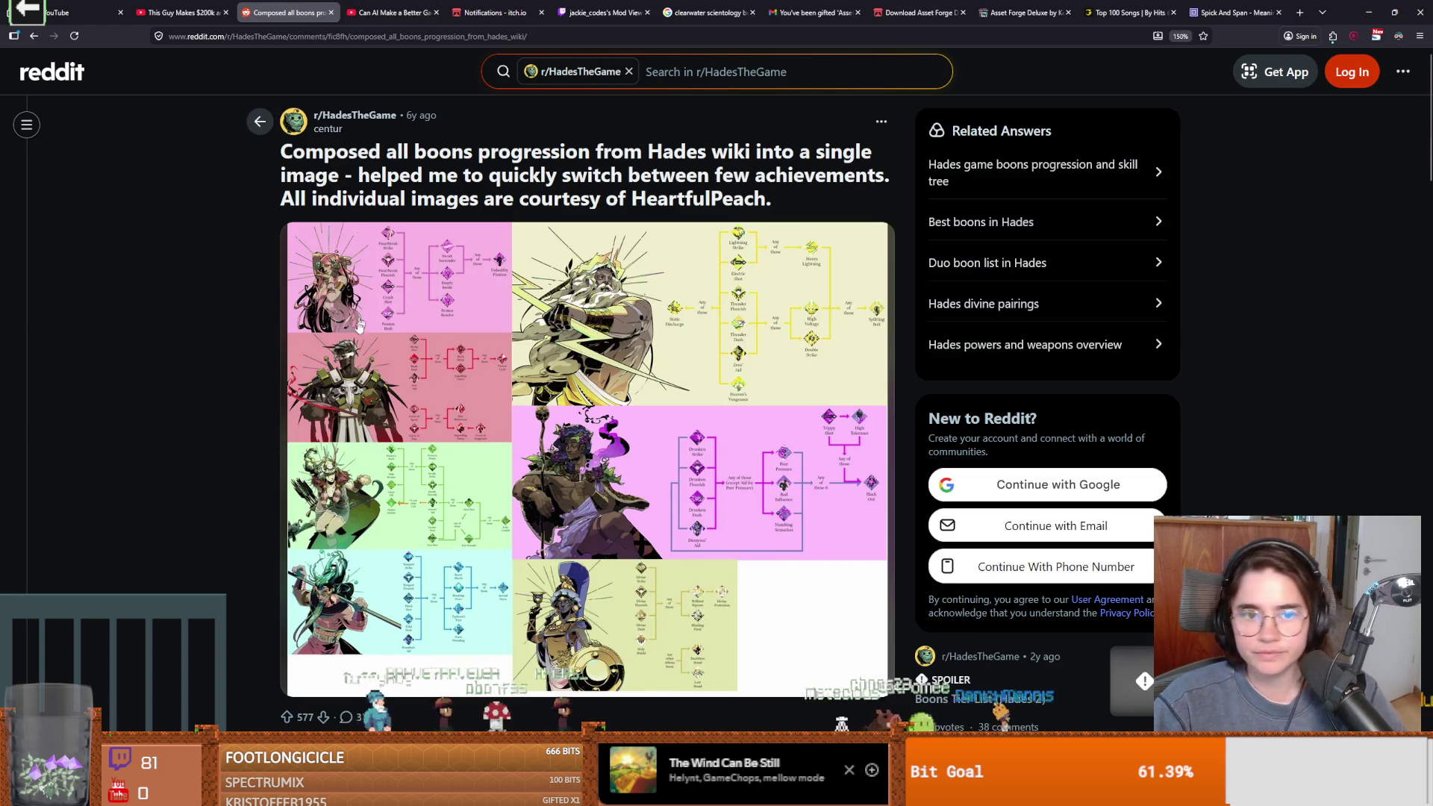
left_click(342, 365)
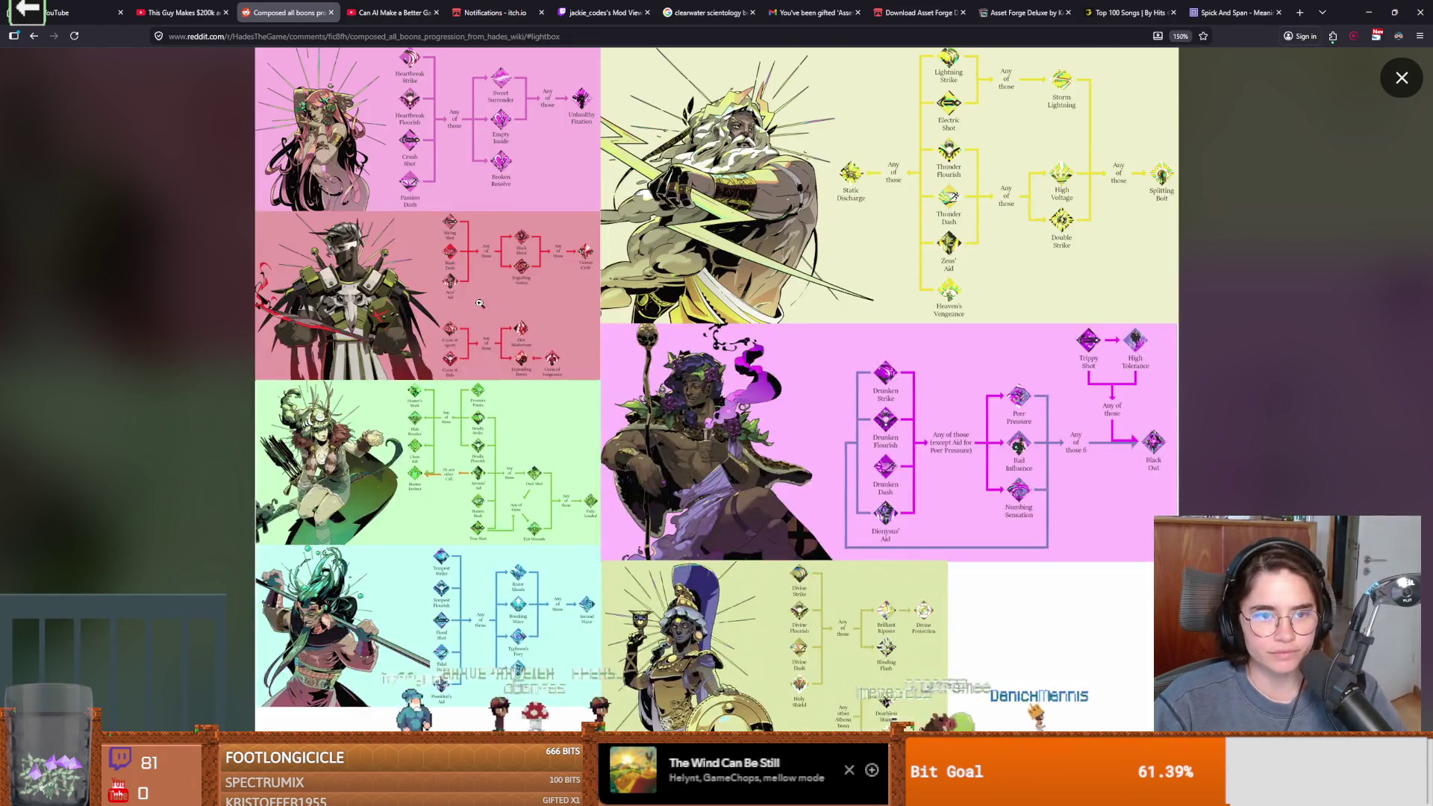
Zoom into the boon chart, pan through each god's progressions, then return to Obsidian
left_click(469, 340)
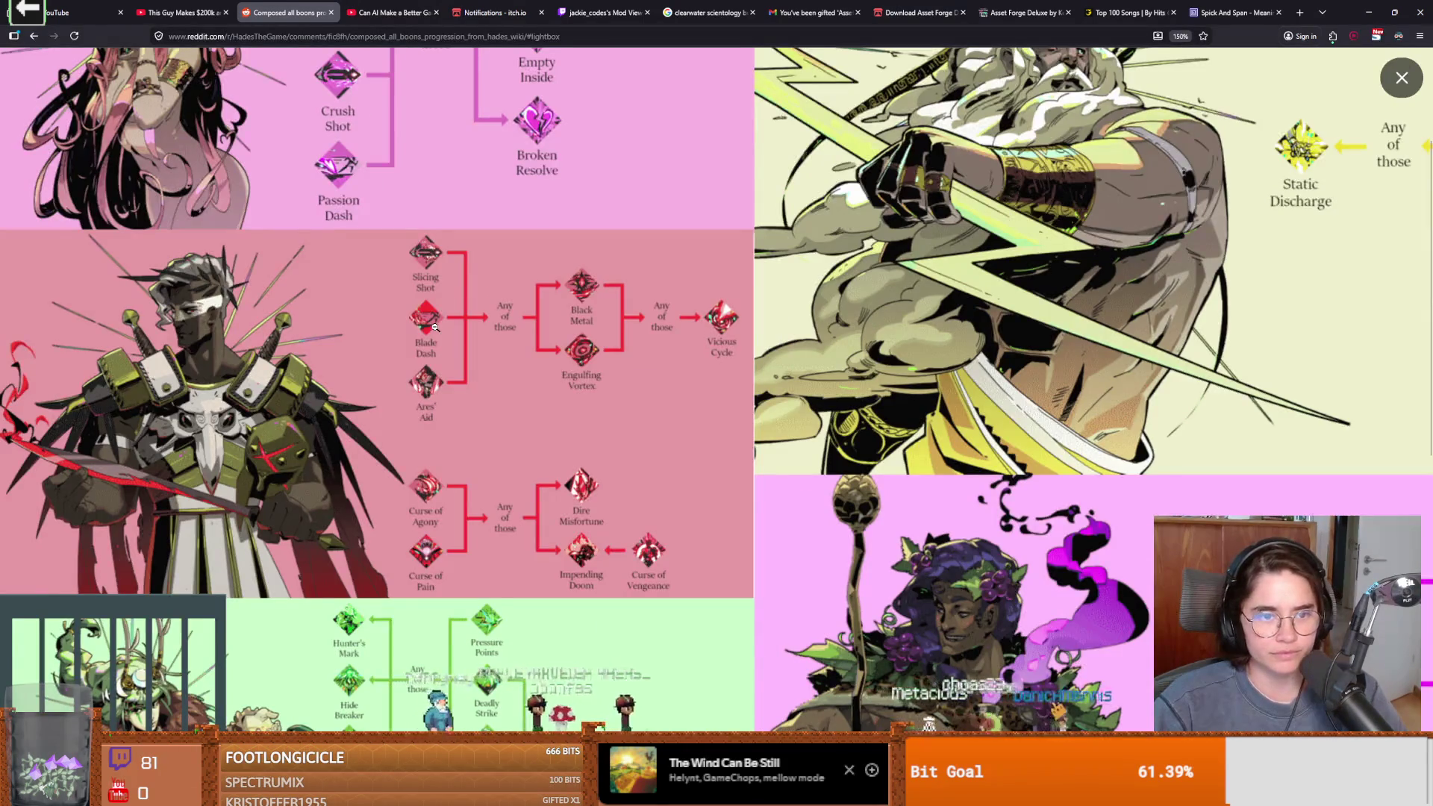
scroll(435, 326, "up", 1)
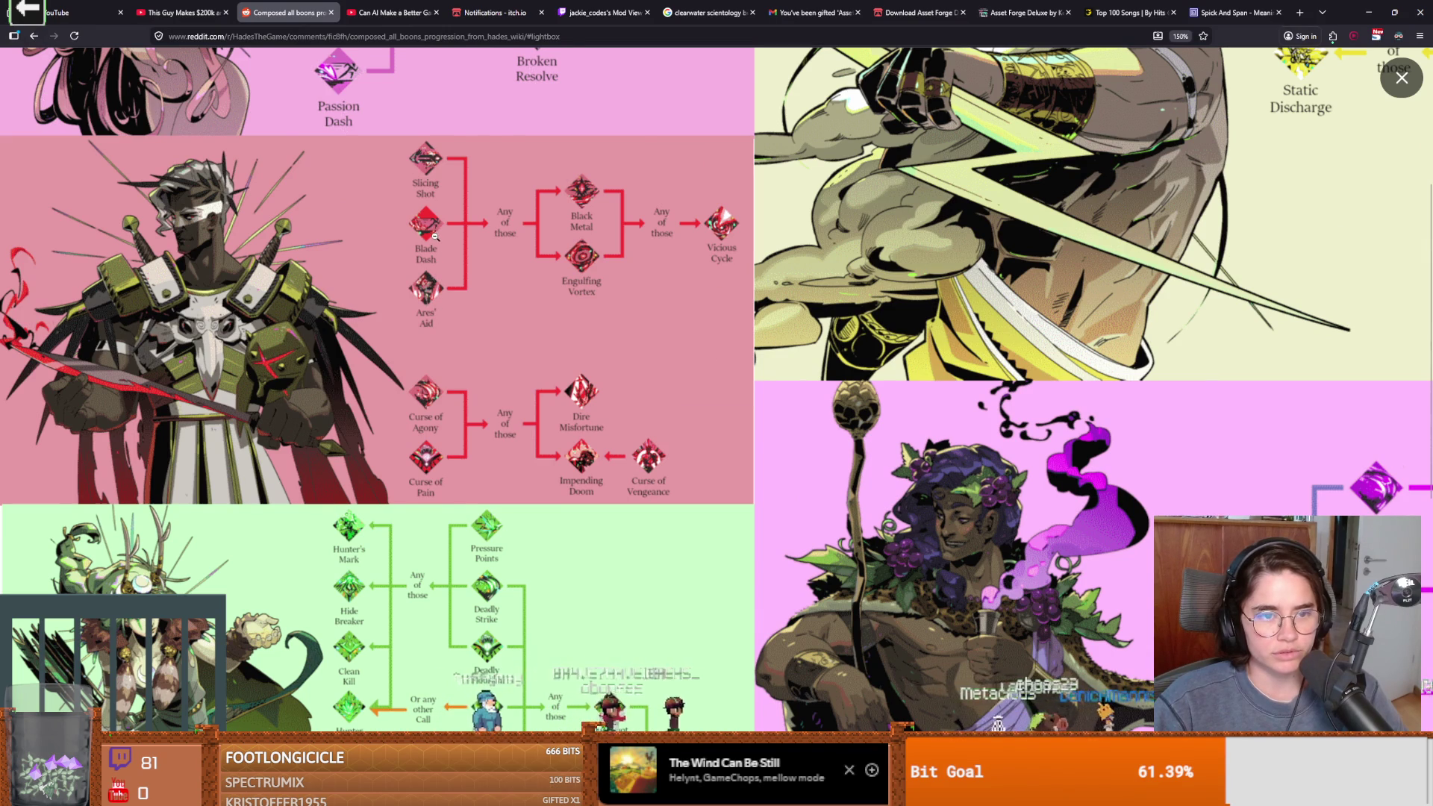
scroll(429, 249, "down", 2)
scroll(428, 248, "down", 5)
scroll(948, 391, "right", 3)
scroll(948, 391, "up", 1)
scroll(957, 431, "down", 1)
scroll(1181, 436, "up", 4)
scroll(1122, 433, "left", 1)
scroll(1103, 312, "right", 1)
scroll(1104, 312, "right", 3)
scroll(1098, 342, "up", 6)
scroll(1095, 343, "right", 1)
scroll(1095, 344, "up", 1)
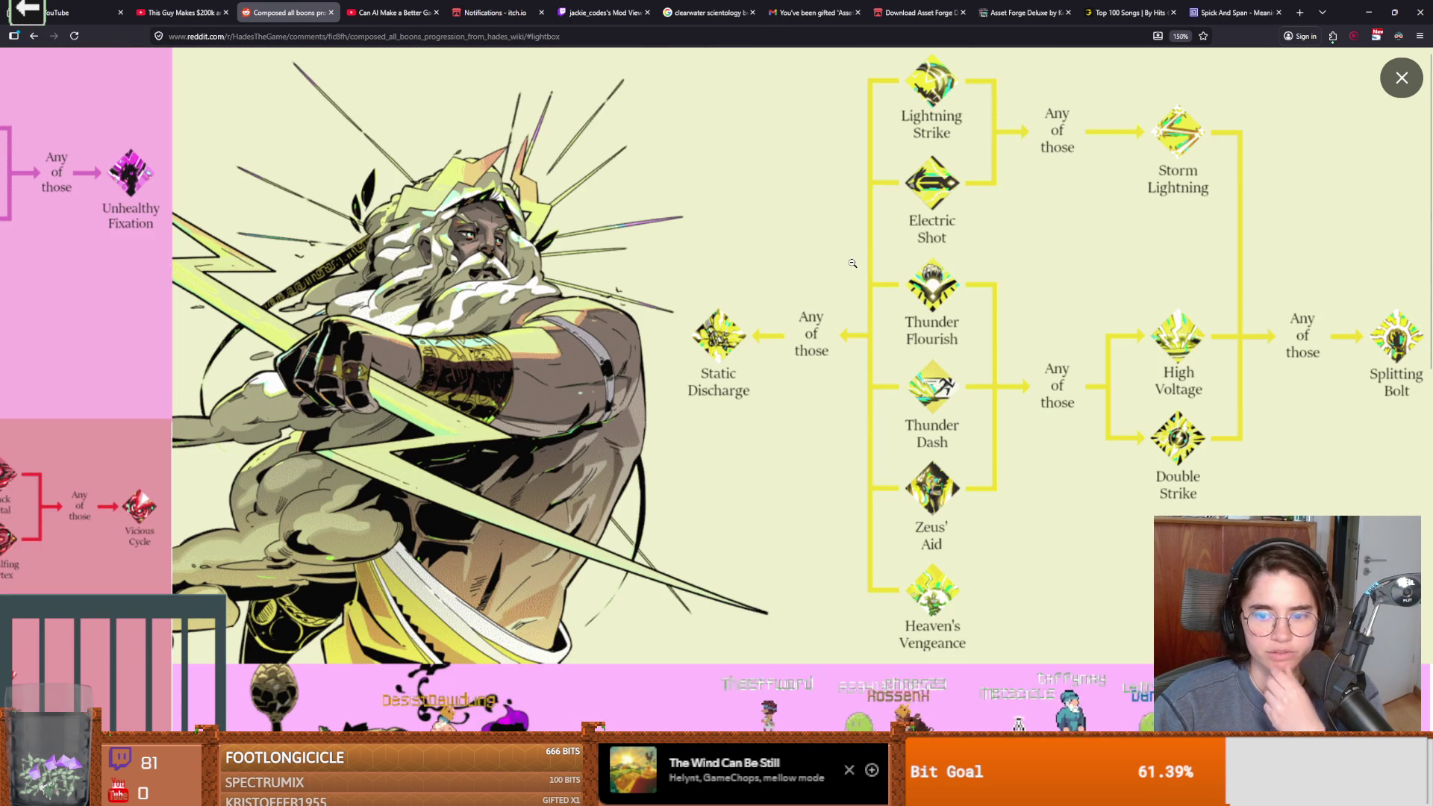
scroll(947, 325, "left", 3)
scroll(947, 325, "left", 1)
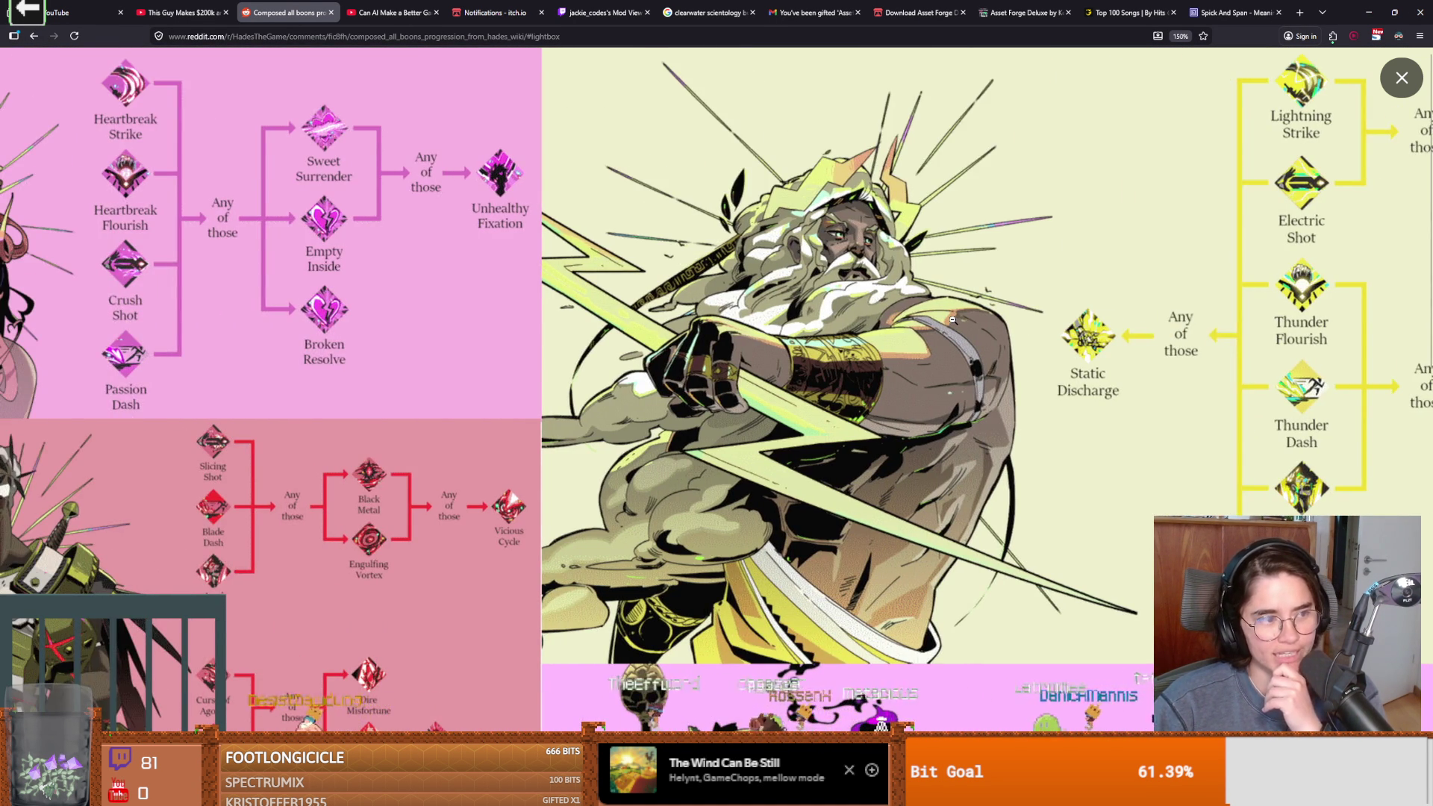
scroll(952, 320, "left", 2)
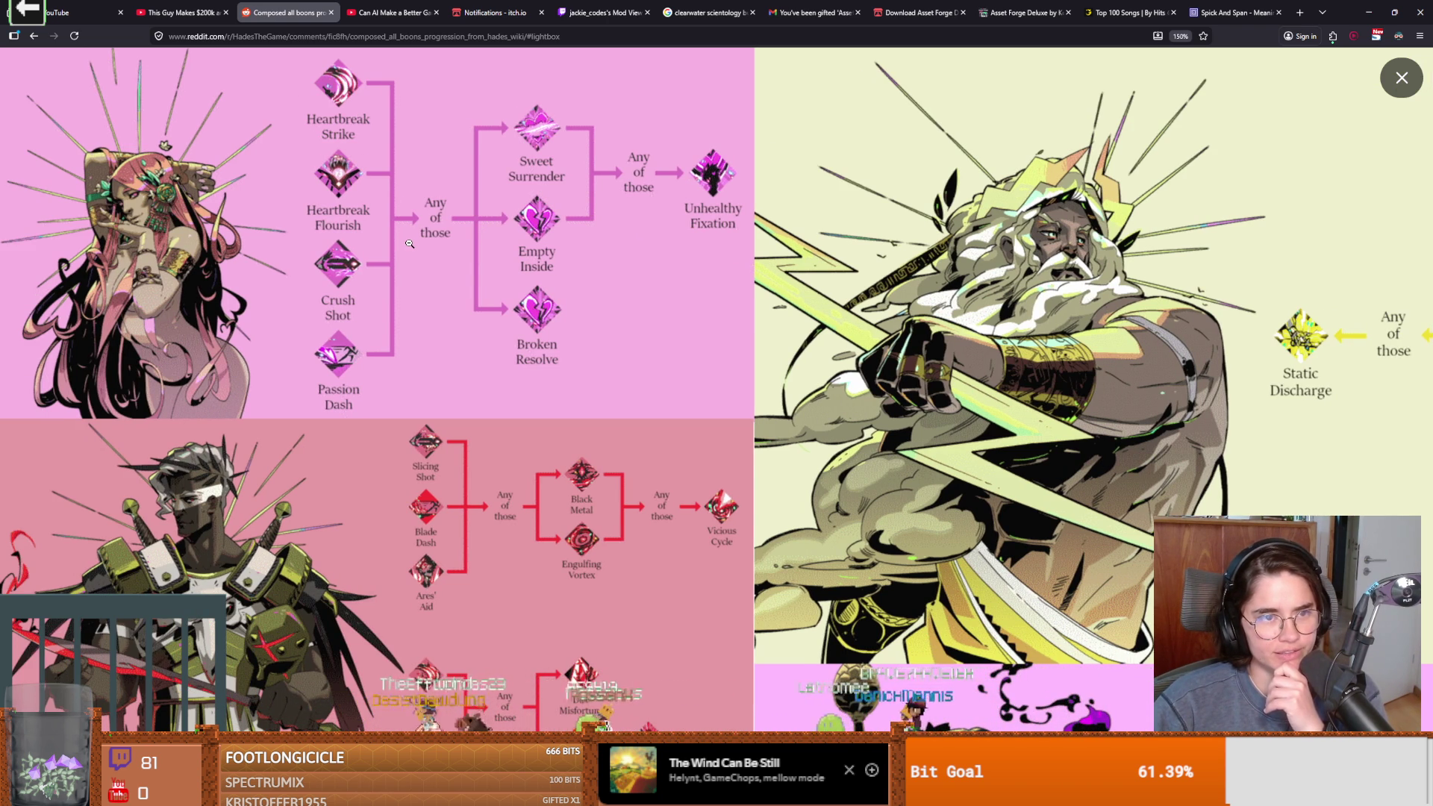
scroll(409, 244, "down", 4)
scroll(409, 244, "up", 1)
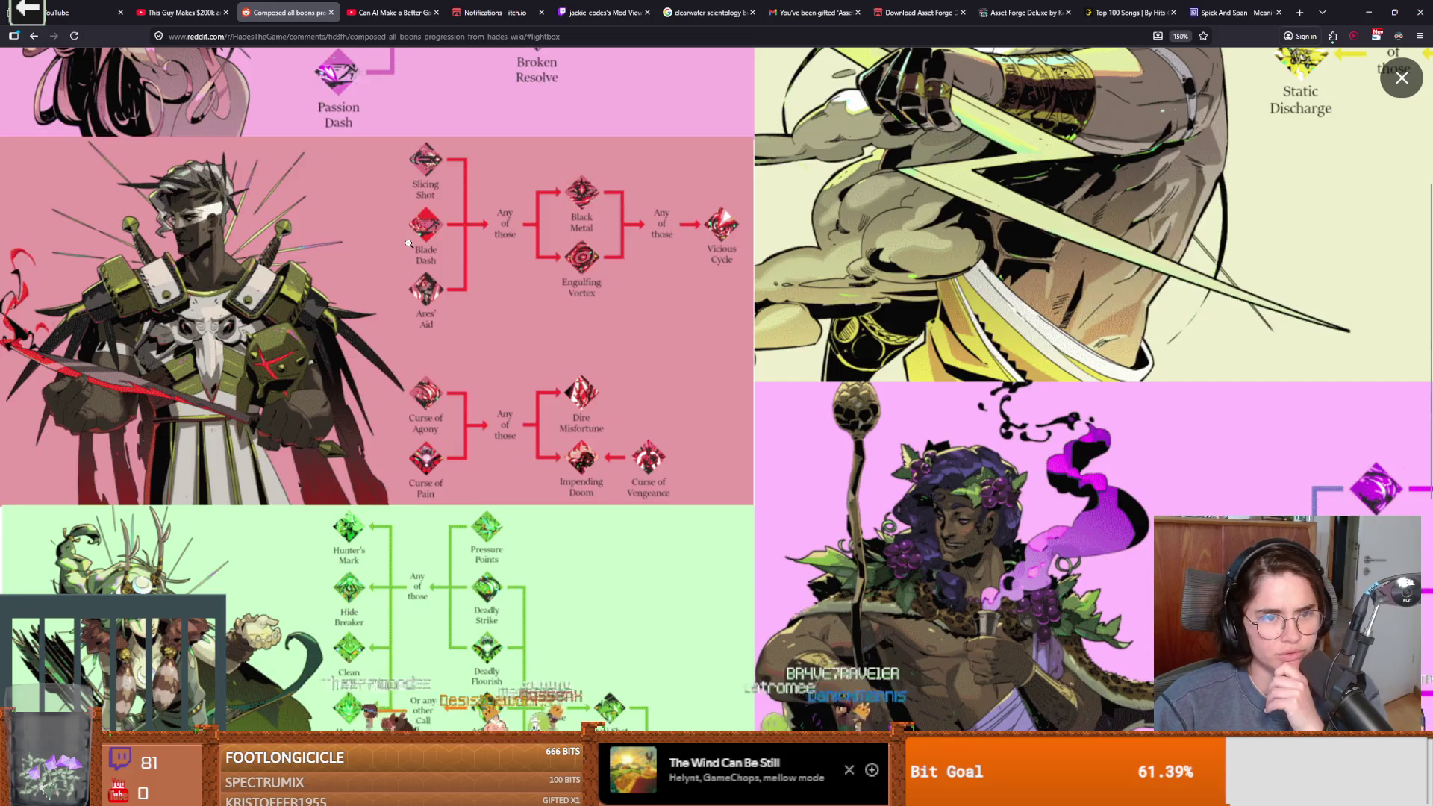
scroll(409, 244, "down", 6)
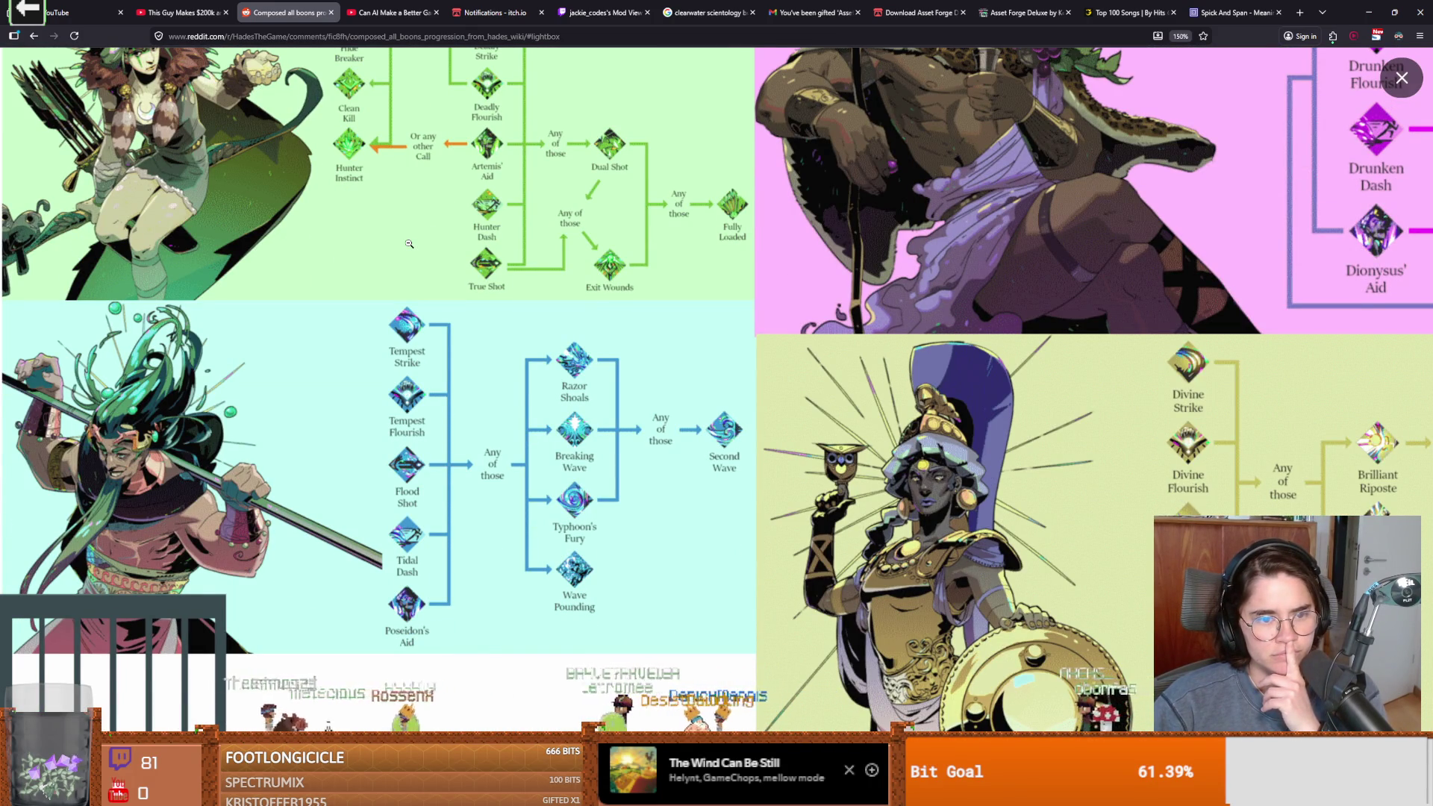
scroll(409, 243, "down", 1)
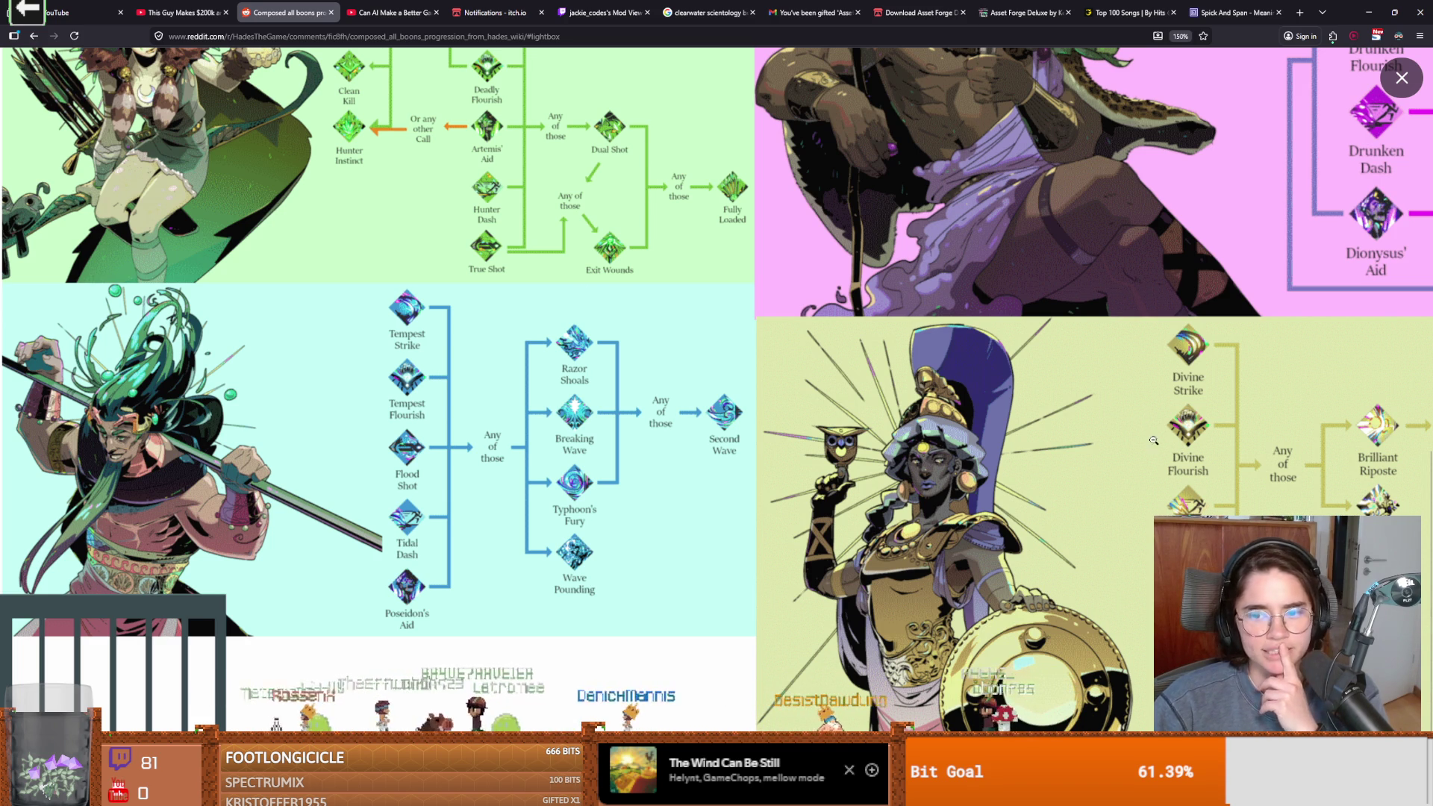
scroll(522, 397, "up", 6)
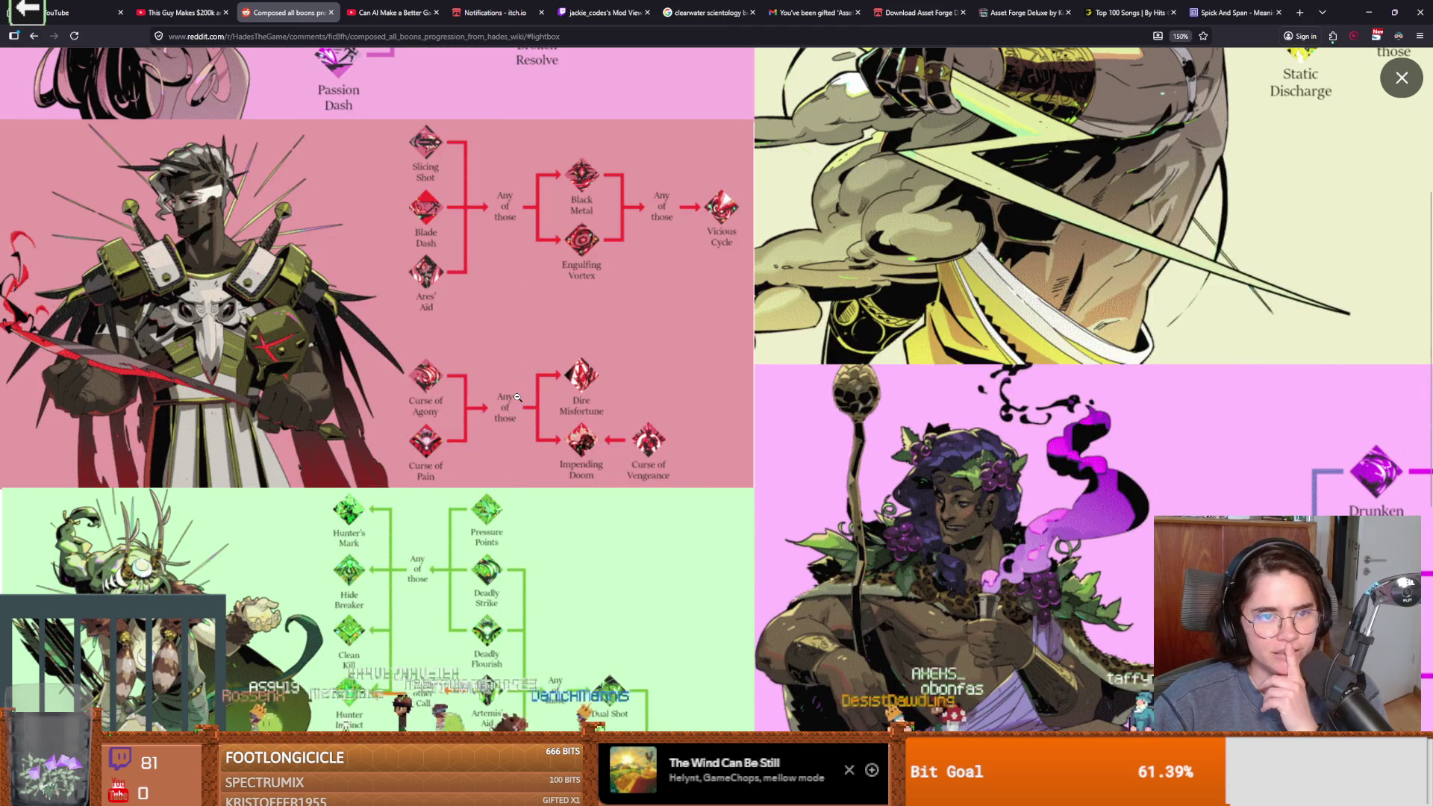
scroll(517, 398, "up", 3)
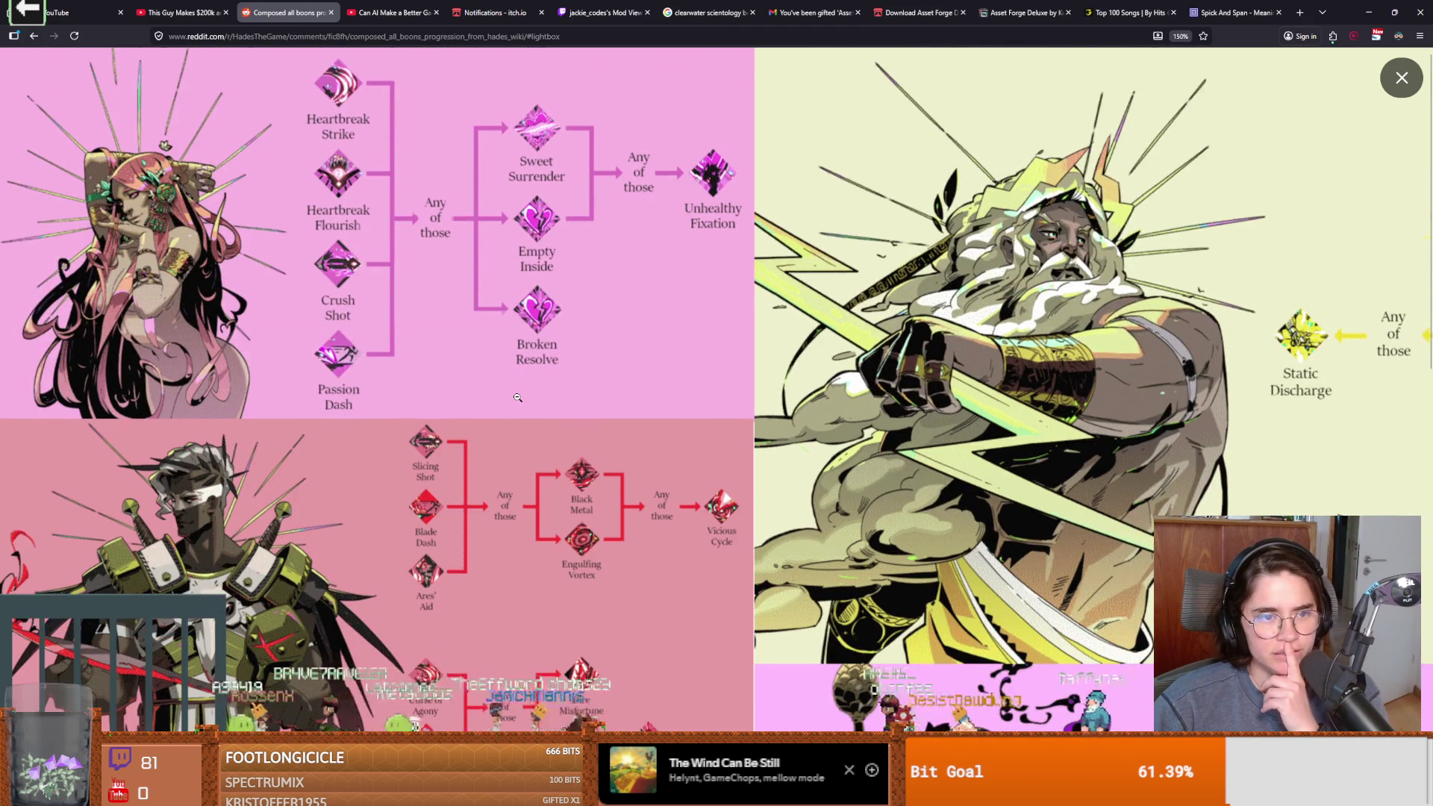
scroll(517, 397, "down", 5)
scroll(517, 397, "up", 2)
scroll(518, 397, "down", 6)
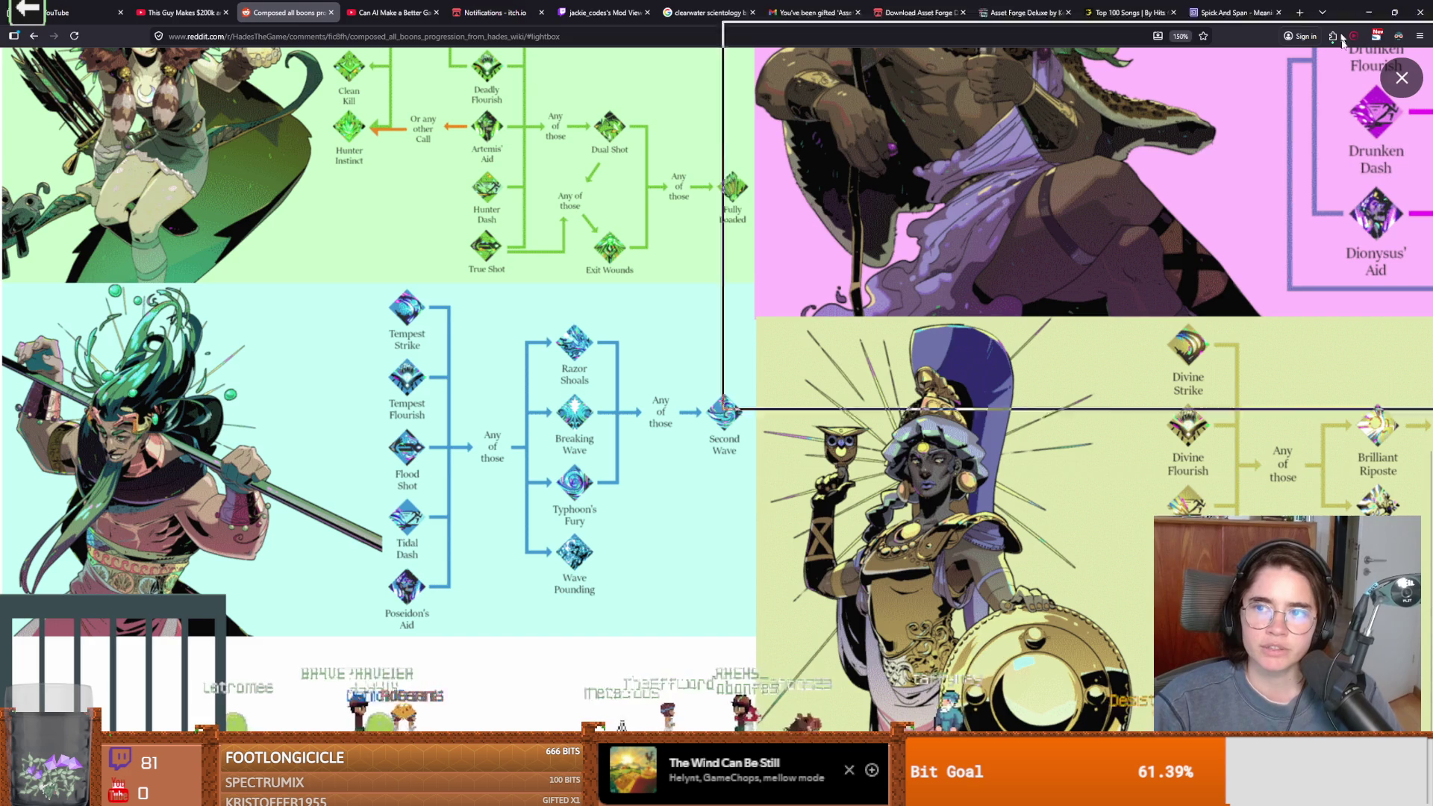
left_click(1368, 12)
Rename the Holy dmg card title to 'Holy Swing dmg'
left_click_drag(861, 247, 814, 306)
left_click(597, 177)
double_click(597, 177)
left_click(623, 179)
double_click(624, 177)
left_click_drag(743, 208, 693, 272)
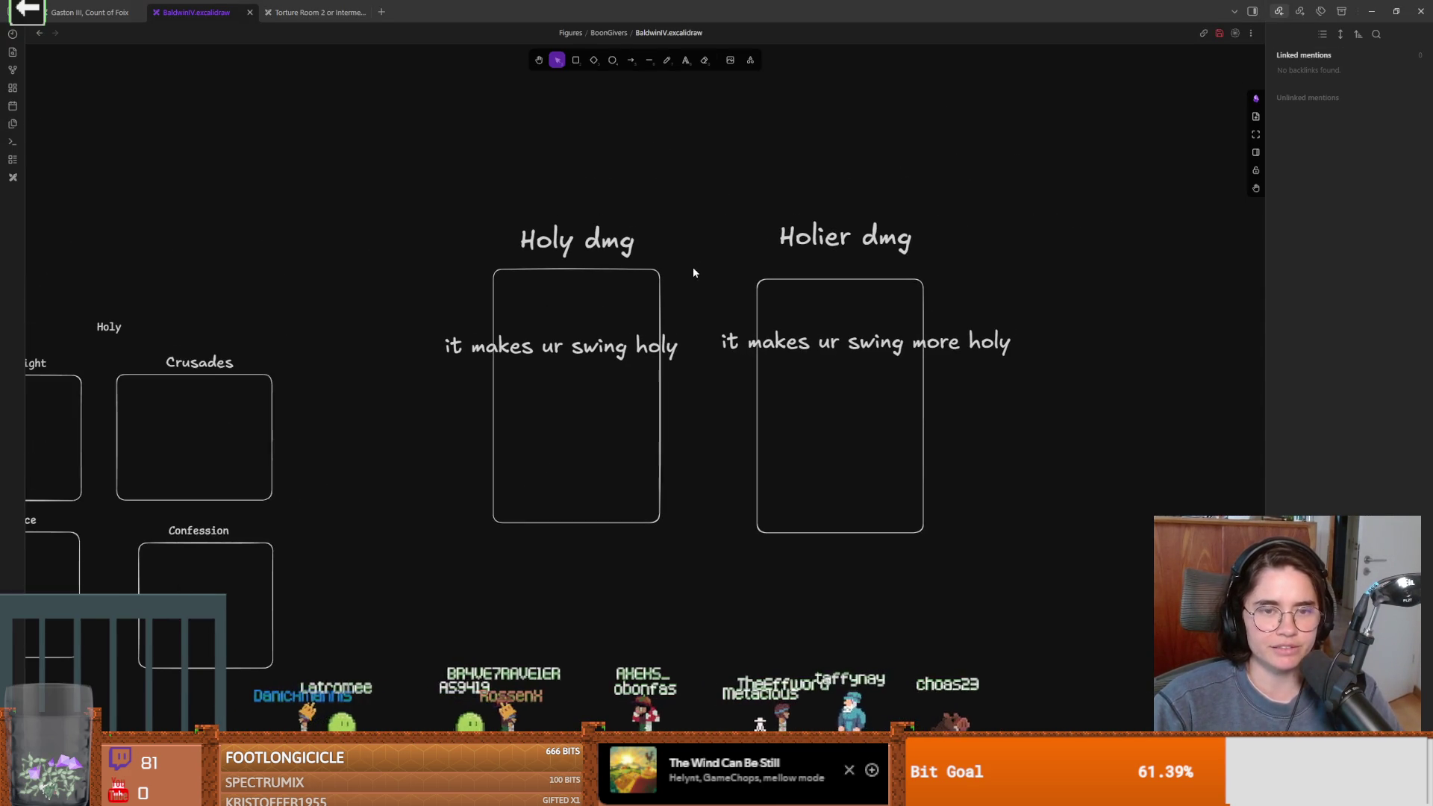
scroll(755, 242, "down", 2)
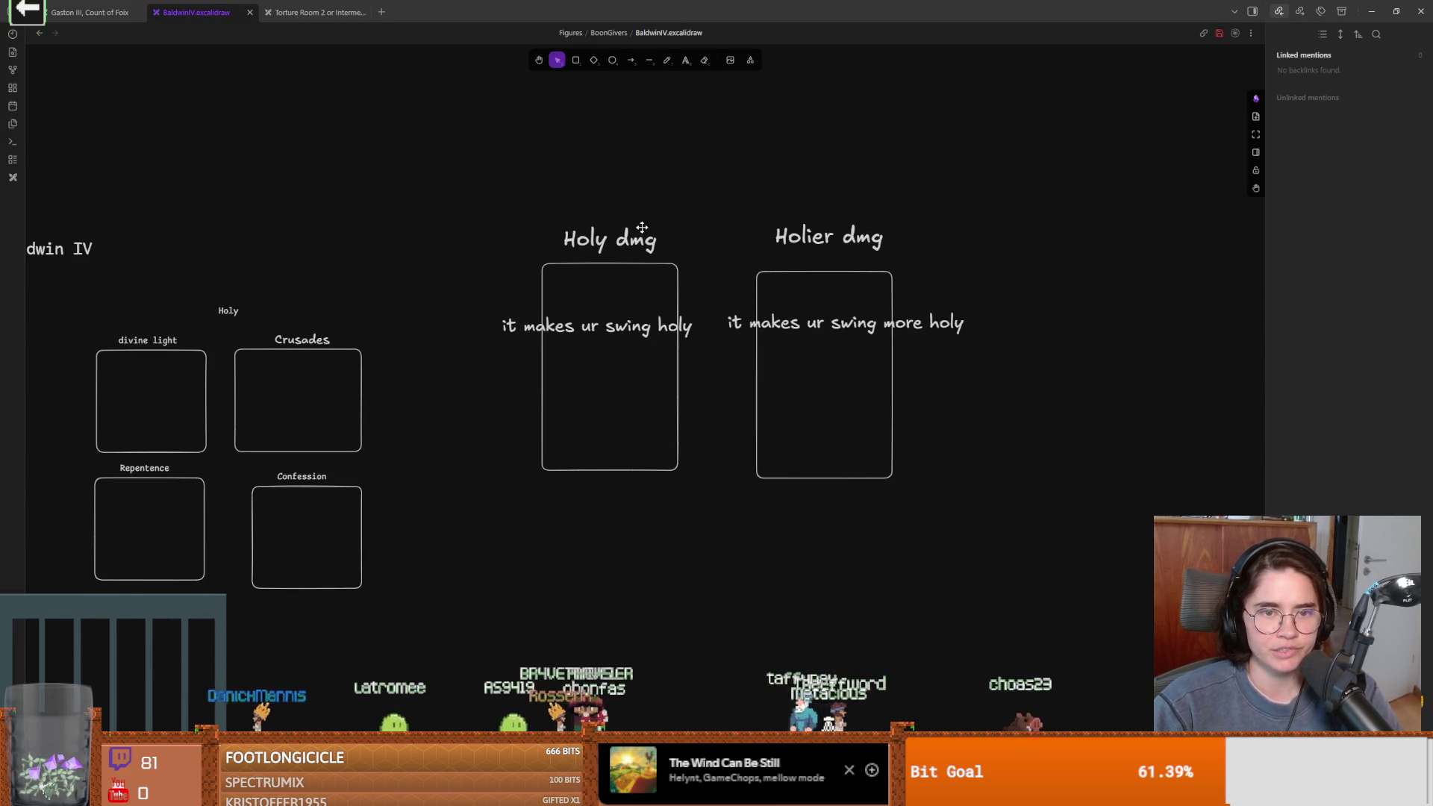
double_click(606, 213)
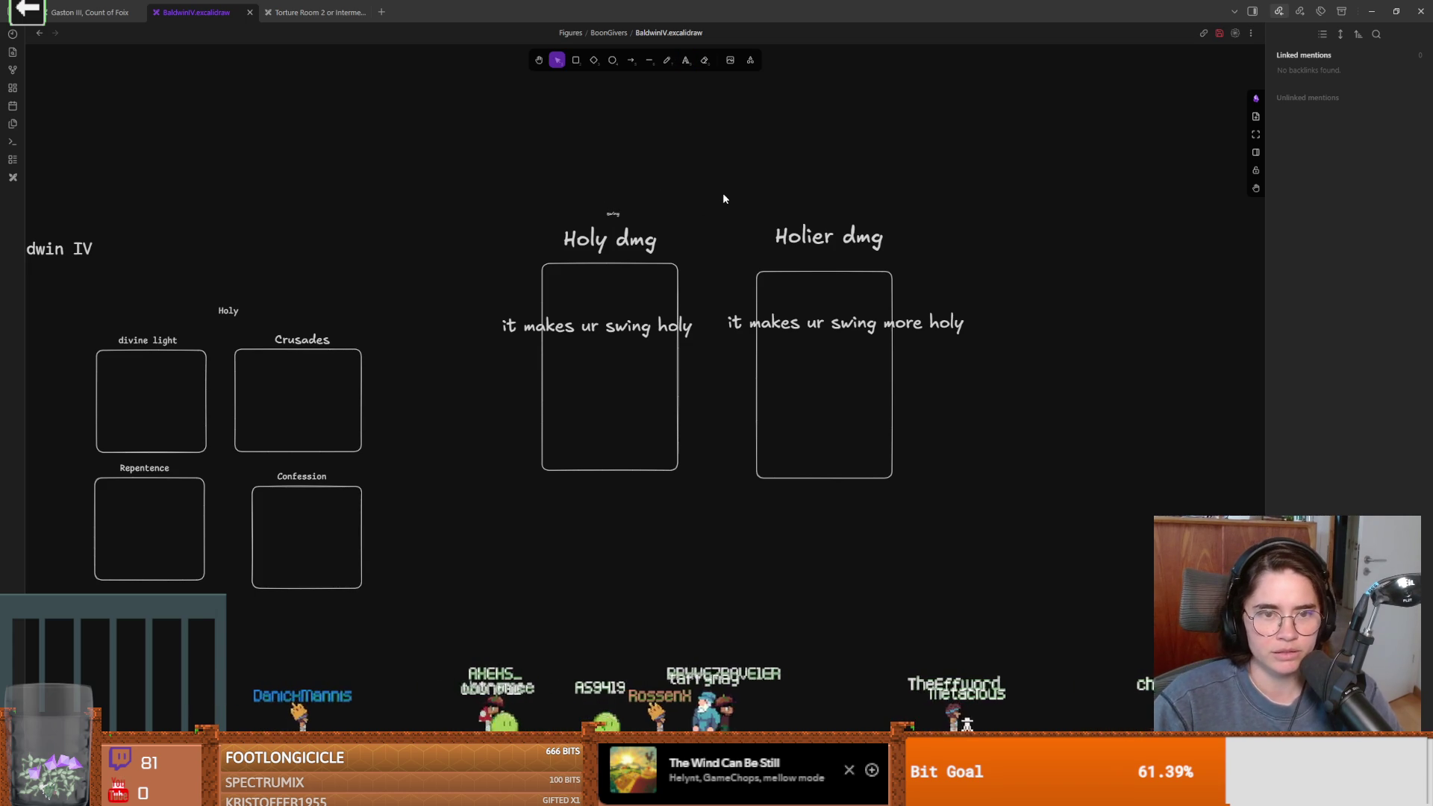
left_click(622, 241)
double_click(621, 241)
type("Swing")
key("Escape")
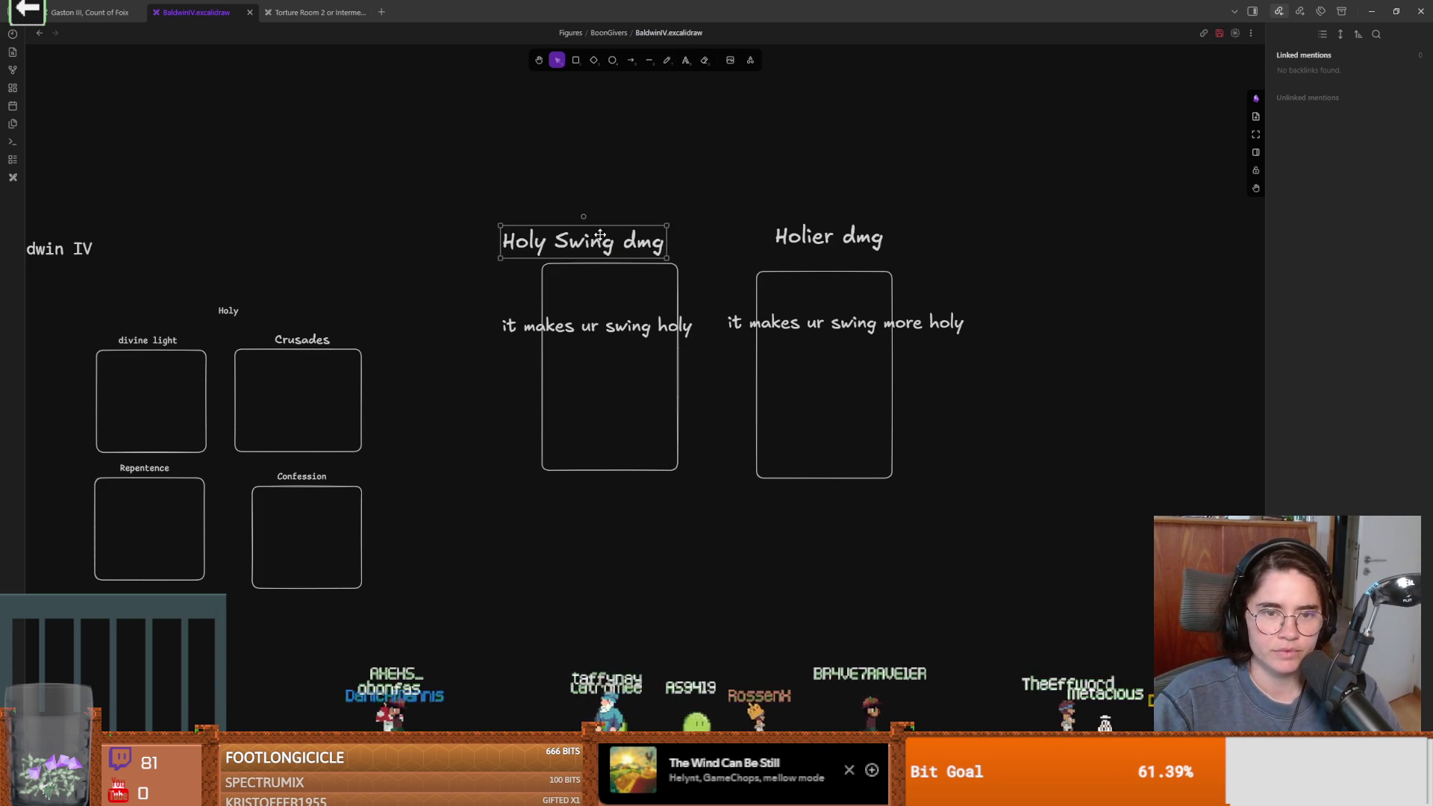
Duplicate the Holy Swing dmg card below it and retitle the copy 'Holy dash dmg'
mouse_move(457, 181)
left_mouse_down()
mouse_move(741, 447)
mouse_move(704, 500)
left_mouse_up()
left_click_drag(636, 432, 691, 515)
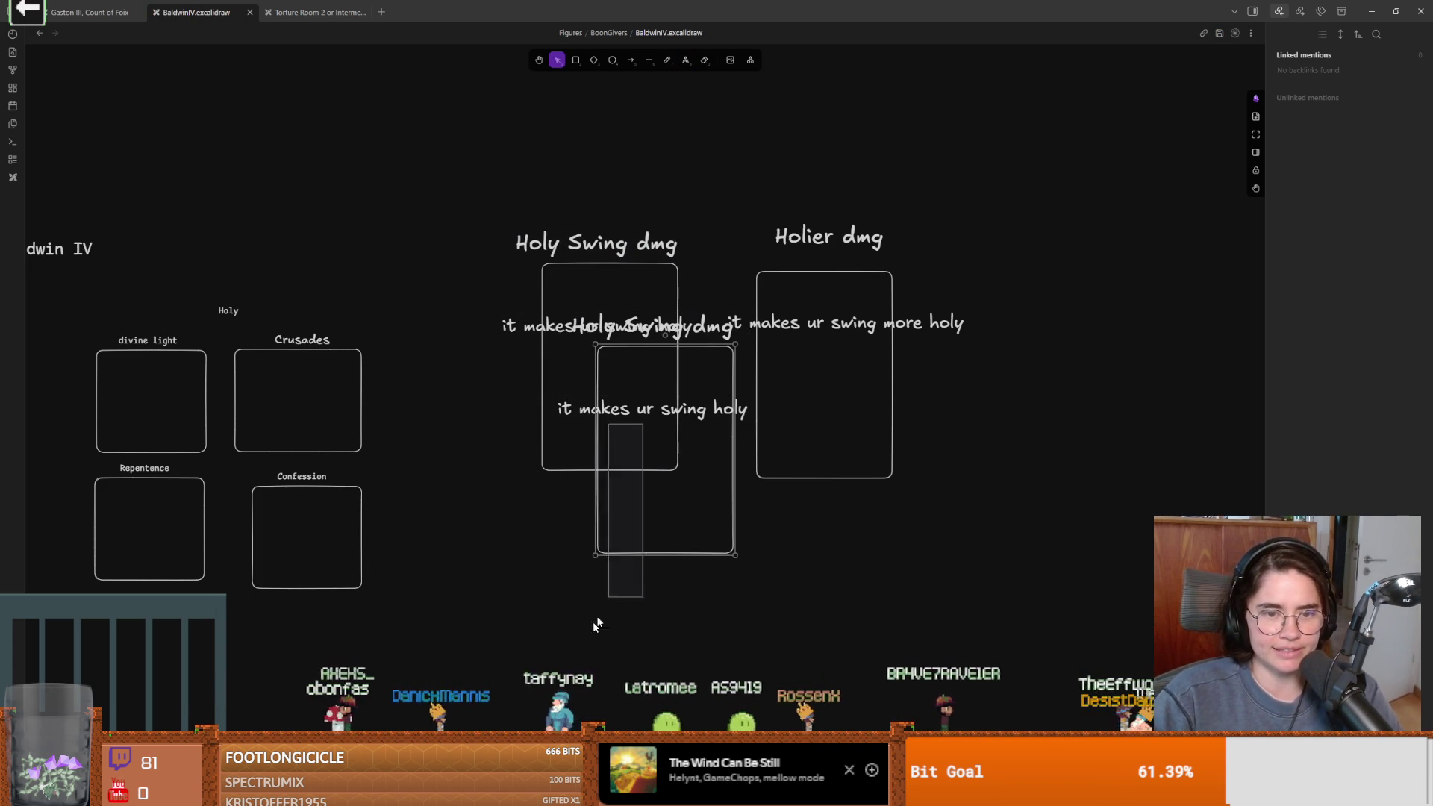
key("ctrl+z")
mouse_move(600, 376)
left_mouse_down()
mouse_move(617, 335)
mouse_move(570, 688)
left_mouse_up()
scroll(569, 687, "down", 2)
double_click(601, 405)
double_click(633, 405)
left_click(633, 405)
double_click(633, 406)
type("dash")
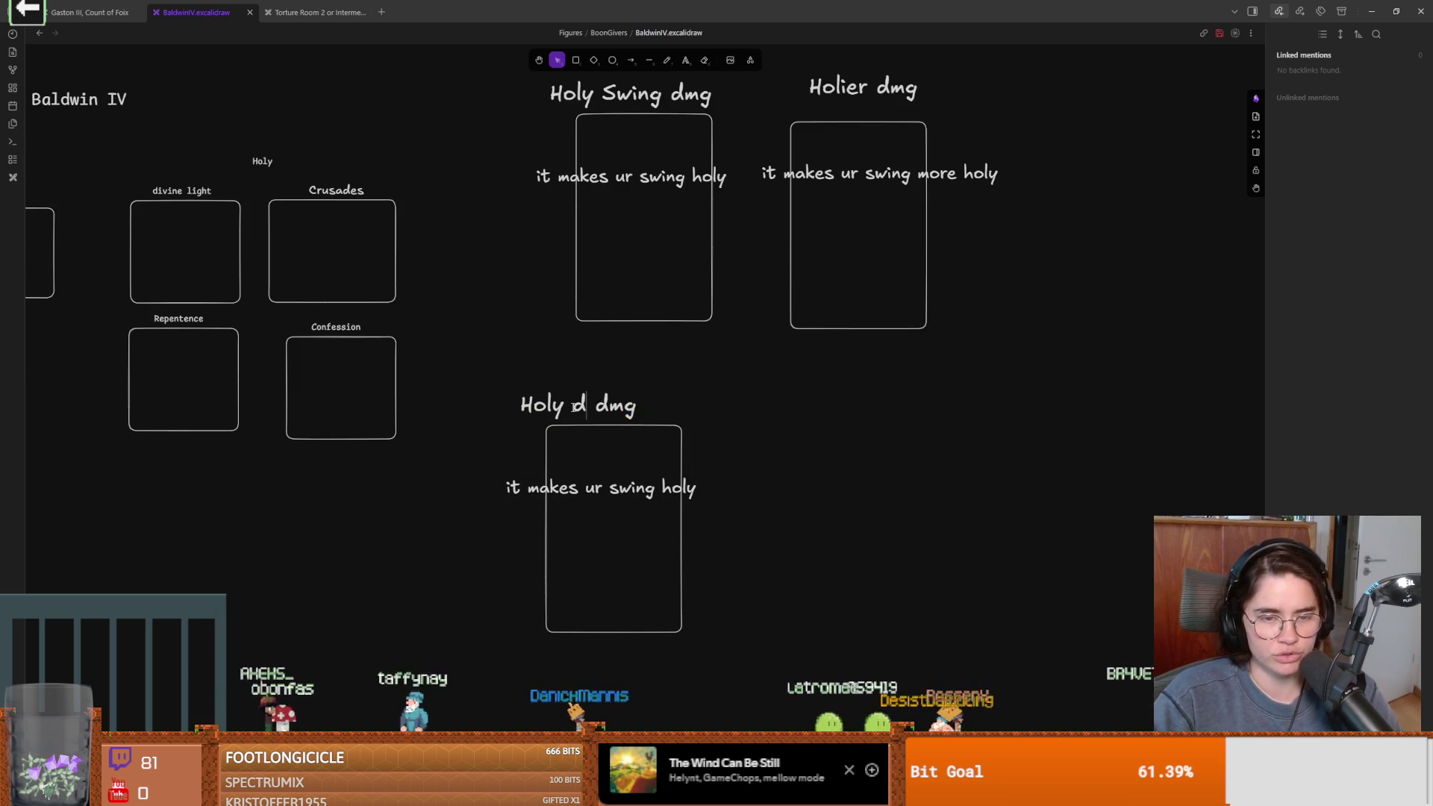
Duplicate the card again and retitle the lower copy 'Holy special dmg'
left_click_drag(472, 405, 758, 657)
mouse_move(618, 396)
left_mouse_down()
mouse_move(690, 544)
mouse_move(752, 445)
mouse_move(636, 433)
left_mouse_up()
scroll(690, 545, "down", 3)
double_click(637, 433)
left_click(608, 441)
double_click(609, 441)
type("special dmg")
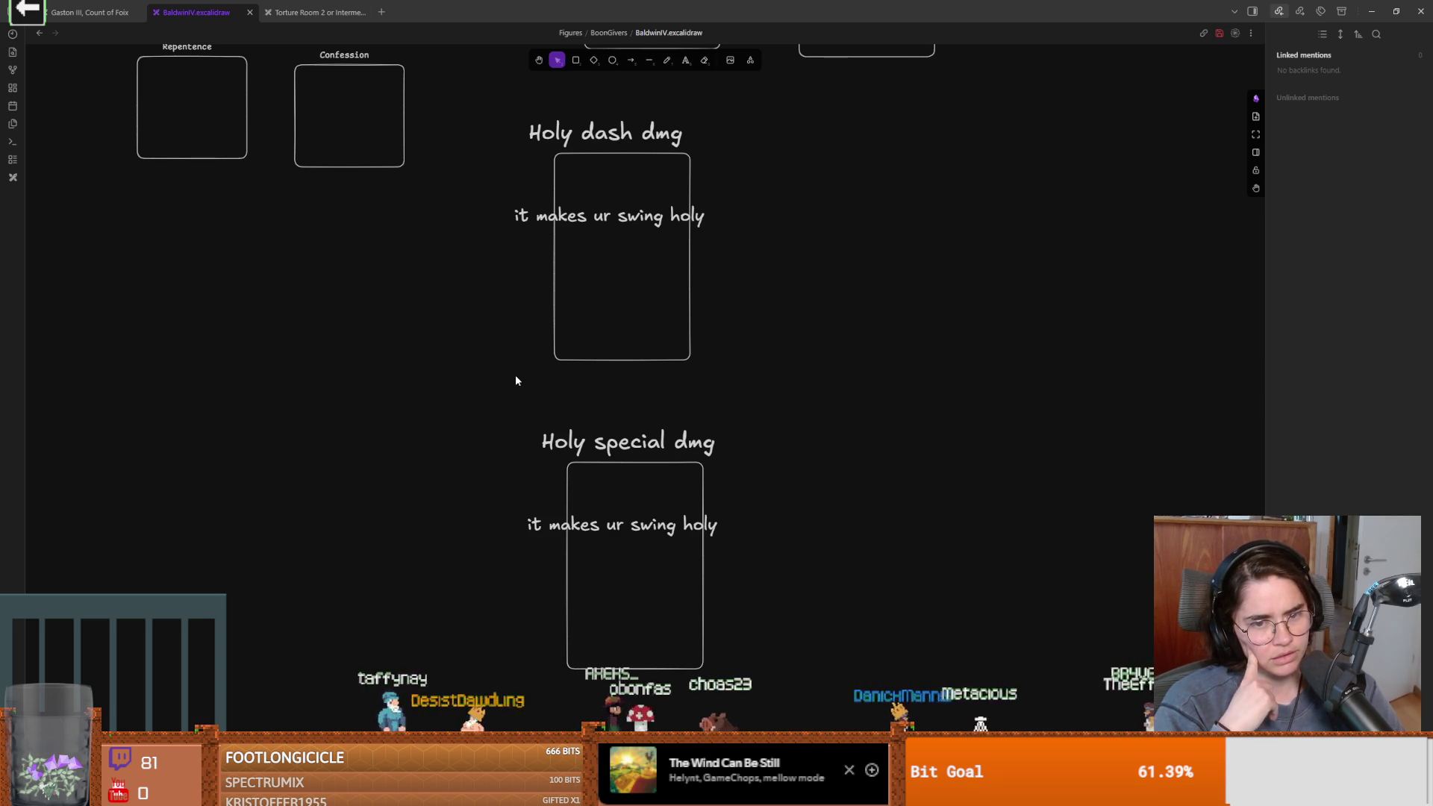
Copy-paste the Holy special dmg card and retitle the duplicate 'Holy block dmg'
left_click_drag(492, 401, 776, 700)
key("ctrl+c")
scroll(778, 440, "down", 3)
key("ctrl+v")
mouse_move(770, 337)
left_mouse_down()
mouse_move(704, 500)
mouse_move(609, 503)
left_mouse_up()
double_click(608, 504)
double_click(606, 502)
type("block")
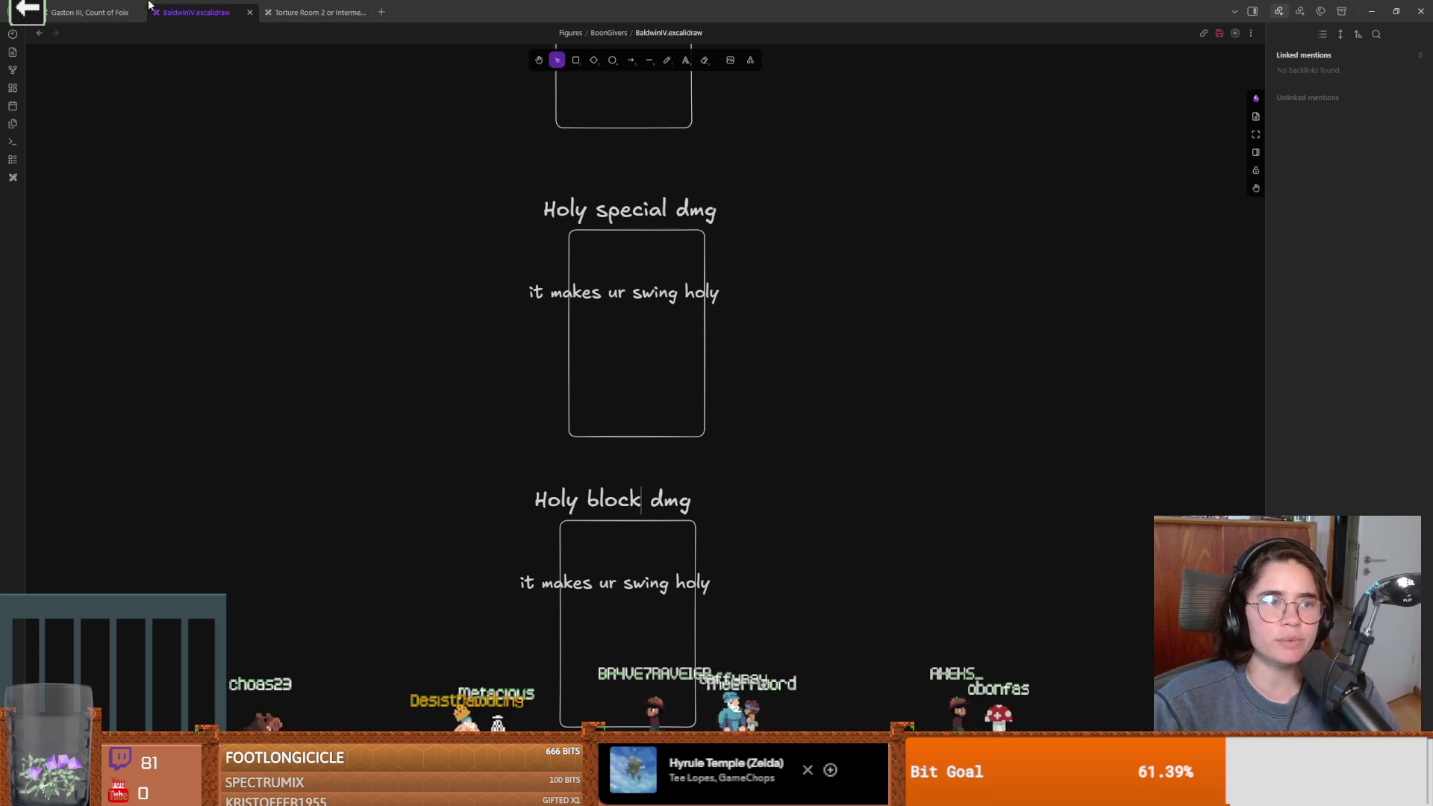
left_click(27, 11)
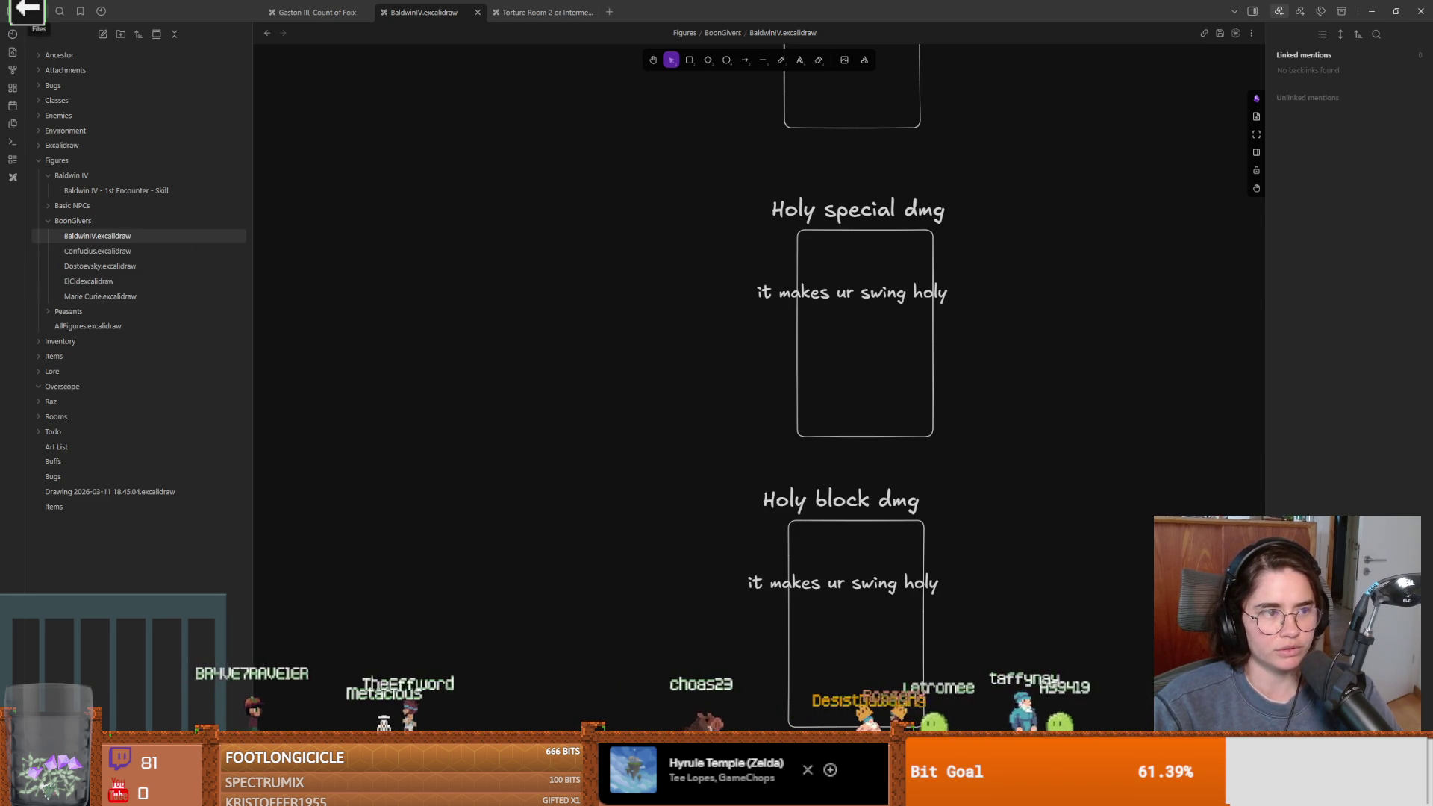
scroll(461, 225, "right", 4)
scroll(461, 225, "up", 2)
scroll(416, 301, "down", 1)
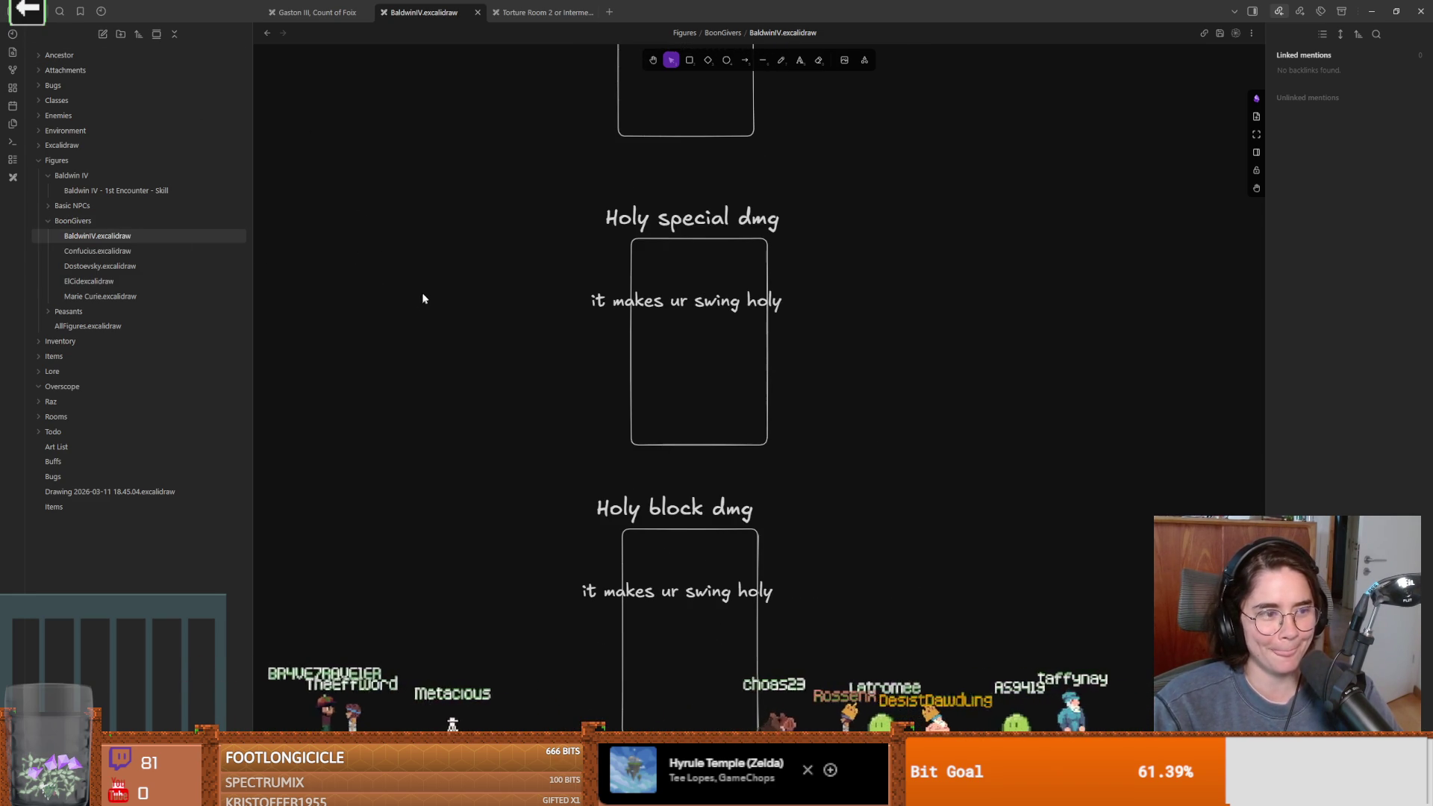
scroll(455, 291, "up", 2)
scroll(467, 288, "down", 1)
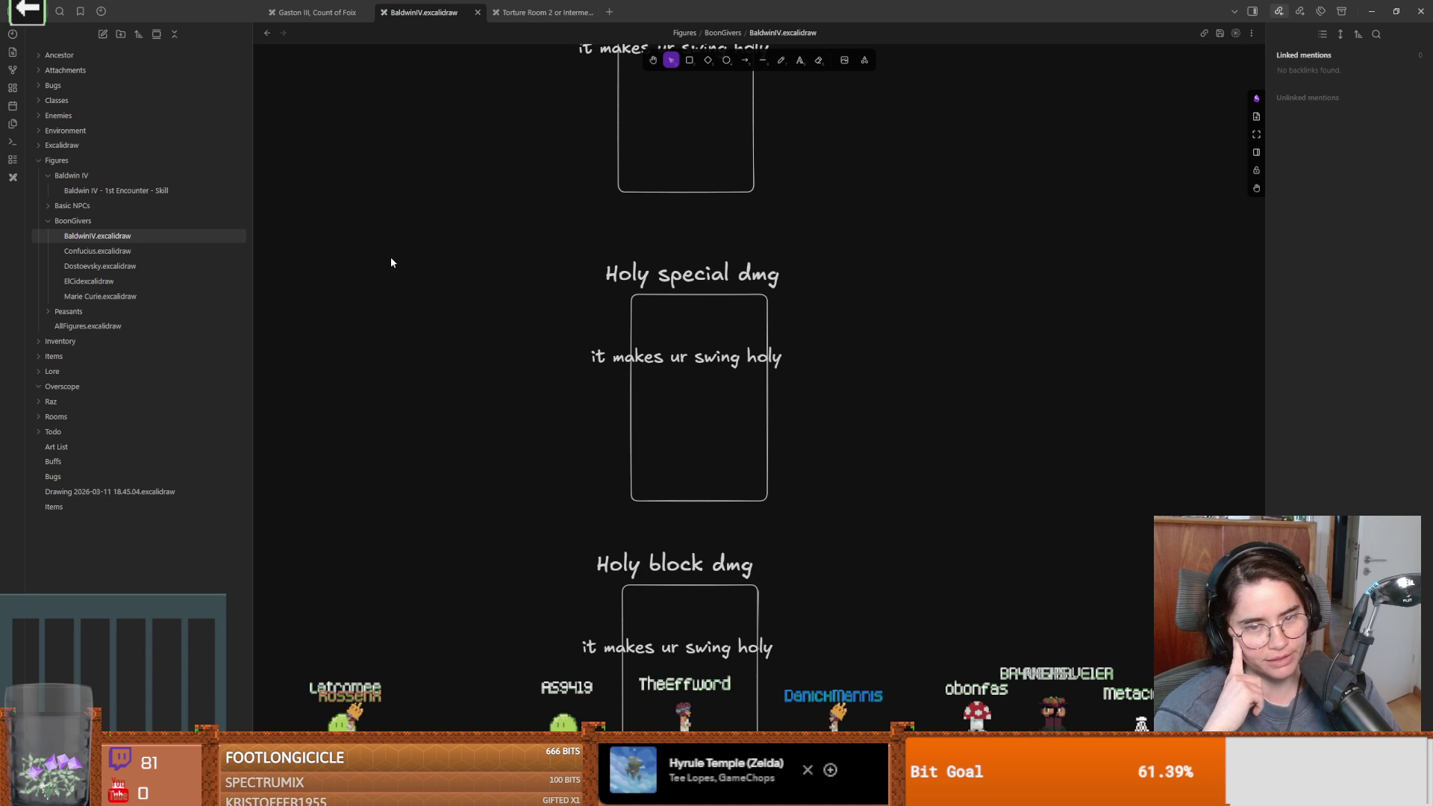
scroll(754, 306, "up", 3)
scroll(754, 308, "up", 5)
scroll(580, 469, "up", 1)
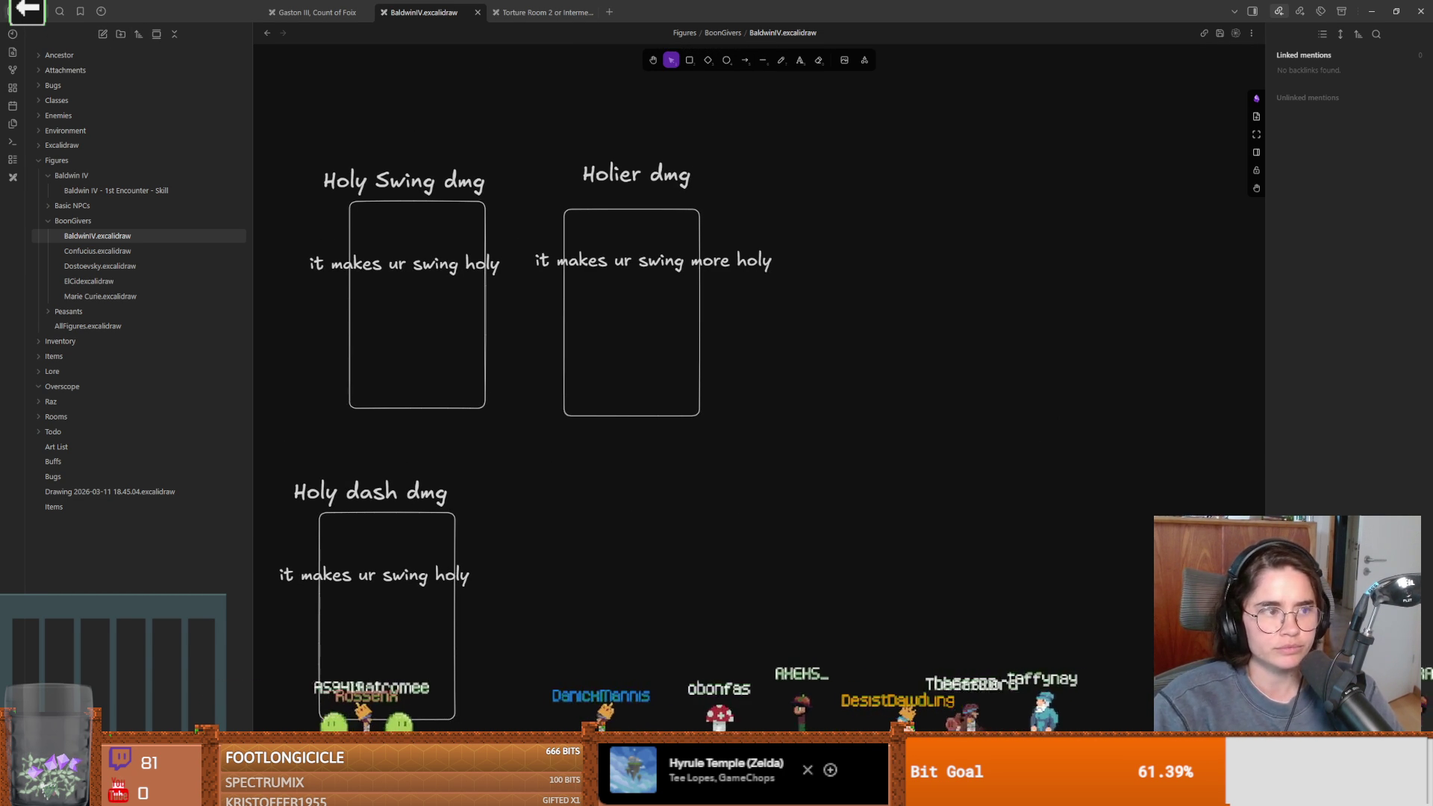
left_click(174, 34)
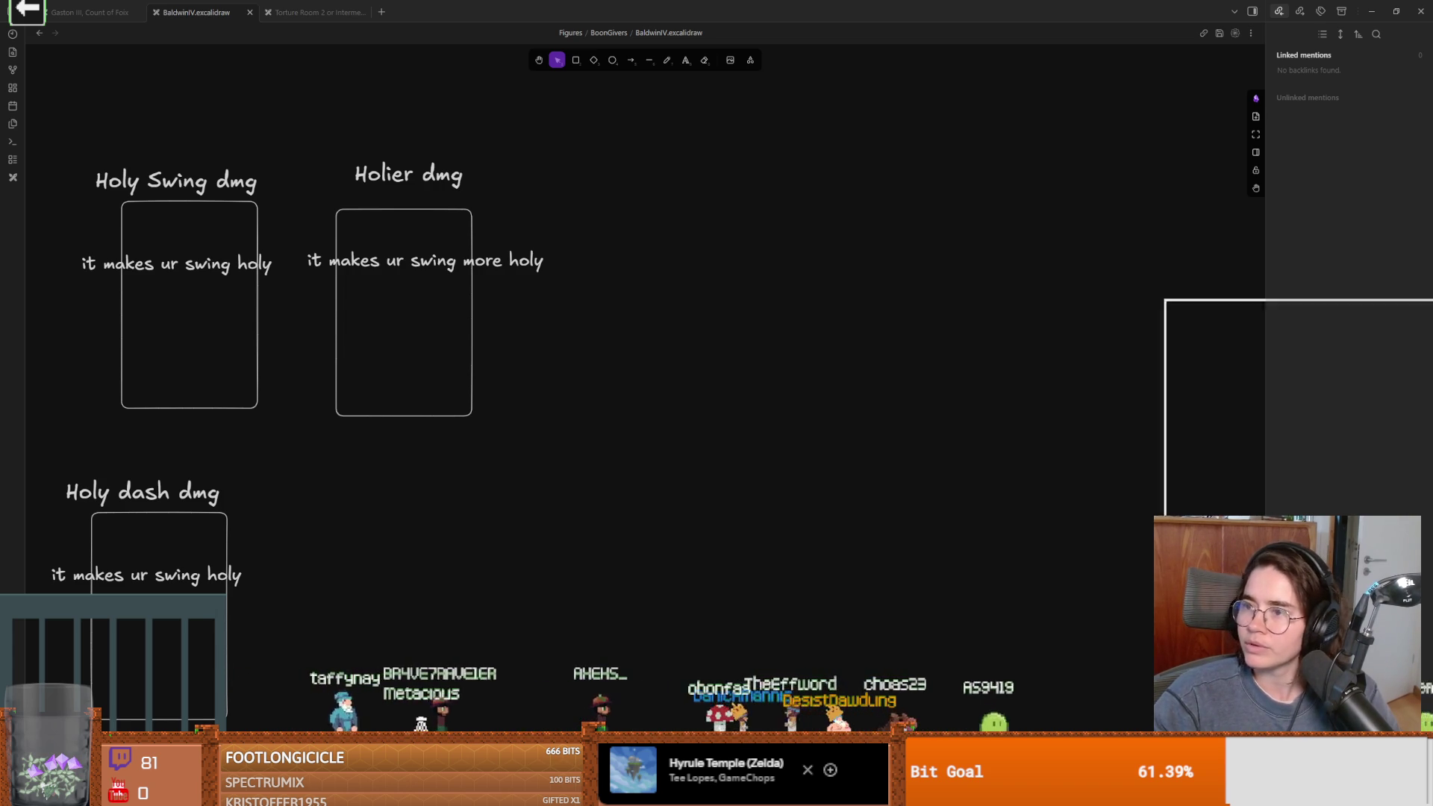
Skim the Women in the Crusades article down to the crusaders' wives, then return to Obsidian
key("alt+Tab")
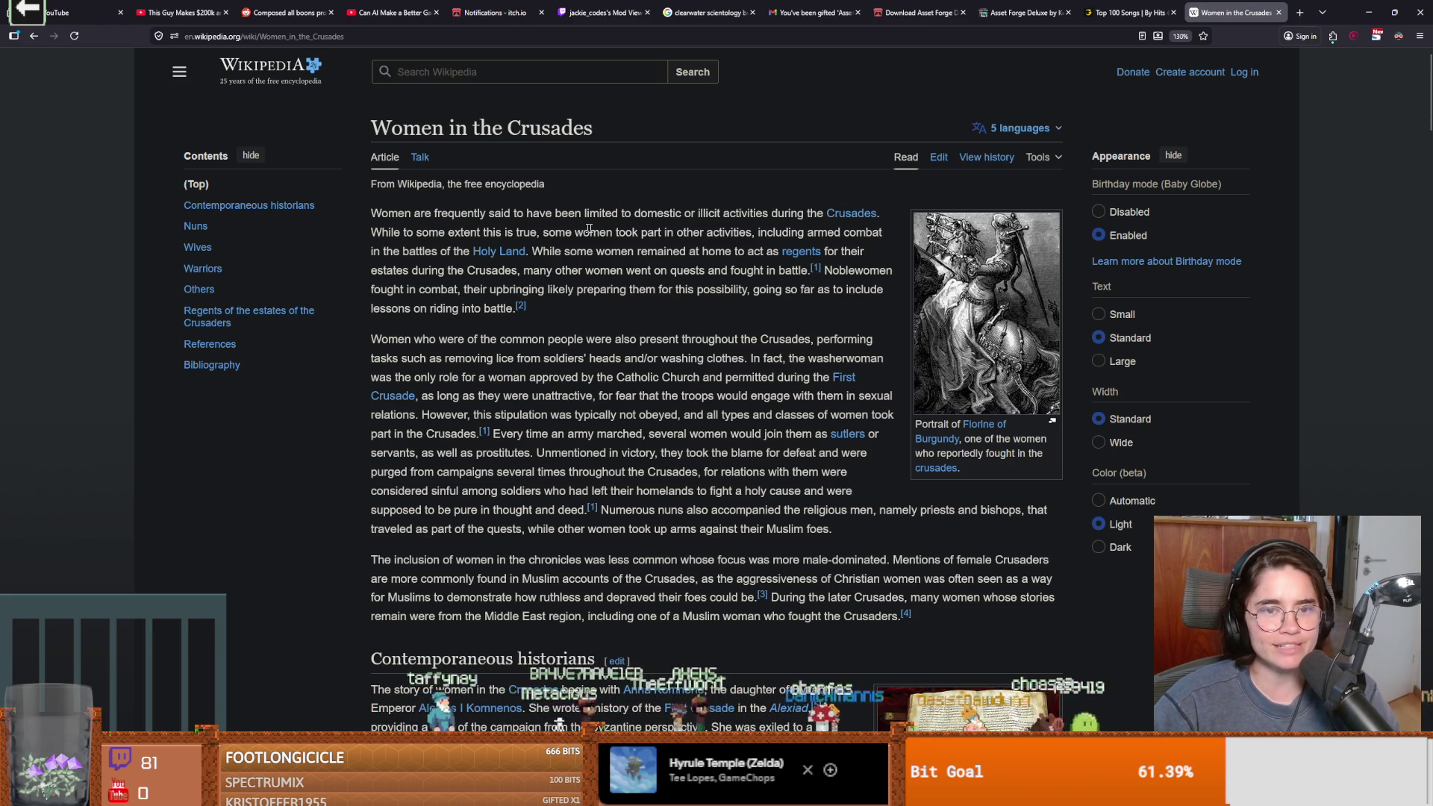
scroll(709, 253, "down", 5)
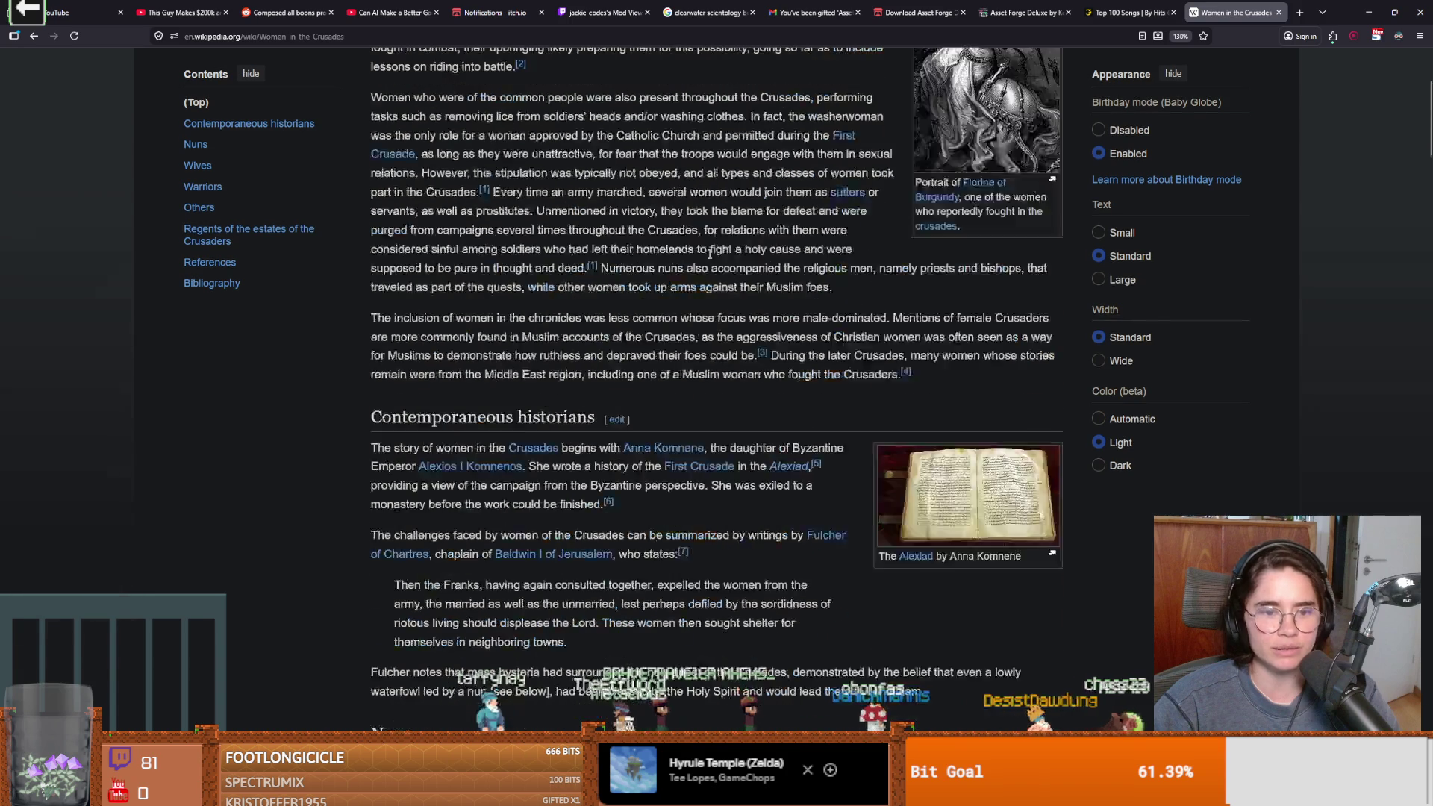
scroll(597, 328, "up", 5)
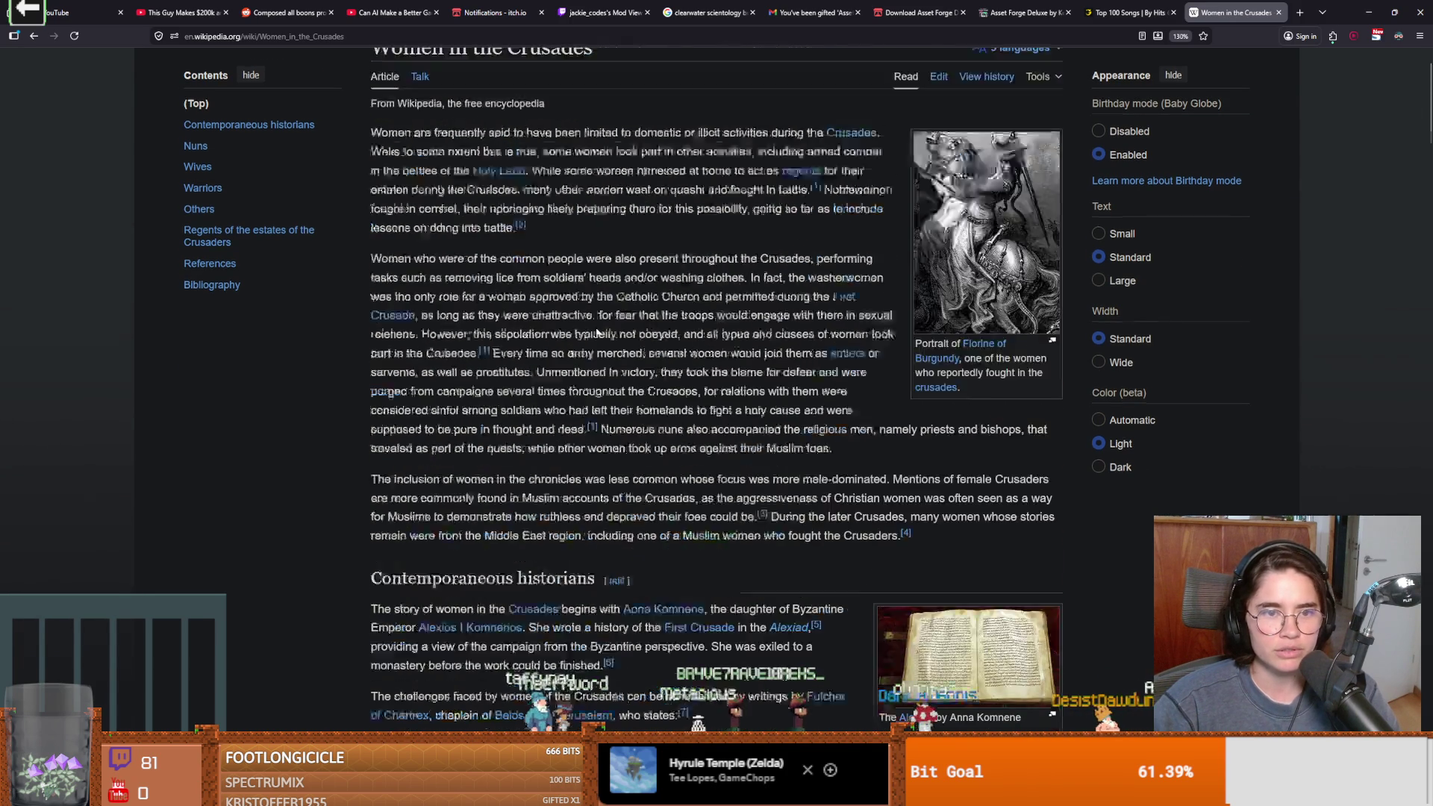
scroll(597, 333, "down", 9)
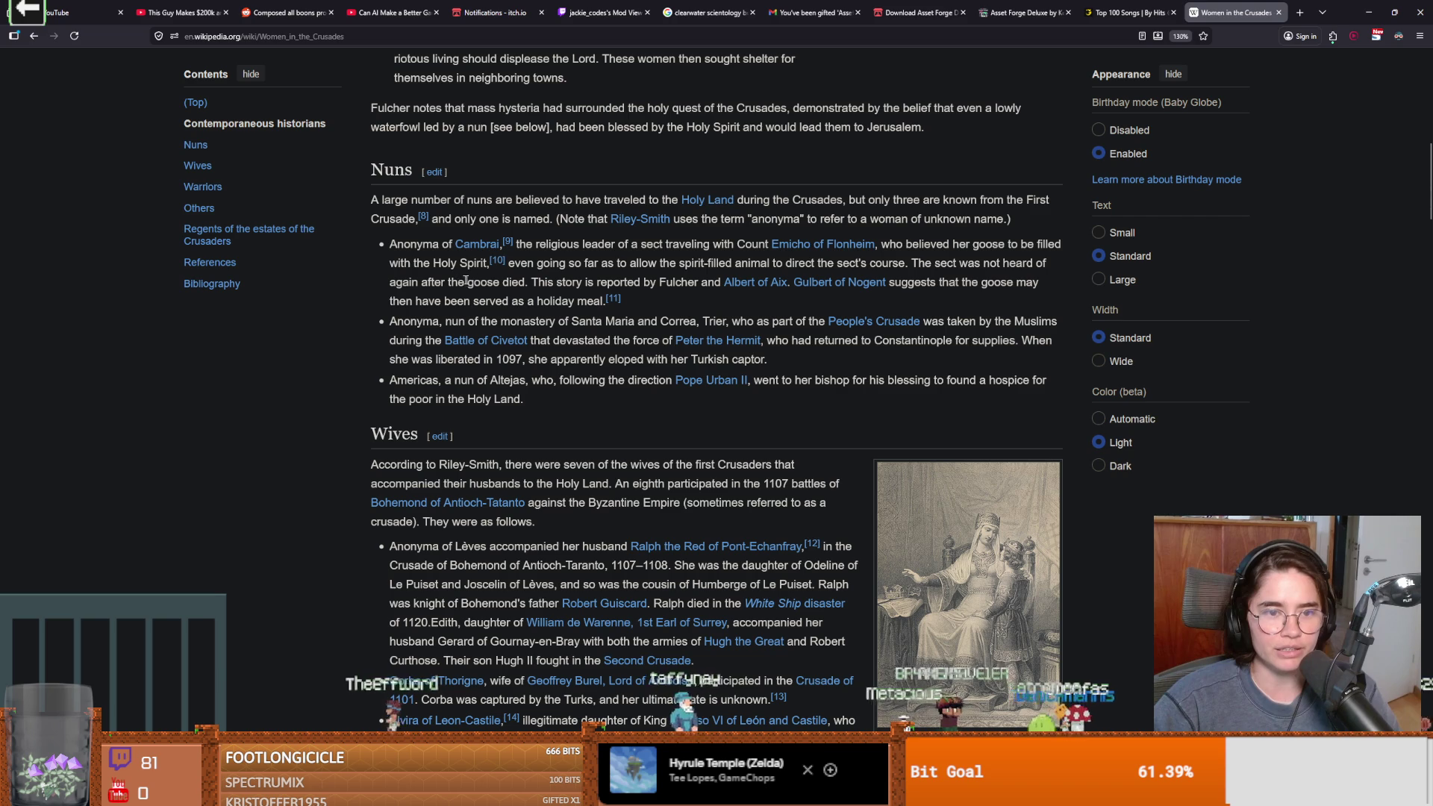
scroll(533, 306, "down", 7)
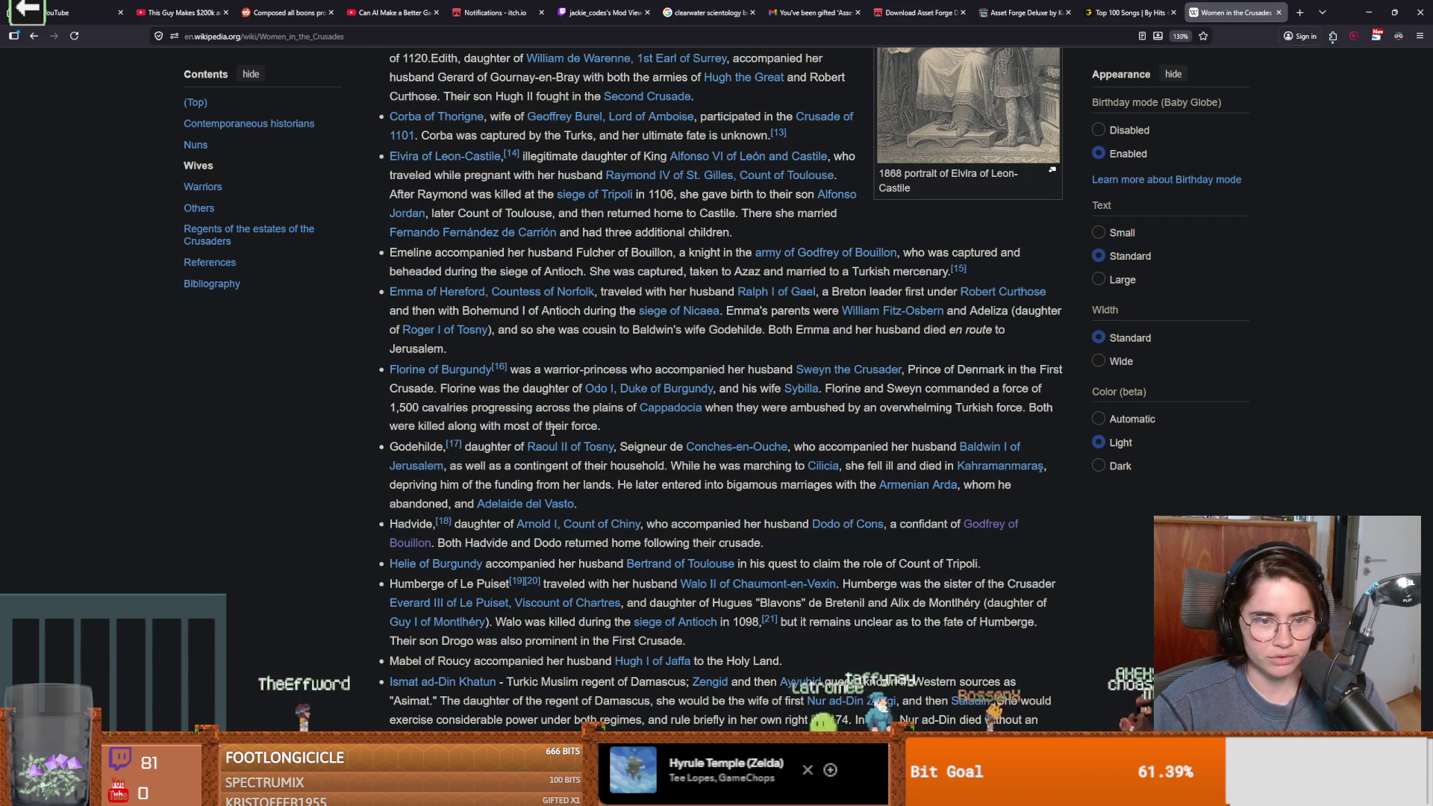
scroll(552, 431, "up", 3)
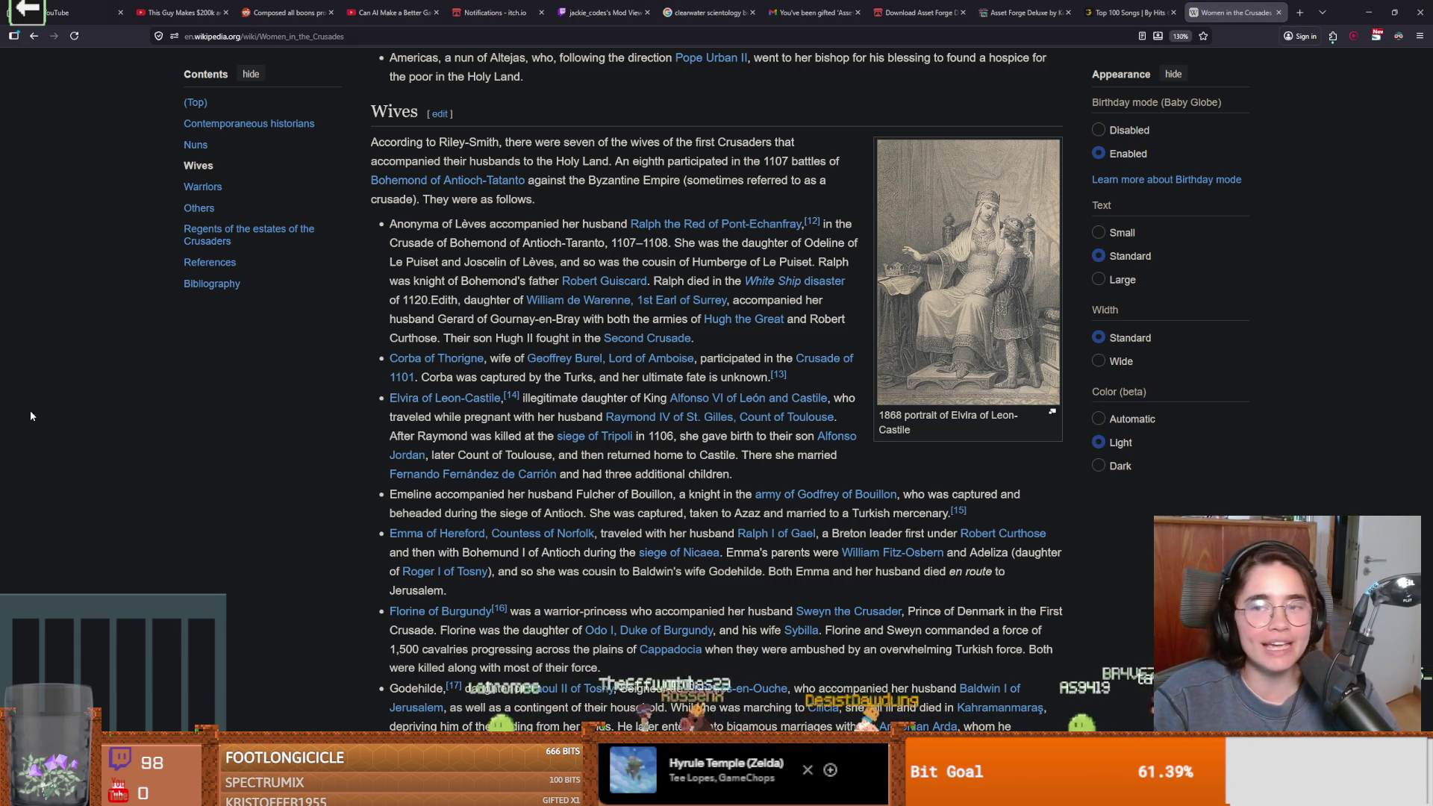
key("alt+Tab")
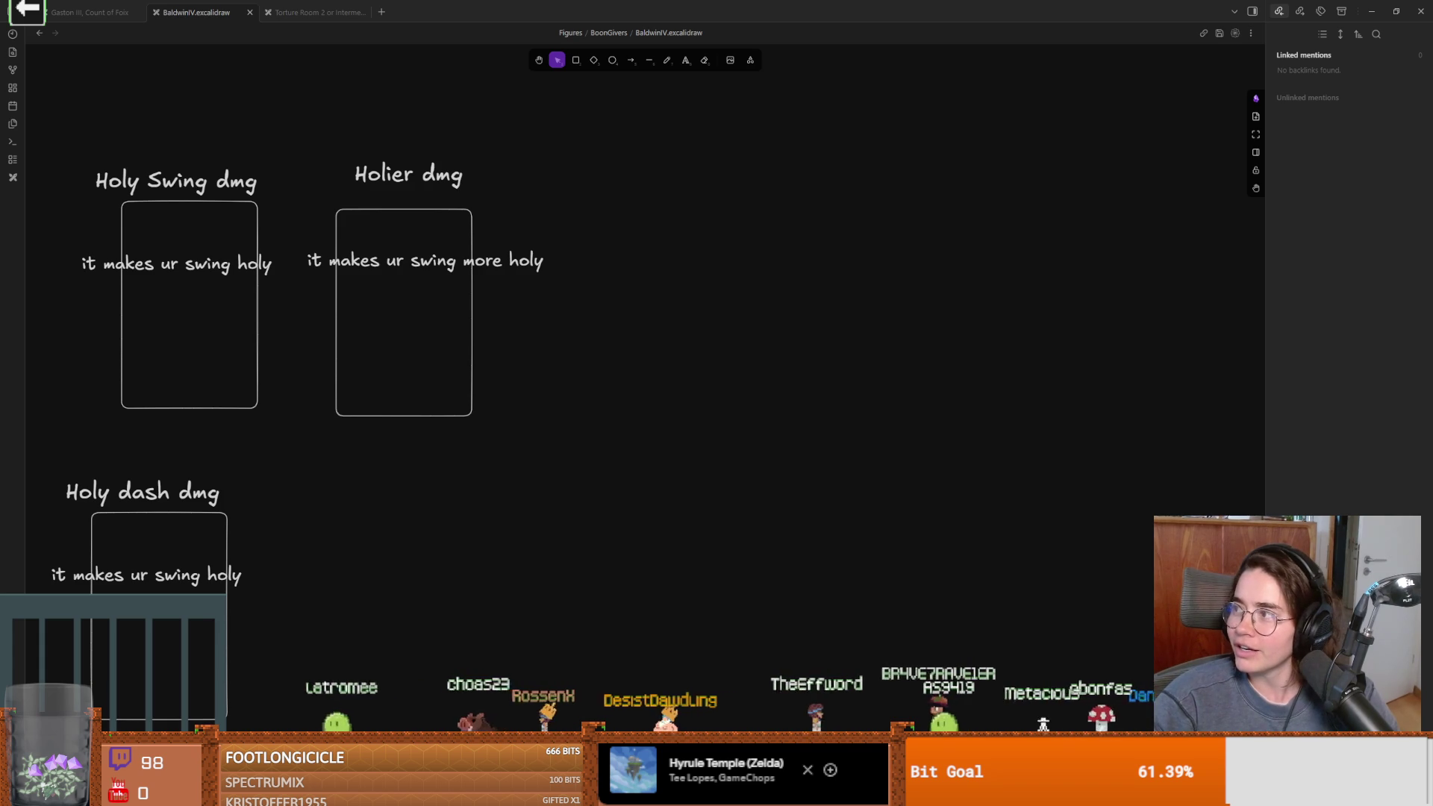
Switch from the Excalidraw drawing to the Google results for 'brienne of tarth'
key("alt+Tab")
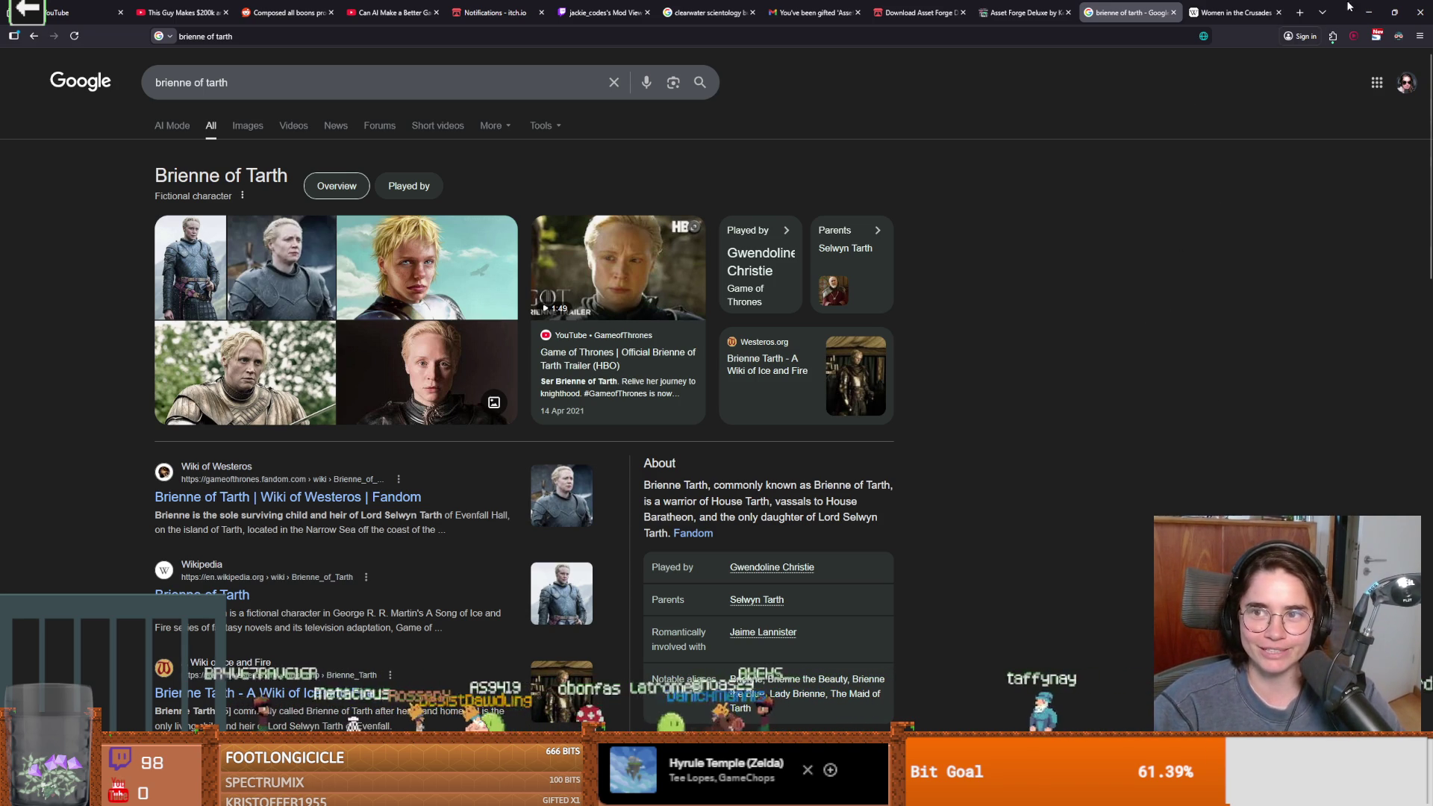
Switch from the Brienne of Tarth results back to the BaldwinIV Excalidraw drawing
key("alt+Tab")
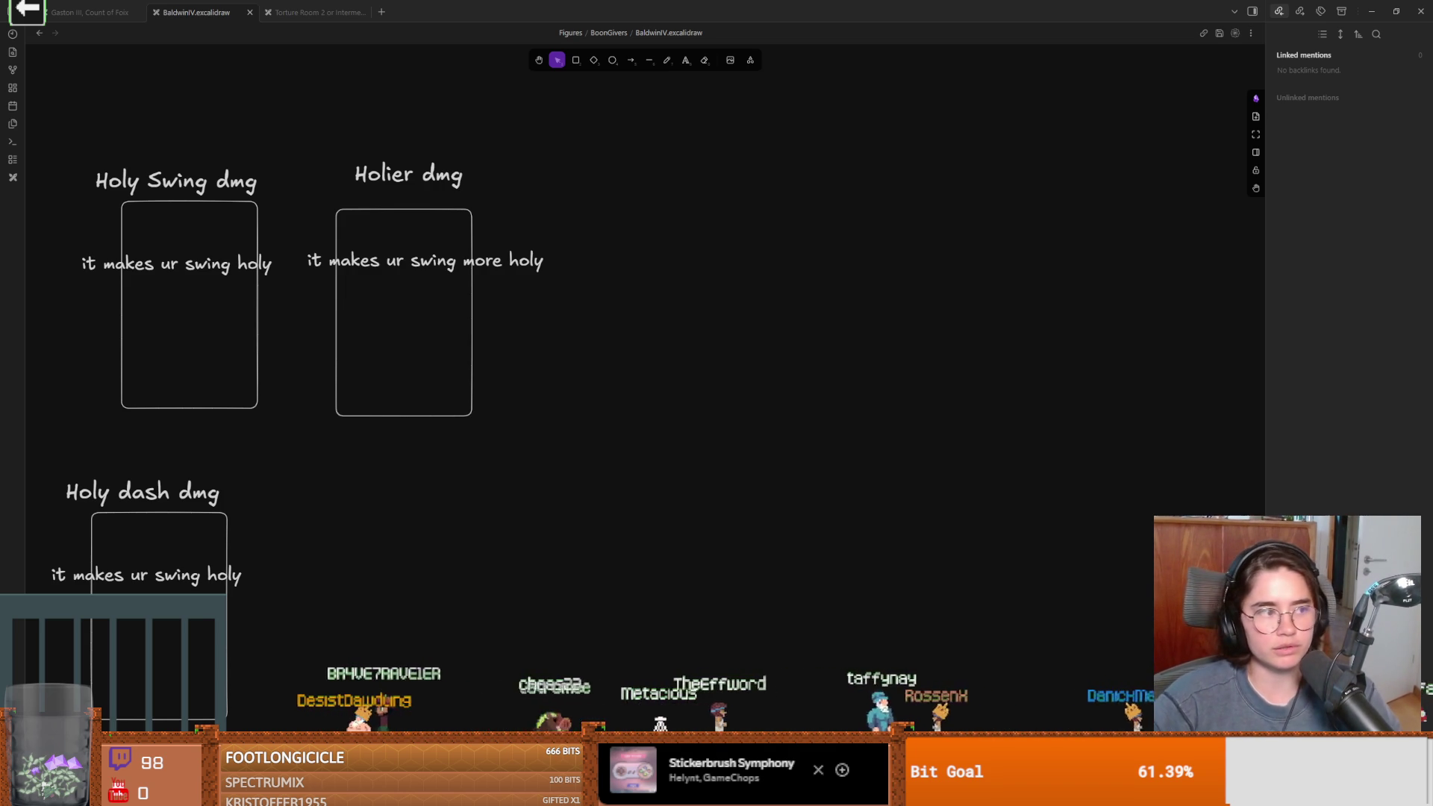
Open the AllFigures drawing from the vault's file list
scroll(354, 356, "left", 4)
scroll(267, 338, "left", 4)
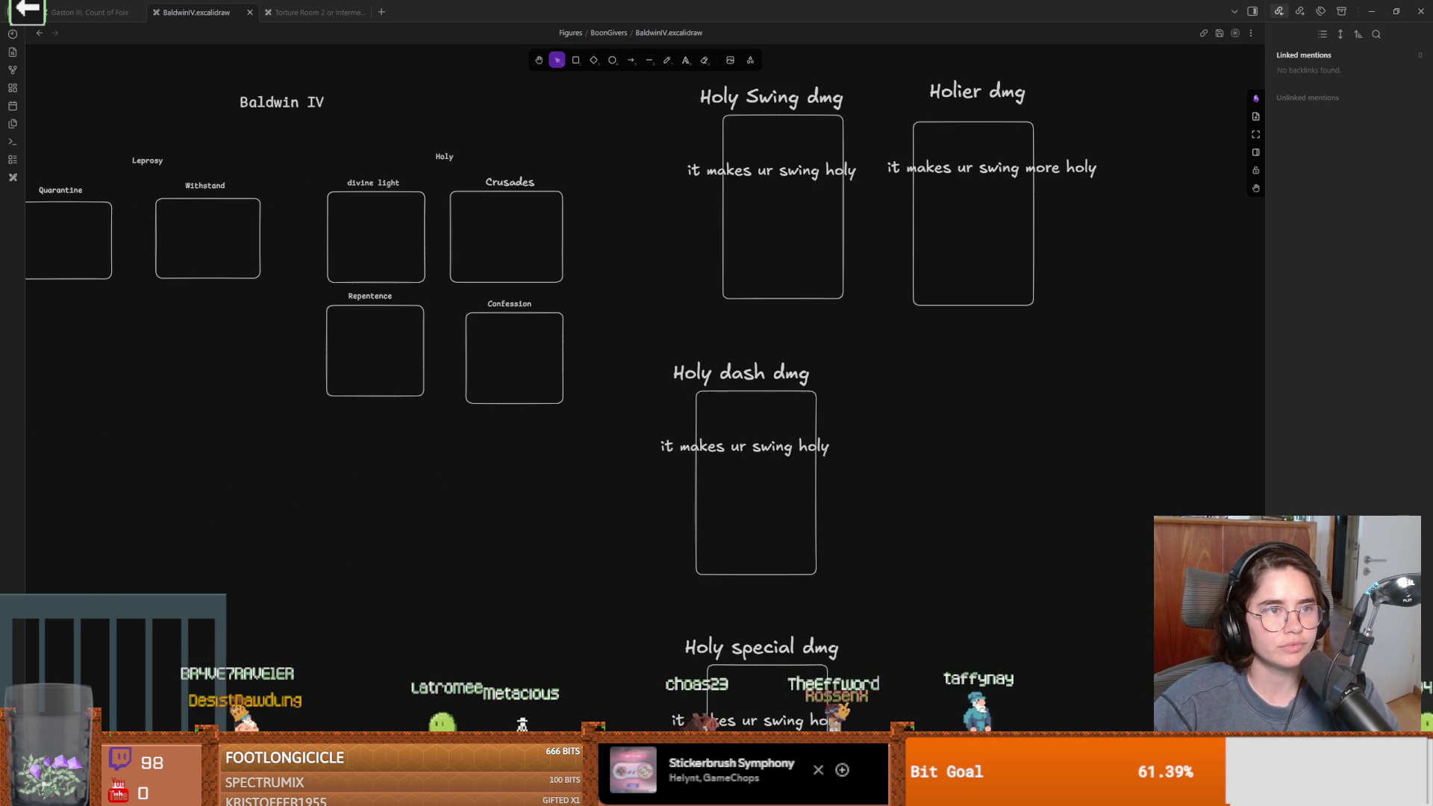
left_click(28, 11)
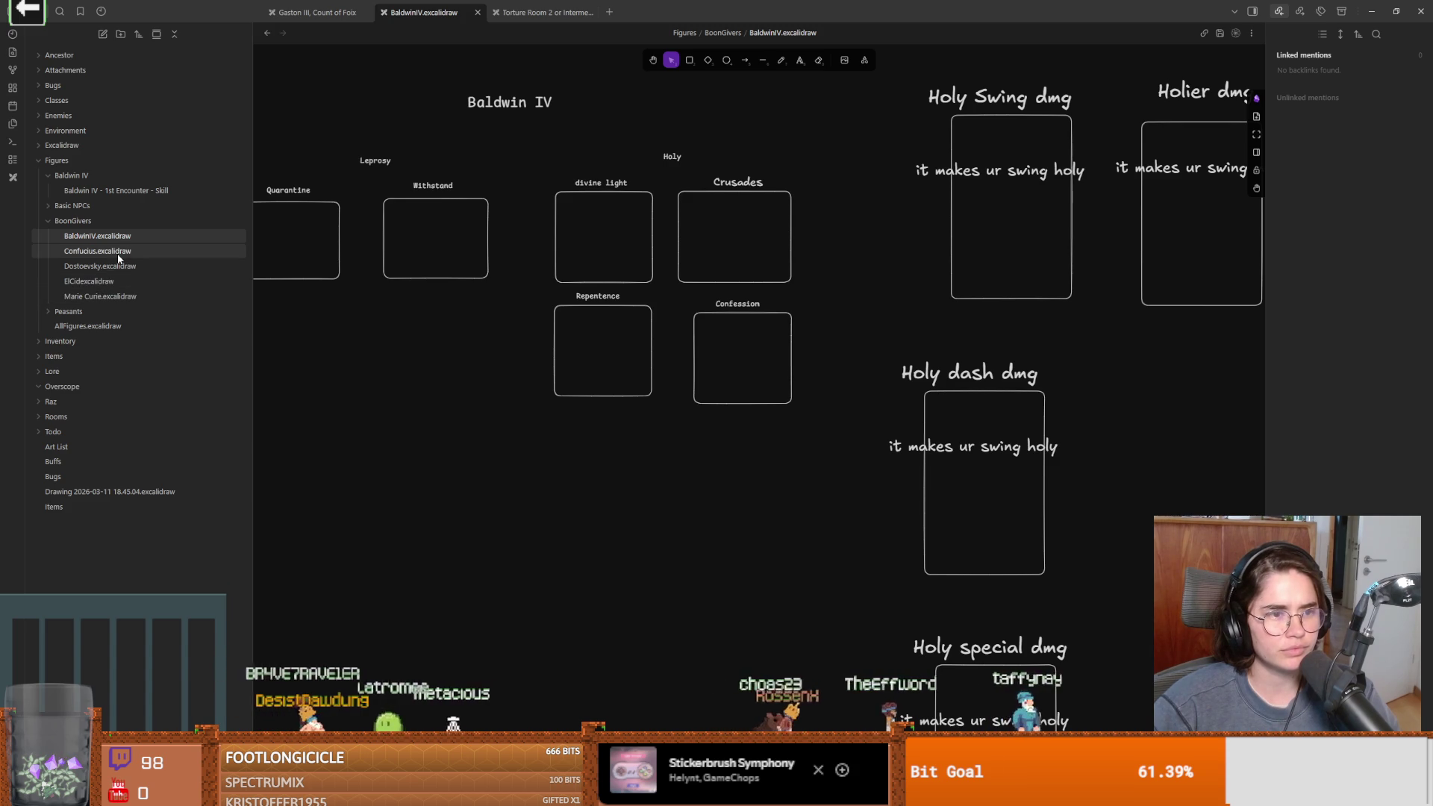
left_click(114, 280)
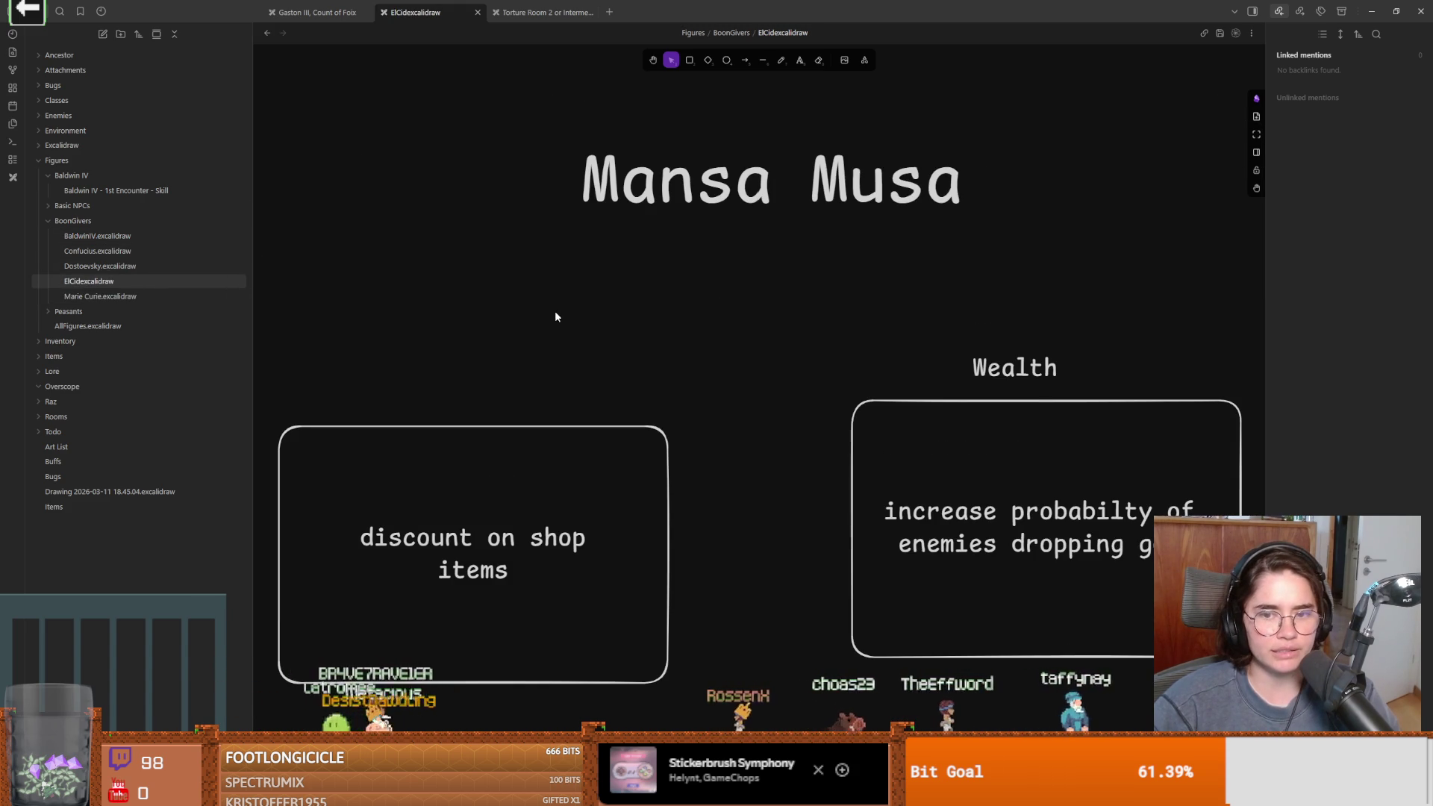
left_click(83, 324)
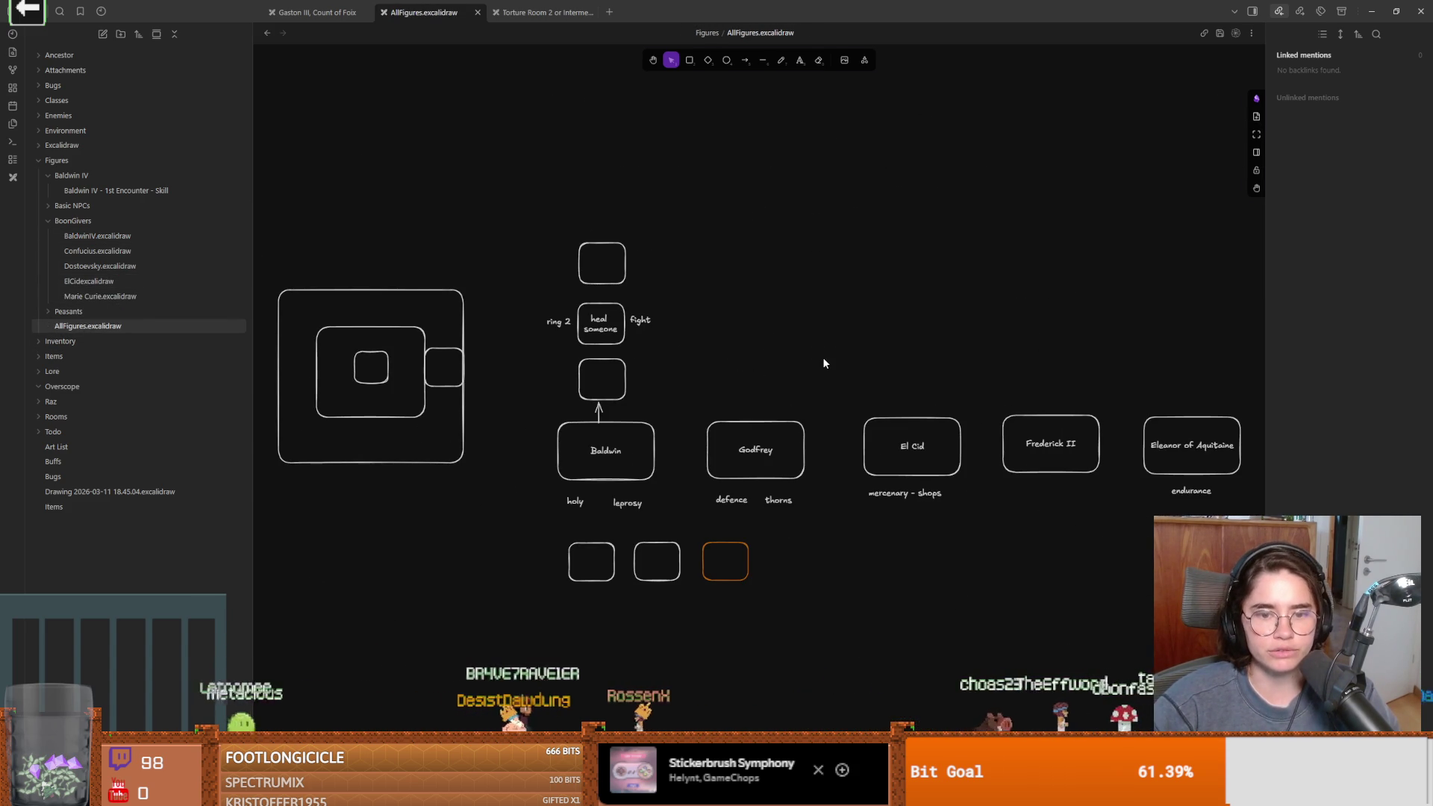
Select the Eleanor of Aquitaine label text and switch to the browser search for her
left_click(903, 409)
scroll(903, 410, "up", 10)
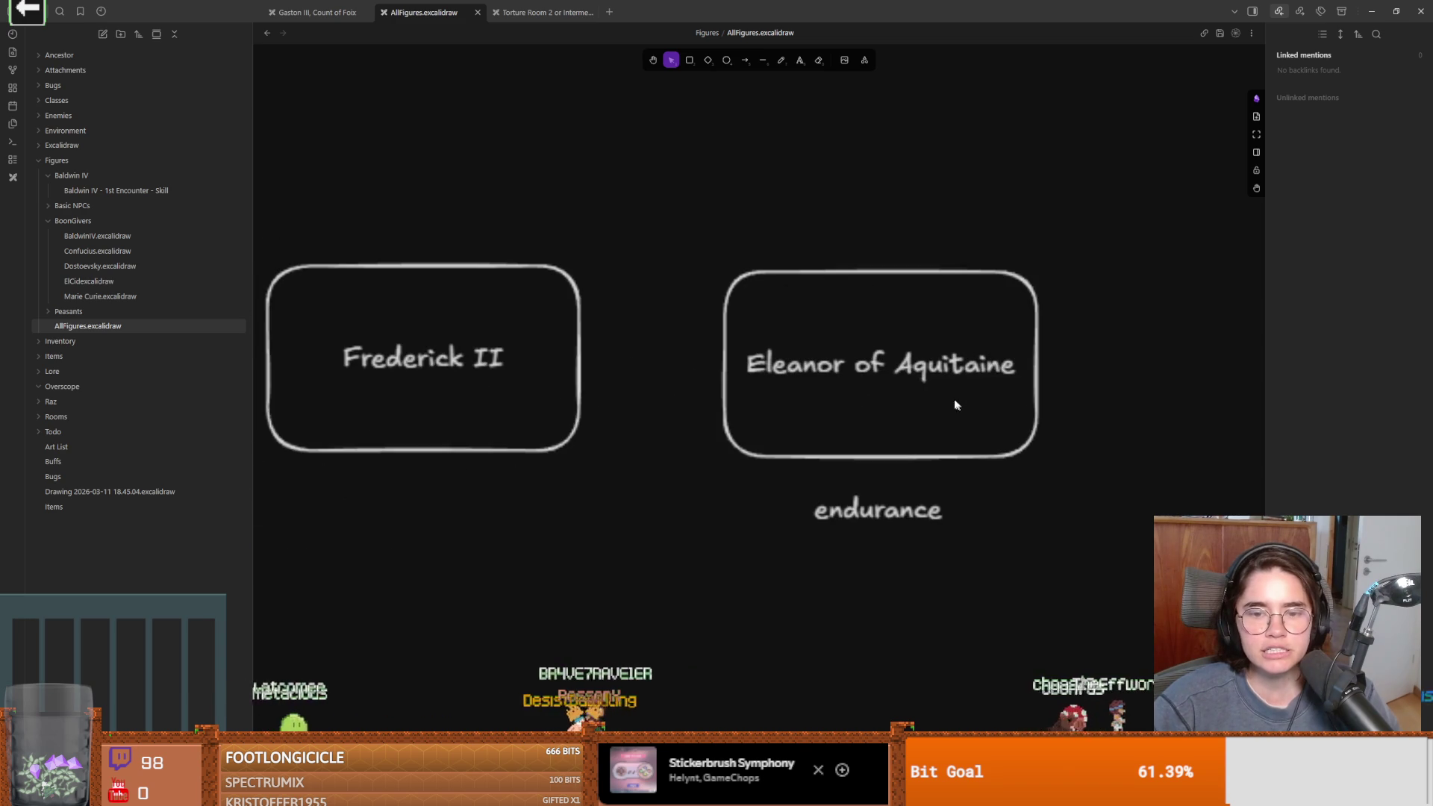
double_click(938, 371)
left_click_drag(1015, 365, 698, 365)
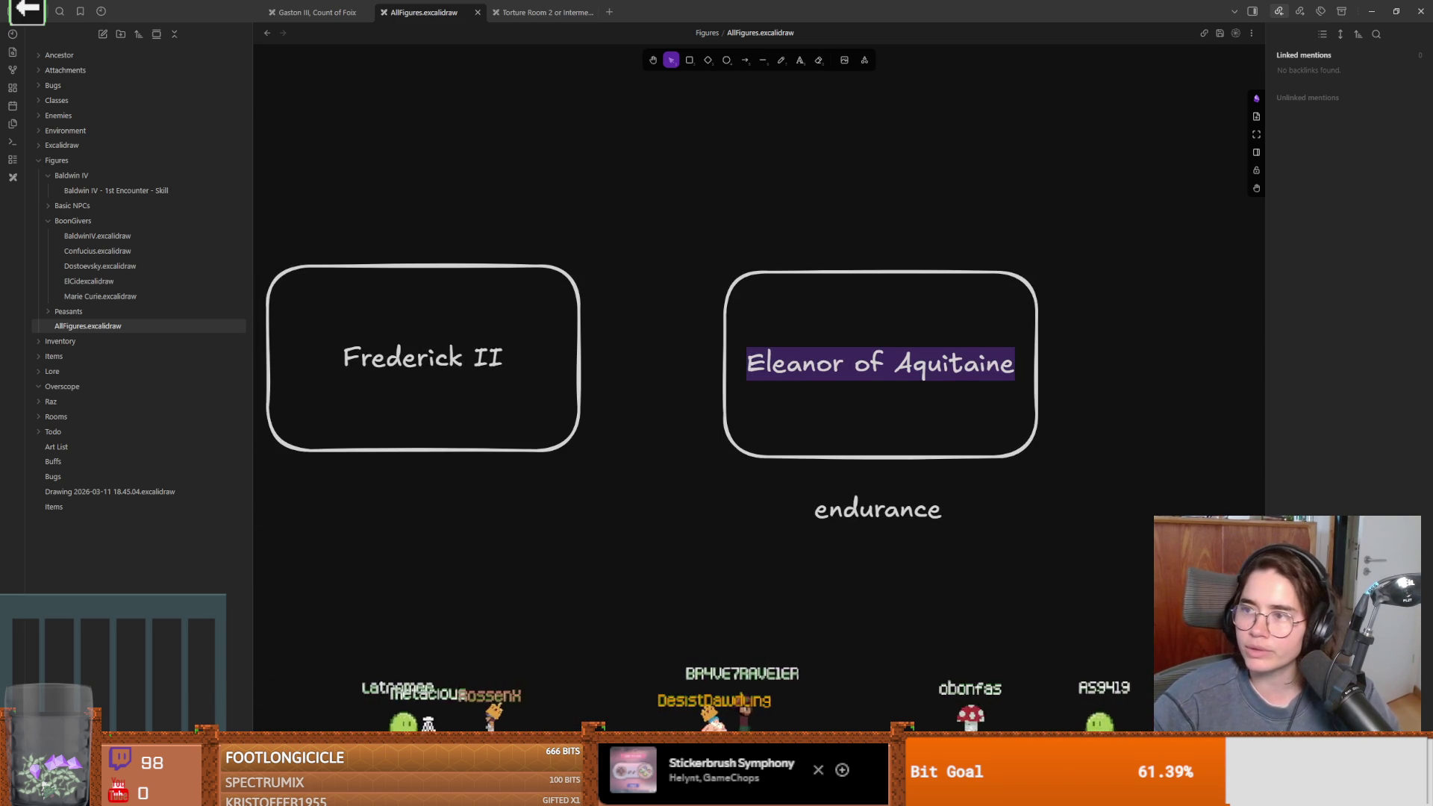
key("alt+Tab")
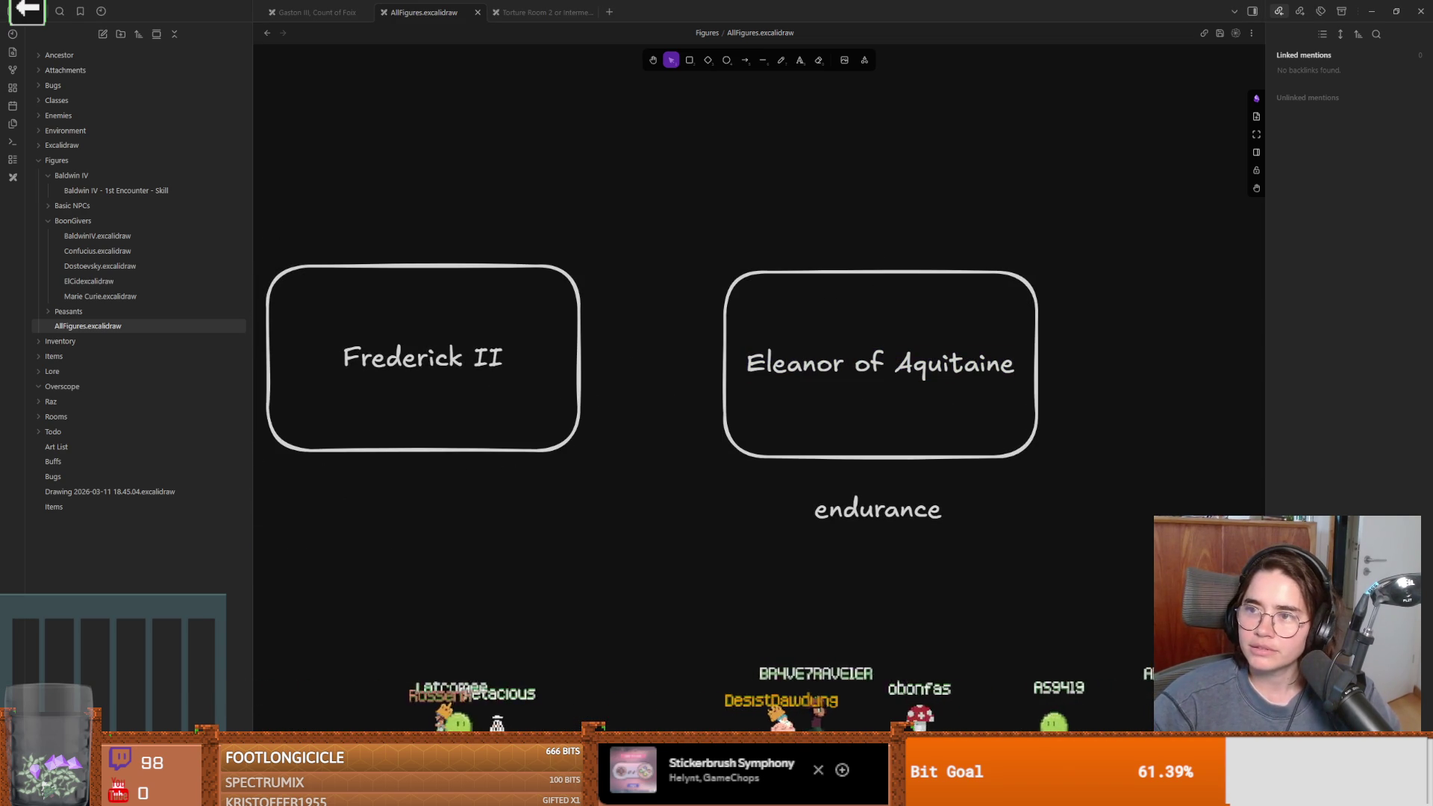
key("alt+Tab")
Open the Eleanor of Aquitaine Wikipedia article and read down to its Second Crusade section
left_click(253, 497)
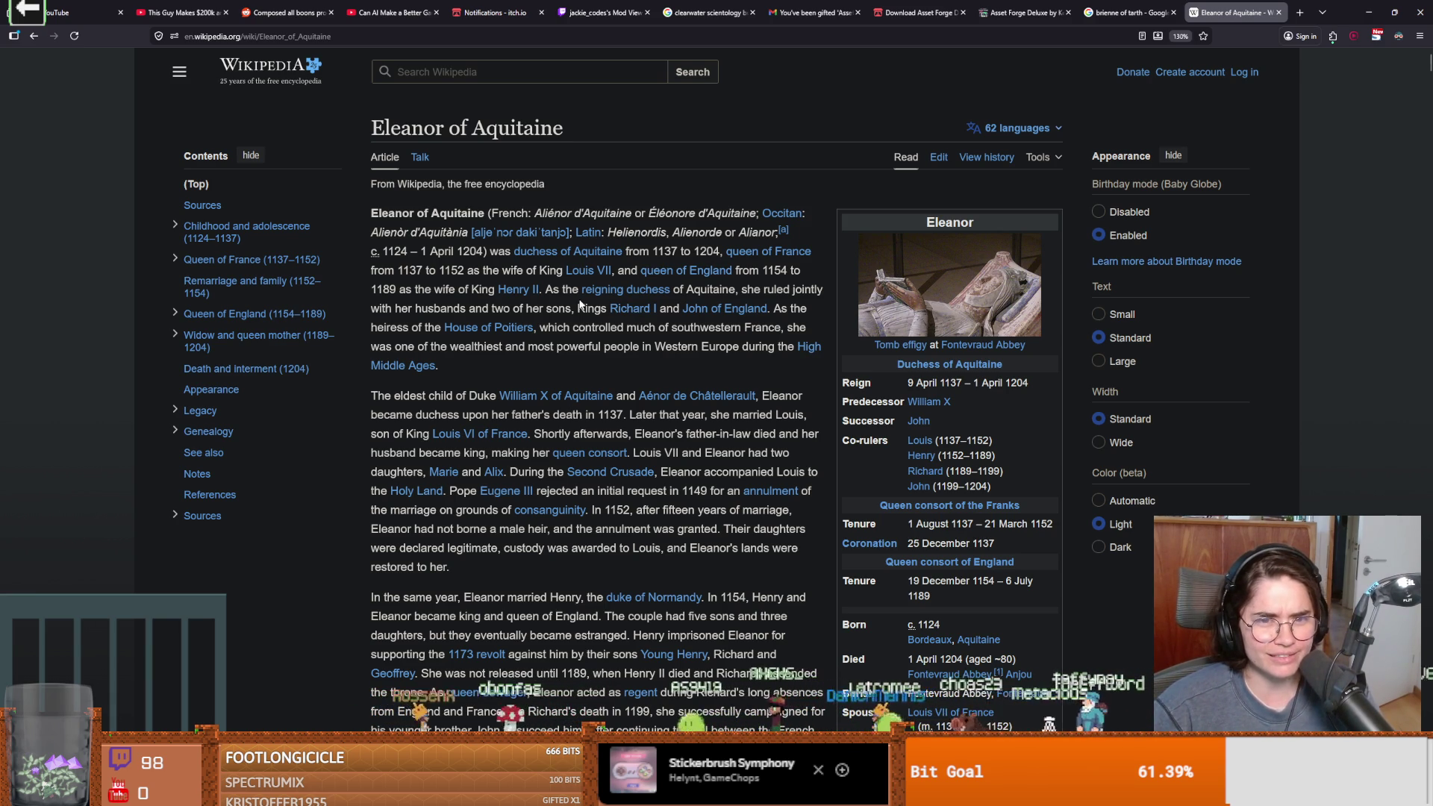
scroll(528, 361, "down", 2)
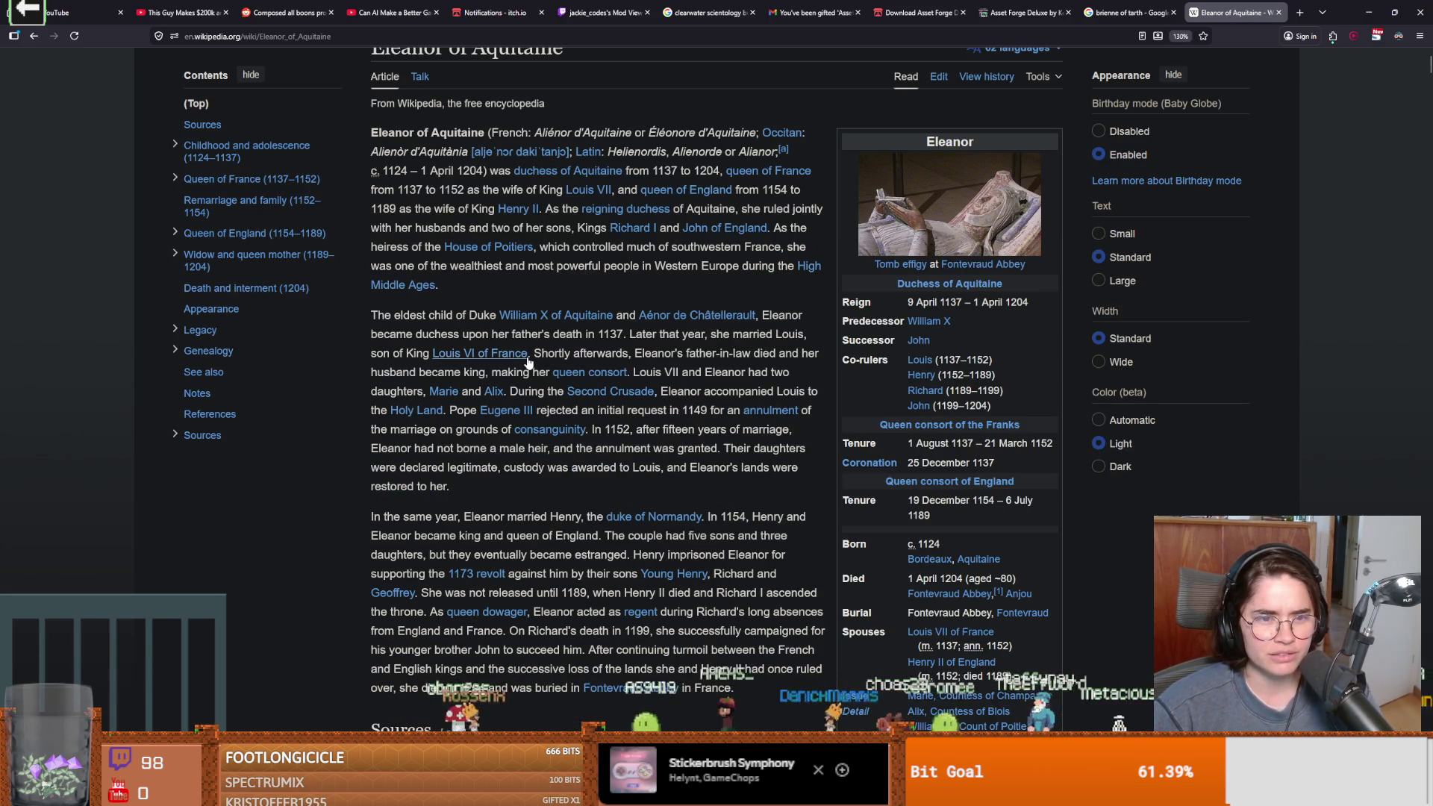
mouse_move(527, 362)
scroll(496, 357, "down", 4)
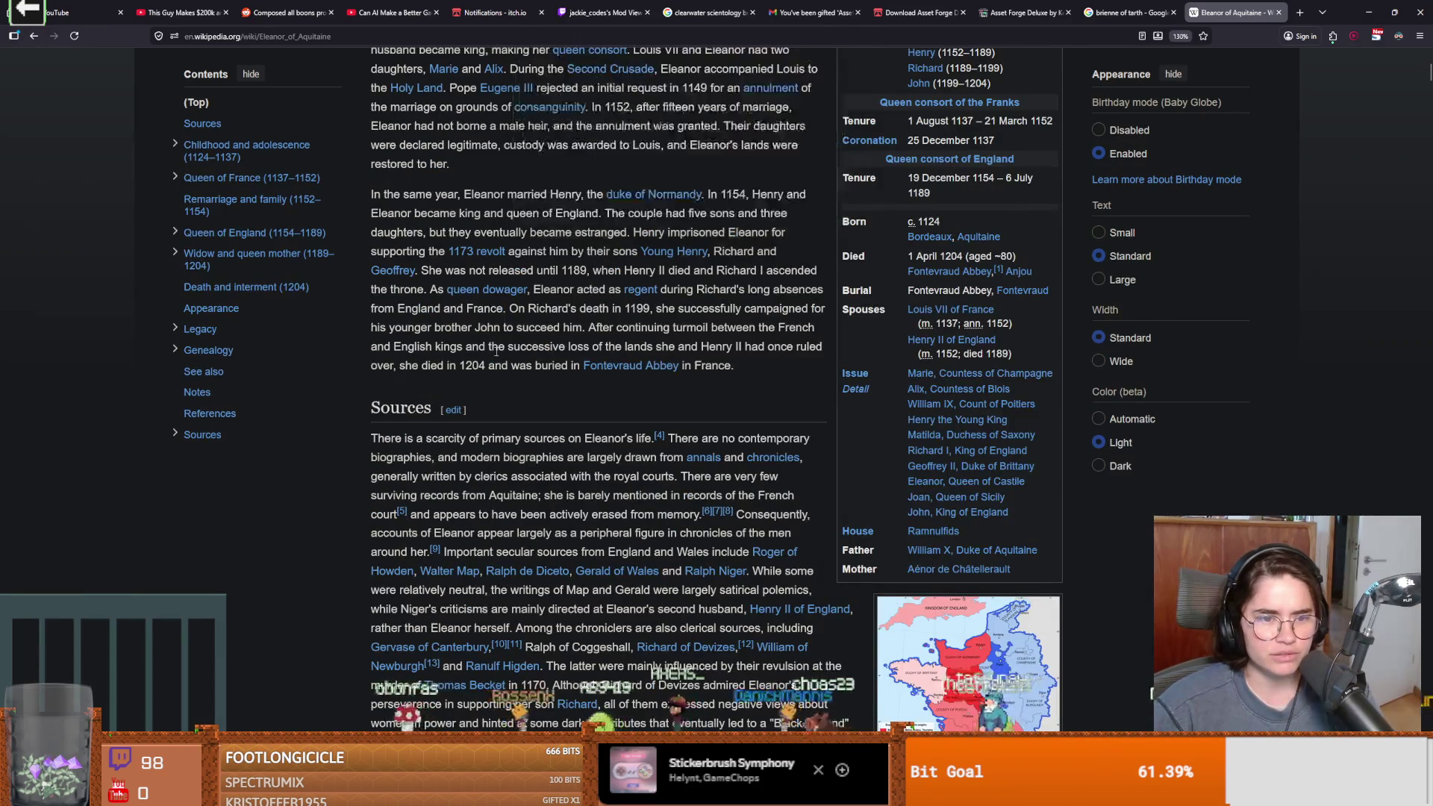
scroll(497, 357, "down", 4)
scroll(494, 351, "up", 2)
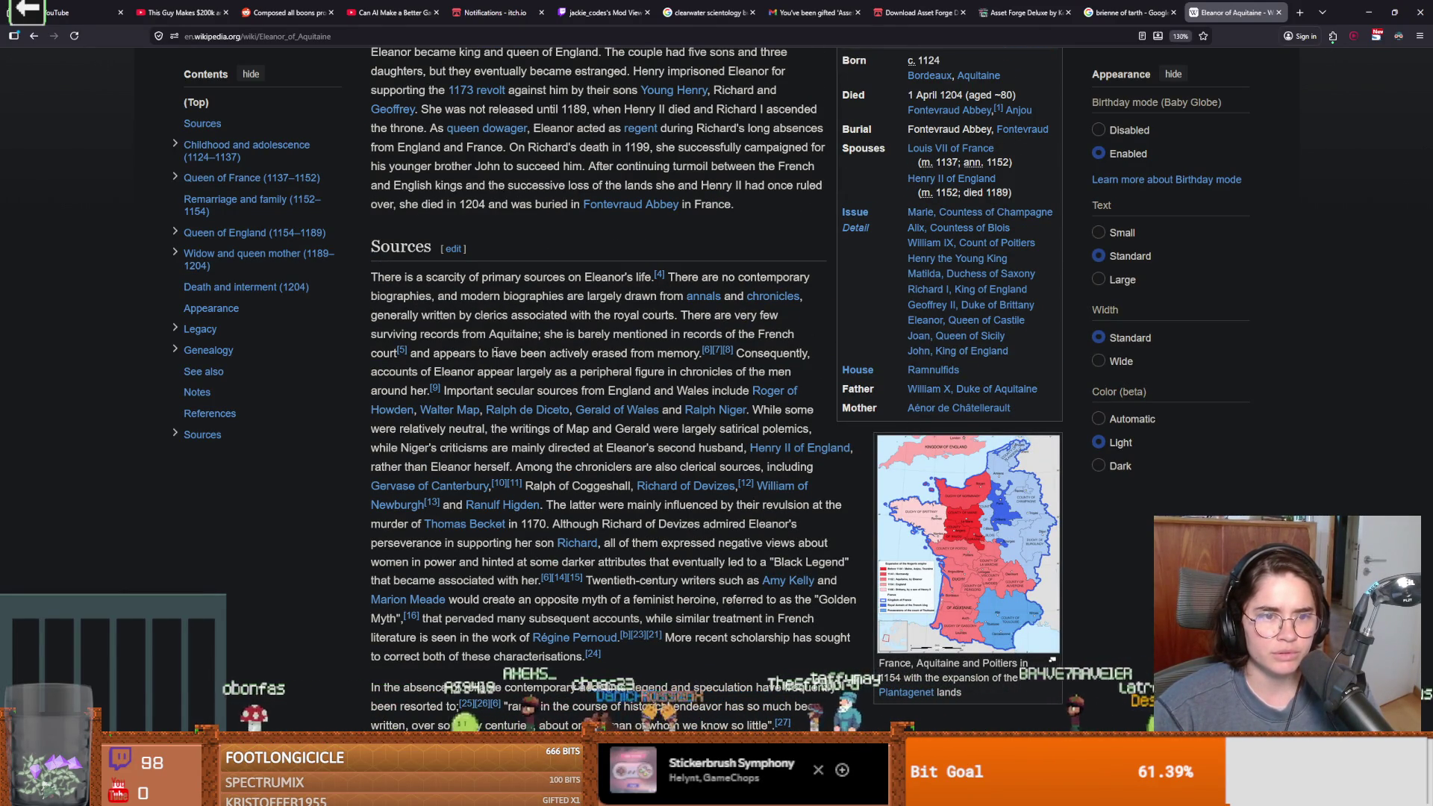
scroll(494, 352, "down", 5)
scroll(496, 357, "down", 10)
scroll(495, 355, "down", 4)
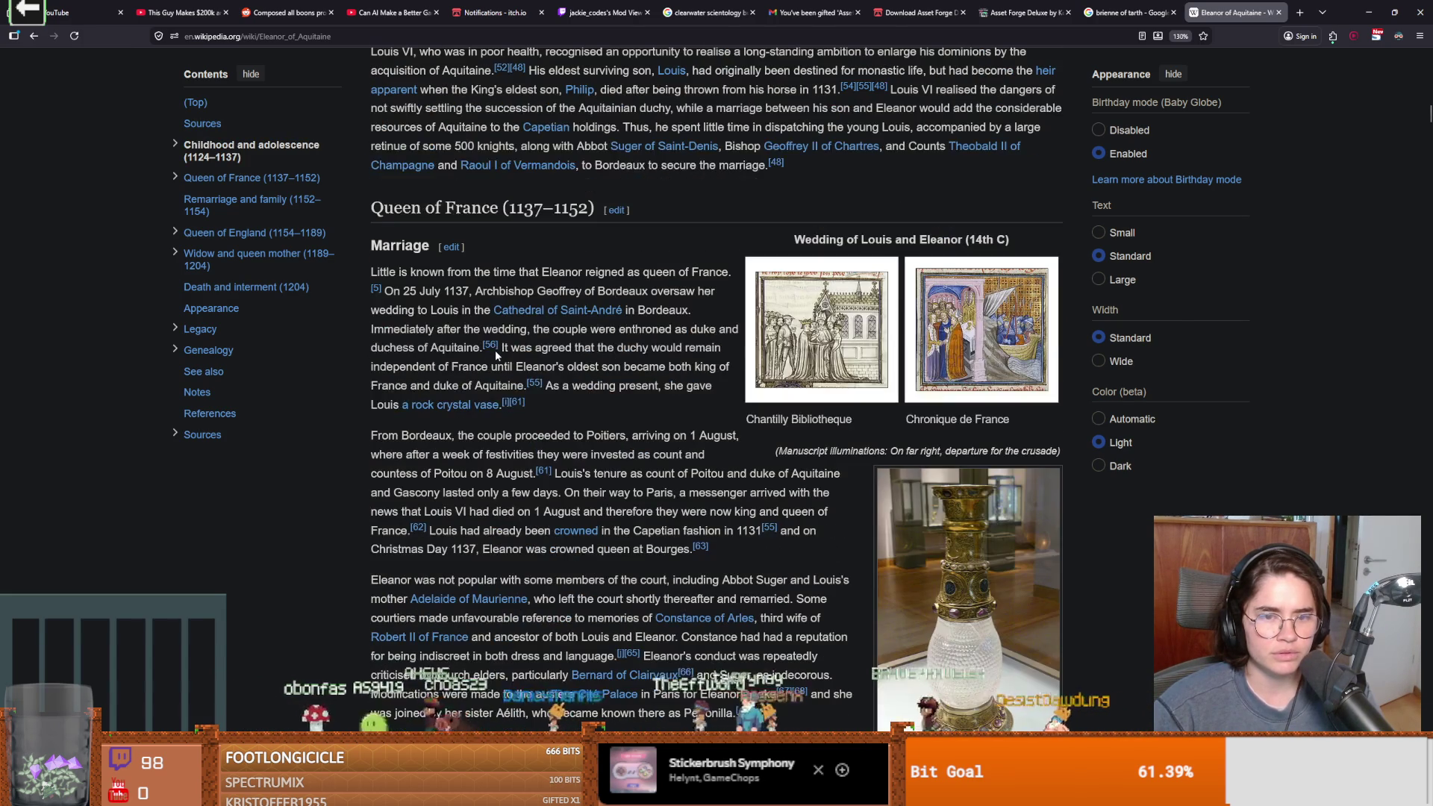
scroll(494, 351, "down", 11)
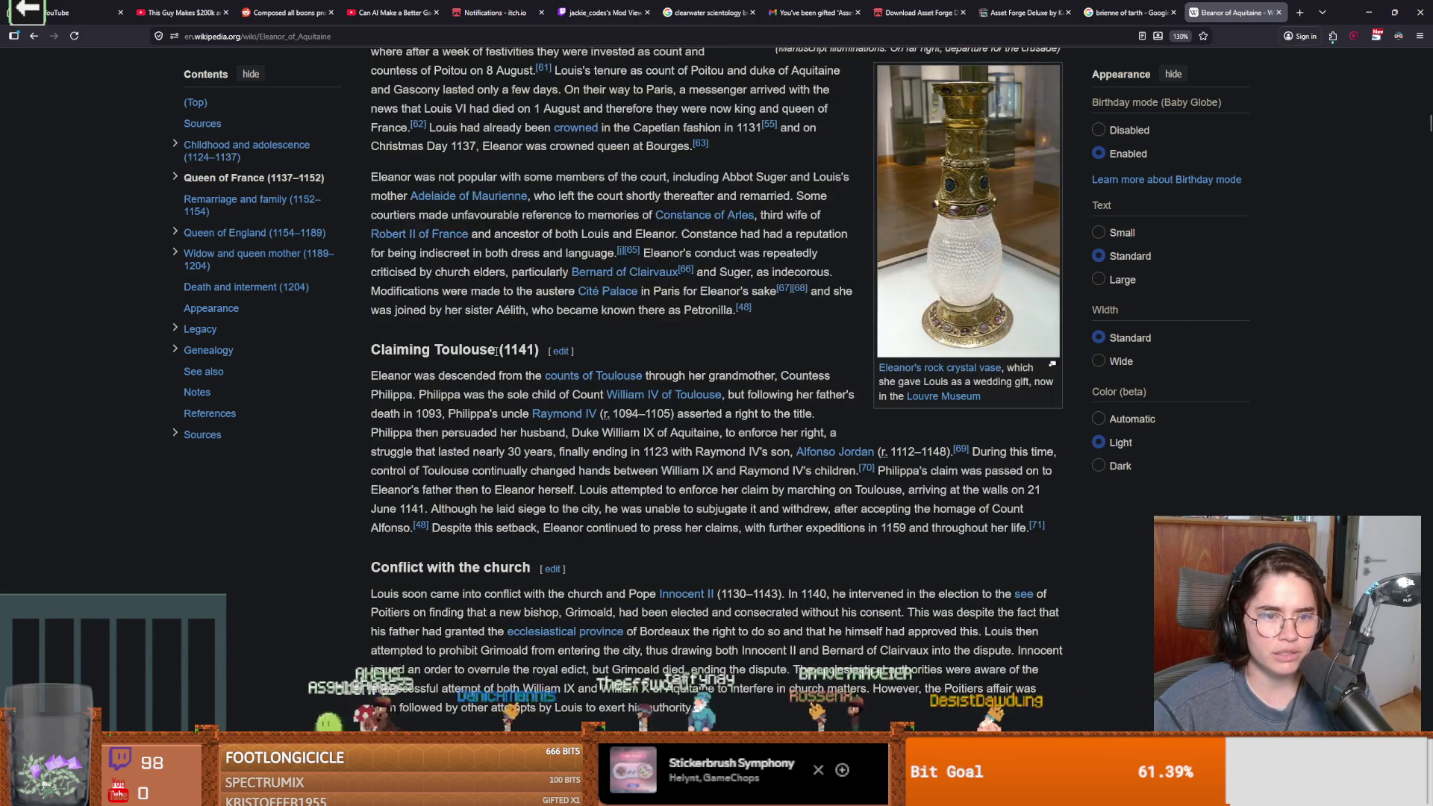
scroll(521, 369, "down", 18)
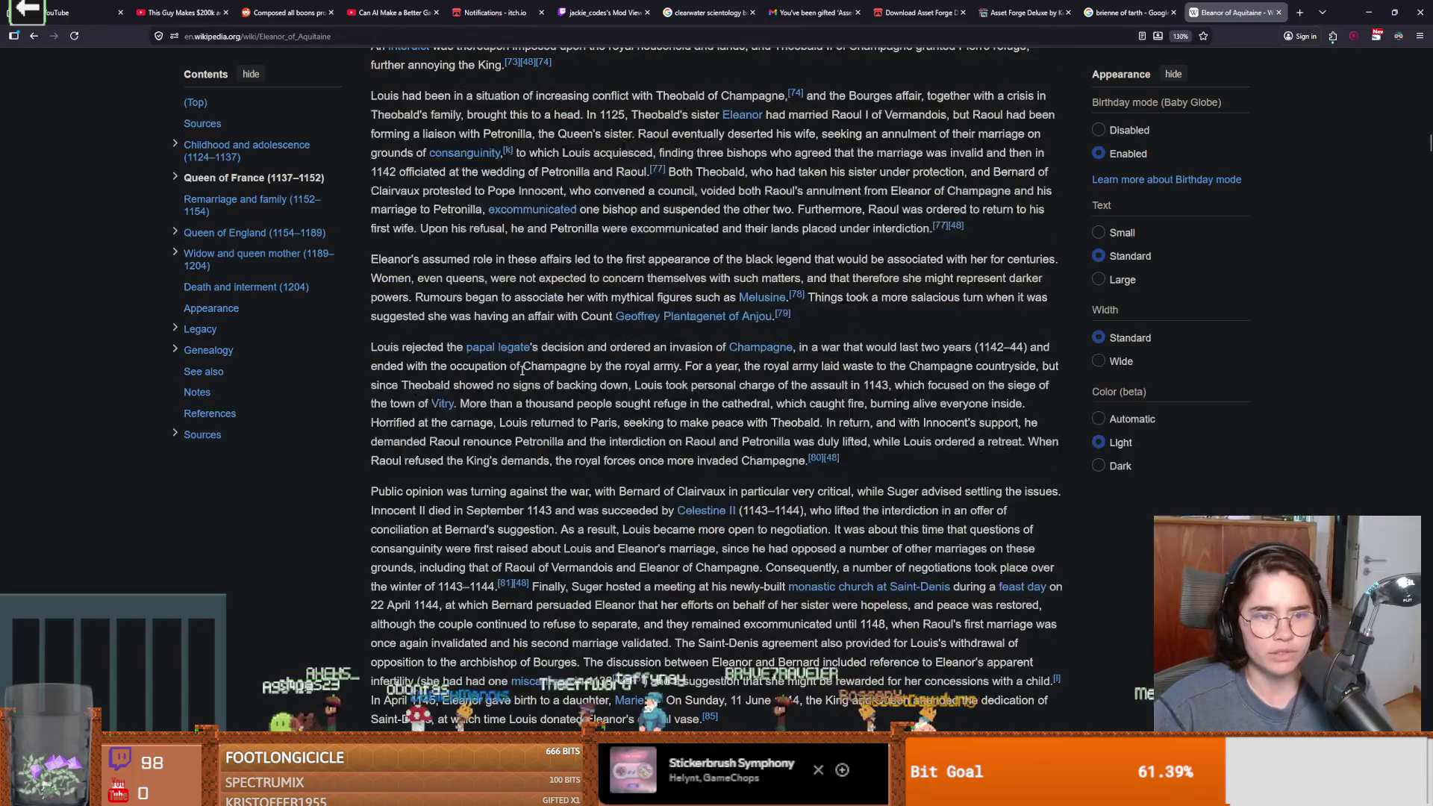
scroll(521, 375, "up", 2)
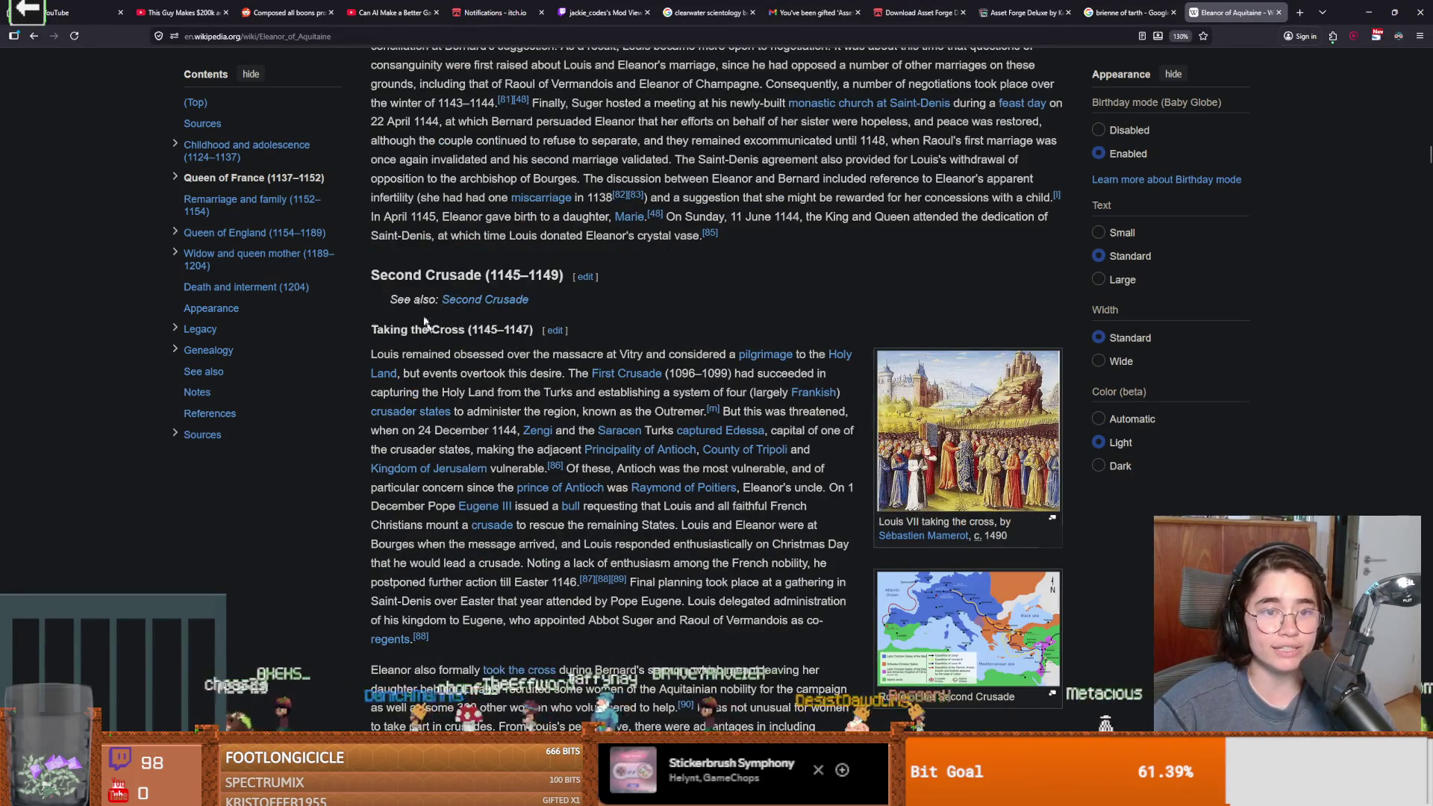
scroll(485, 381, "up", 3)
scroll(485, 381, "down", 5)
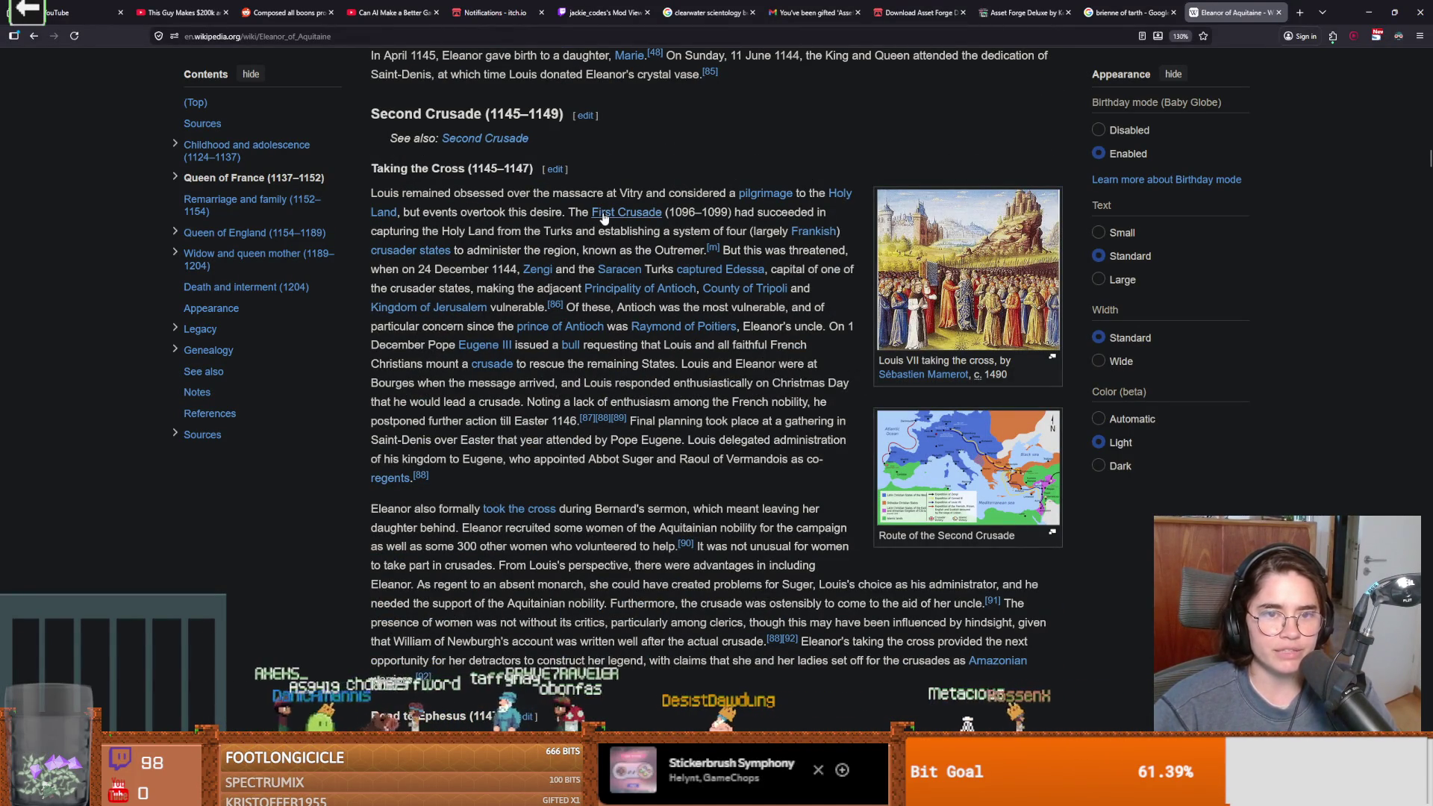
mouse_move(604, 217)
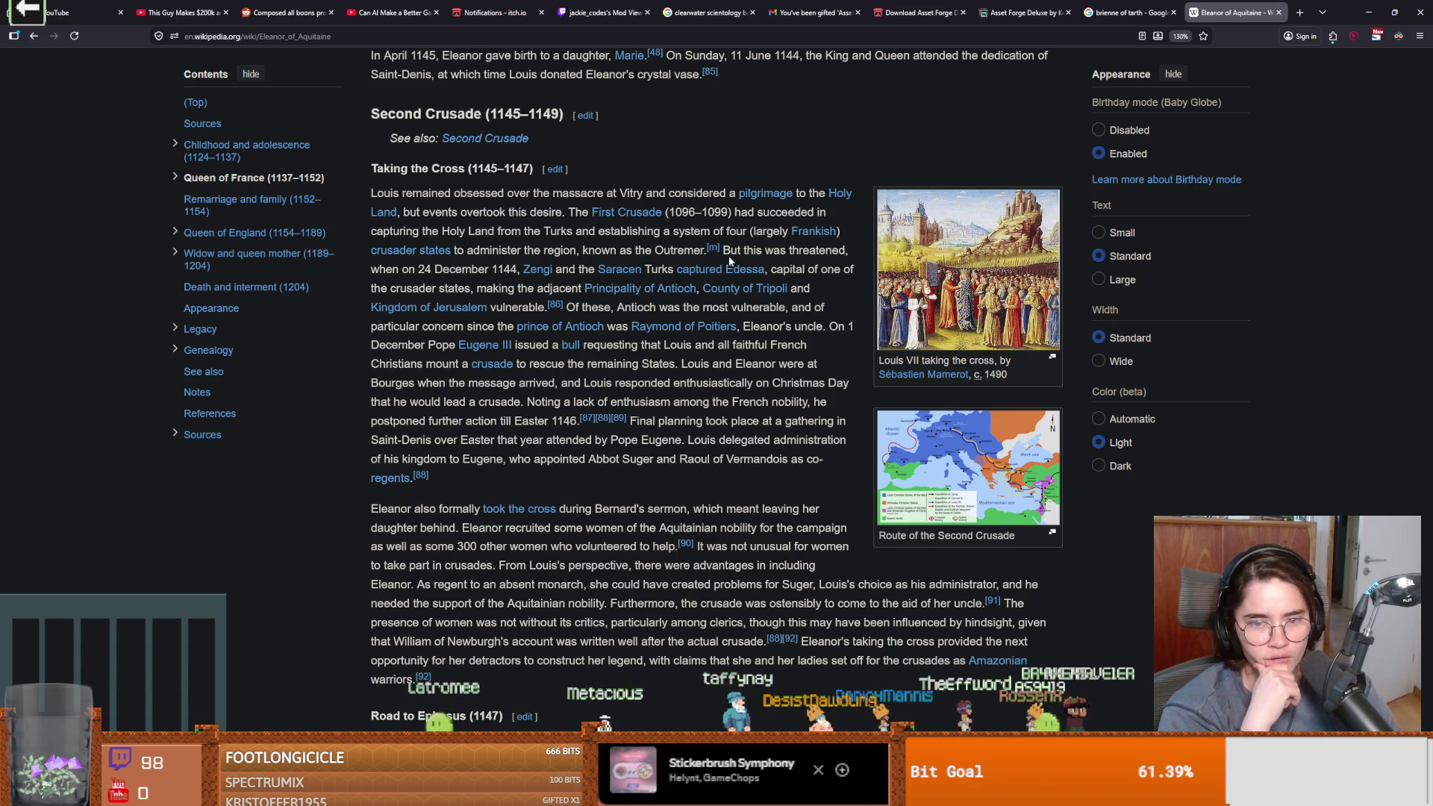
left_click(946, 458)
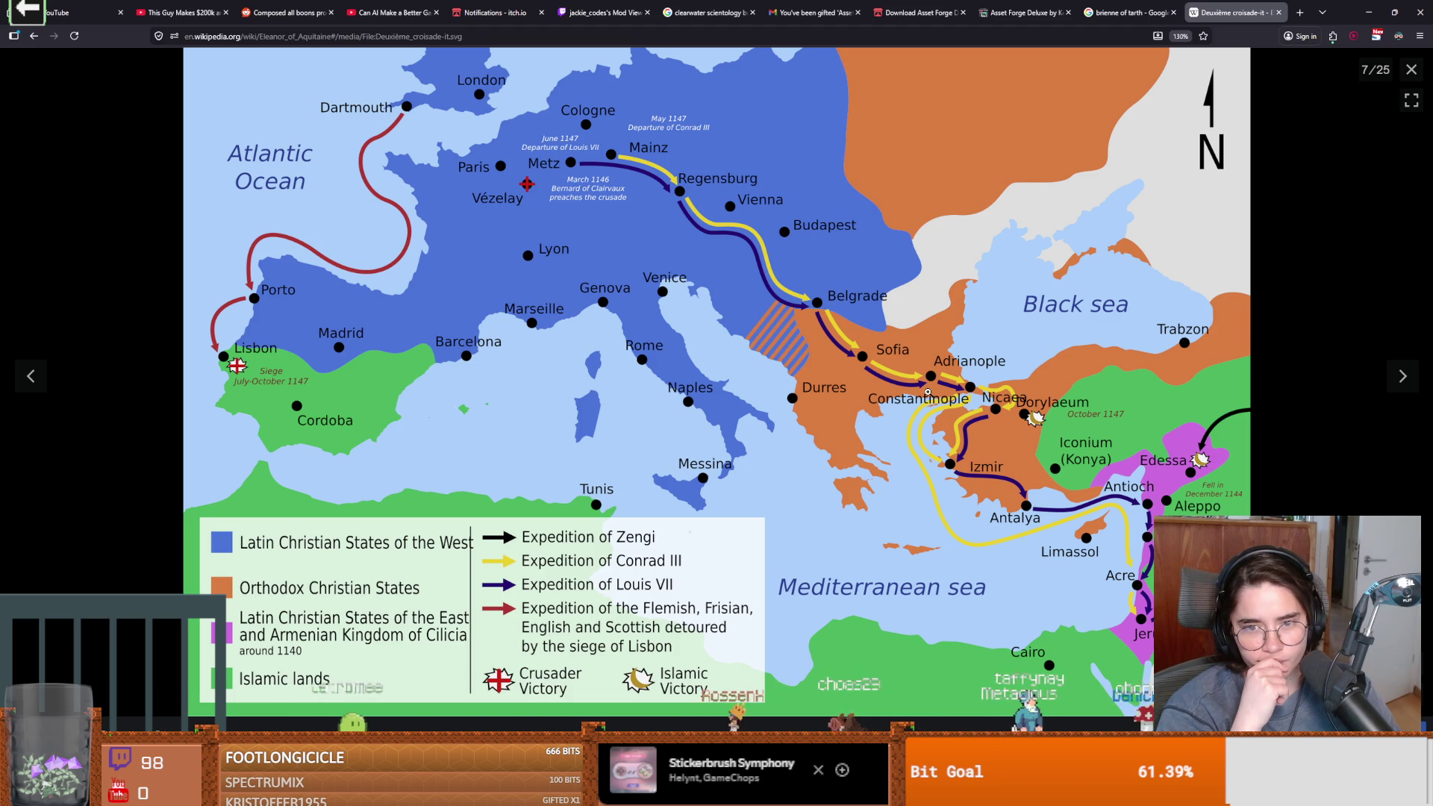
key("Escape")
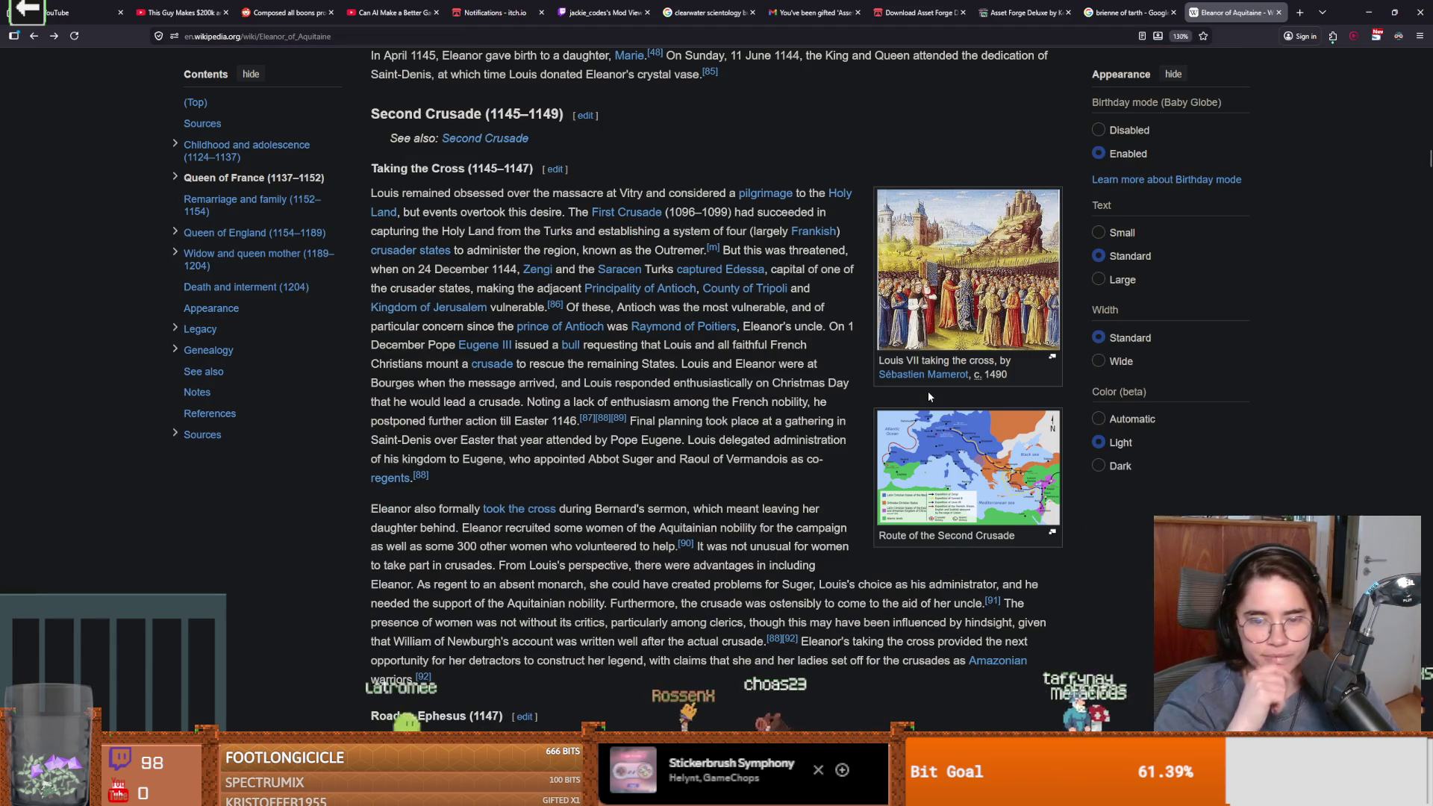
Read the article past 'Ephesus to Jerusalem (1148–1149)' down to 'Return to France (1149)'
scroll(747, 398, "down", 3)
scroll(643, 400, "up", 3)
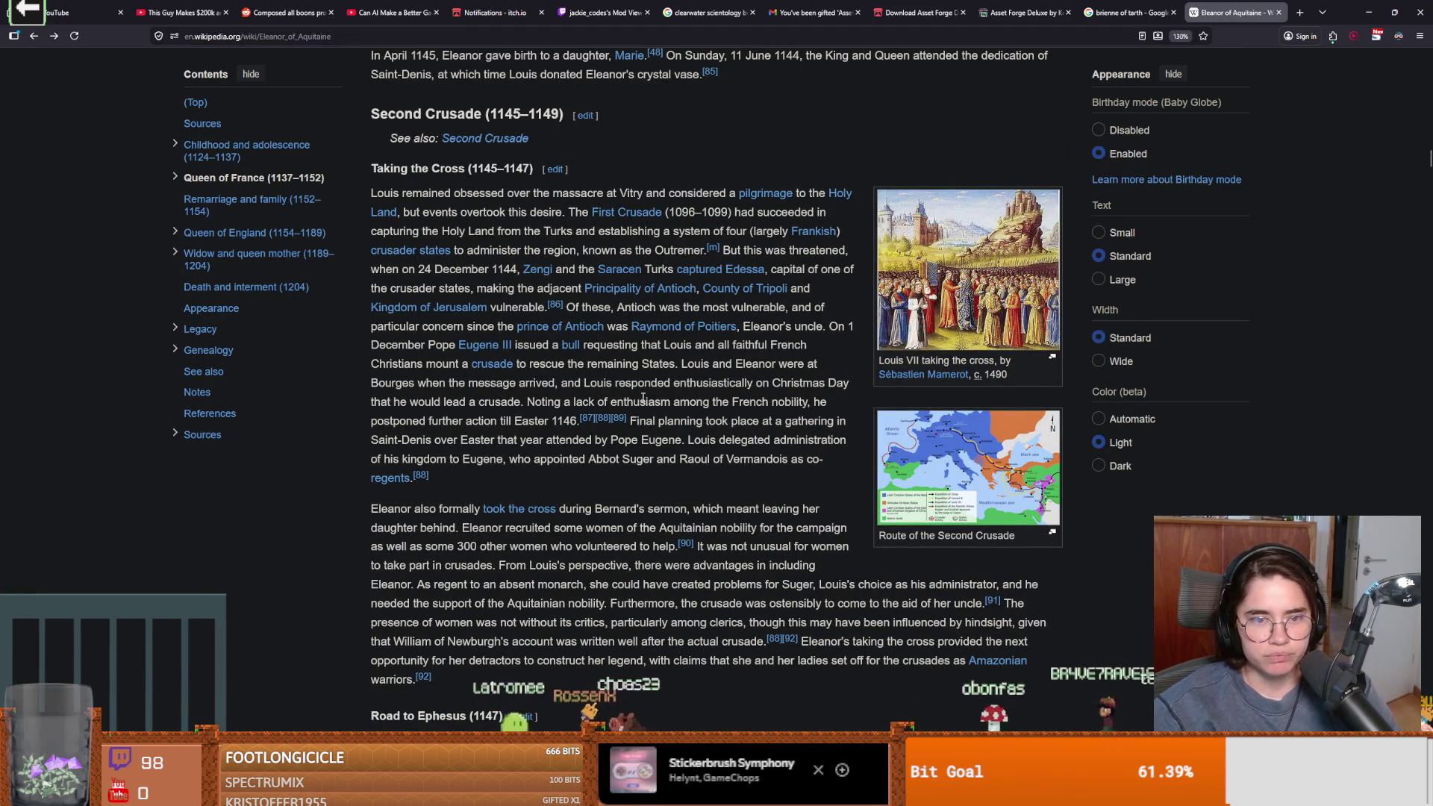
scroll(606, 344, "down", 1)
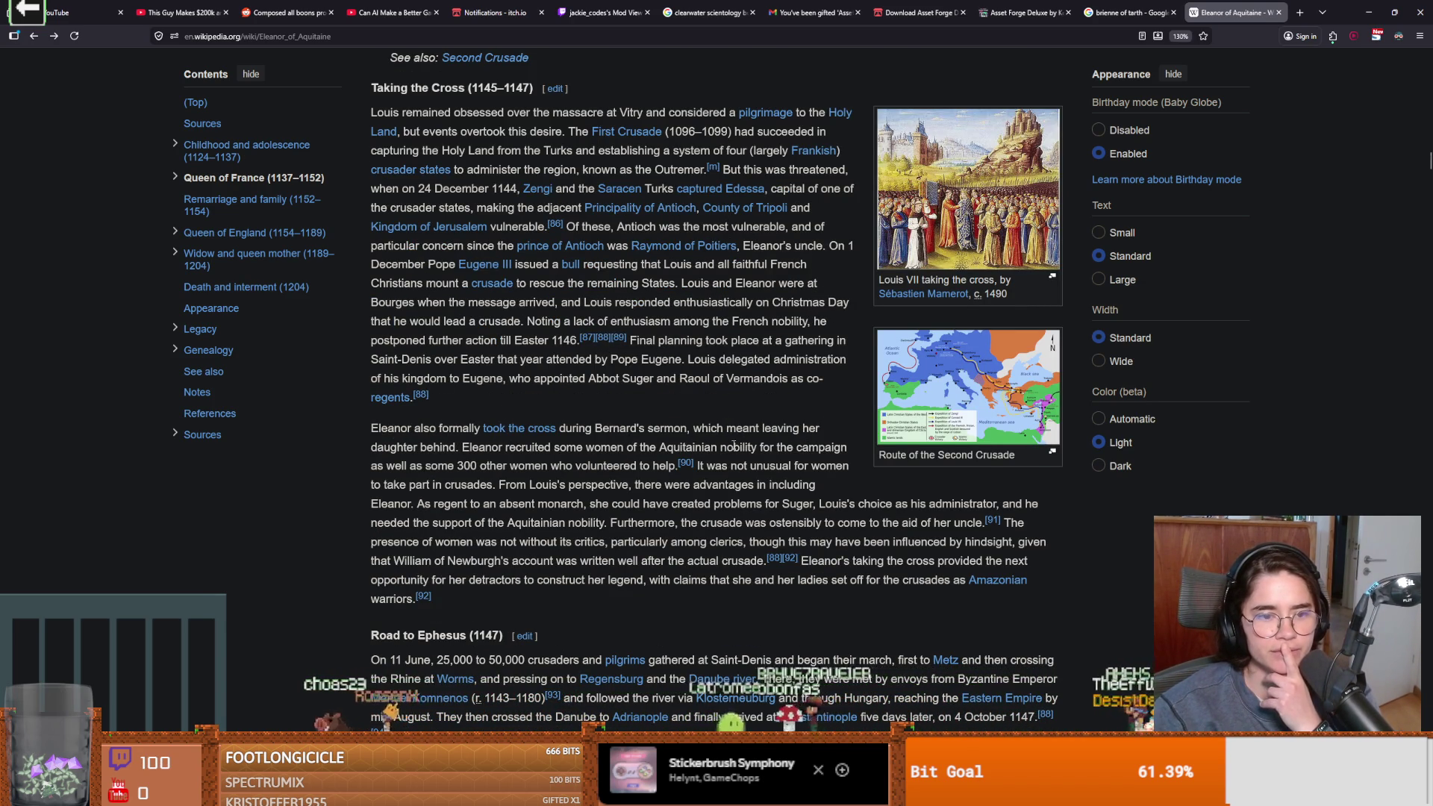
scroll(733, 445, "down", 1)
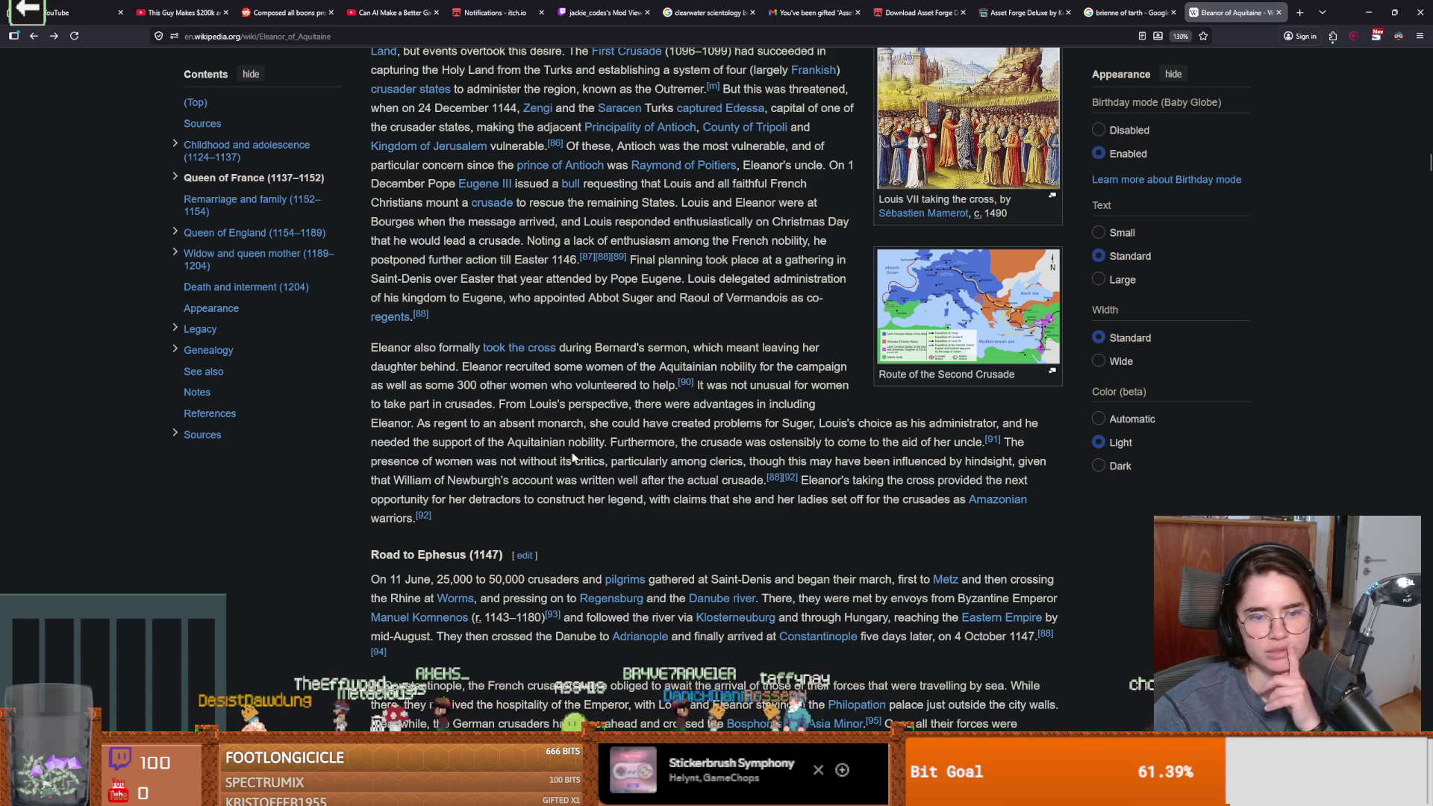
scroll(584, 453, "down", 1)
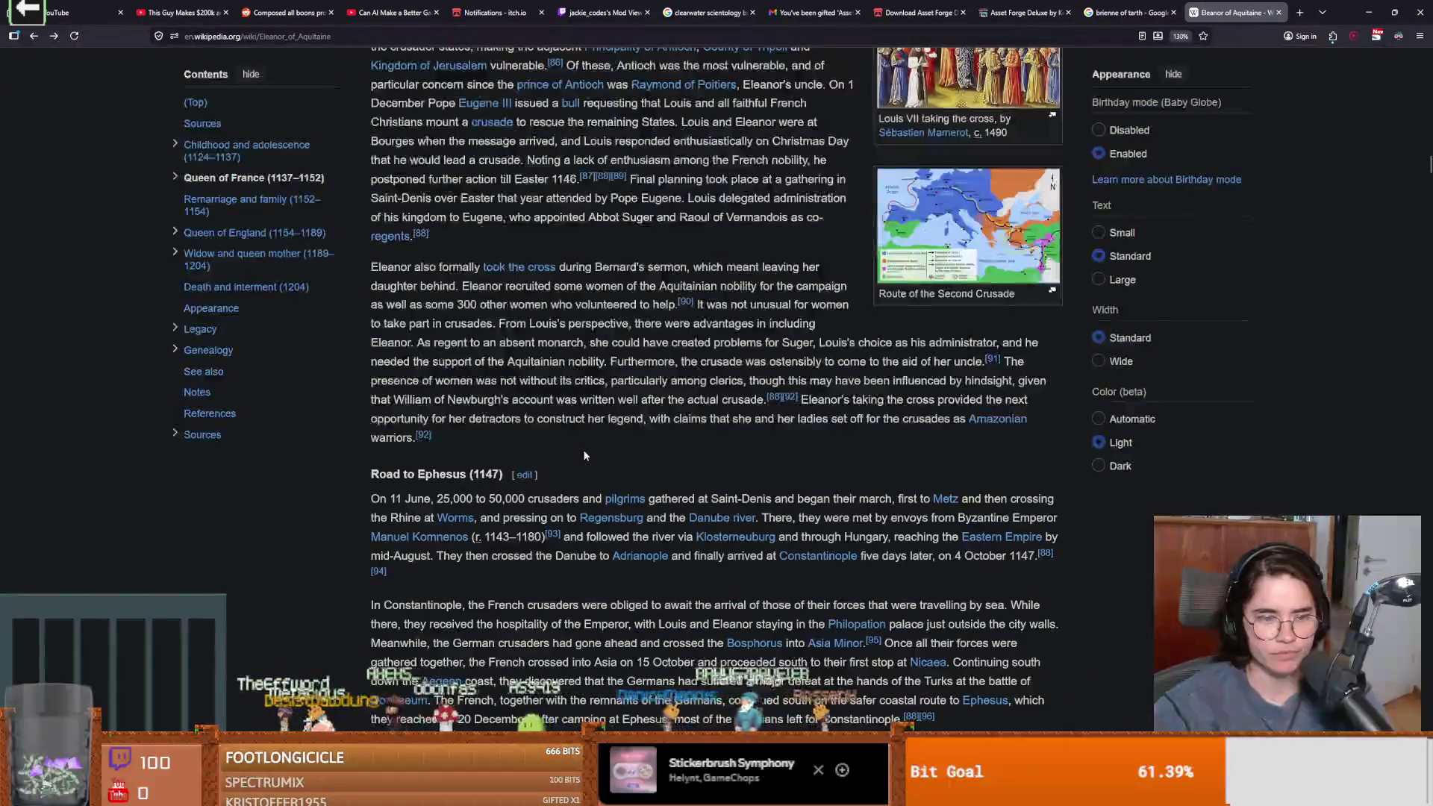
scroll(584, 452, "down", 1)
scroll(487, 436, "down", 1)
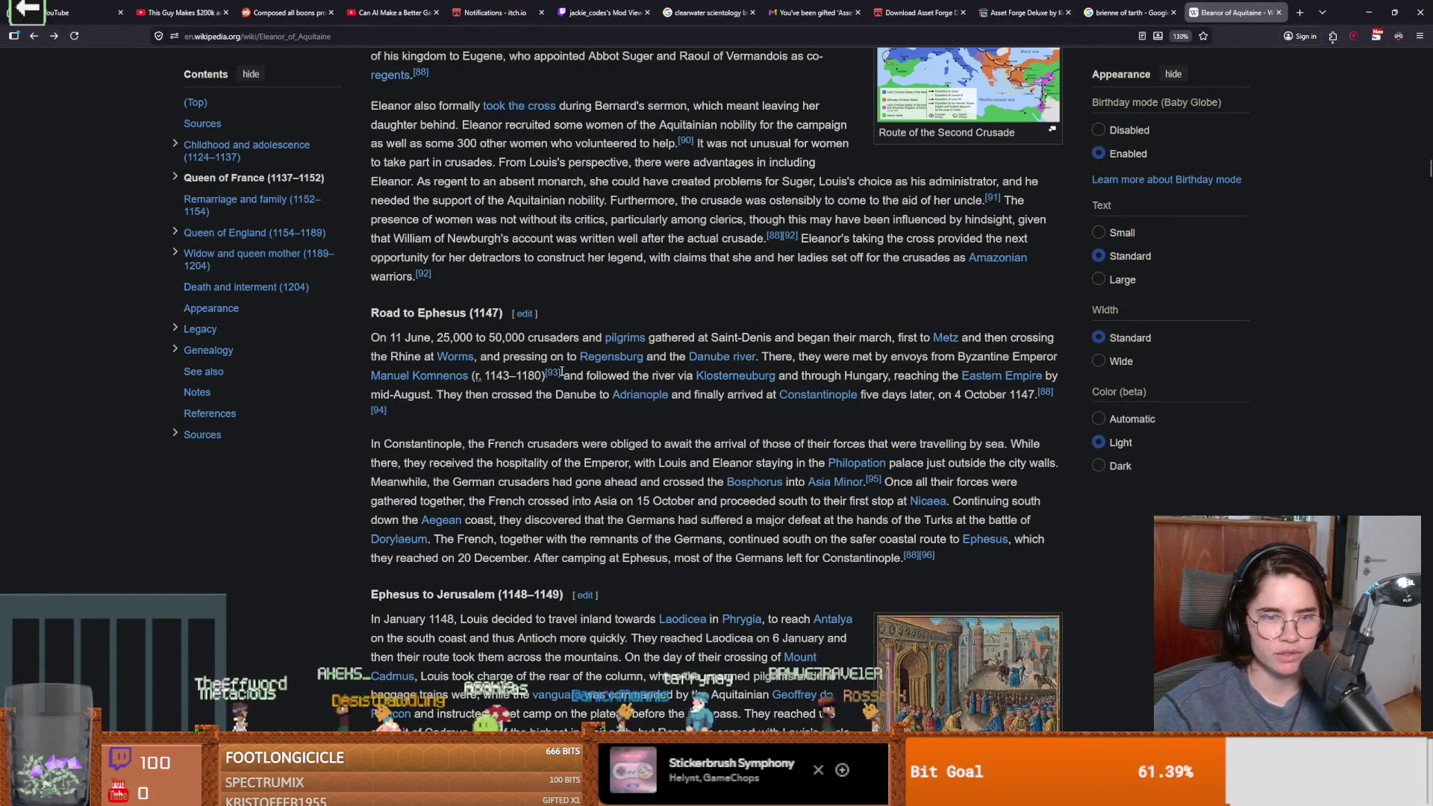
scroll(561, 371, "down", 1)
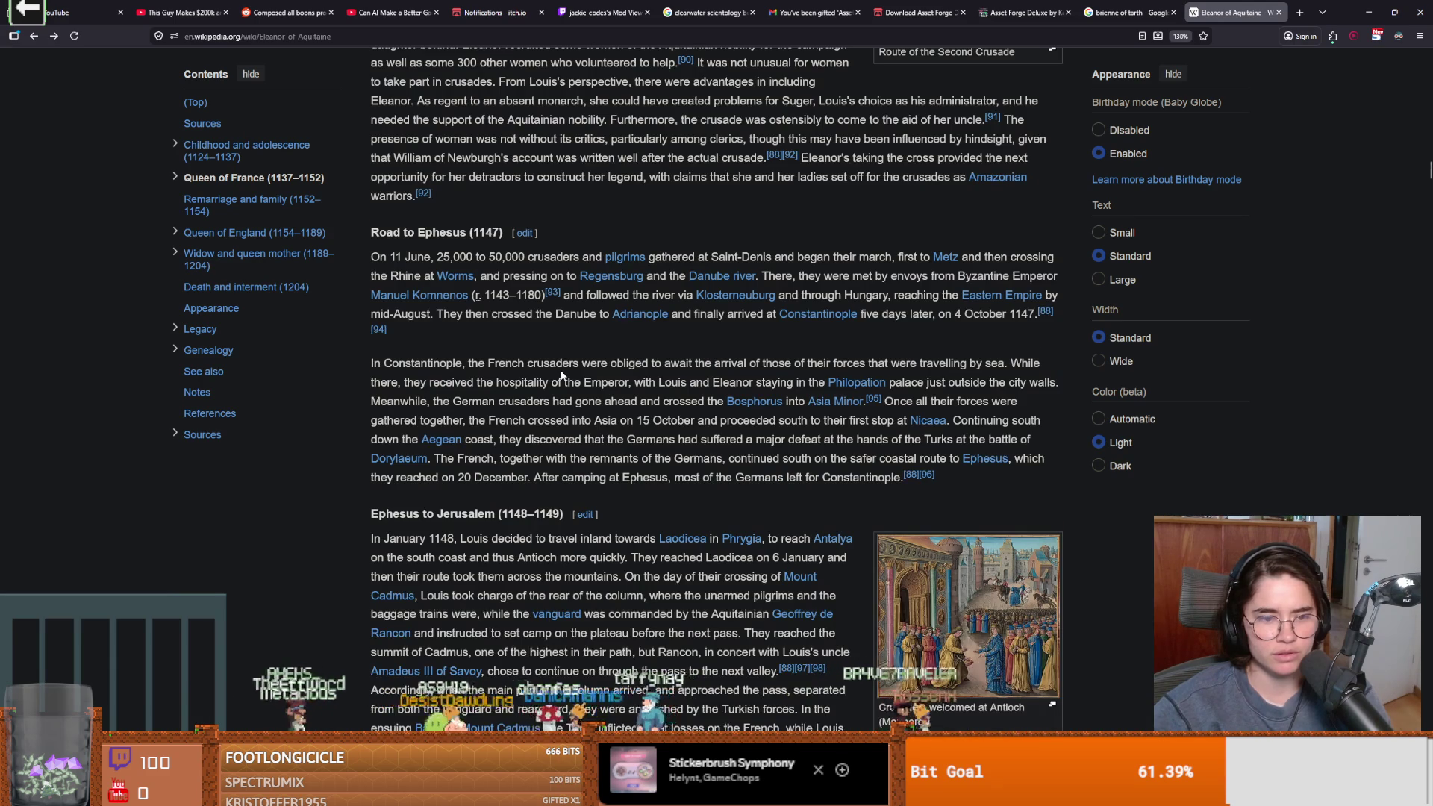
scroll(562, 374, "down", 3)
mouse_move(563, 377)
scroll(562, 375, "down", 1)
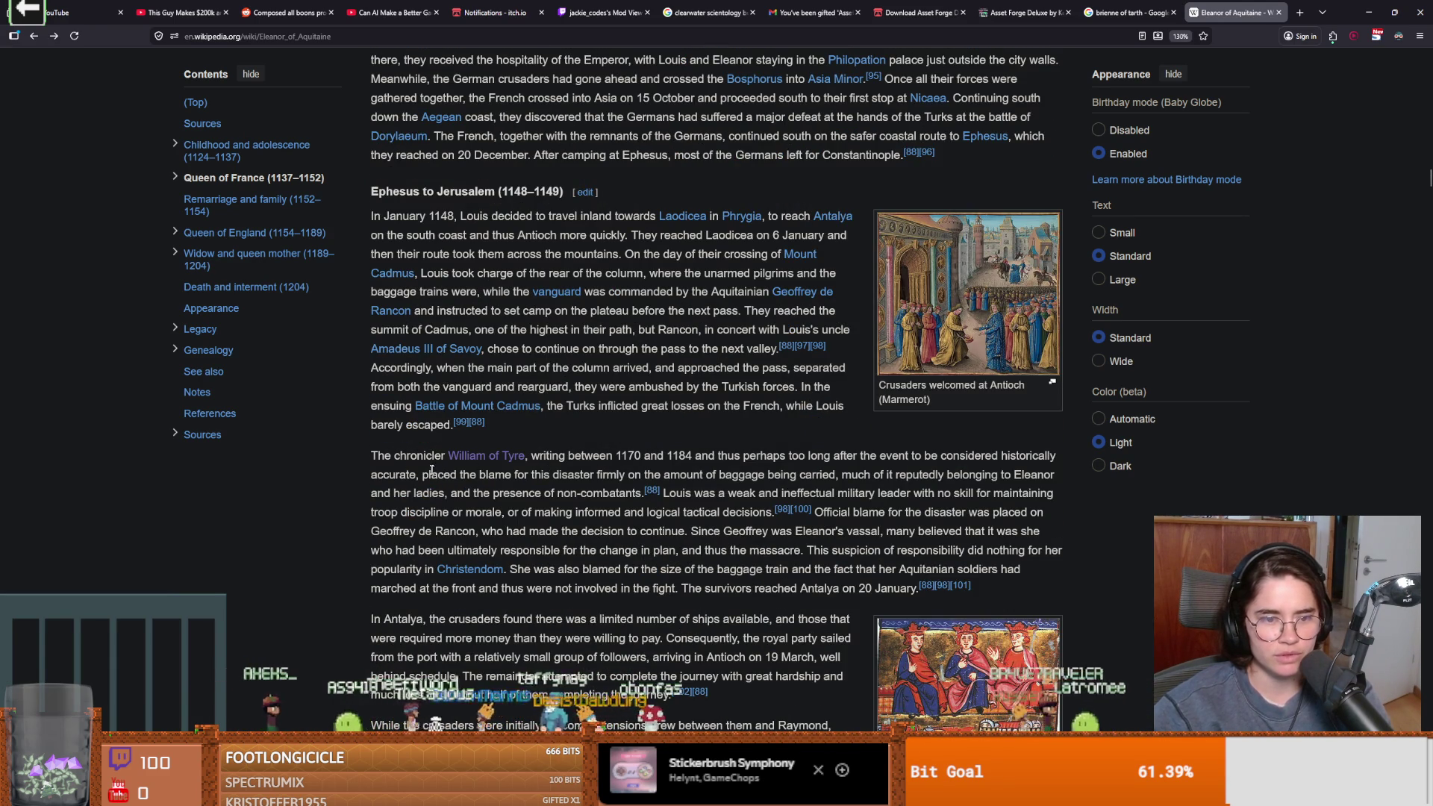
mouse_move(510, 462)
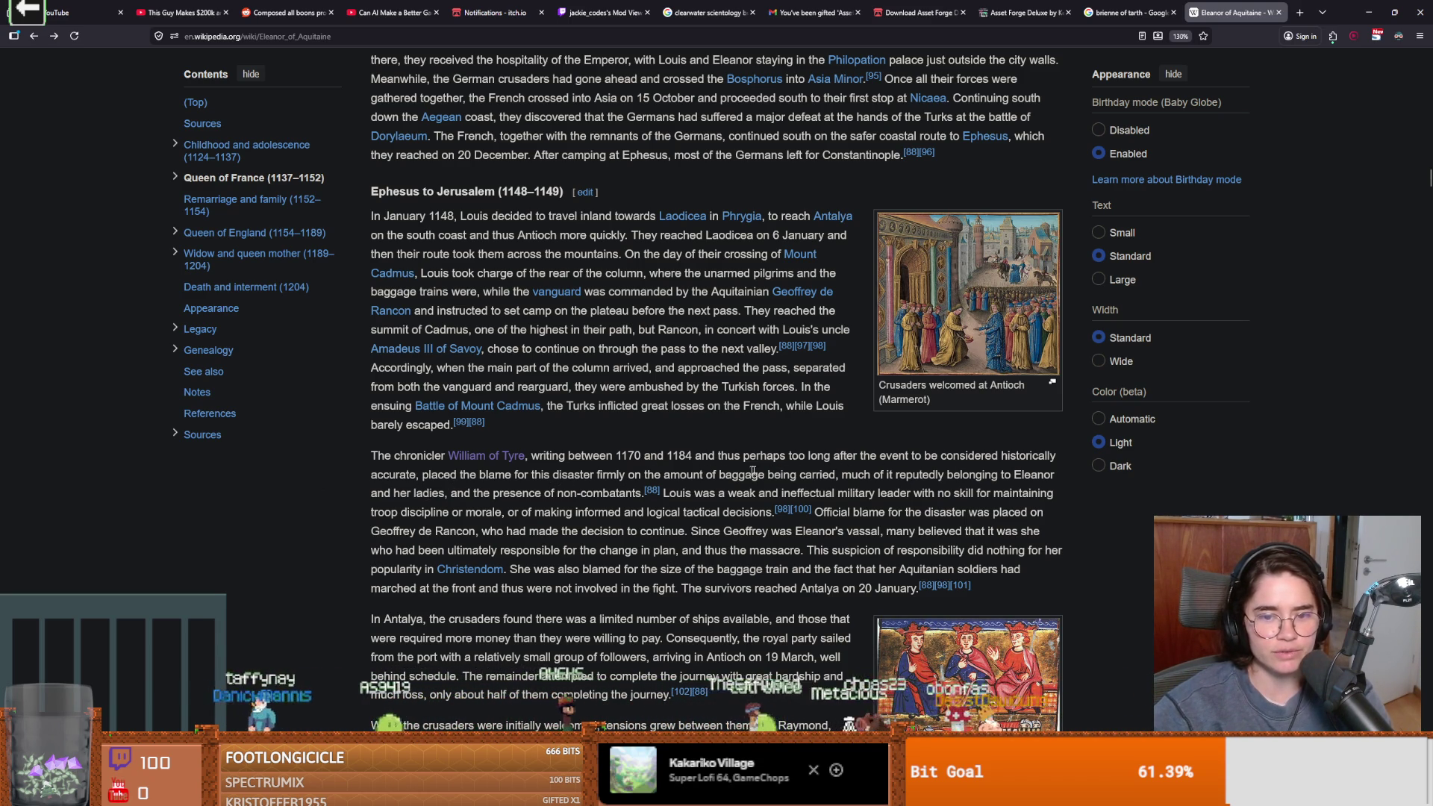
scroll(782, 473, "up", 1)
Skim ahead through the later sections to 'Annulment (1152)'
scroll(782, 475, "down", 12)
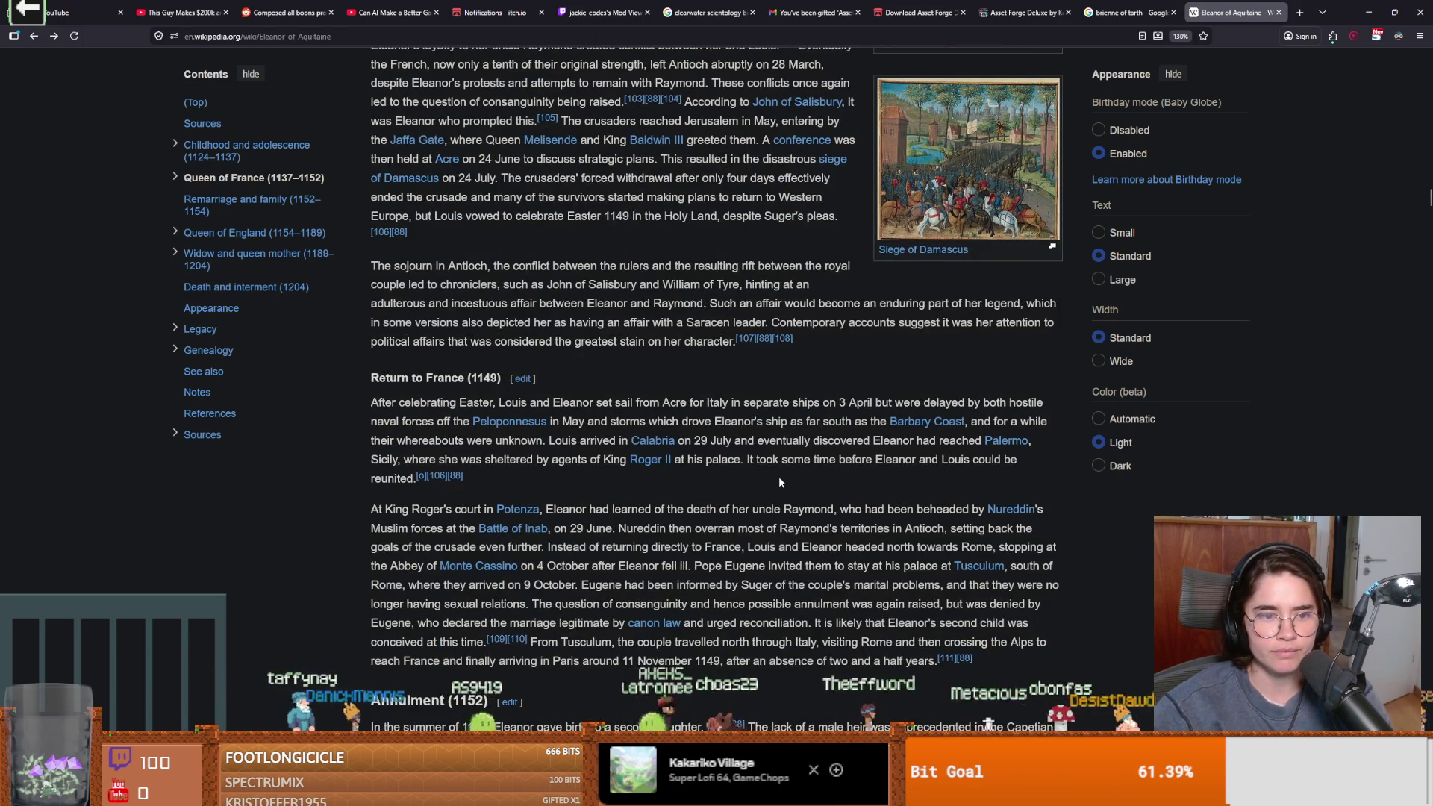
scroll(780, 481, "down", 1)
scroll(779, 481, "down", 5)
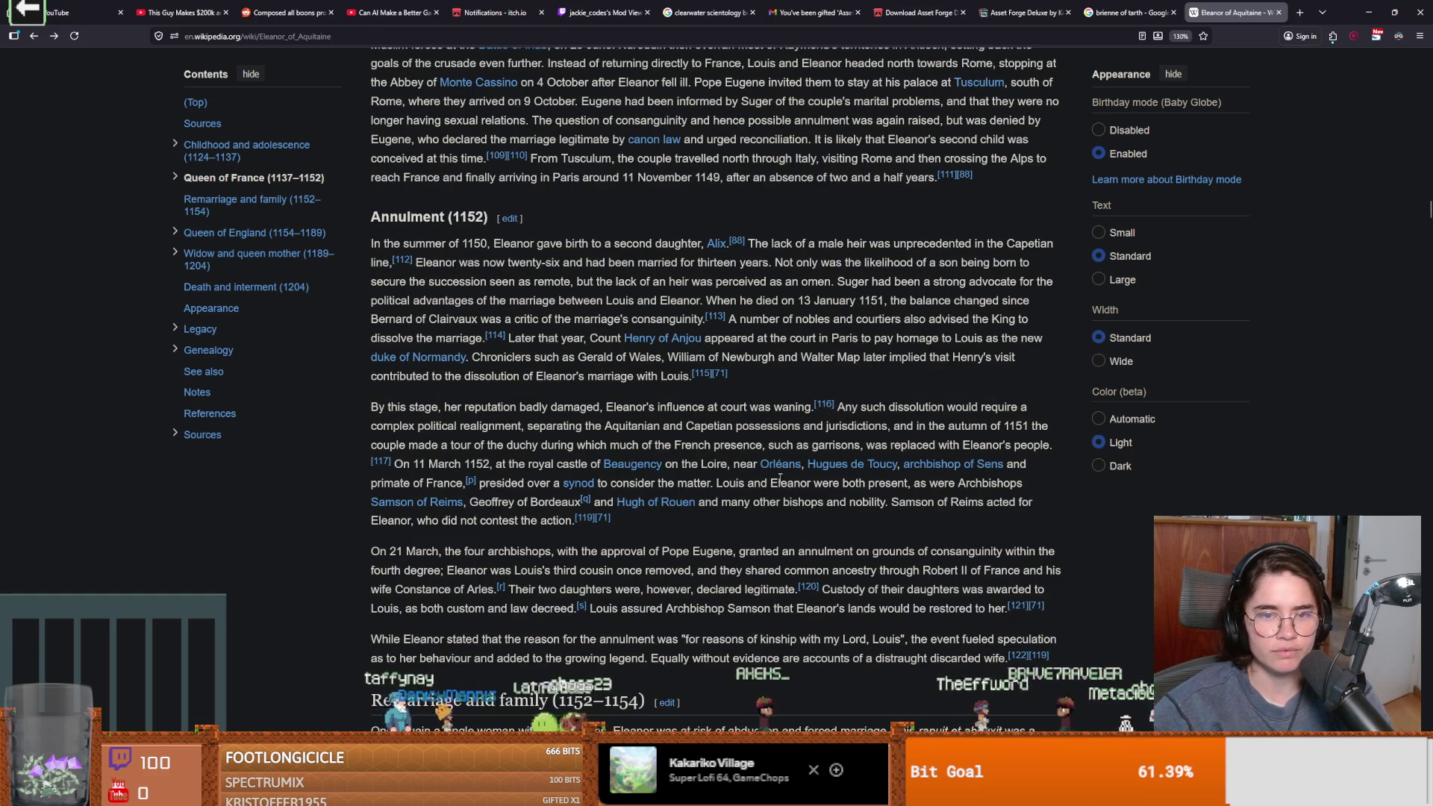
scroll(780, 478, "down", 5)
scroll(779, 477, "down", 10)
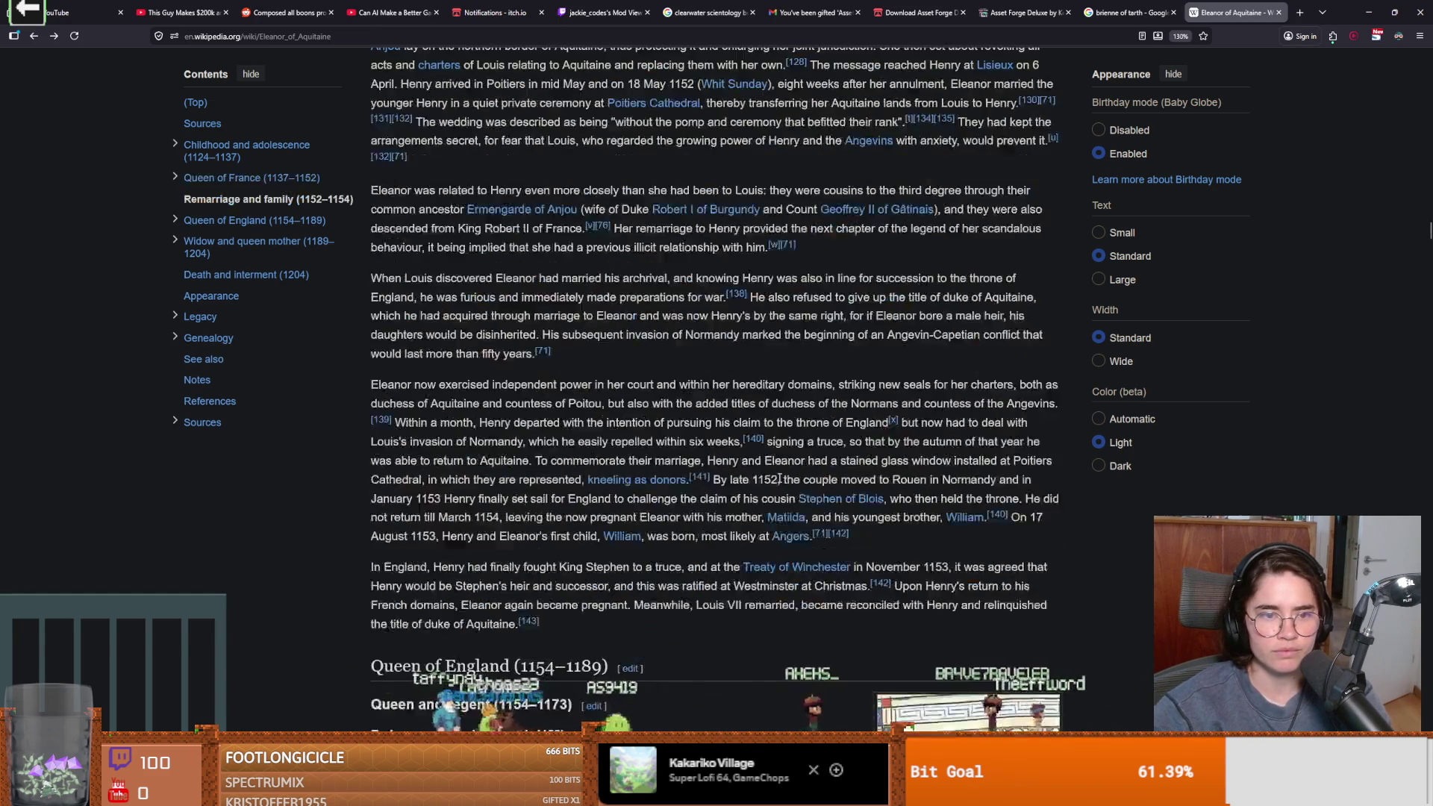
mouse_move(778, 484)
scroll(778, 482, "down", 20)
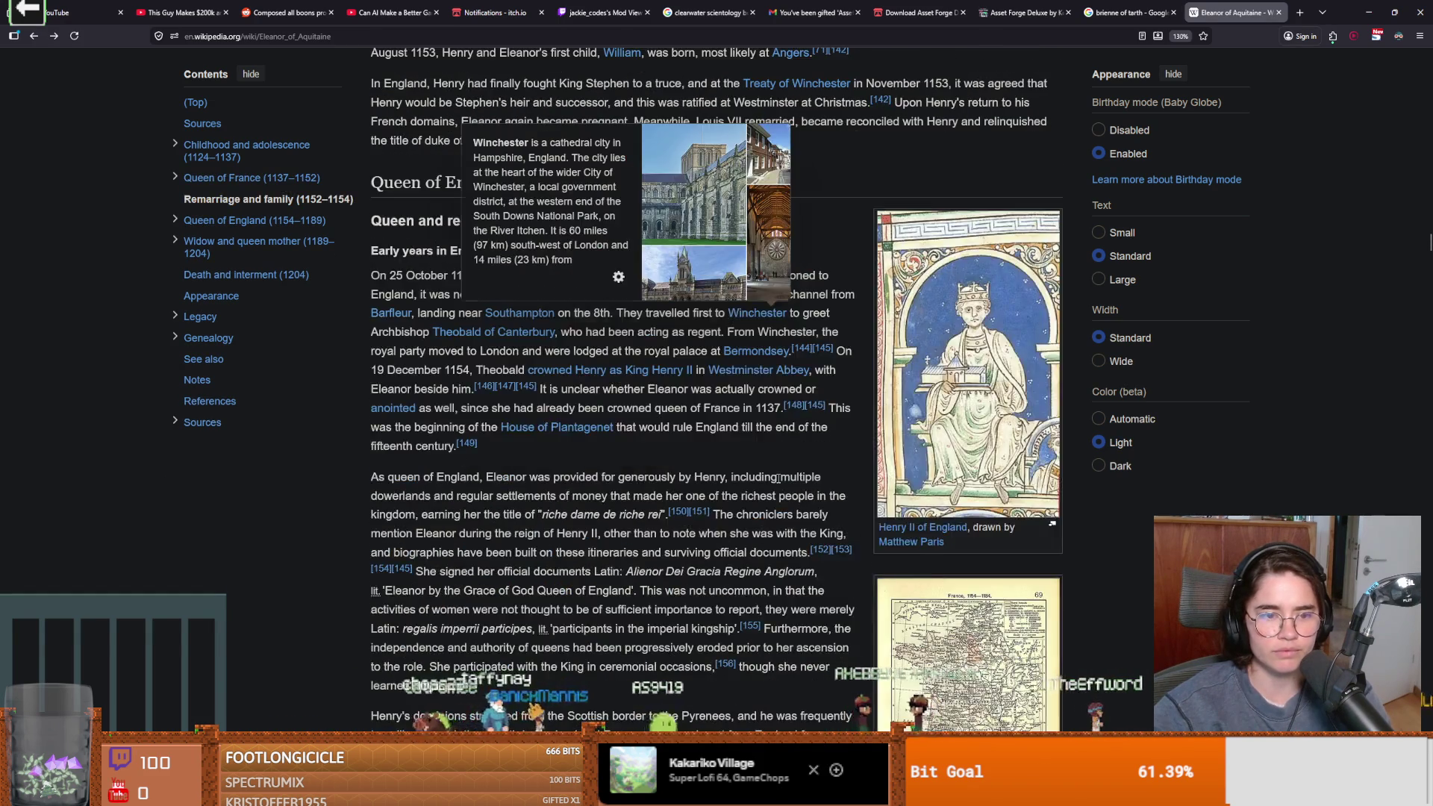
Scroll back up to the article's opening summary and infobox
scroll(777, 480, "up", 20)
scroll(465, 414, "up", 15)
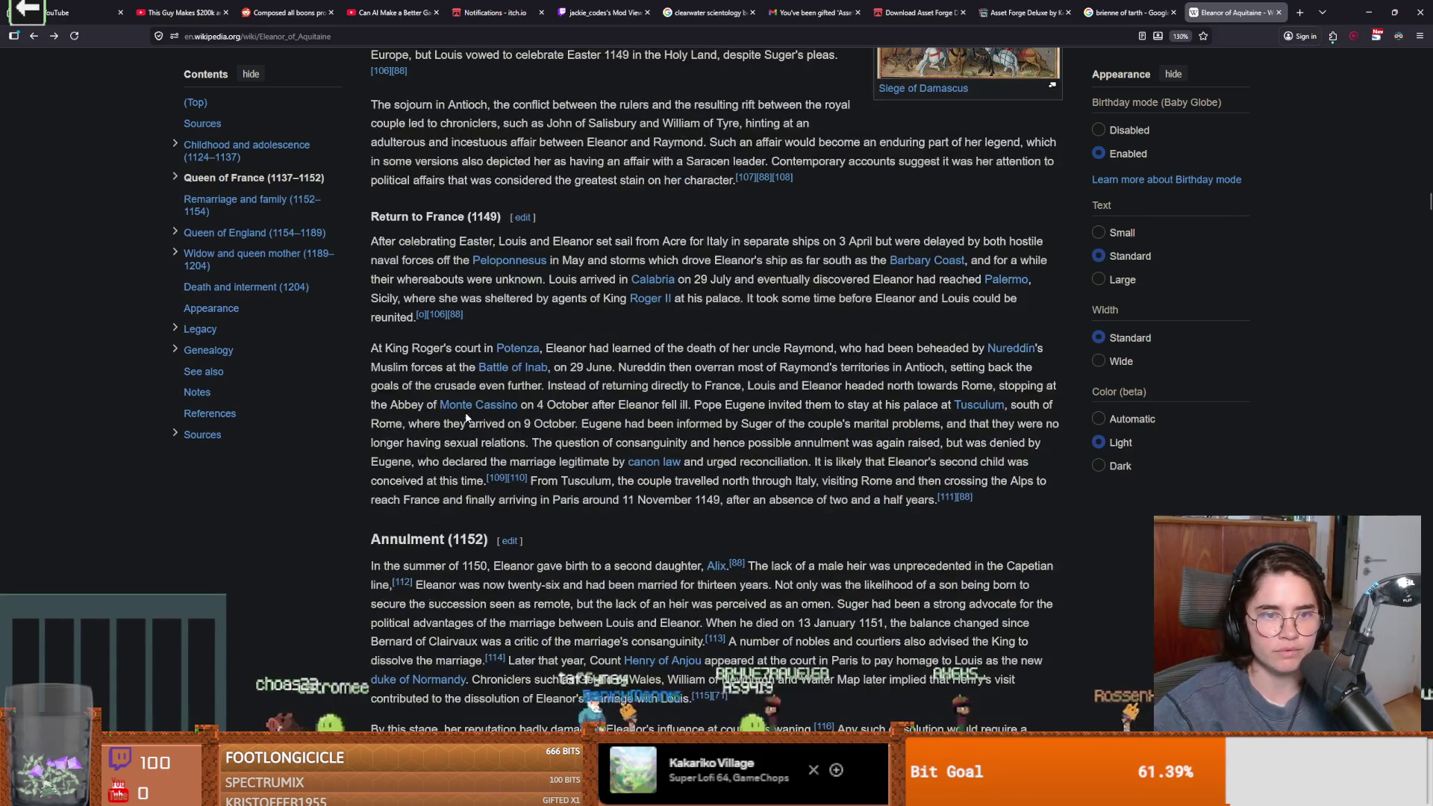
mouse_move(467, 419)
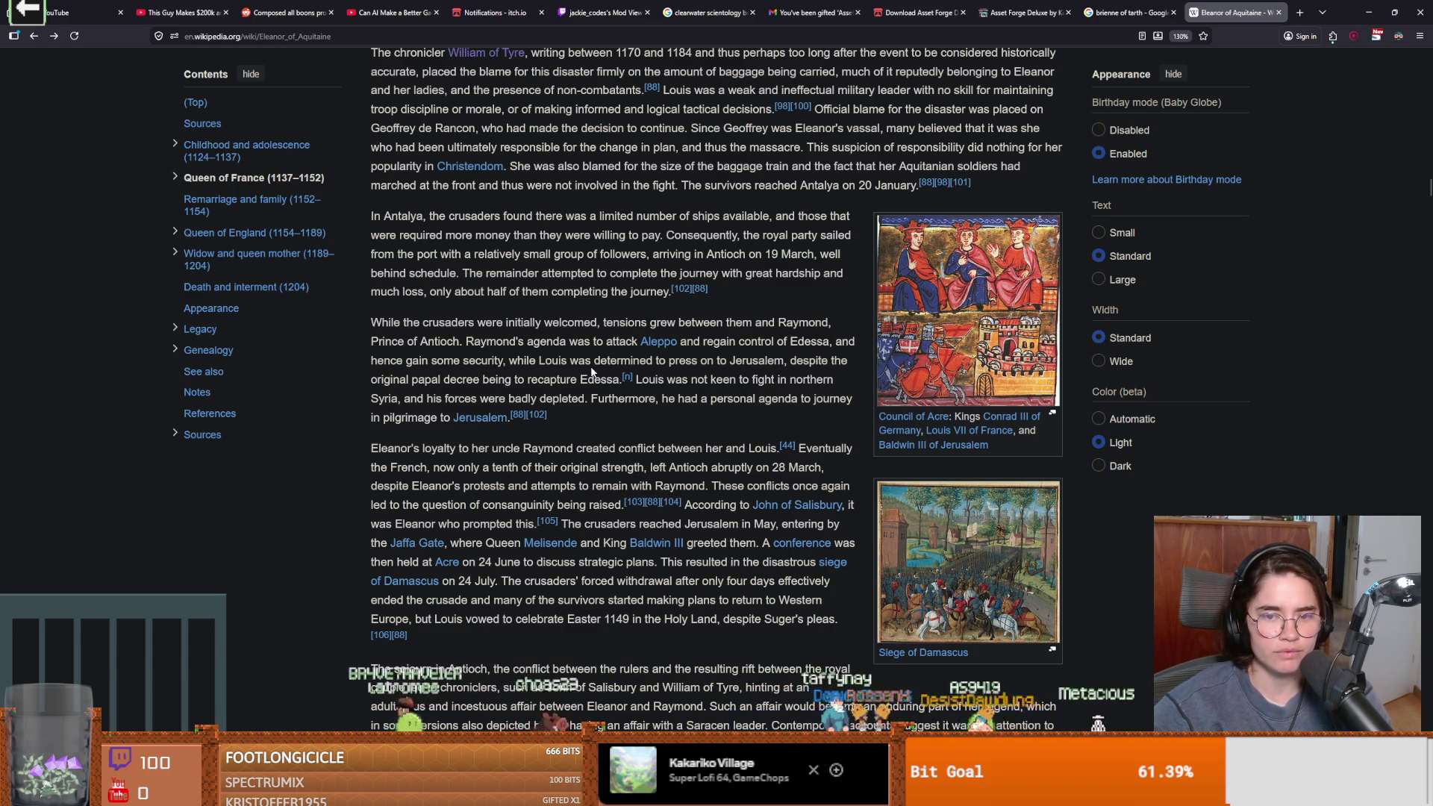
scroll(592, 371, "up", 3)
scroll(591, 368, "up", 2)
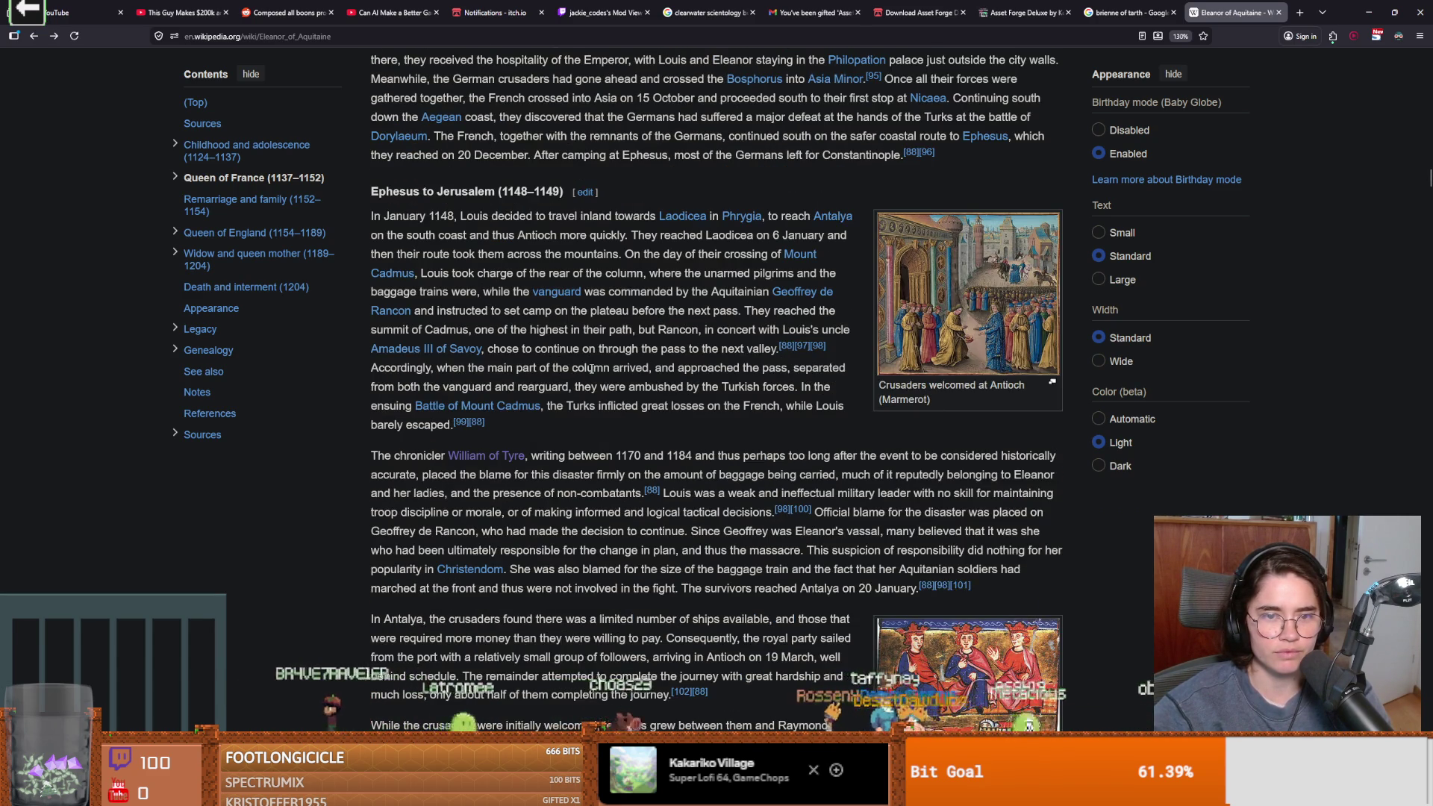
scroll(592, 370, "up", 20)
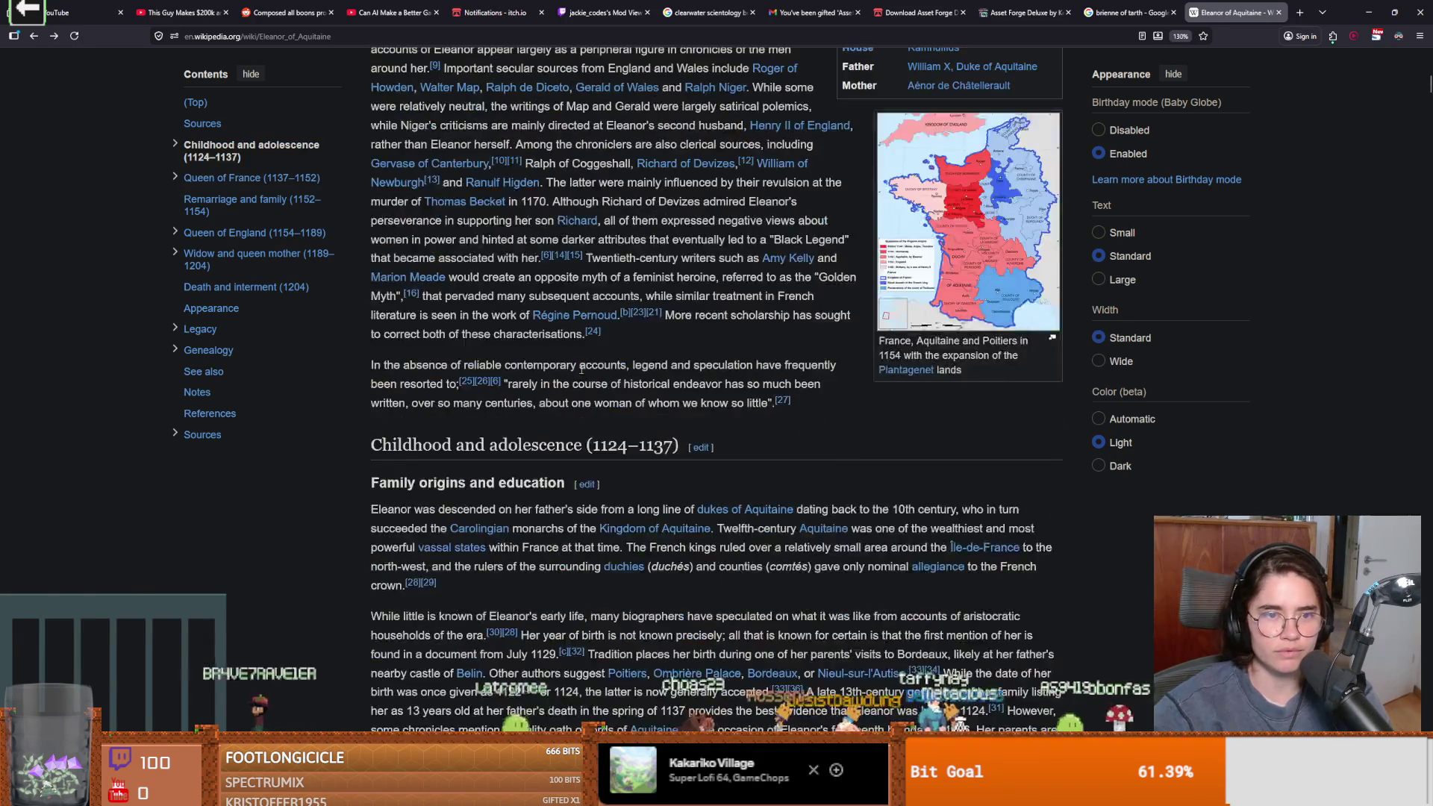
scroll(581, 369, "up", 10)
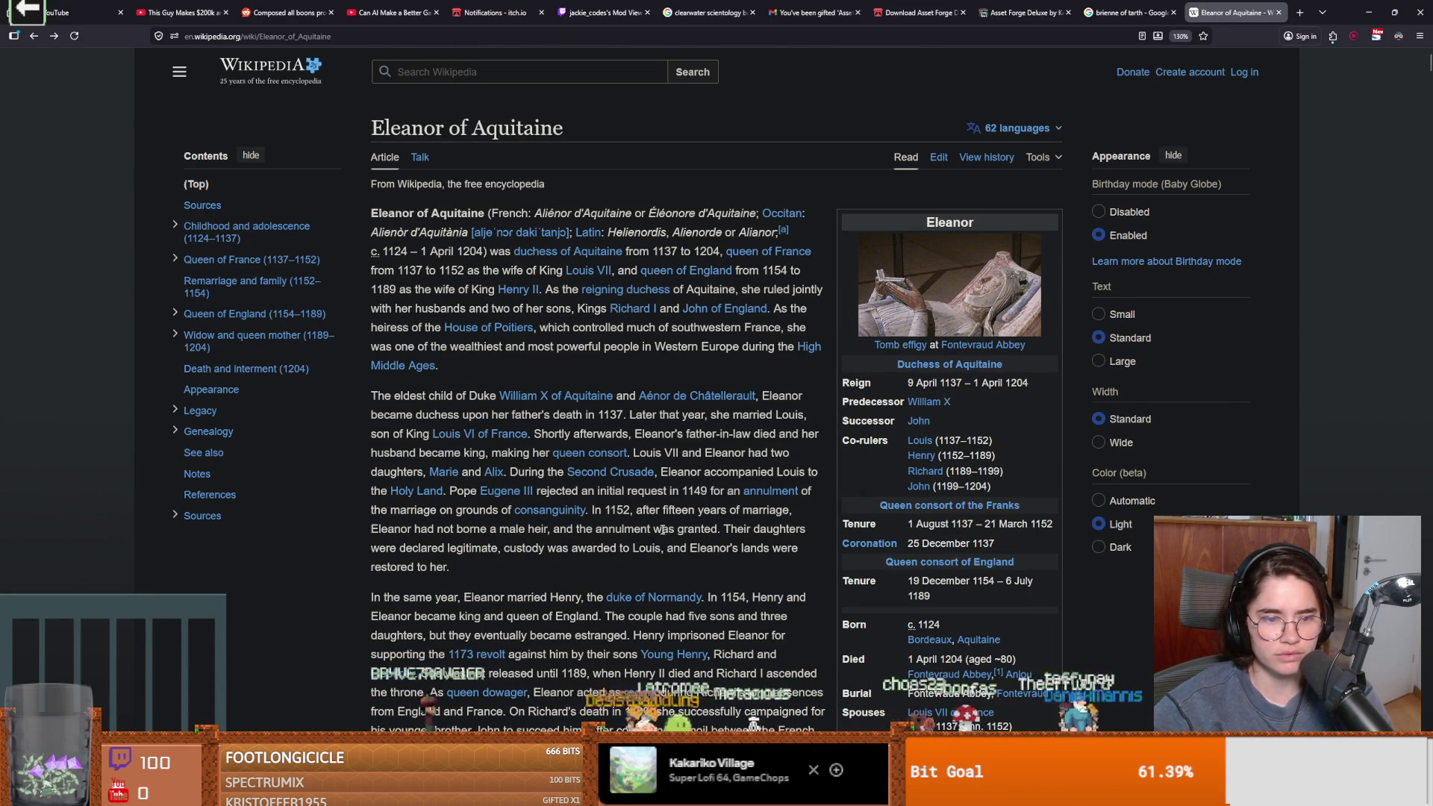
Read through the lead summary of Eleanor of Aquitaine's article
scroll(531, 552, "down", 1)
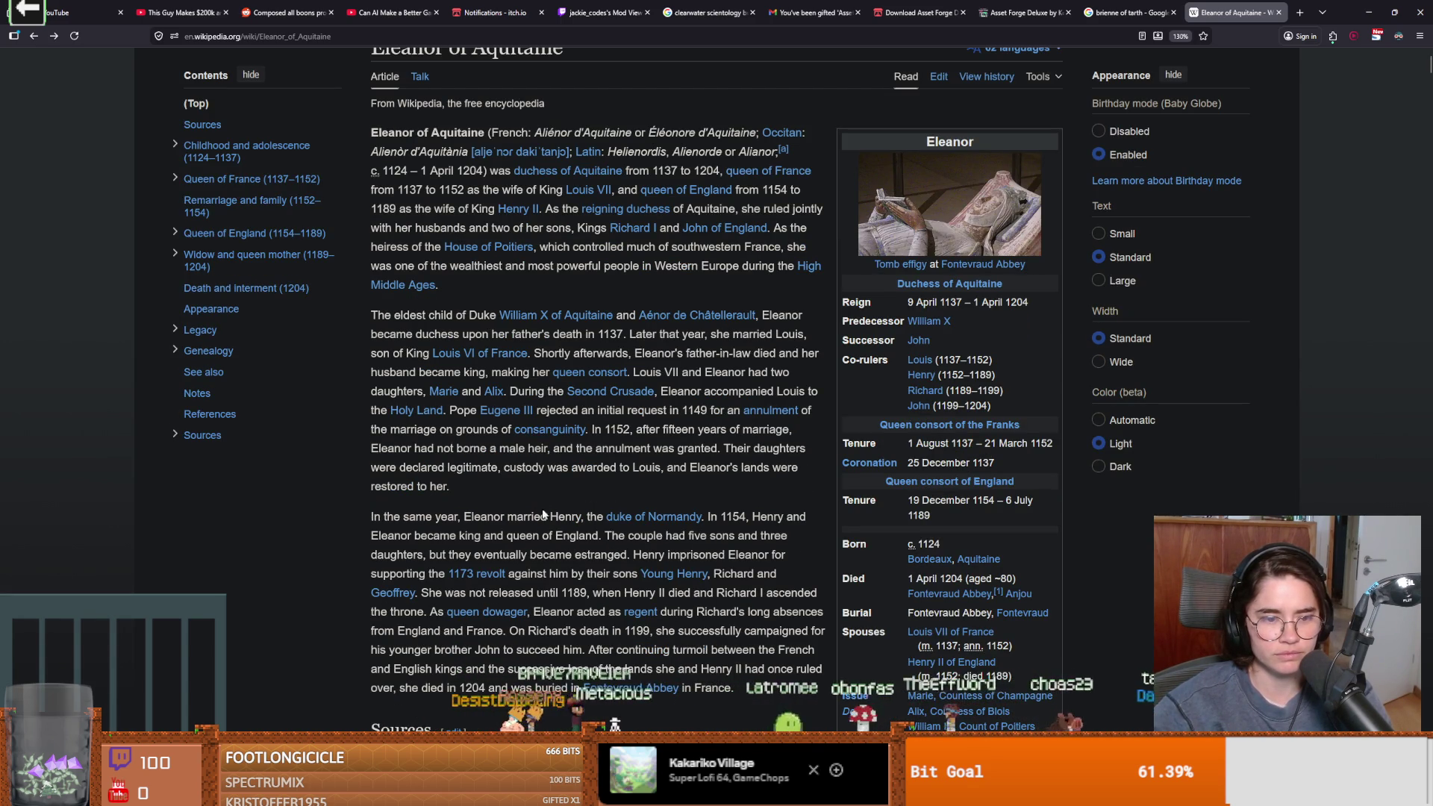
scroll(537, 504, "down", 1)
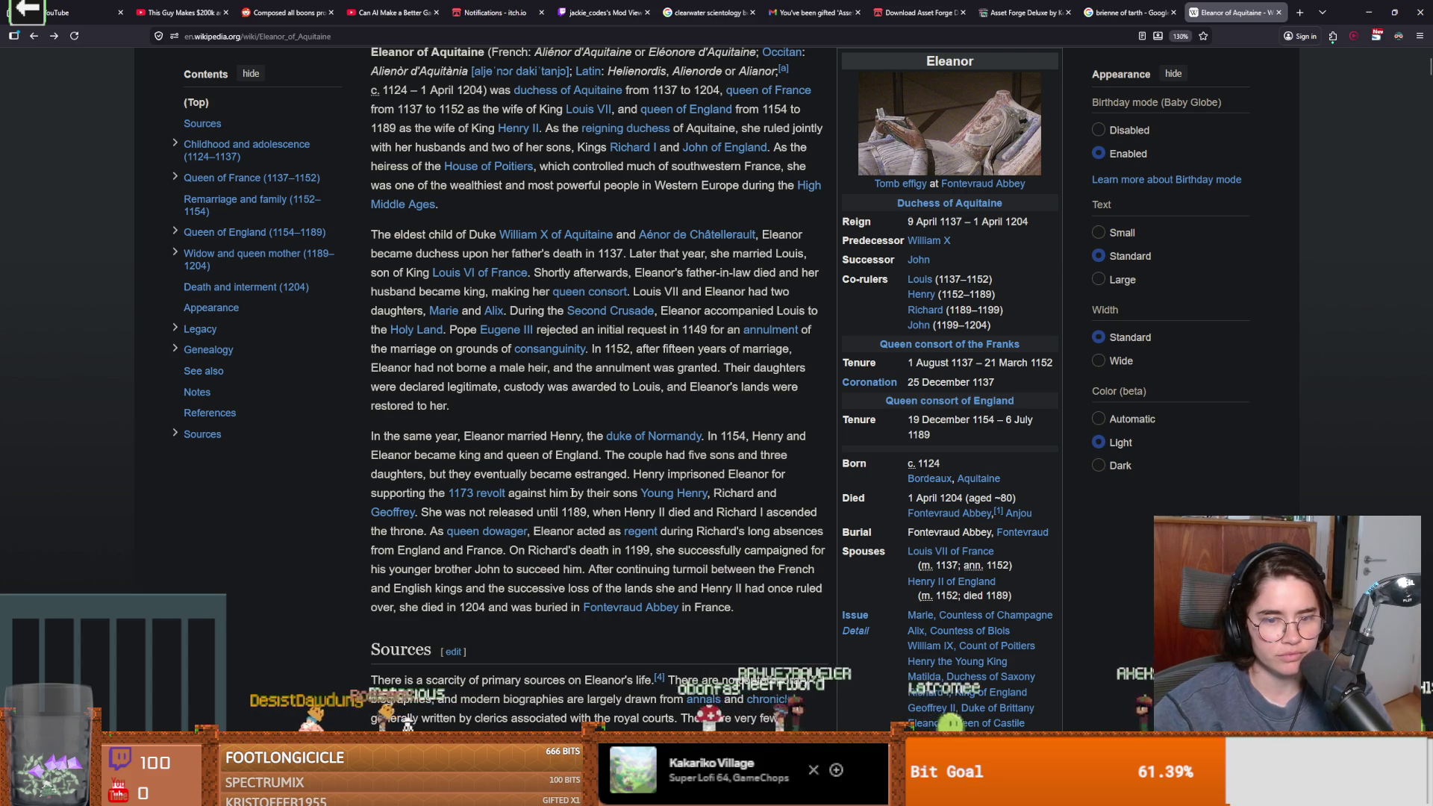
scroll(572, 493, "down", 1)
scroll(567, 497, "down", 1)
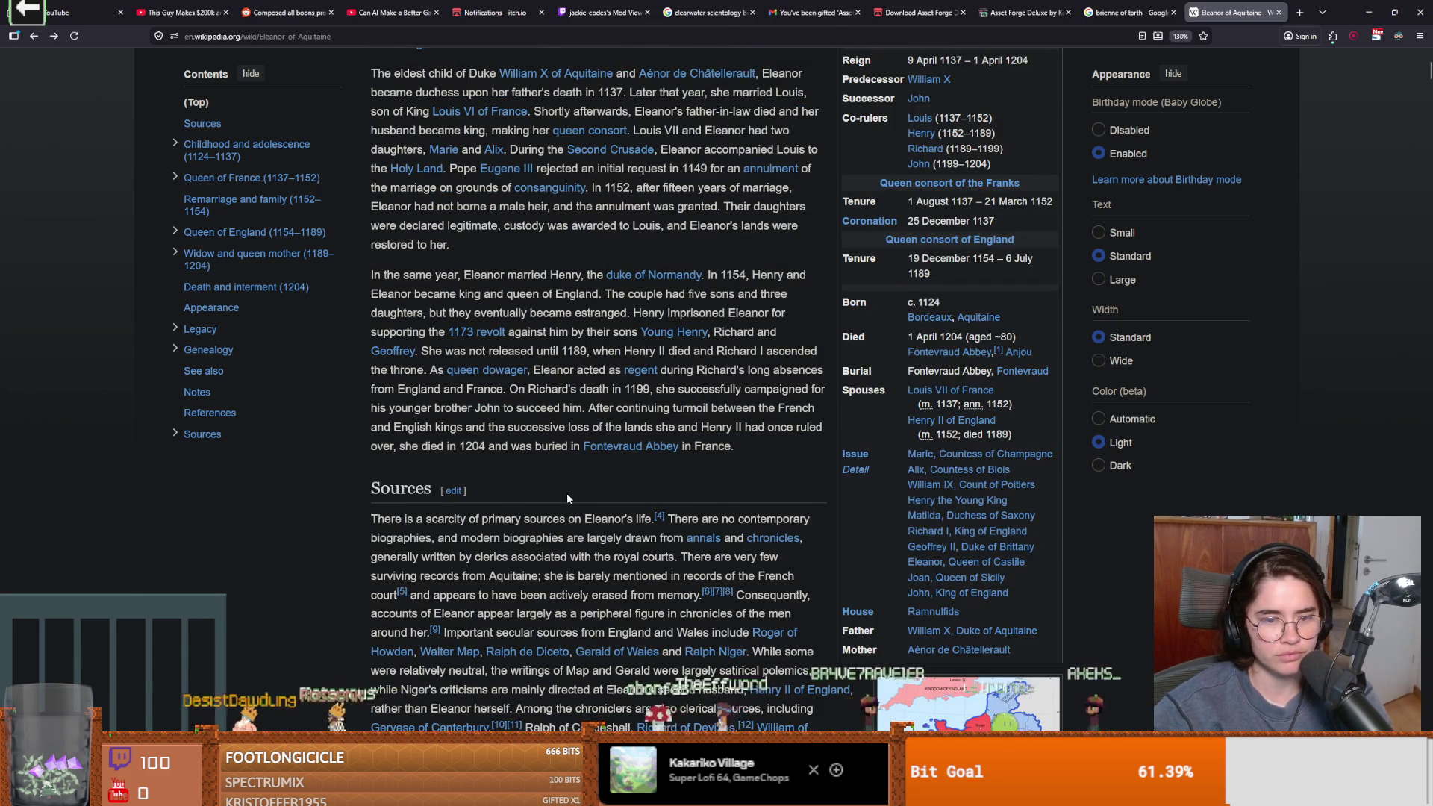
scroll(567, 492, "down", 1)
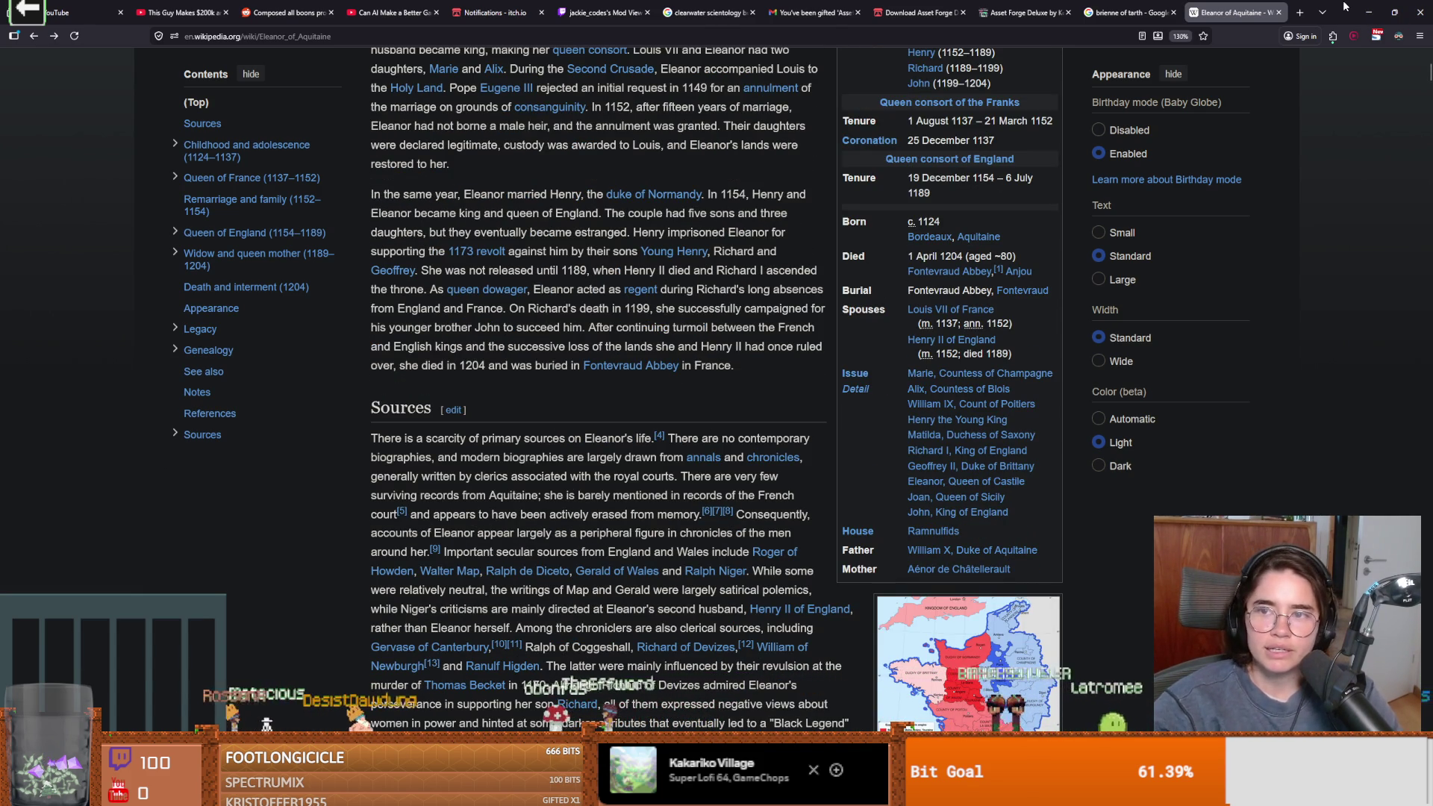
scroll(718, 282, "up", 3)
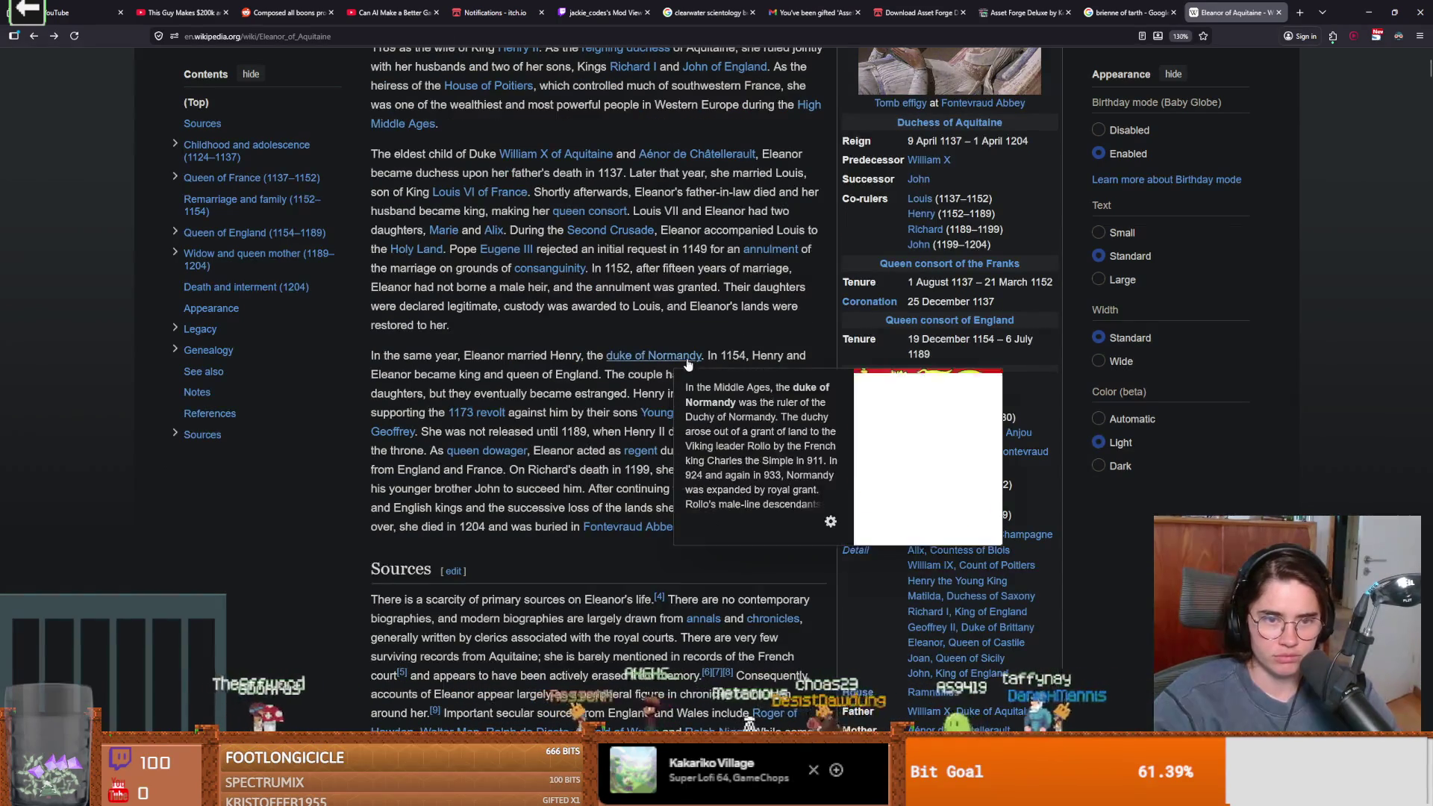
scroll(646, 418, "up", 2)
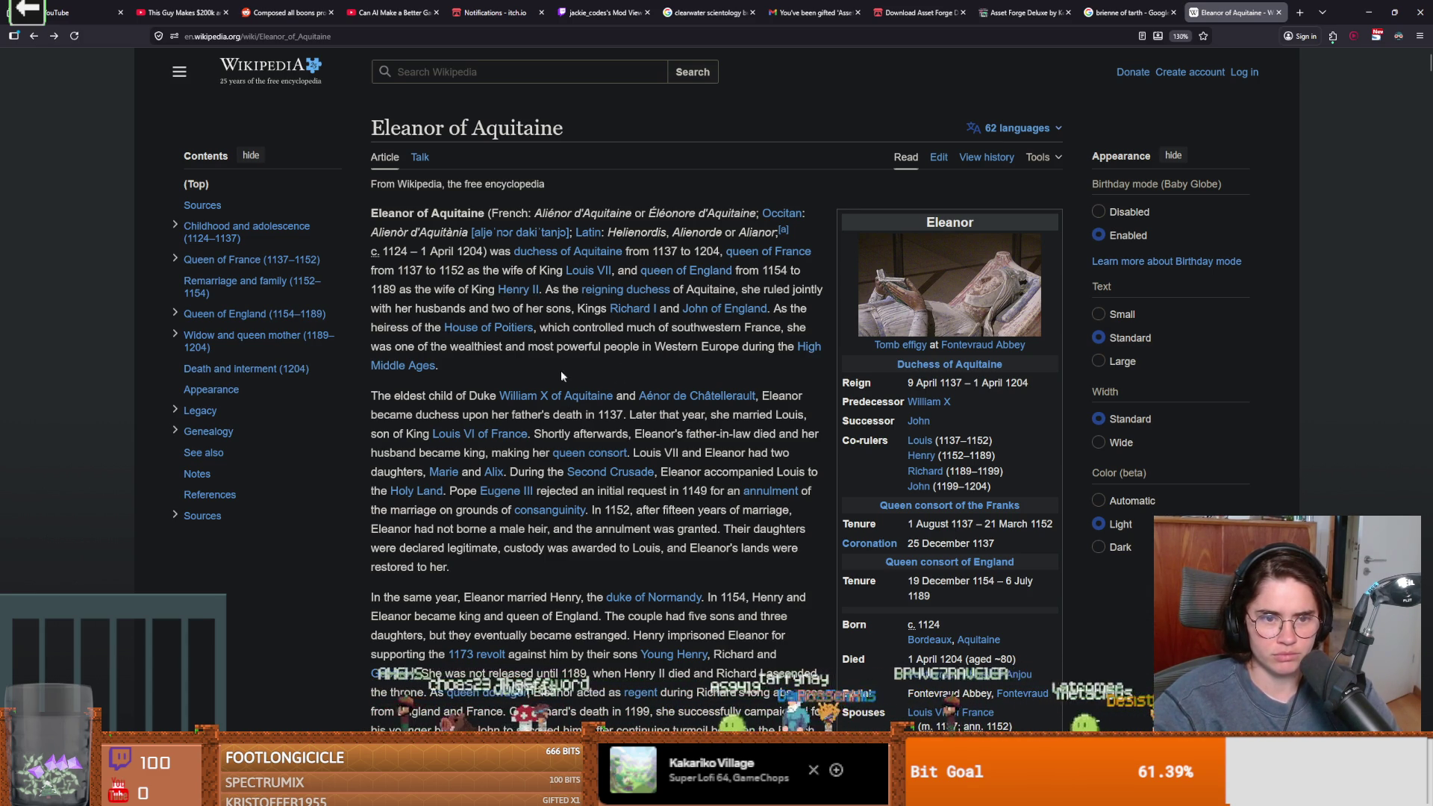
Highlight the passage on her wealth and power, then return to the AllFigures drawing
left_click_drag(548, 334, 720, 343)
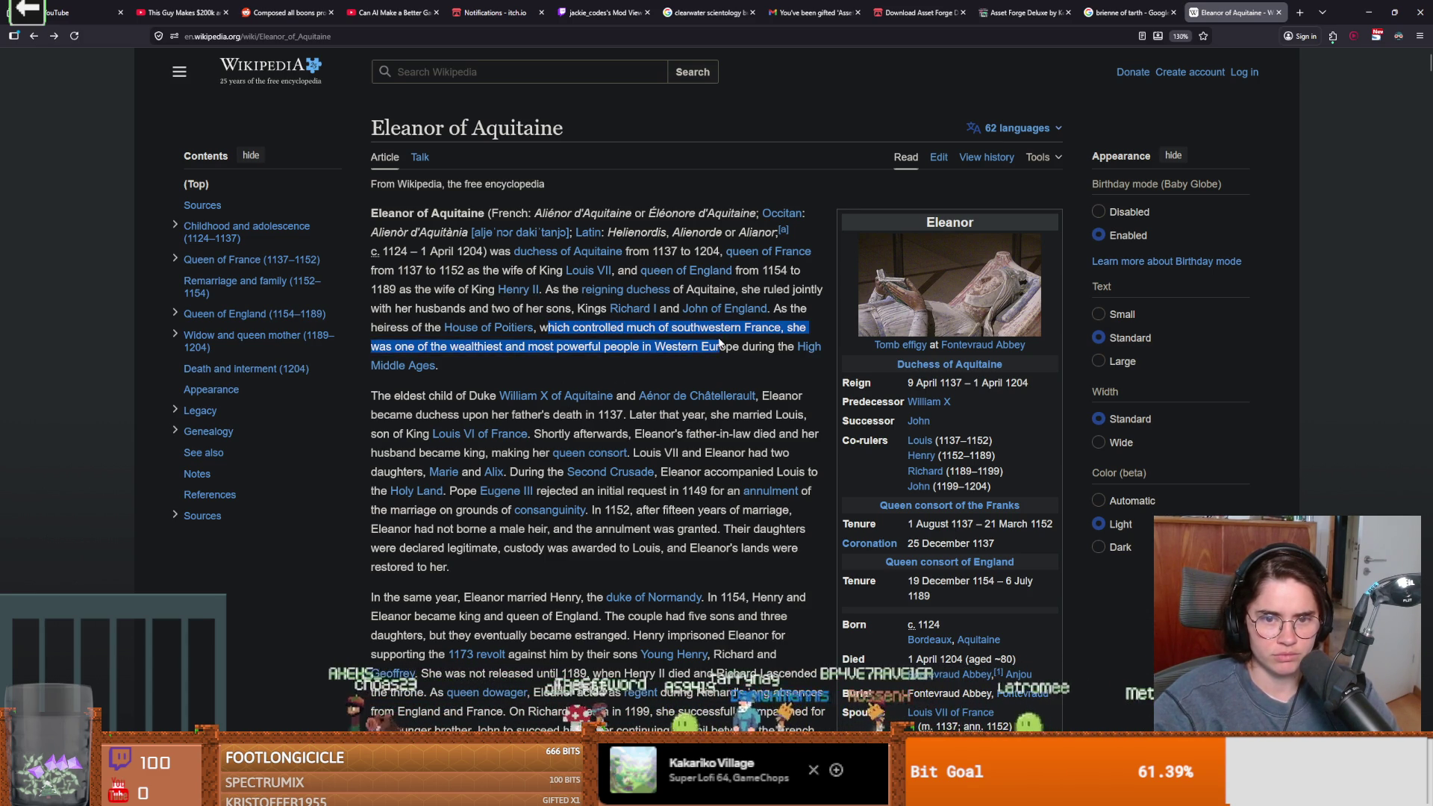
left_click(663, 348)
scroll(615, 375, "down", 4)
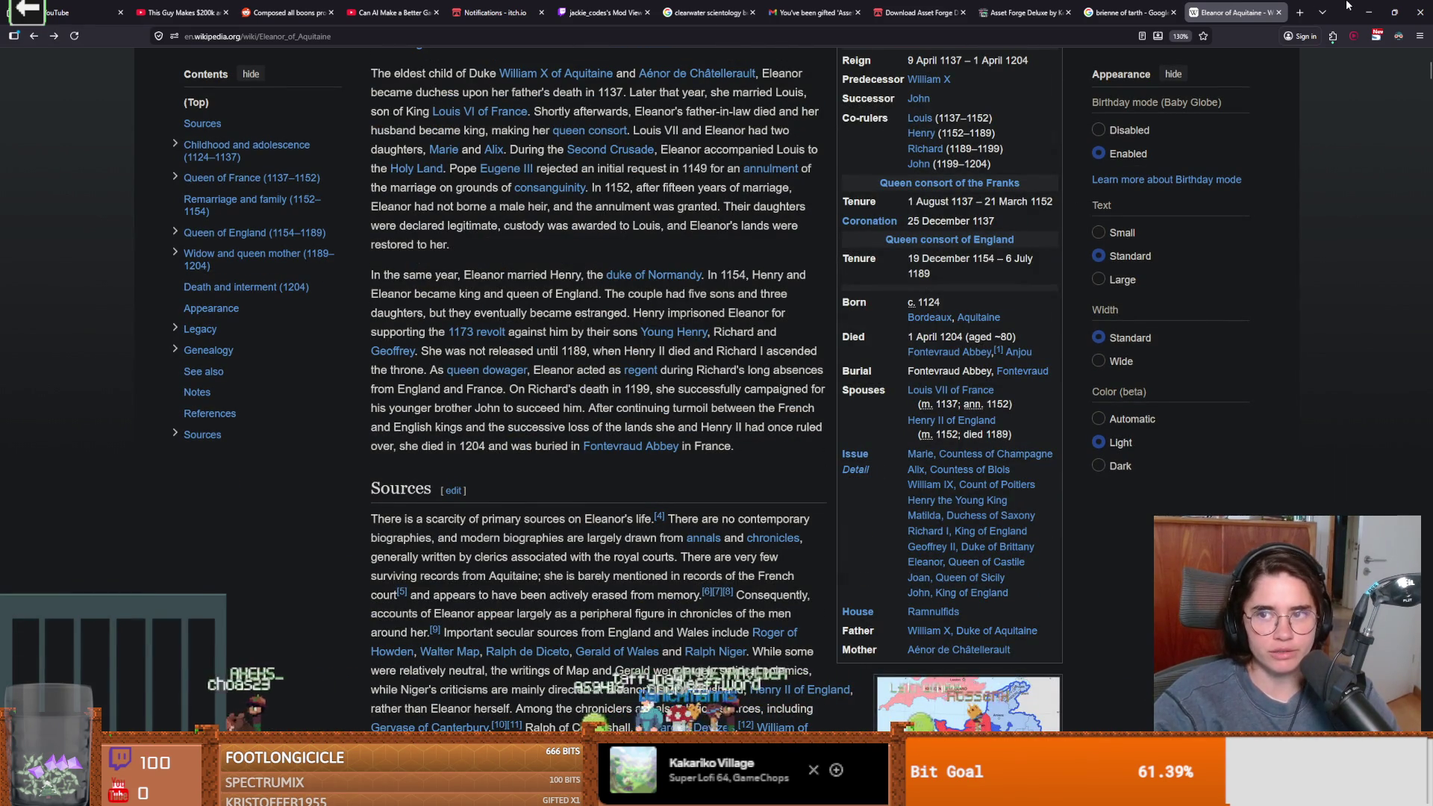
key("alt+Tab")
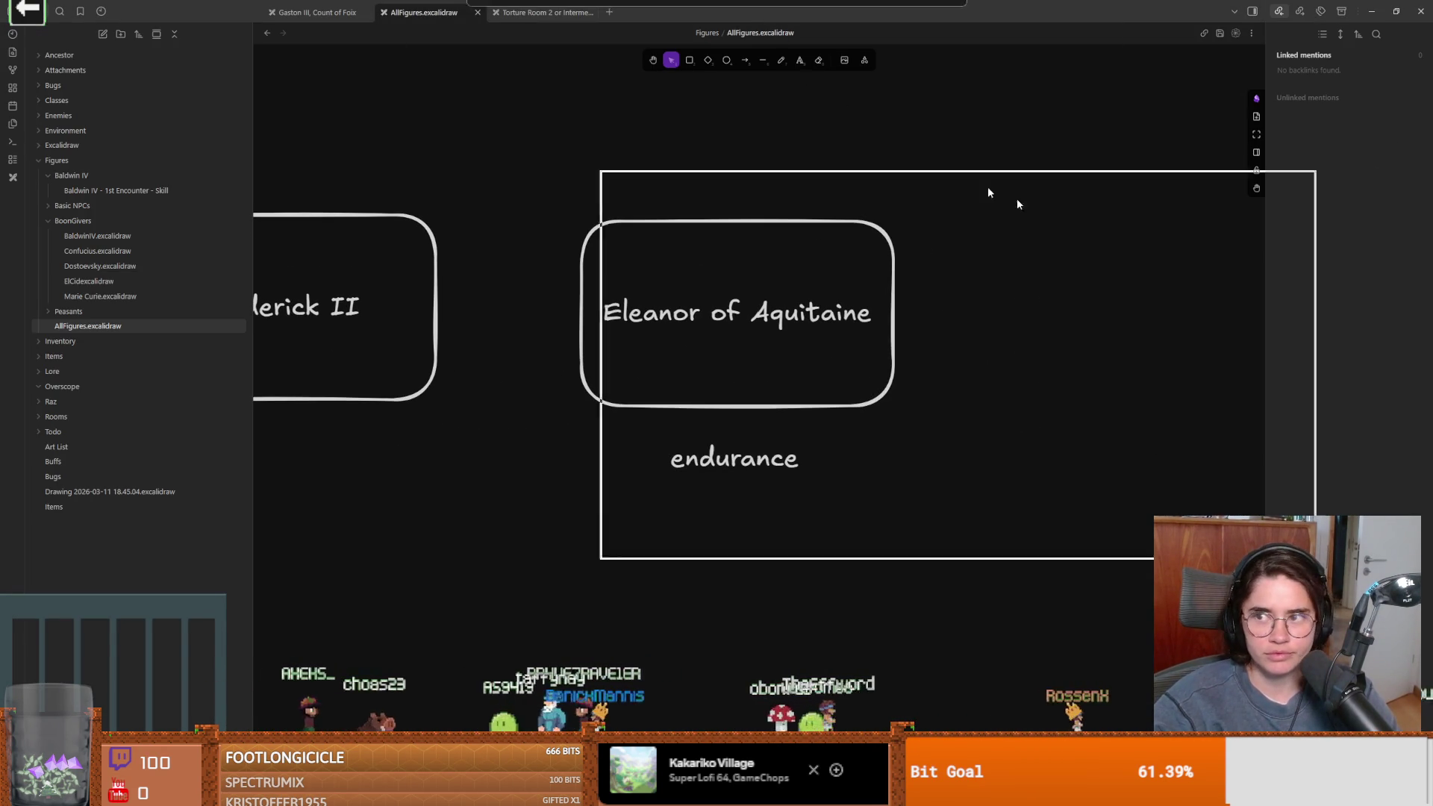
After a brief look at the Godot crusader script, open BaldwinIV.excalidraw from BoonGivers
key("alt+Tab")
left_click(790, 300)
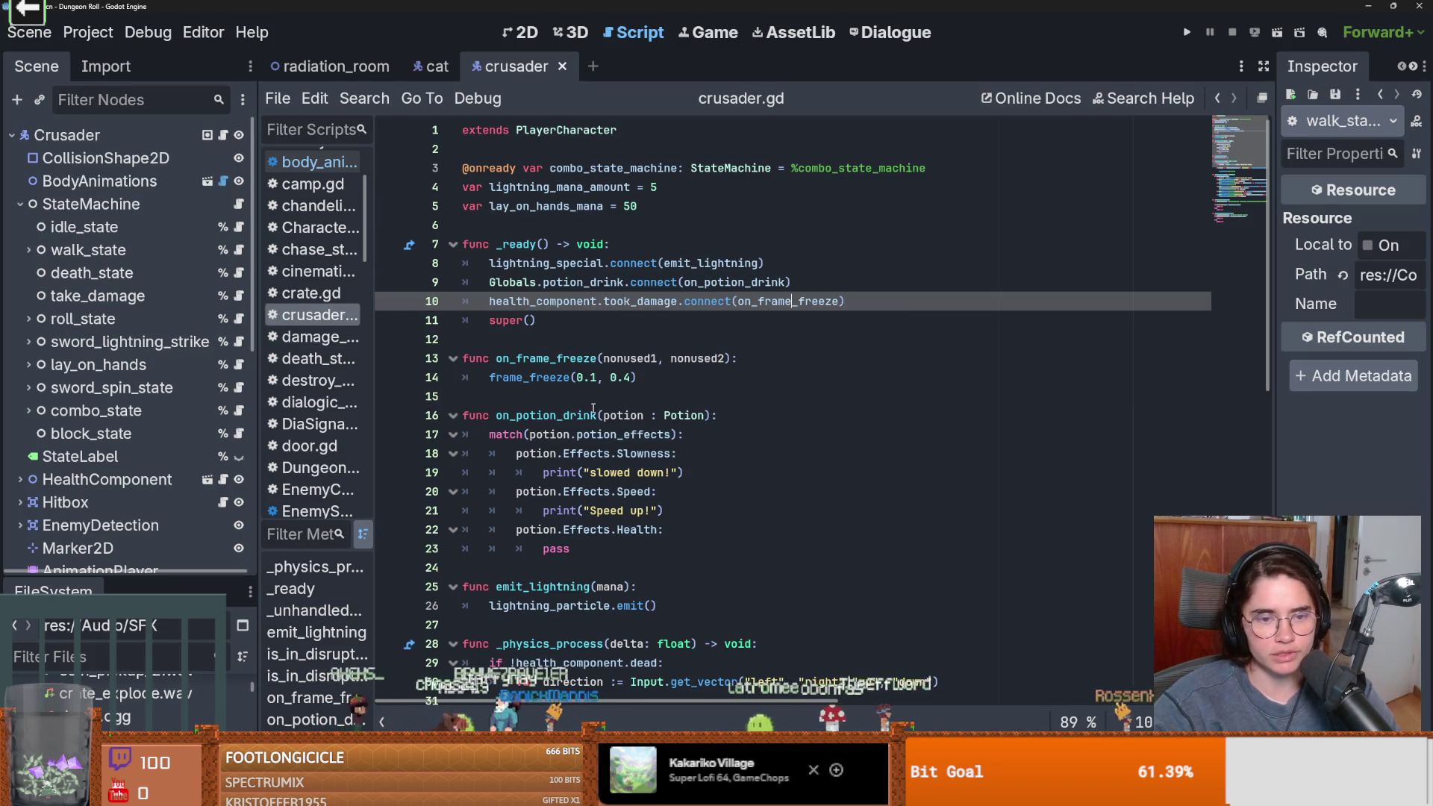
left_click(616, 398)
key("alt+Tab")
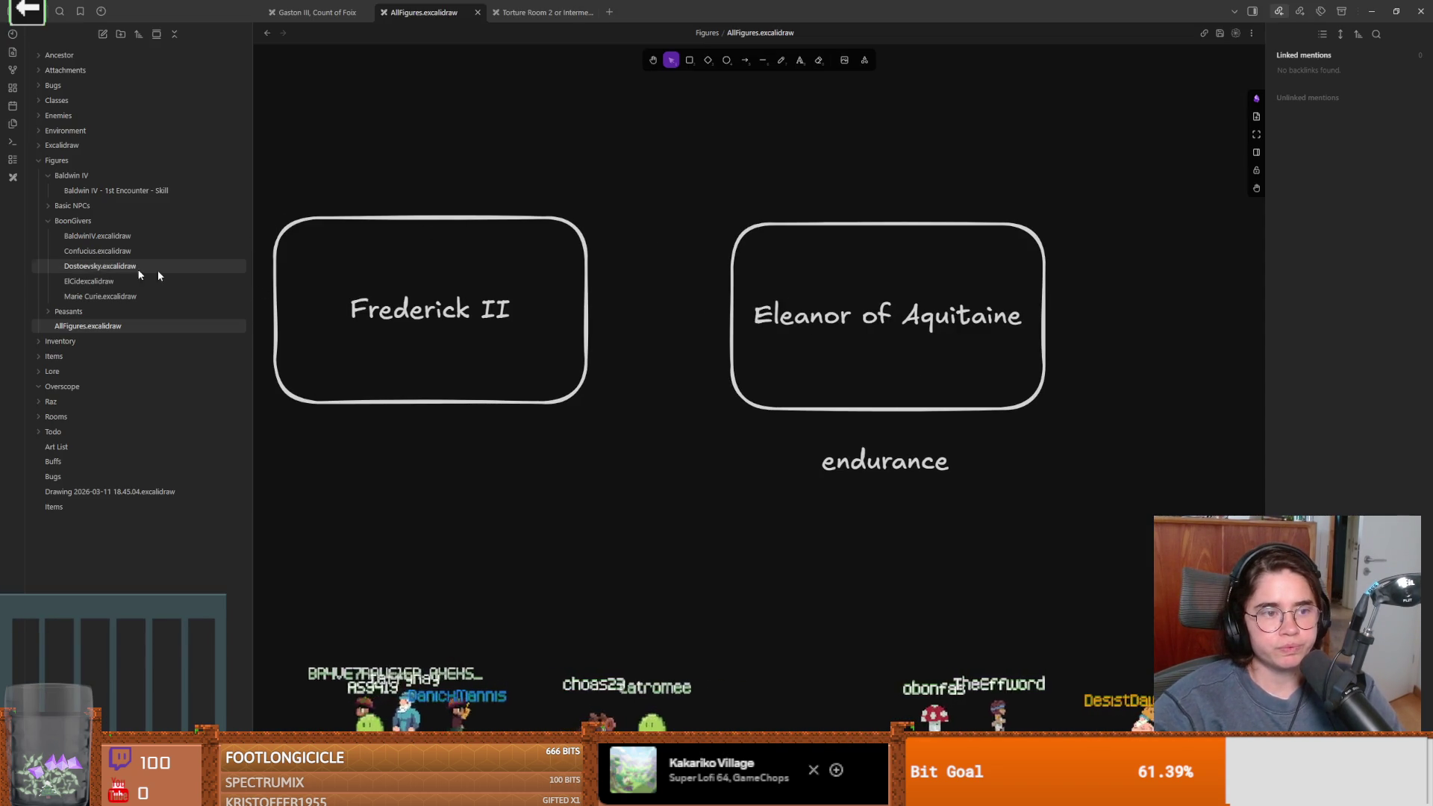
left_click(120, 236)
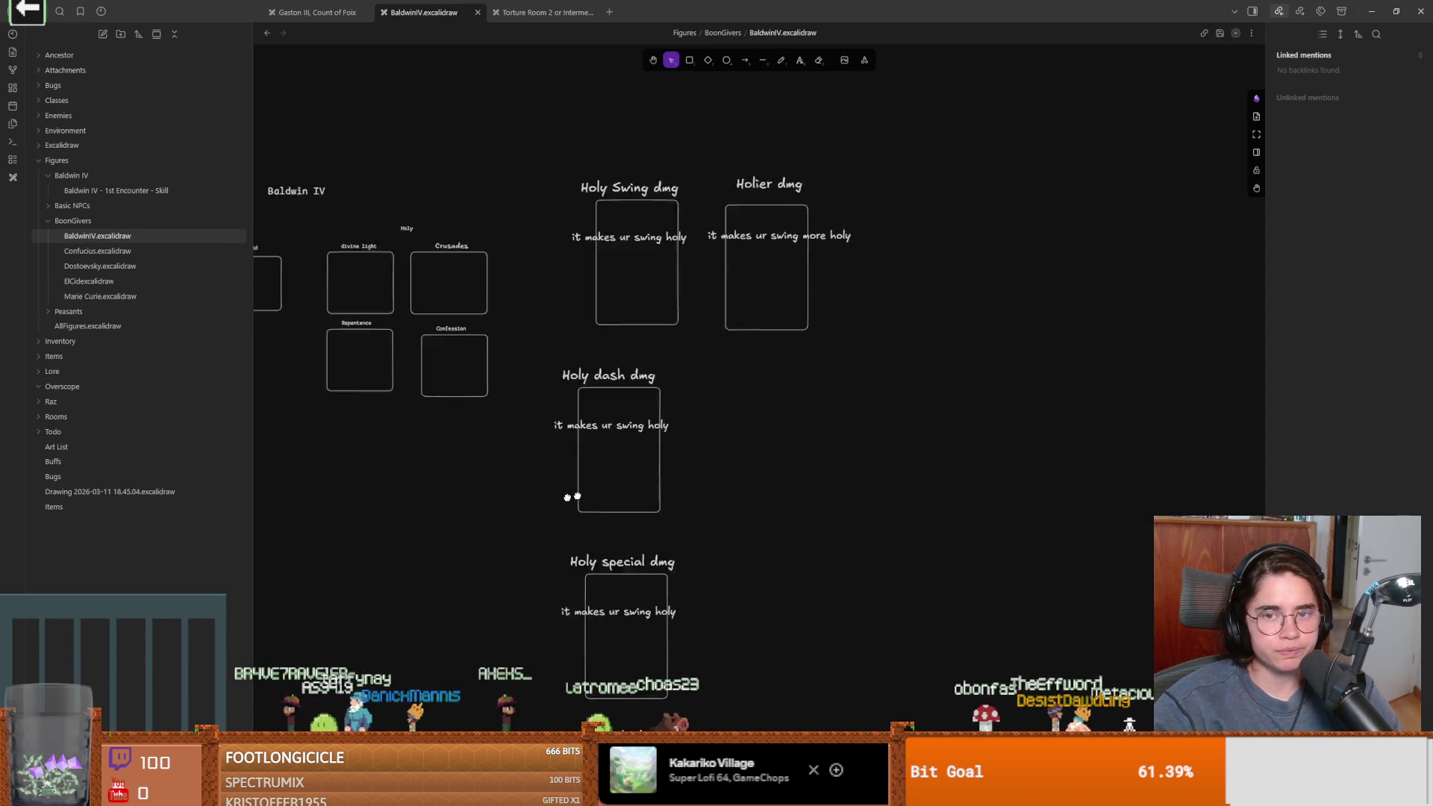
scroll(605, 440, "up", 2)
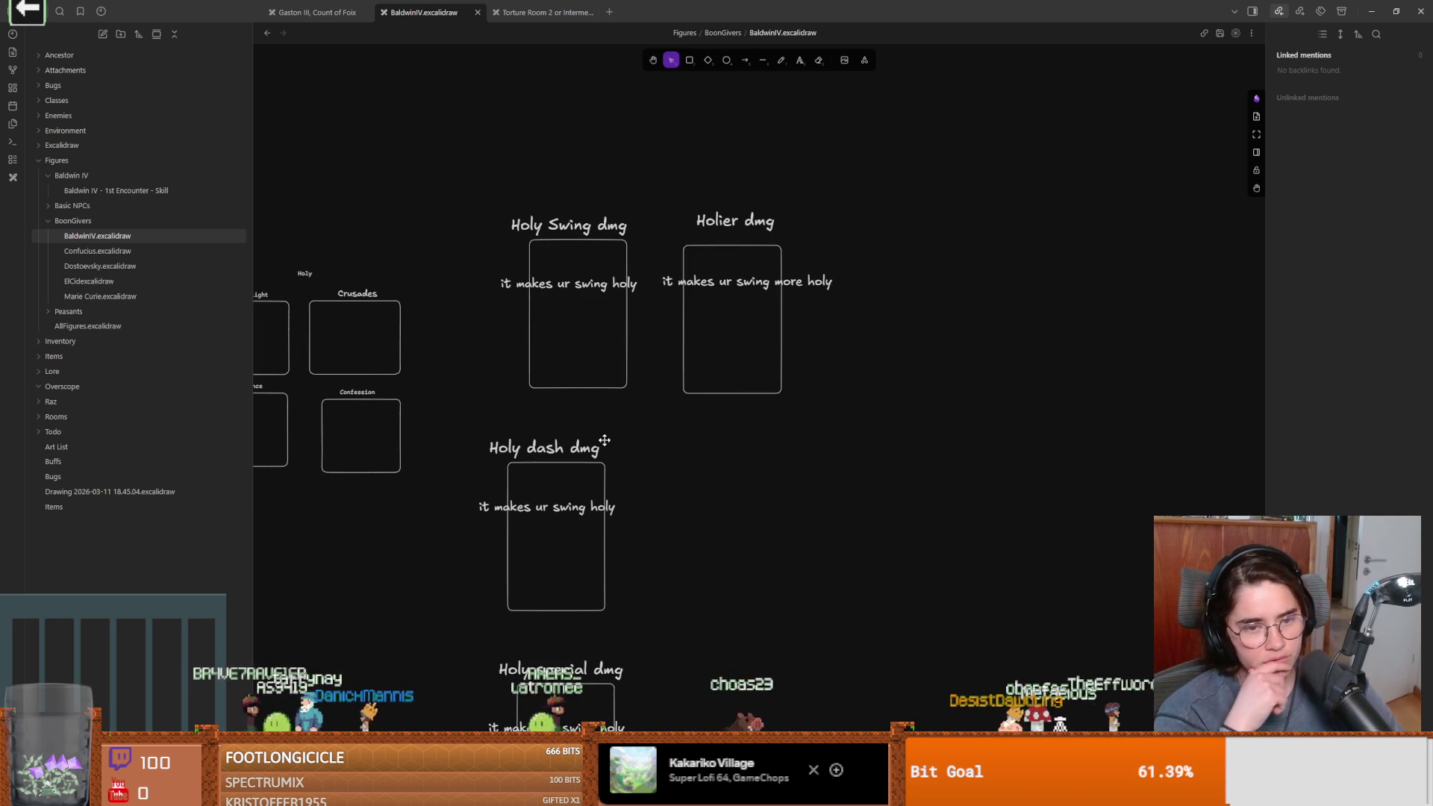
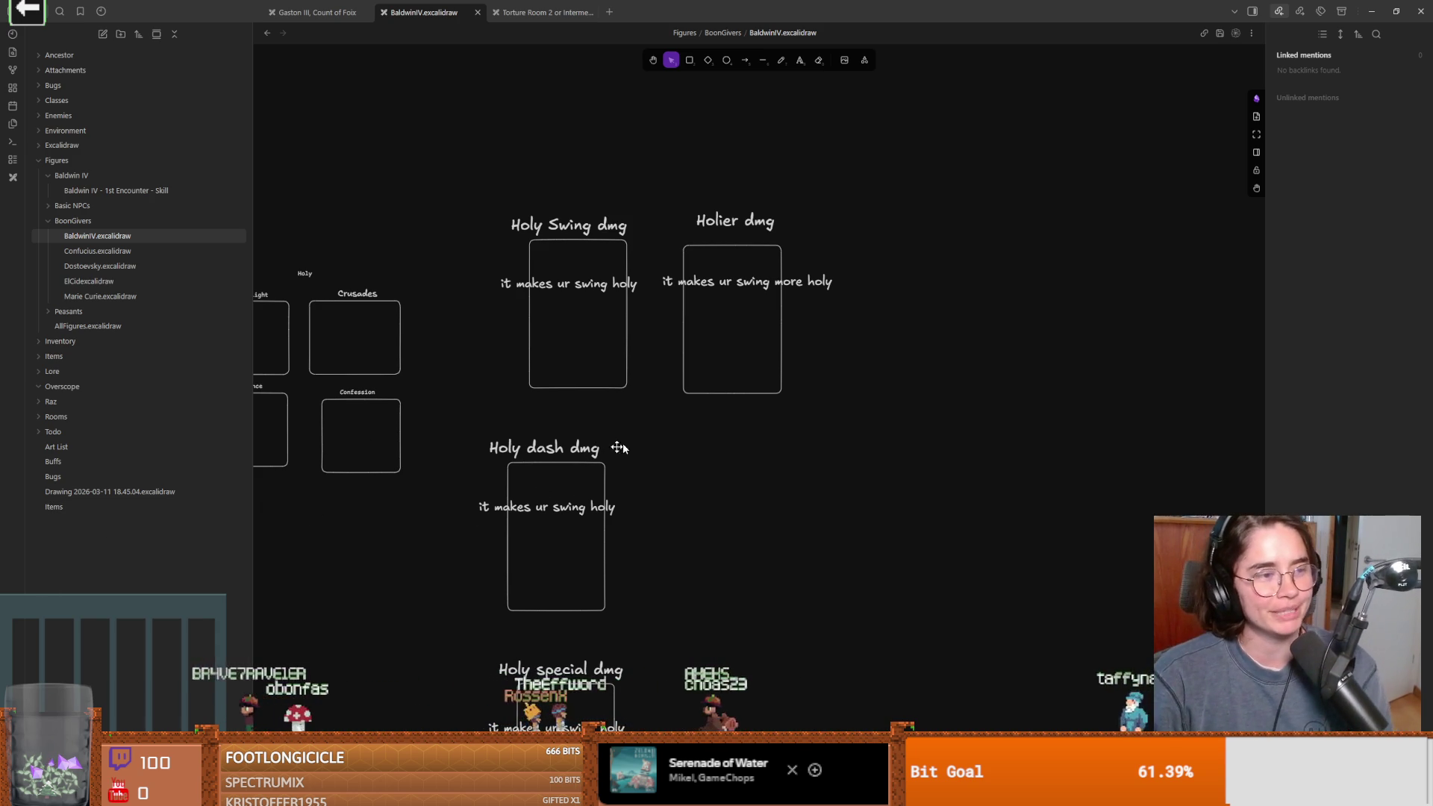
Pan the canvas to the Holy Swing and Holier damage cards
scroll(671, 437, "left", 2)
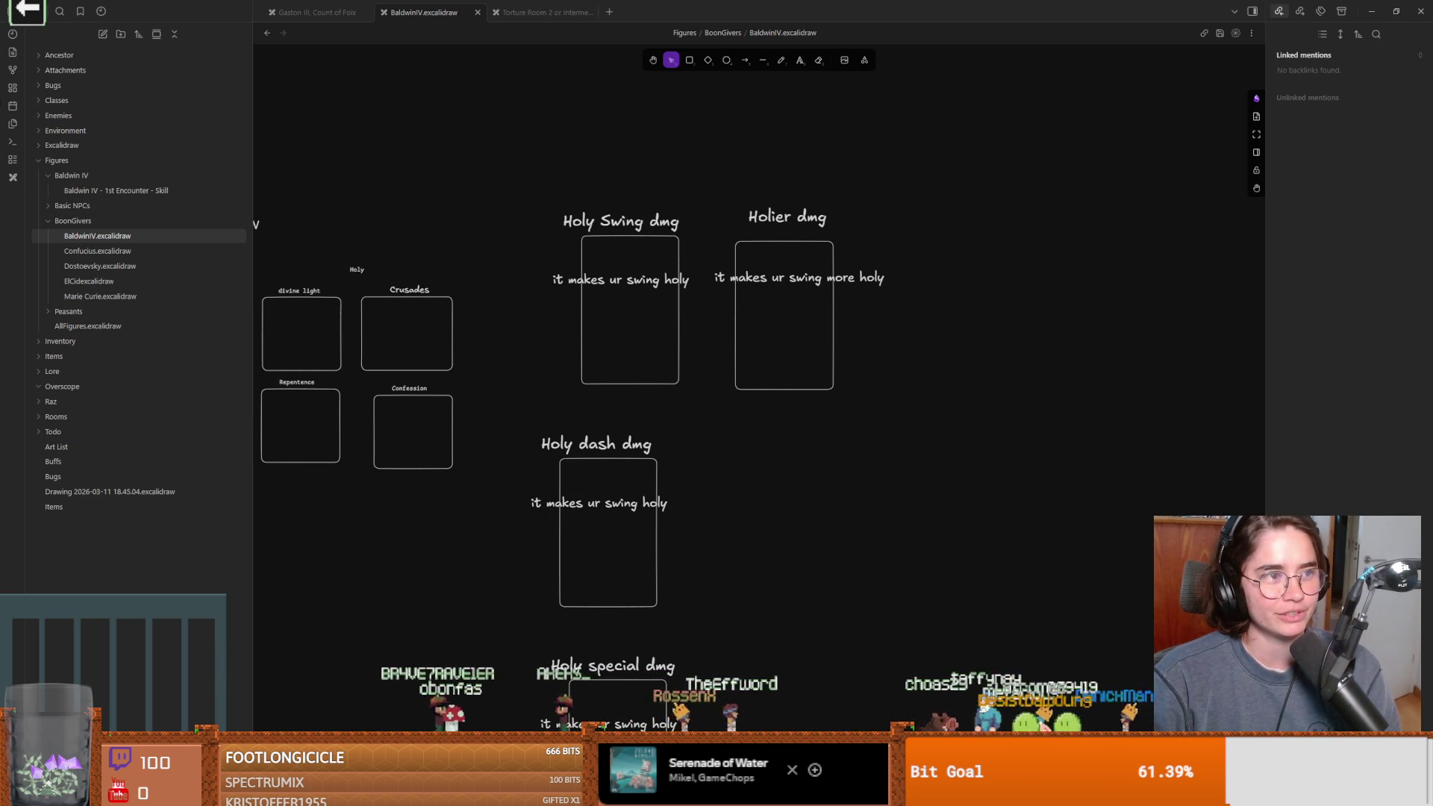
left_click(686, 280)
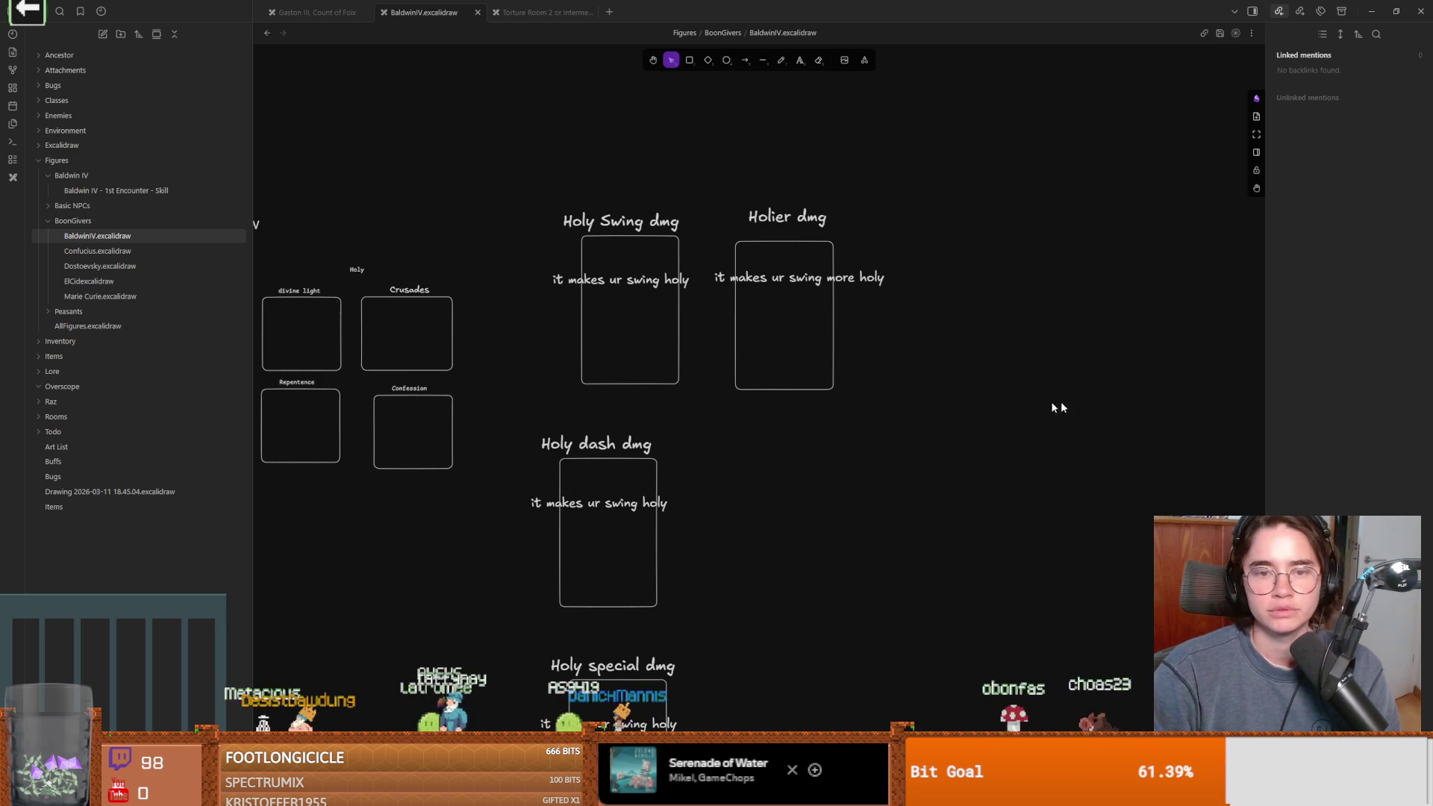
left_click(913, 409)
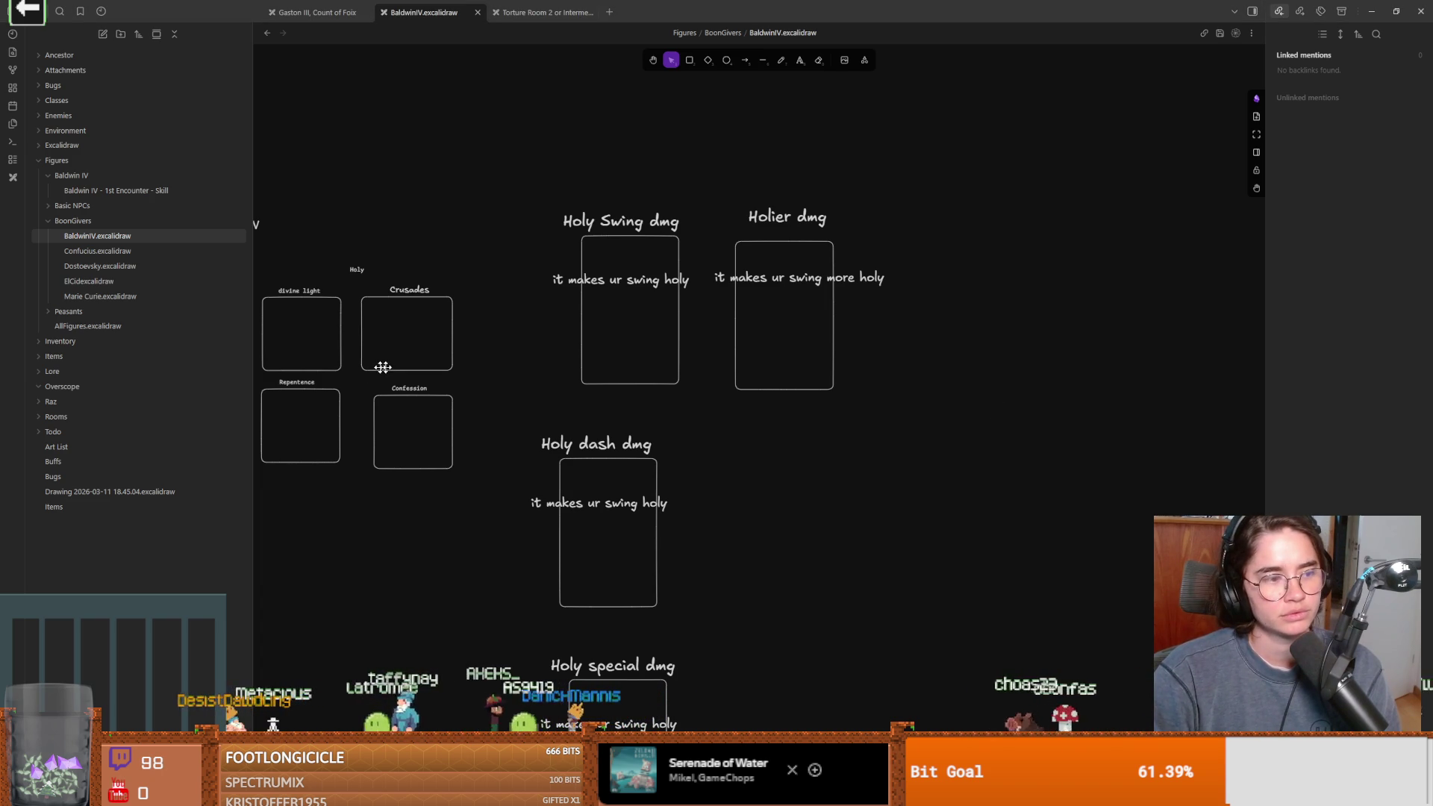
left_click_drag(758, 389, 691, 323)
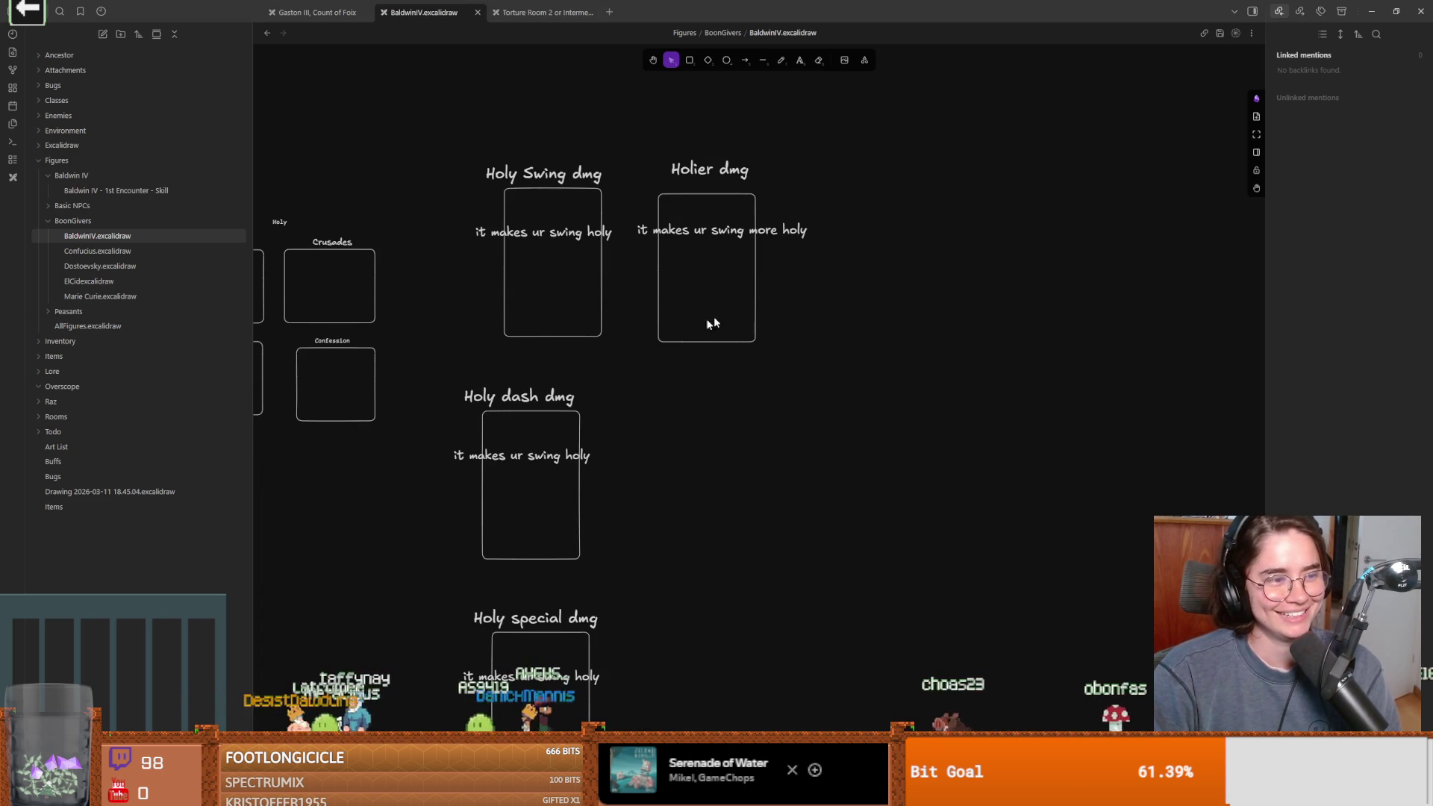
scroll(709, 275, "down", 1)
scroll(712, 278, "up", 1)
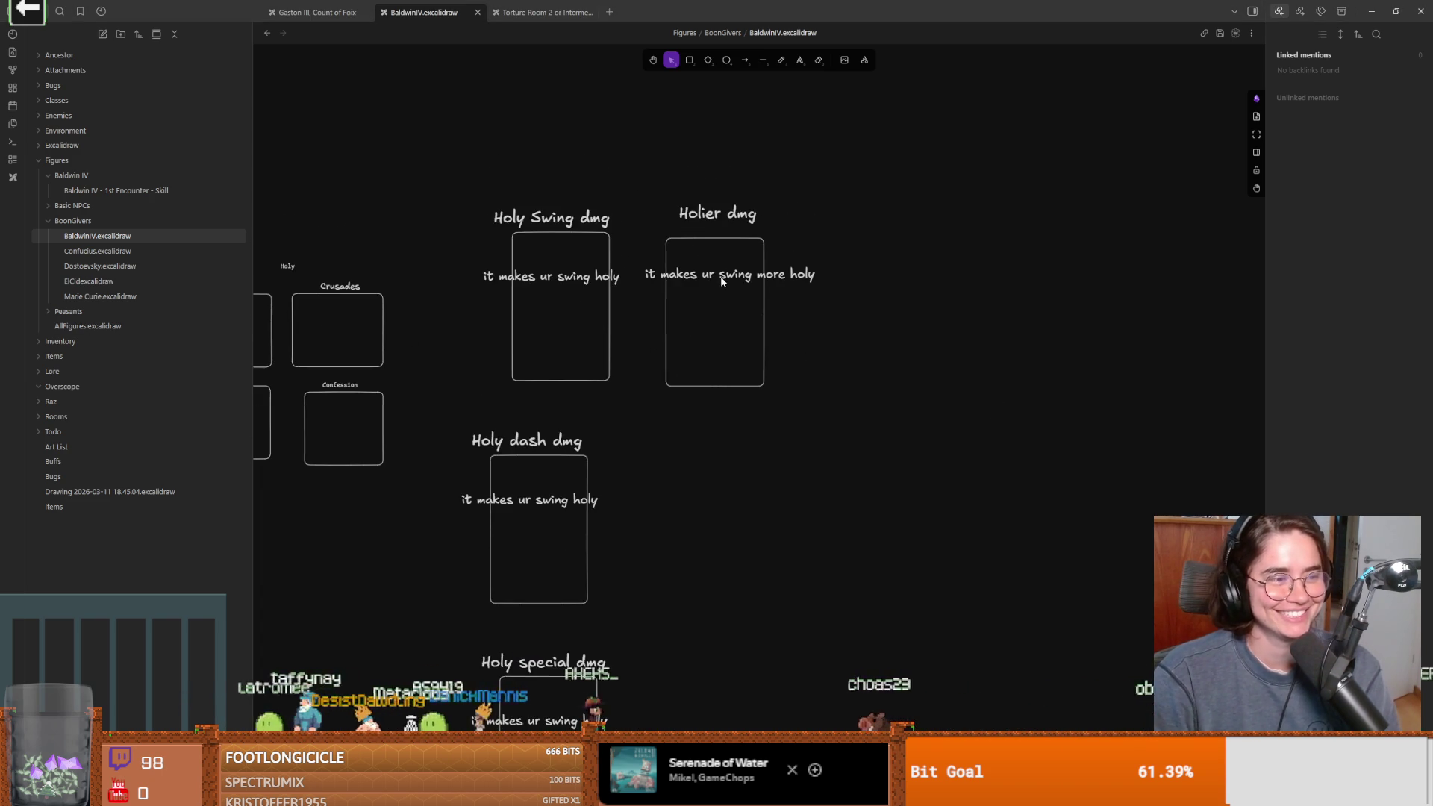
scroll(720, 281, "left", 1)
left_click(597, 226)
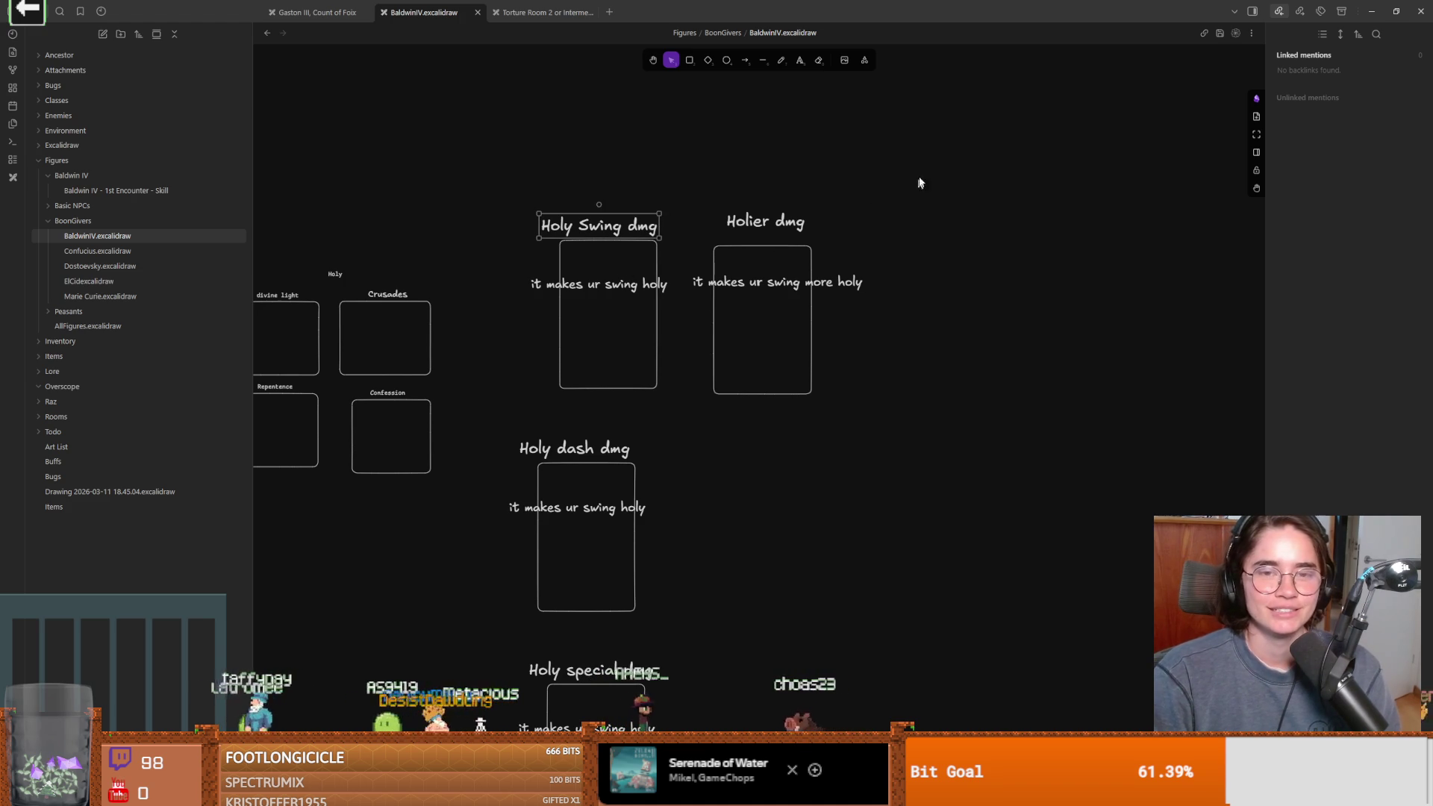
Add an enlarged 'Holy Dmg' text label above the cards, shifted left
left_click(798, 60)
scroll(638, 74, "up", 5, "ctrl")
left_click(591, 178)
type("Holy Dmg")
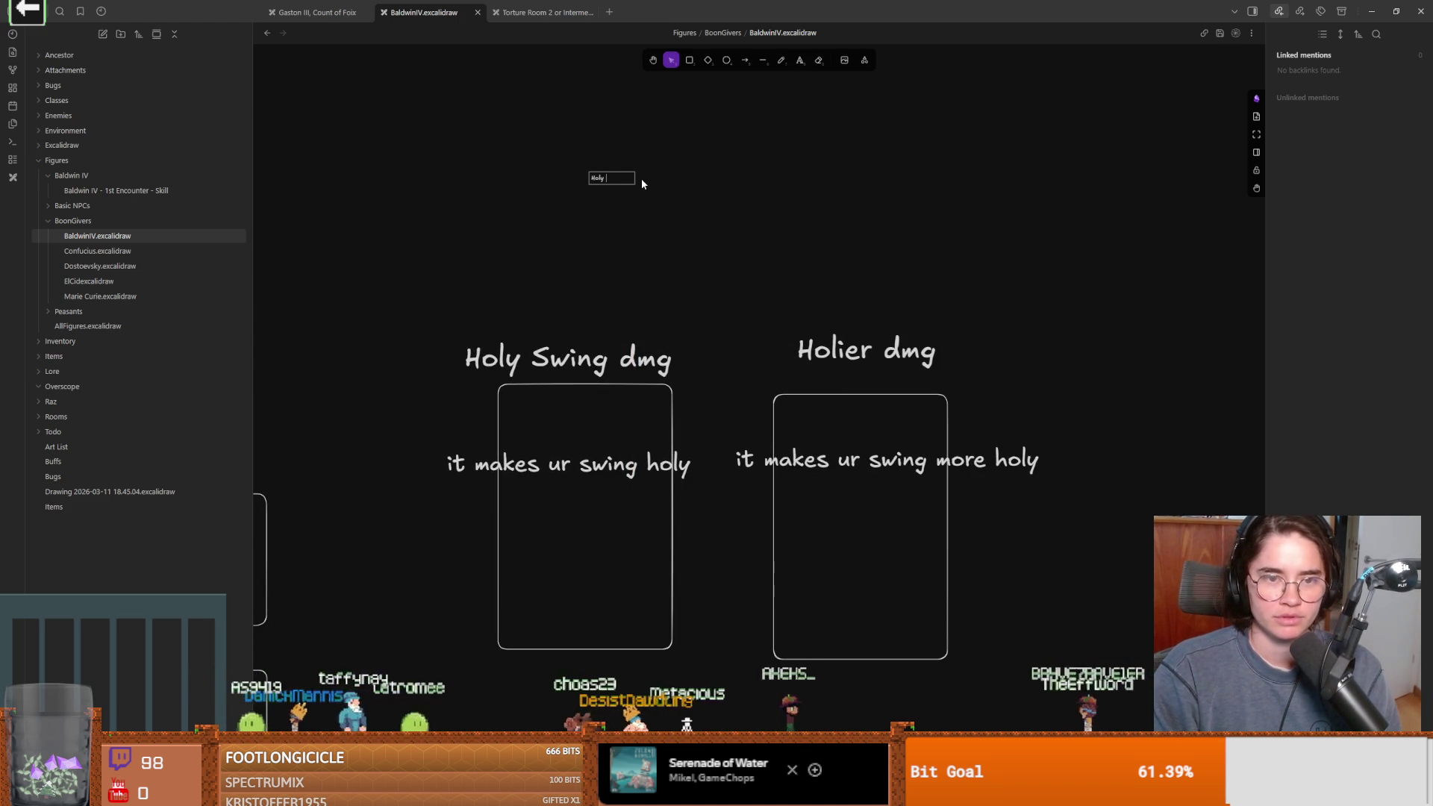
key("Escape")
mouse_move(635, 184)
left_mouse_down()
mouse_move(992, 250)
mouse_move(908, 236)
left_mouse_up()
left_click_drag(719, 217, 511, 217)
left_click(791, 230)
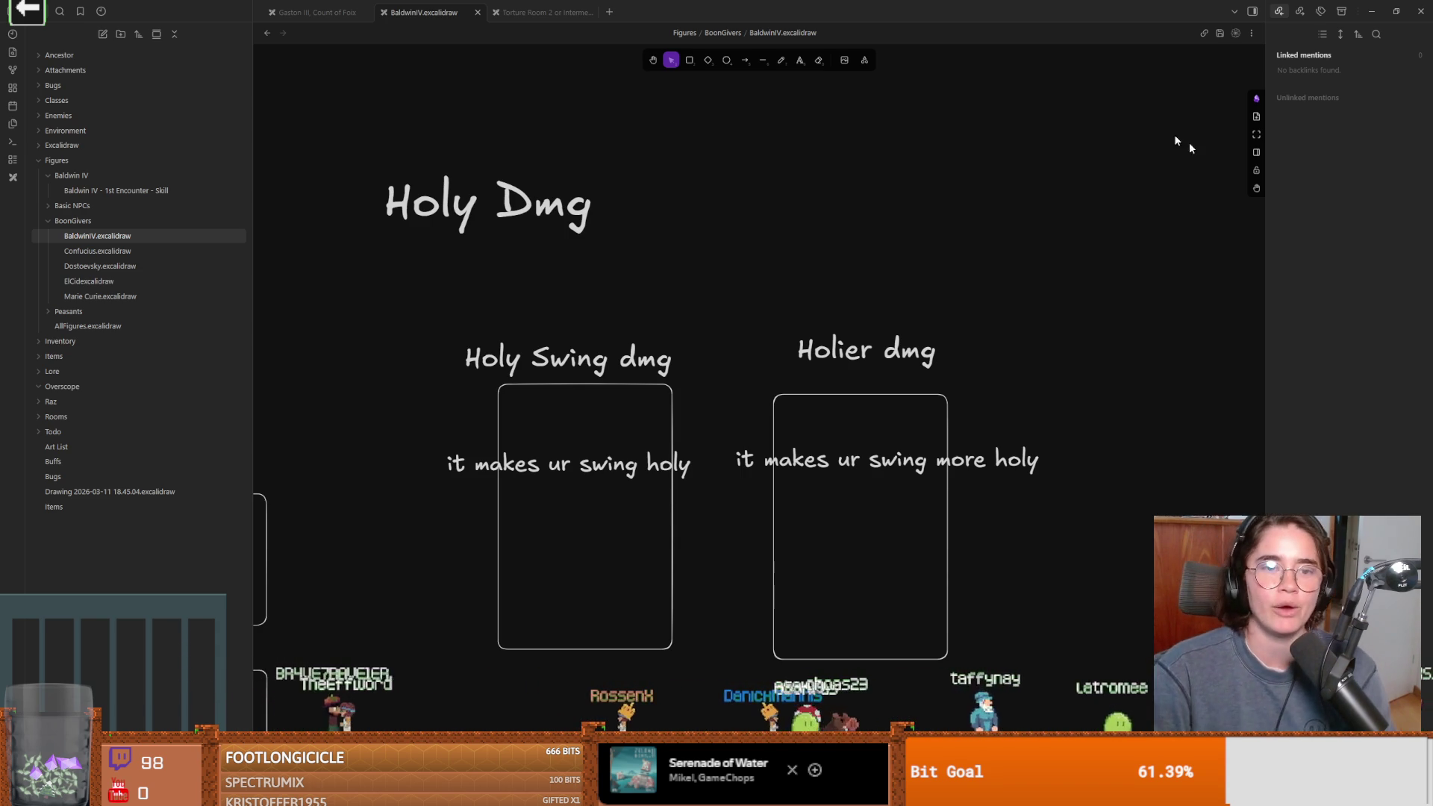
Edit the heading to read 'Holy Dmg:' and reposition it up and left
left_click(456, 197)
mouse_move(456, 197)
left_mouse_down()
mouse_move(601, 193)
mouse_move(483, 198)
mouse_move(483, 223)
left_mouse_up()
double_click(585, 221)
left_click(629, 225)
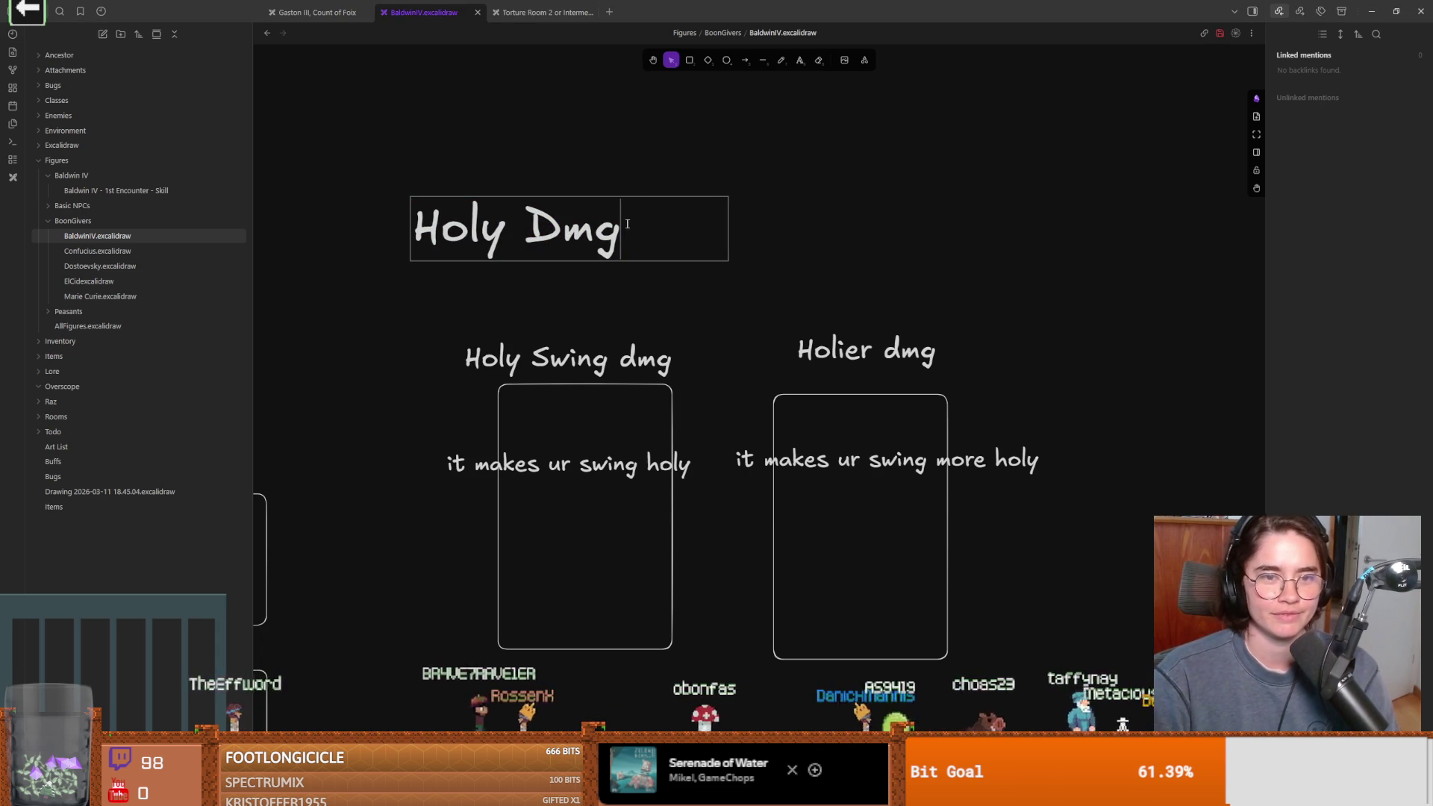
type(":")
left_click(617, 153)
left_click_drag(623, 257, 515, 240)
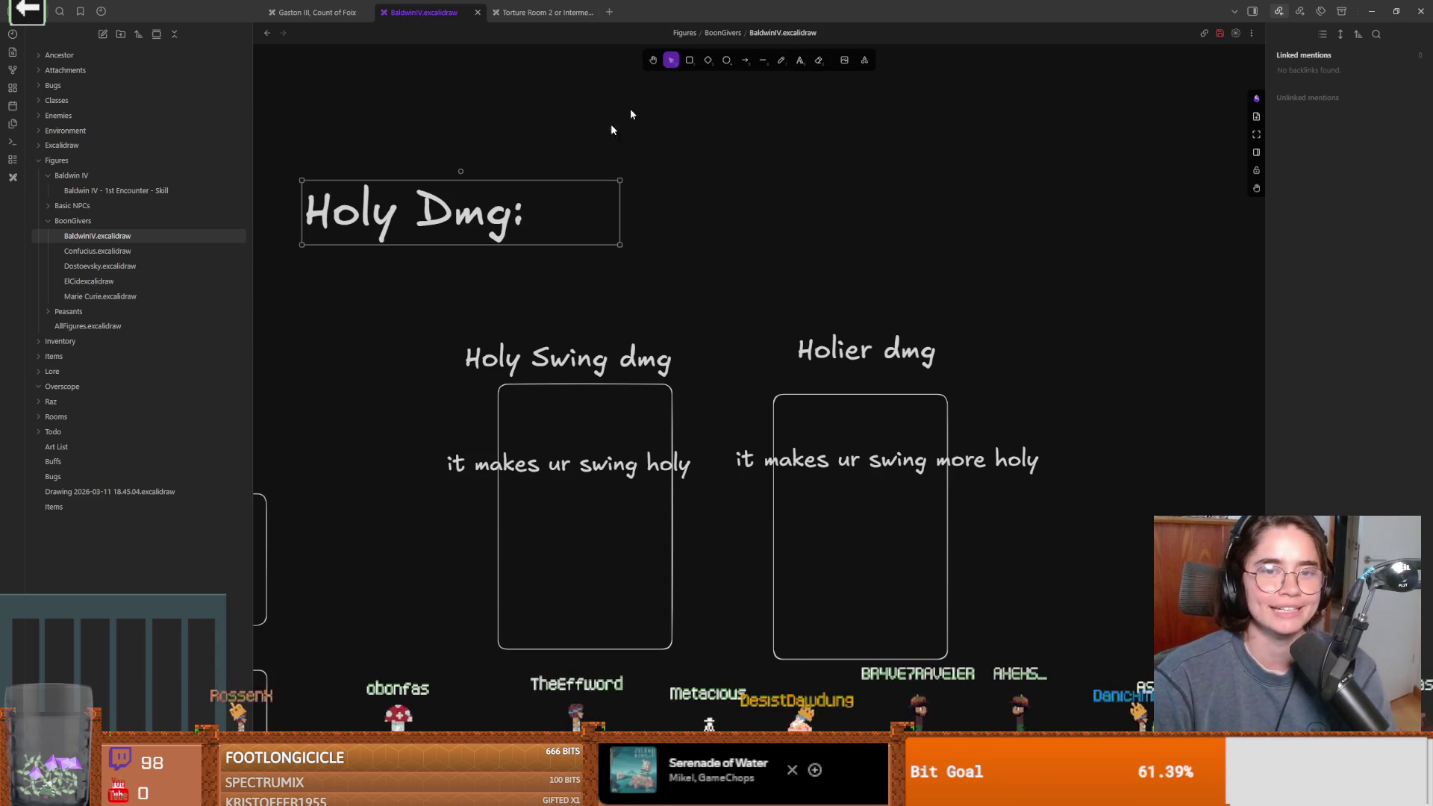
Extend the heading to 'Holy Dmg: percent chance to stun and brigh'
scroll(521, 236, "left", 1)
double_click(583, 203)
key("ctrl+a")
key("Right")
type("p")
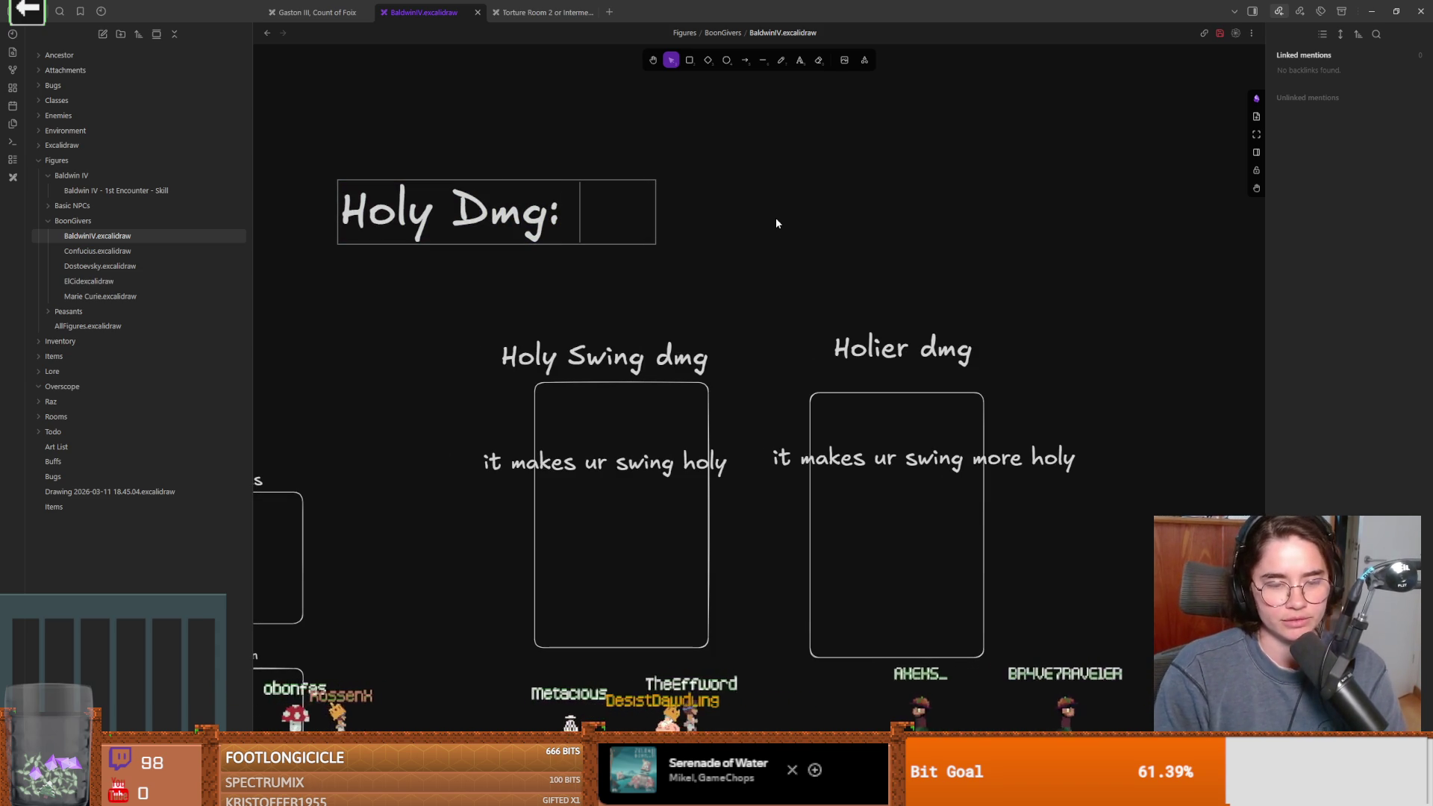
type("ercent chance t")
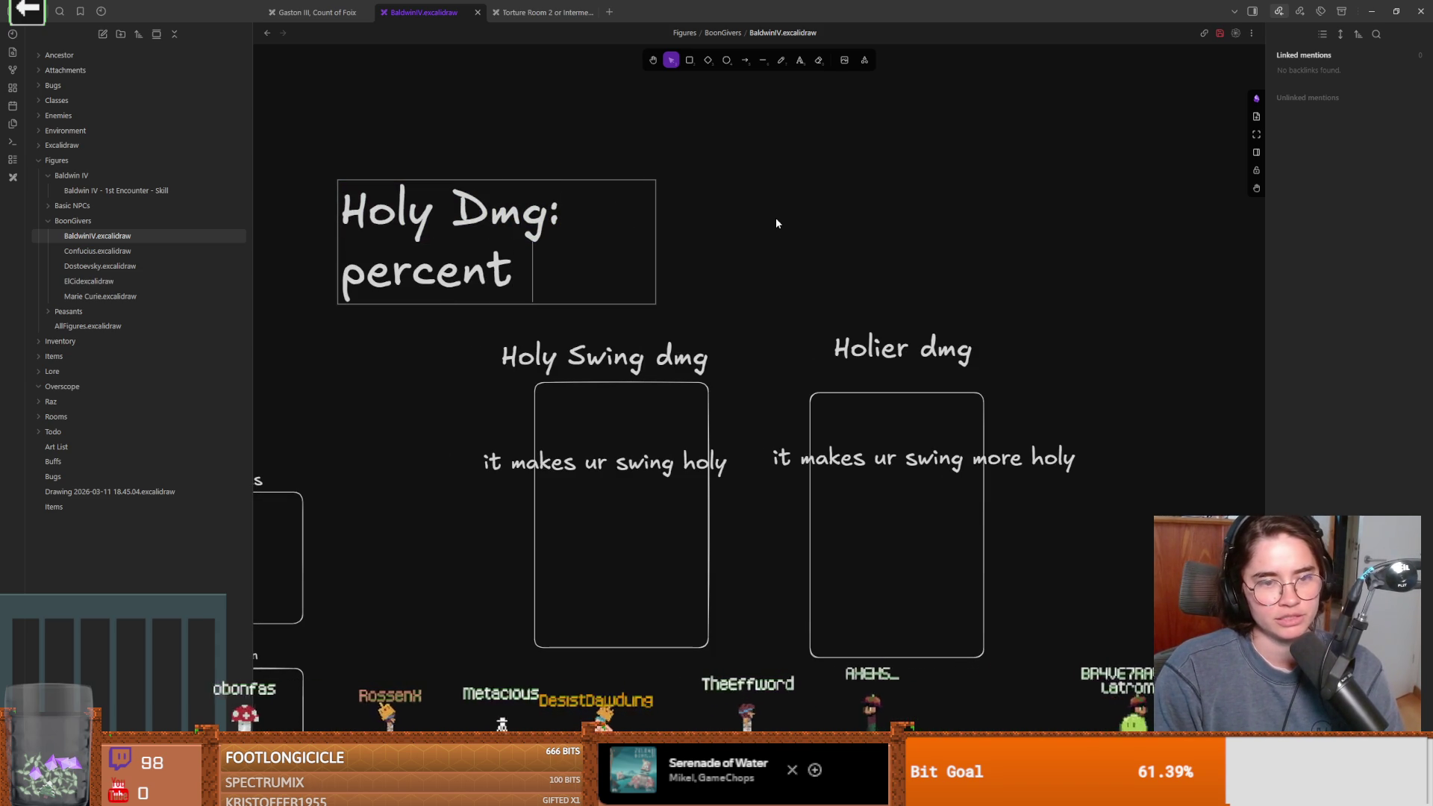
type("o s")
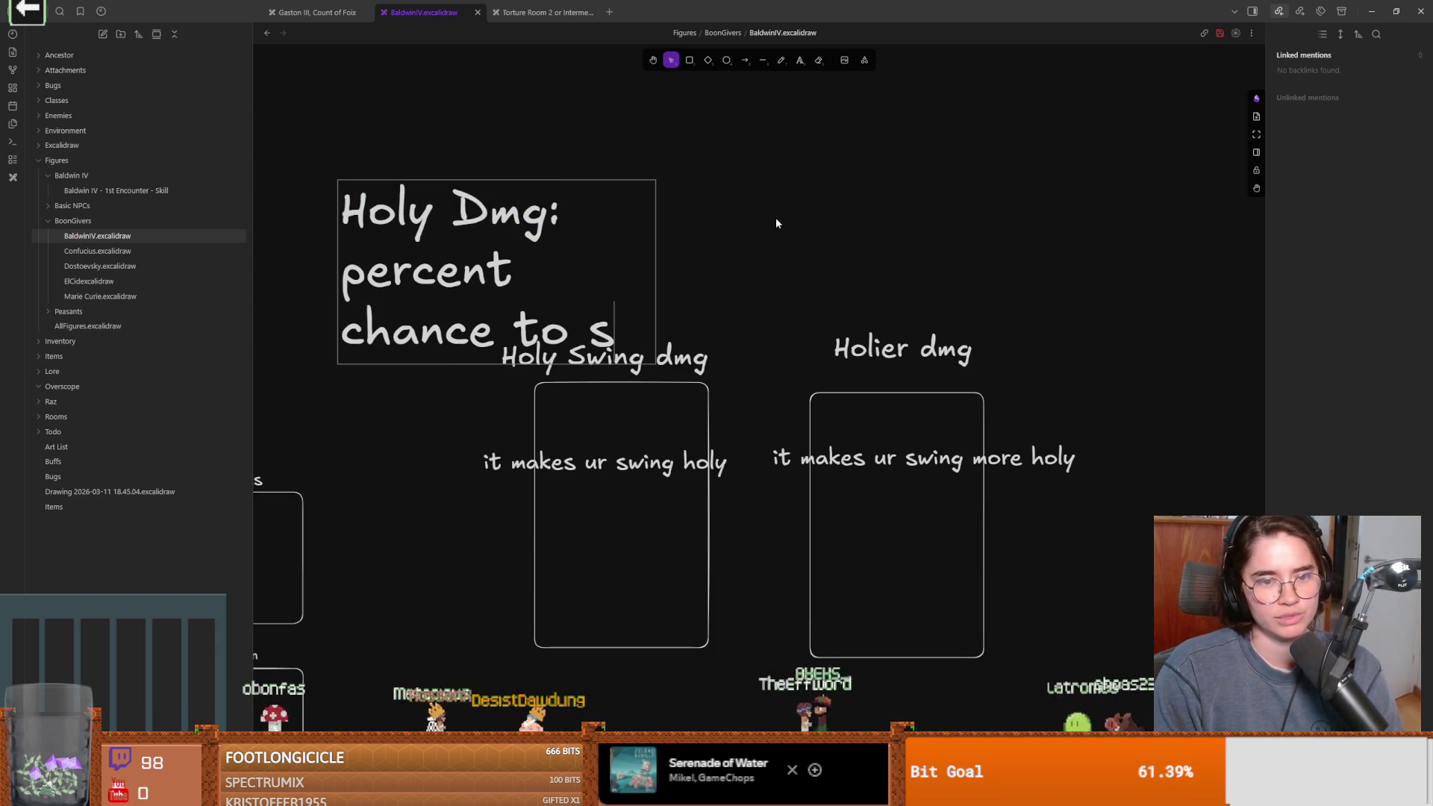
type("tun and bri")
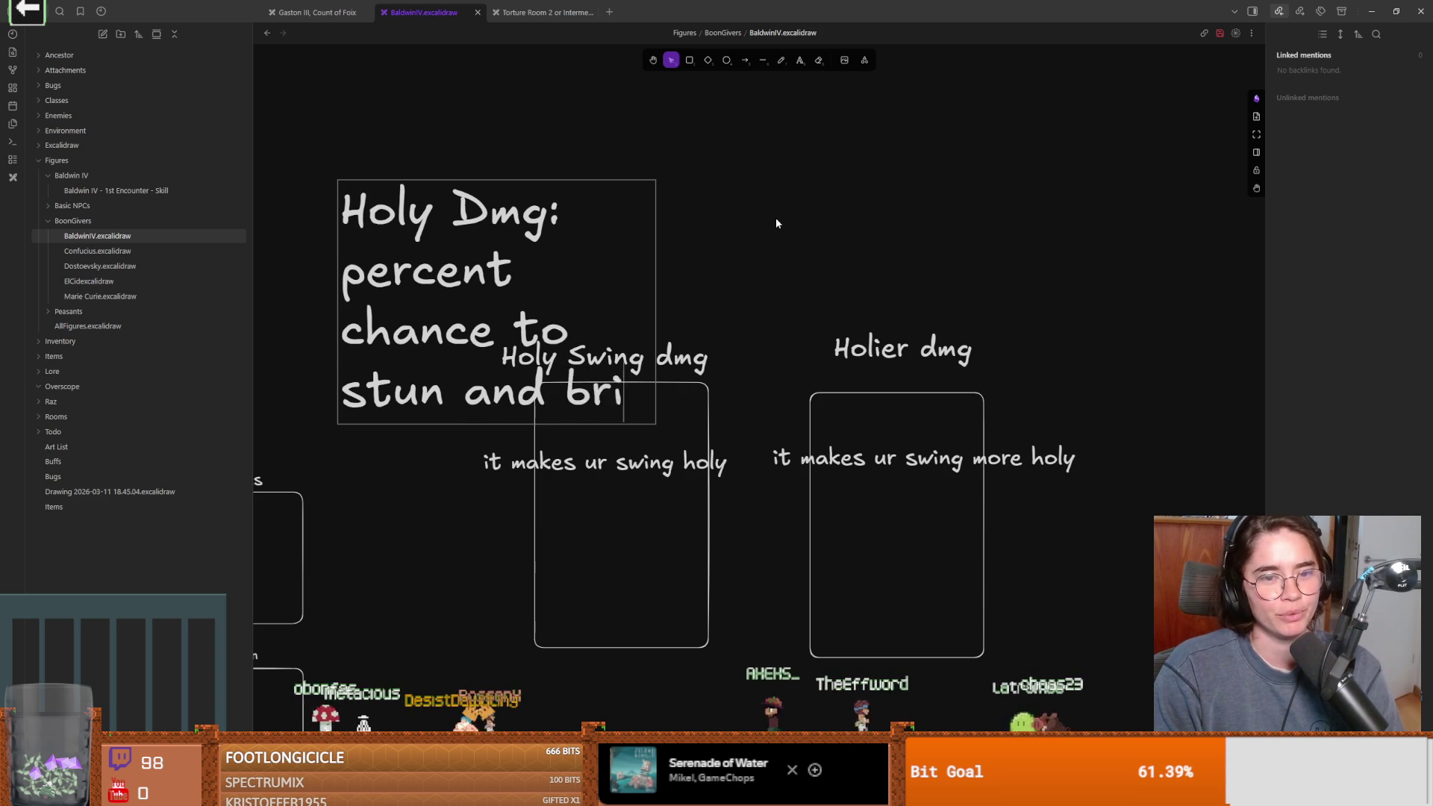
type("gh")
key("Escape")
Widen the heading so it wraps to two lines and settle it above the cards
left_click_drag(493, 264, 489, 174)
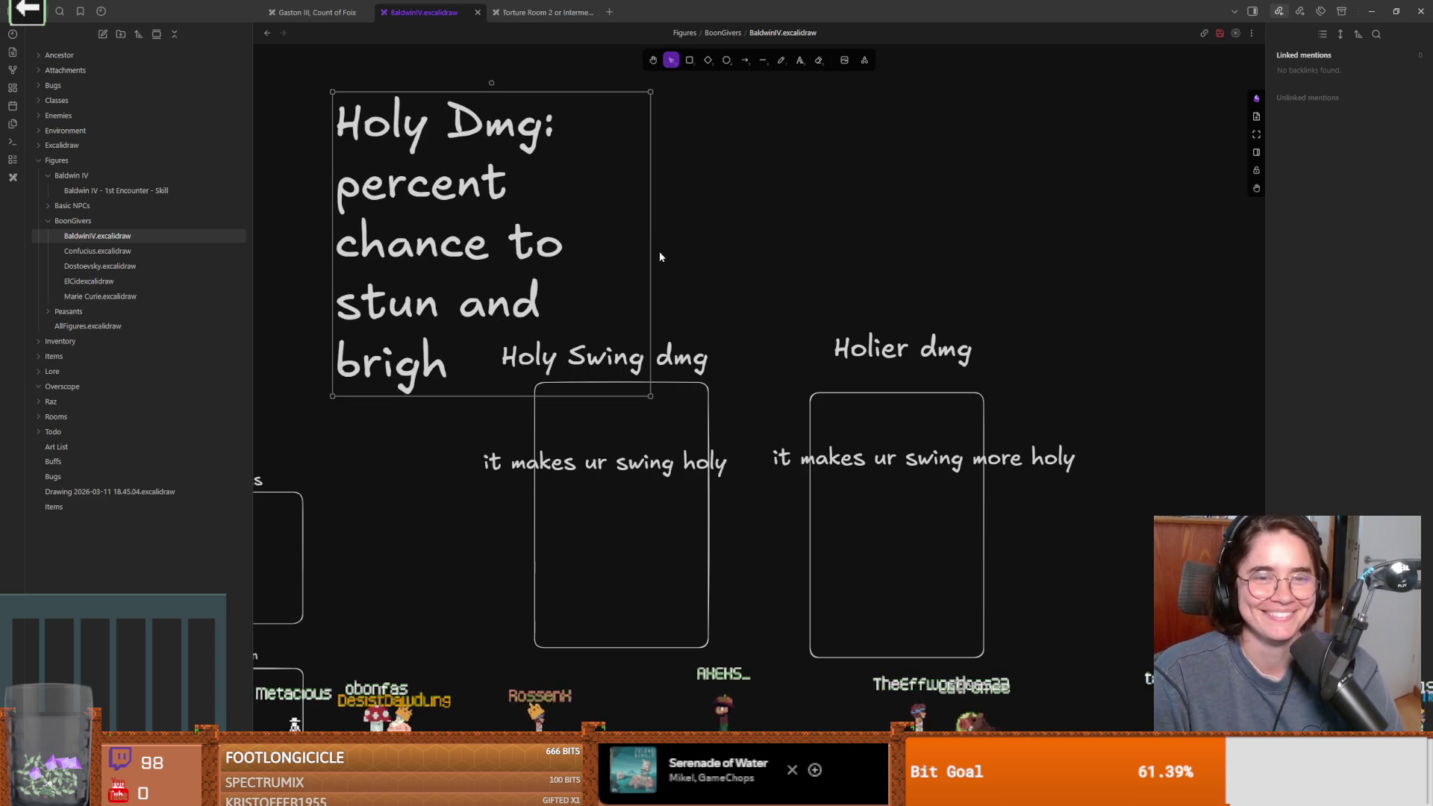
left_click_drag(652, 253, 1015, 270)
mouse_move(806, 198)
left_mouse_down()
mouse_move(886, 267)
mouse_move(837, 273)
left_mouse_up()
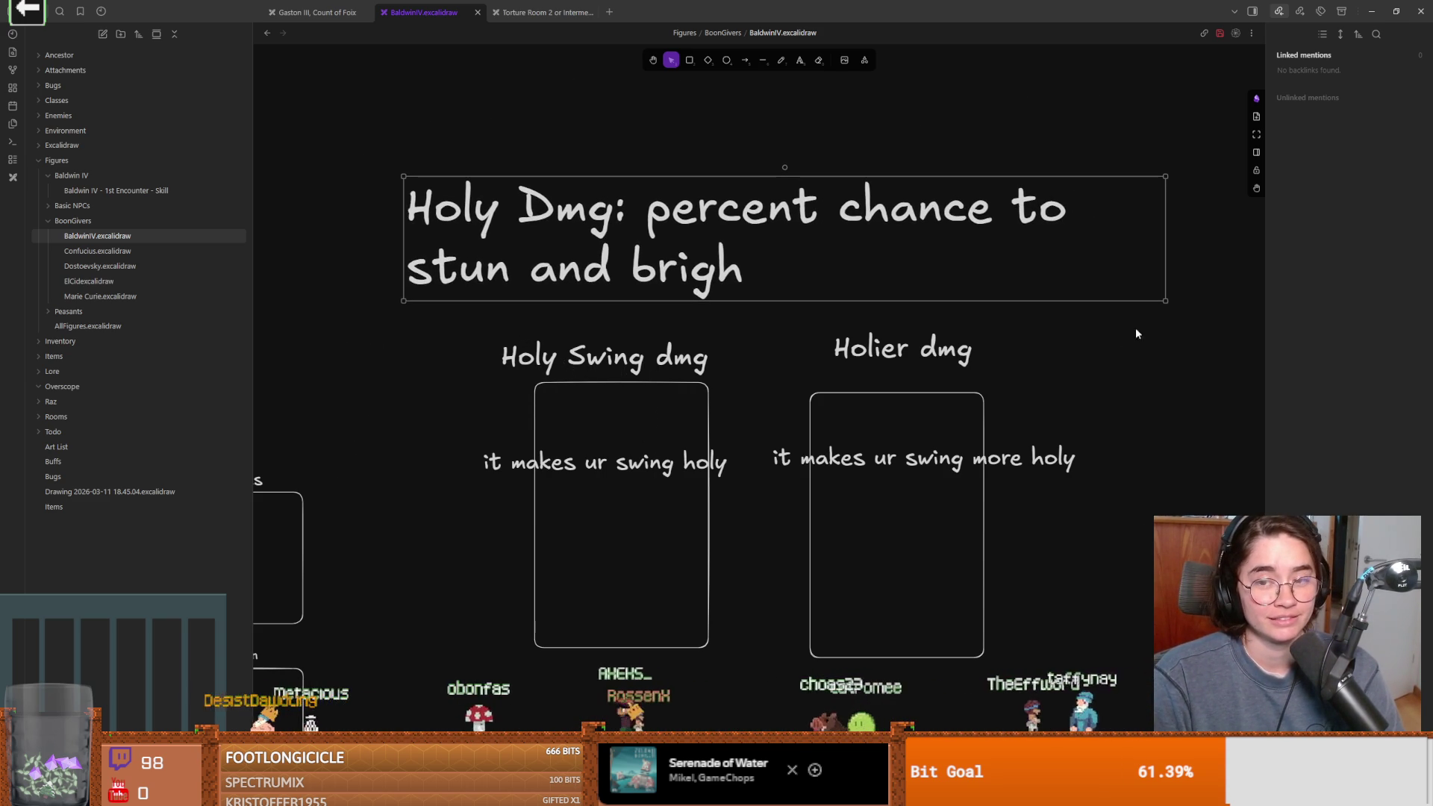
mouse_move(1163, 299)
left_mouse_down()
mouse_move(1017, 277)
mouse_move(1055, 268)
mouse_move(1041, 272)
left_mouse_up()
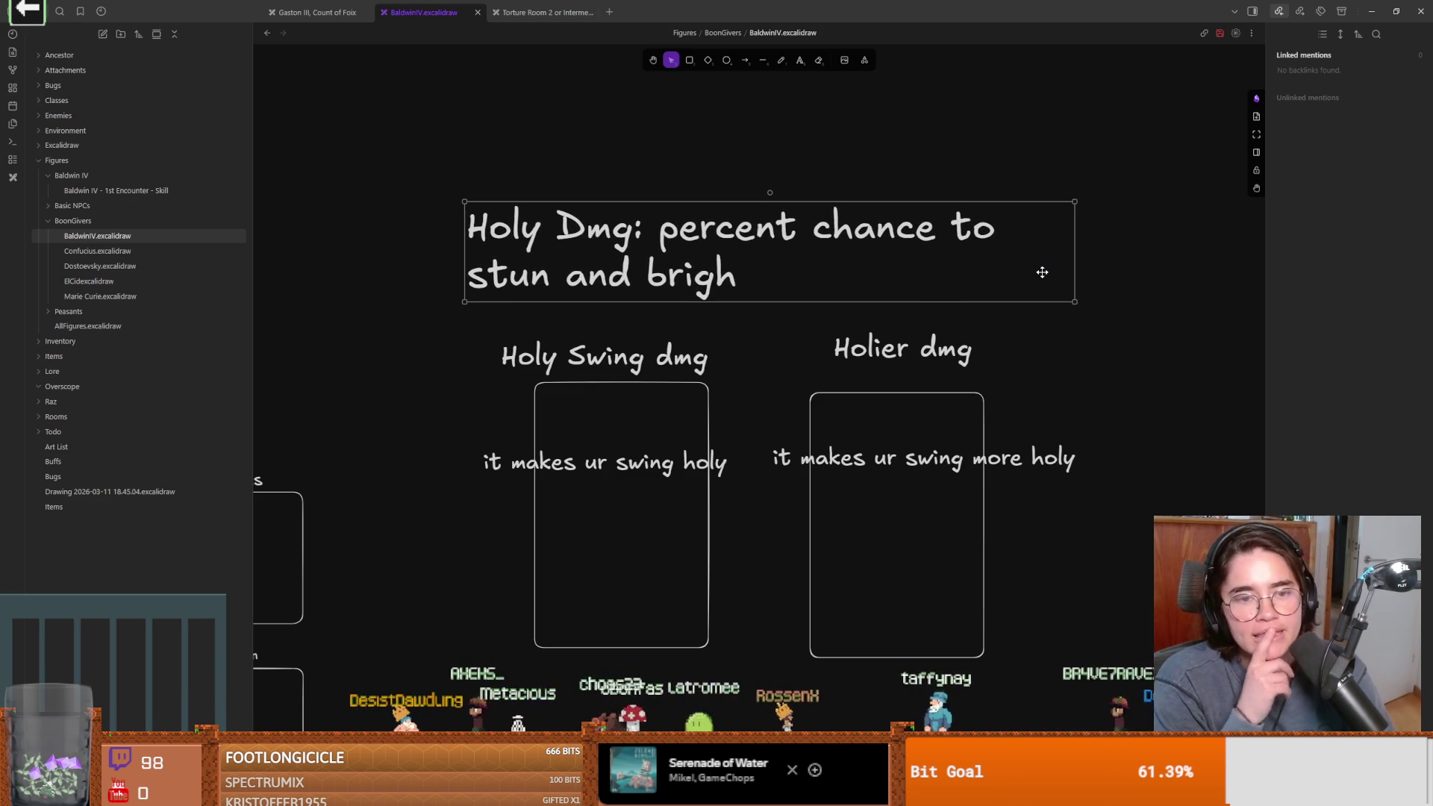
scroll(734, 289, "right", 2)
left_click(798, 62)
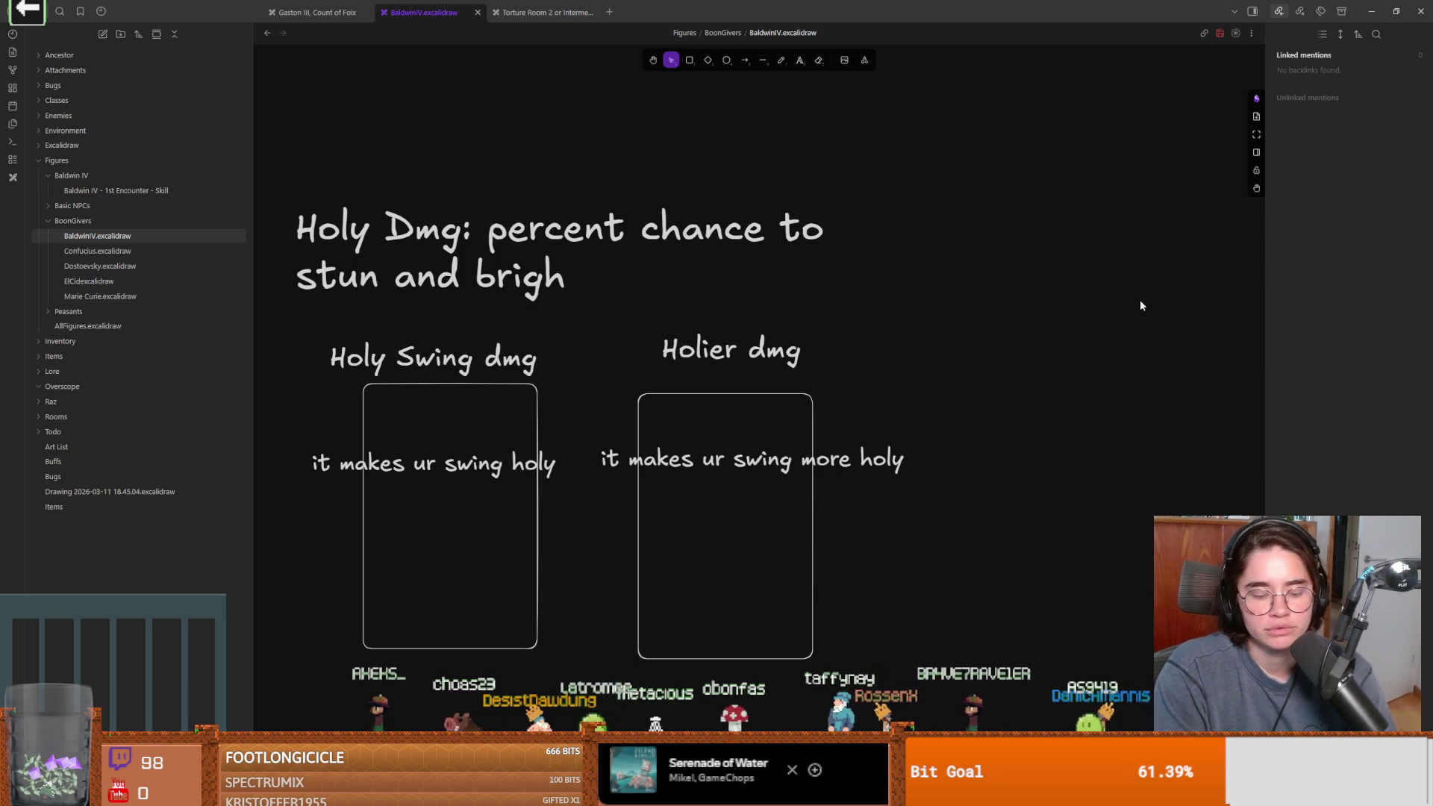
Add a 'Gain health for' label right of the Holy Dmg heading at XL font size
type("Gain he")
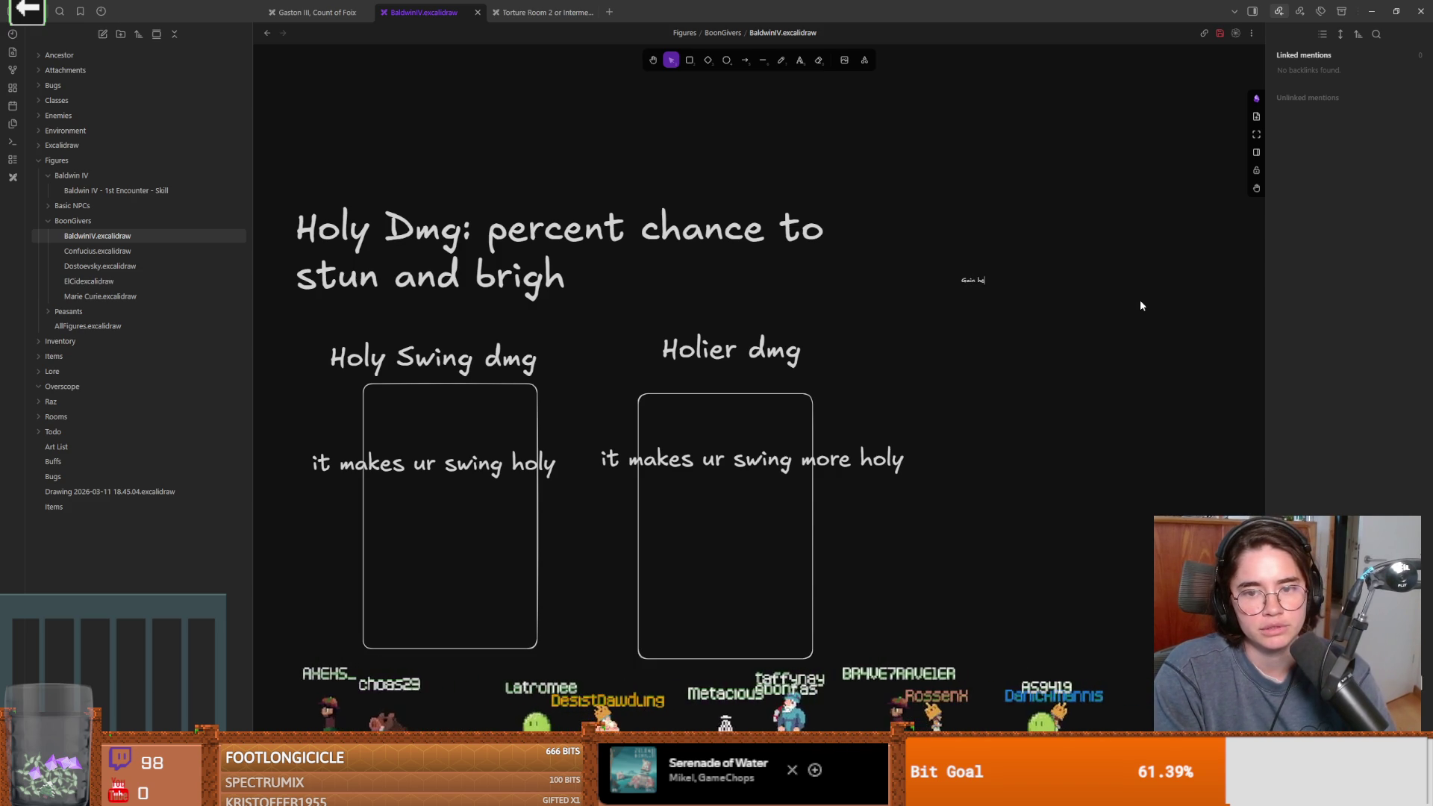
type("alth for")
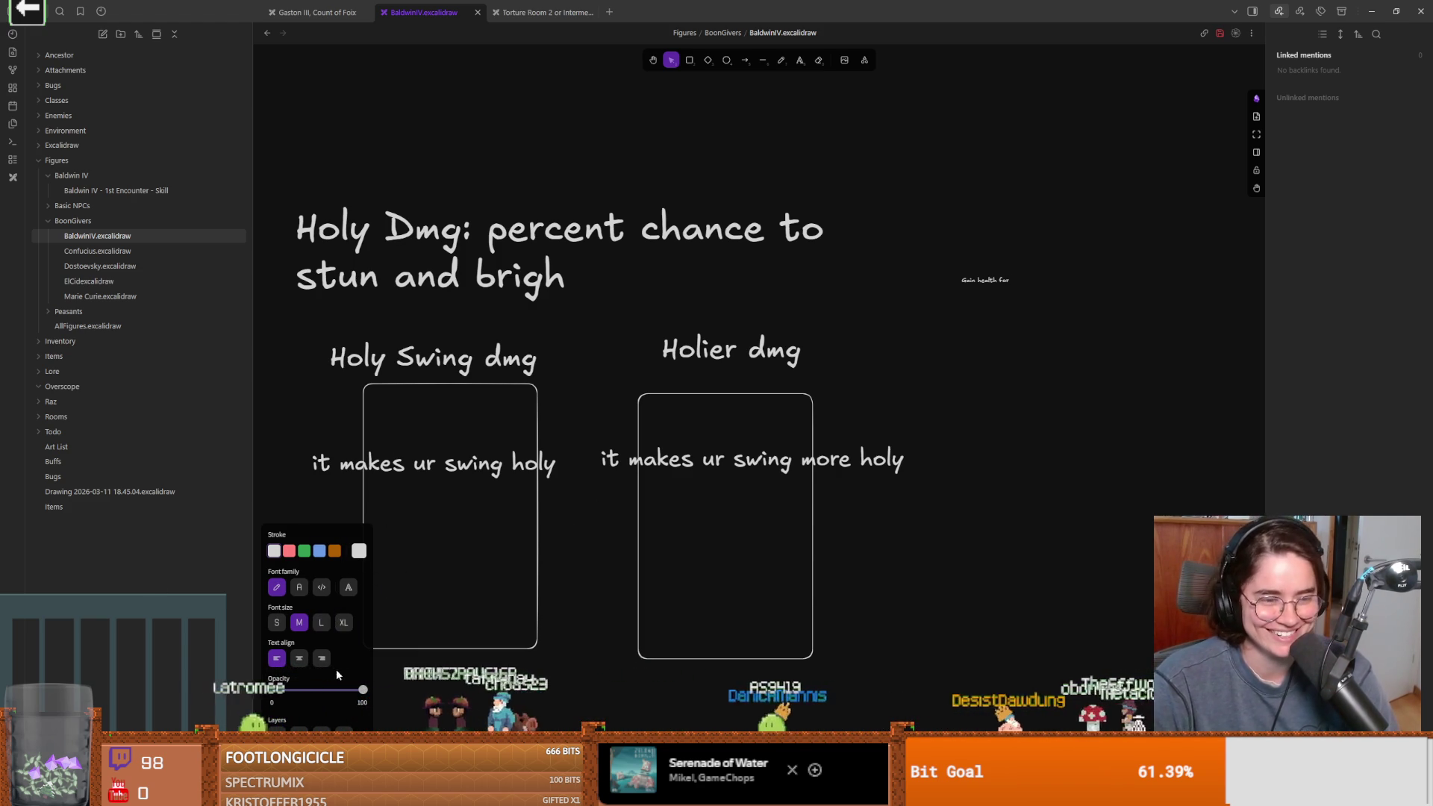
left_click(343, 623)
left_click(853, 374)
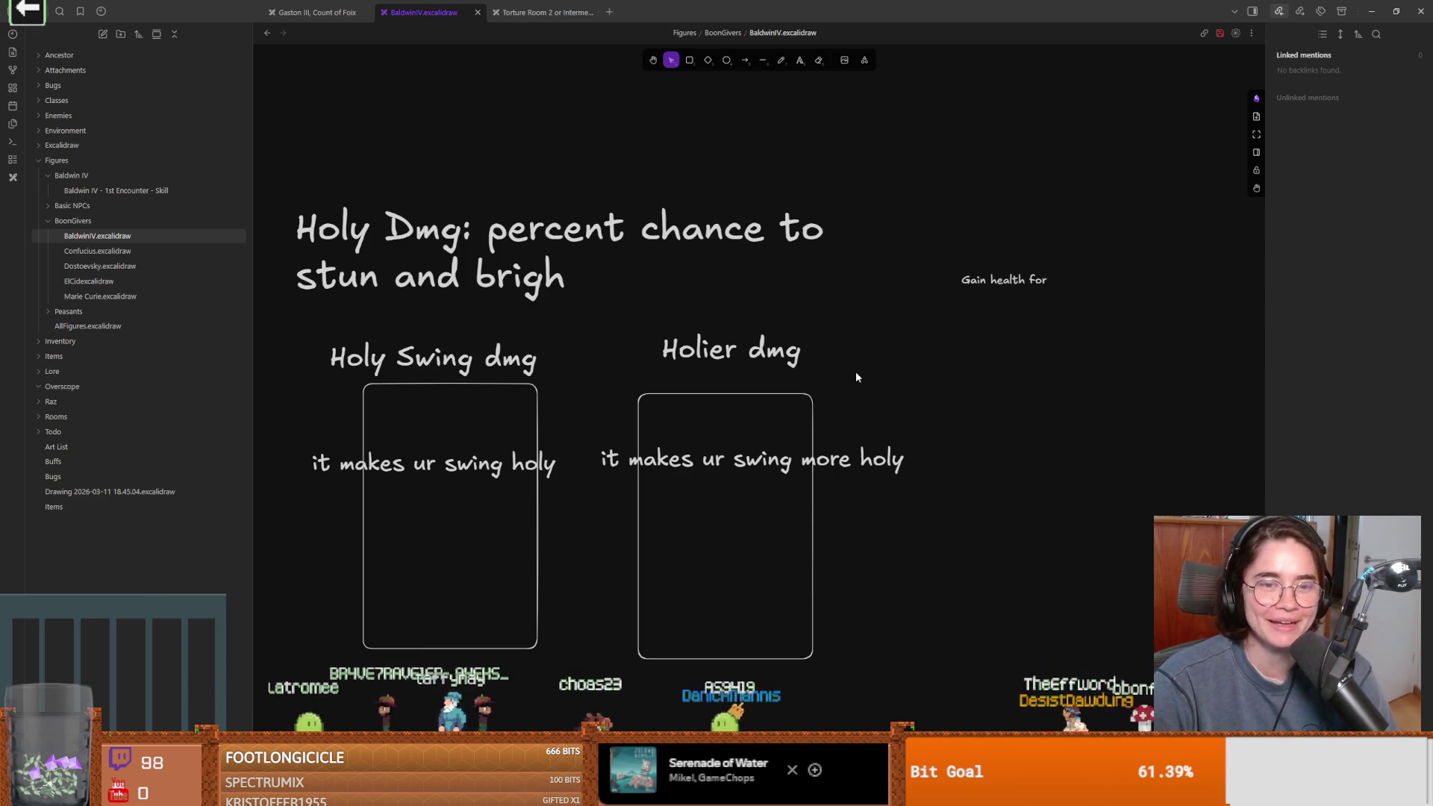
scroll(890, 410, "up", 2)
scroll(875, 429, "down", 5)
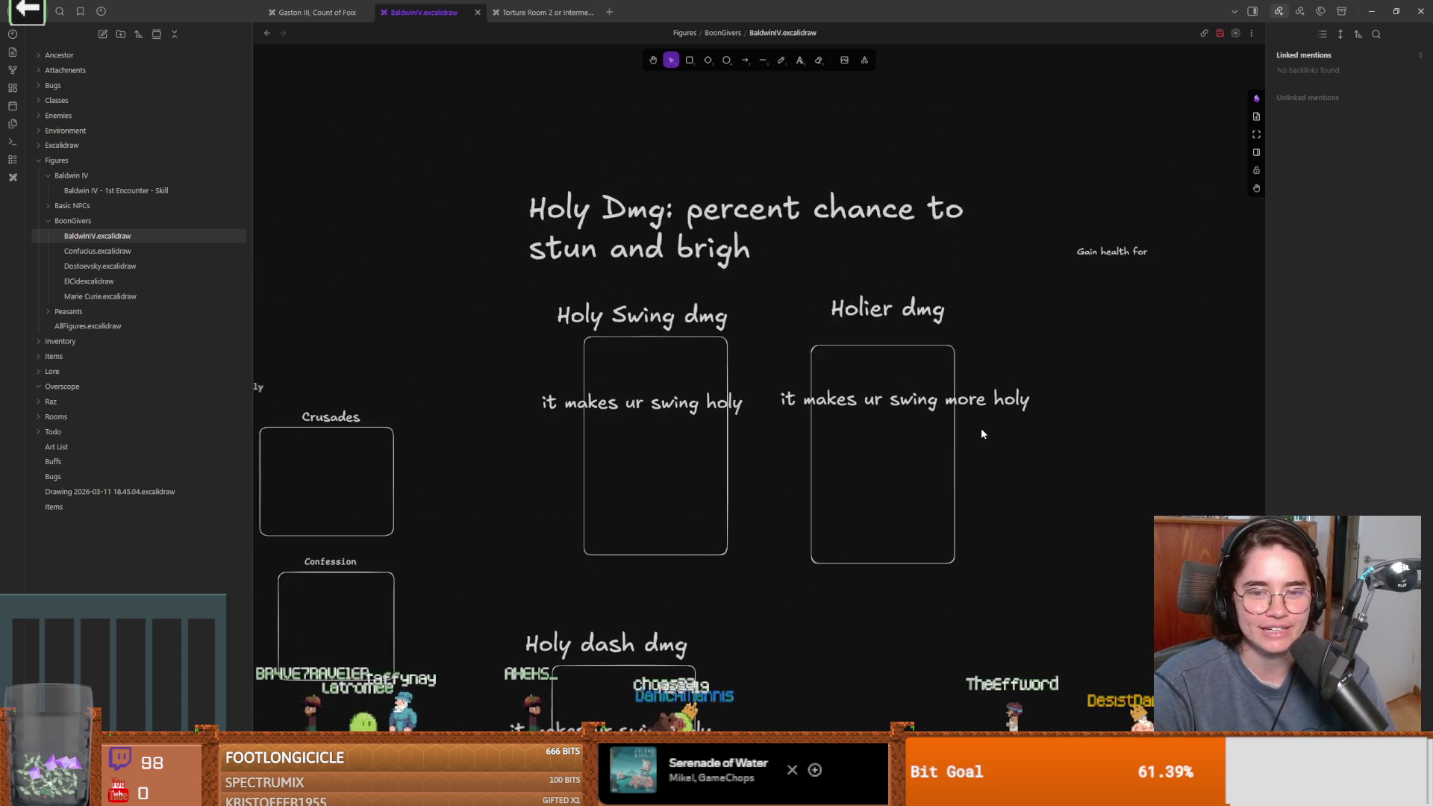
Shrink the Holy Dmg heading and cards group and place it beside the Baldwin IV boxes
mouse_move(560, 148)
left_mouse_down()
mouse_move(848, 592)
mouse_move(892, 743)
left_mouse_up()
scroll(924, 410, "down", 6)
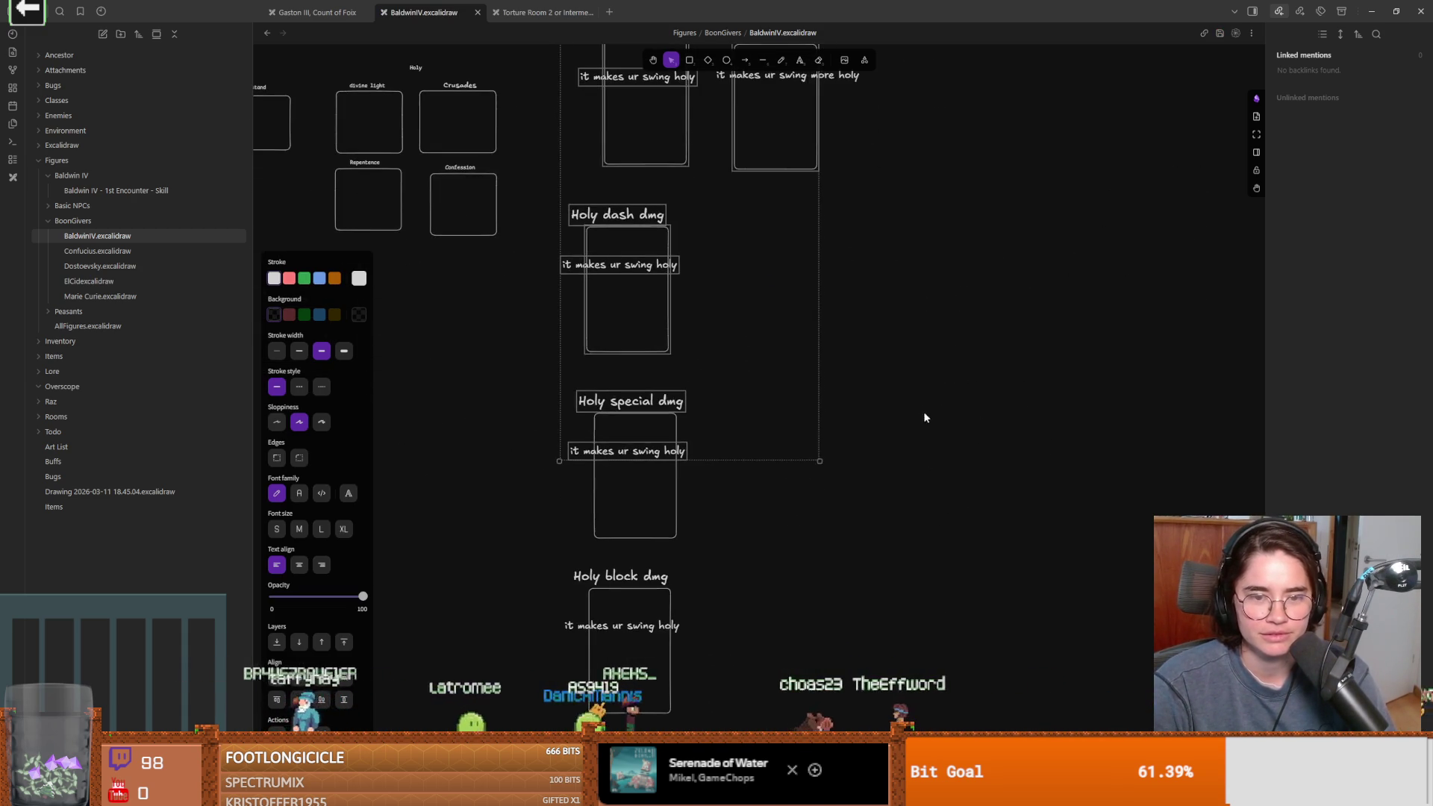
mouse_move(893, 535)
left_mouse_down()
mouse_move(731, 204)
mouse_move(741, 171)
left_mouse_up()
mouse_move(892, 176)
left_mouse_down()
mouse_move(827, 293)
mouse_move(806, 224)
mouse_move(794, 239)
left_mouse_up()
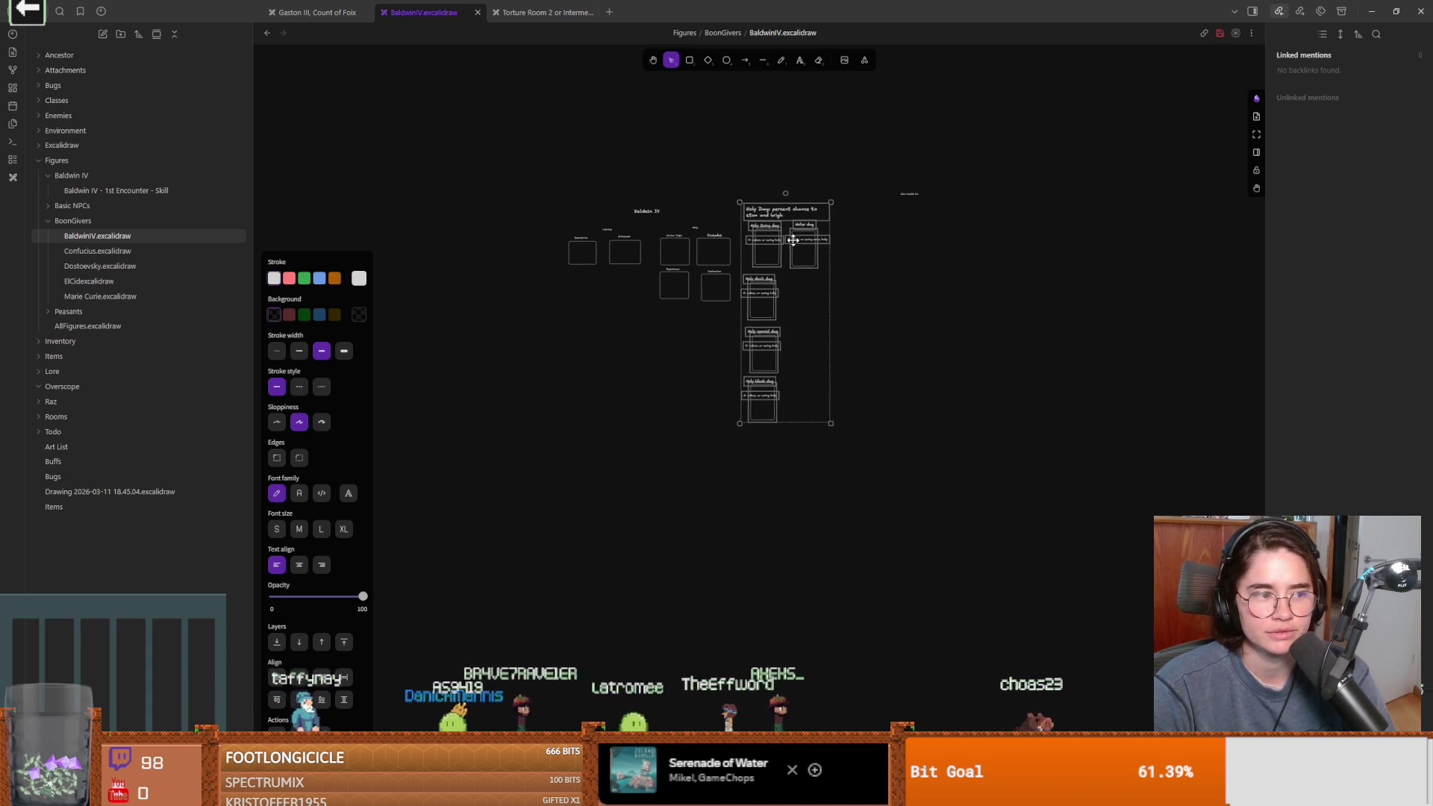
left_click(870, 256)
scroll(877, 260, "up", 2)
scroll(877, 261, "up", 3)
scroll(888, 274, "left", 3)
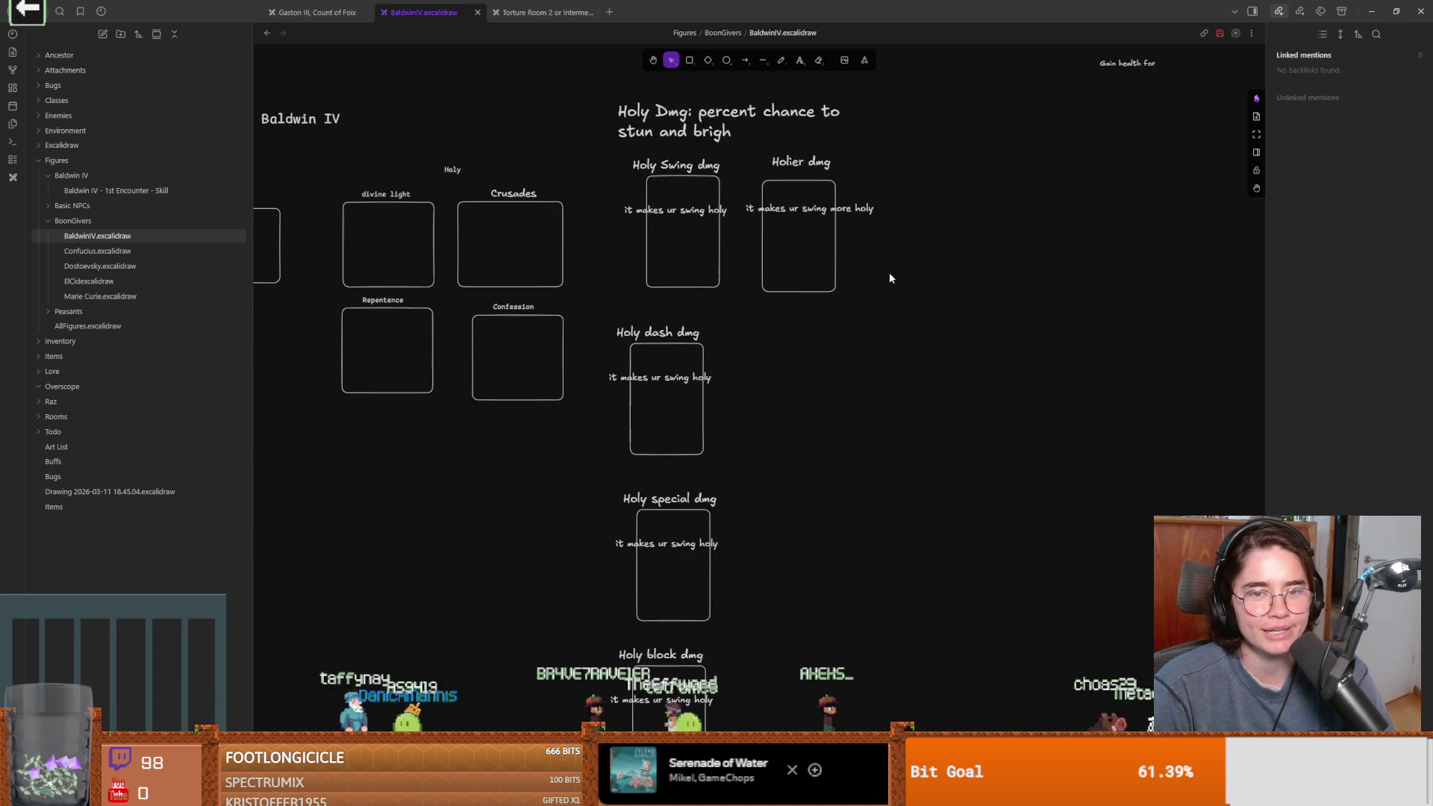
scroll(808, 319, "right", 3)
Move the 'Gain health for' note beside the Holier dmg card and make its text XL
left_click(978, 131)
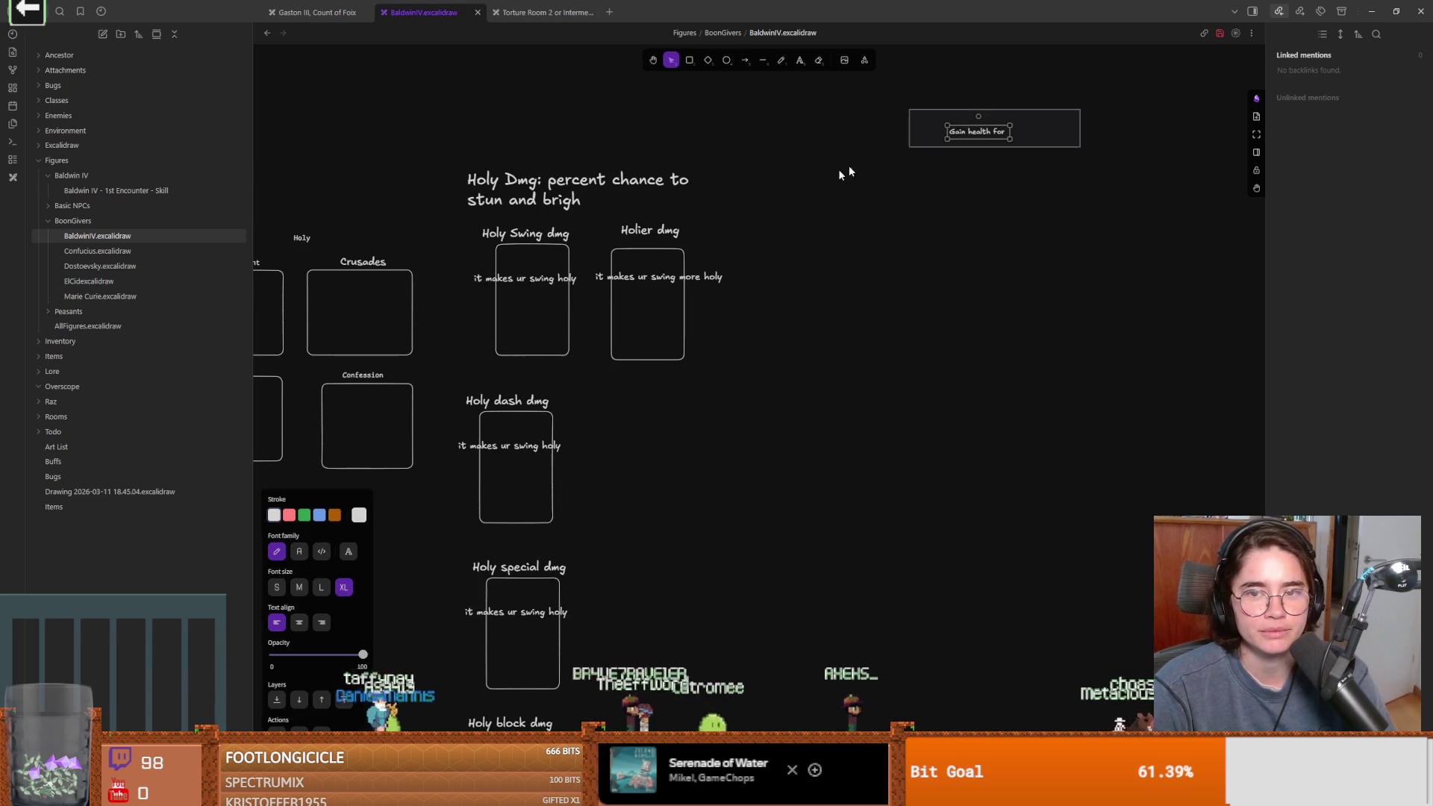
left_click(1016, 143)
left_click(1001, 137)
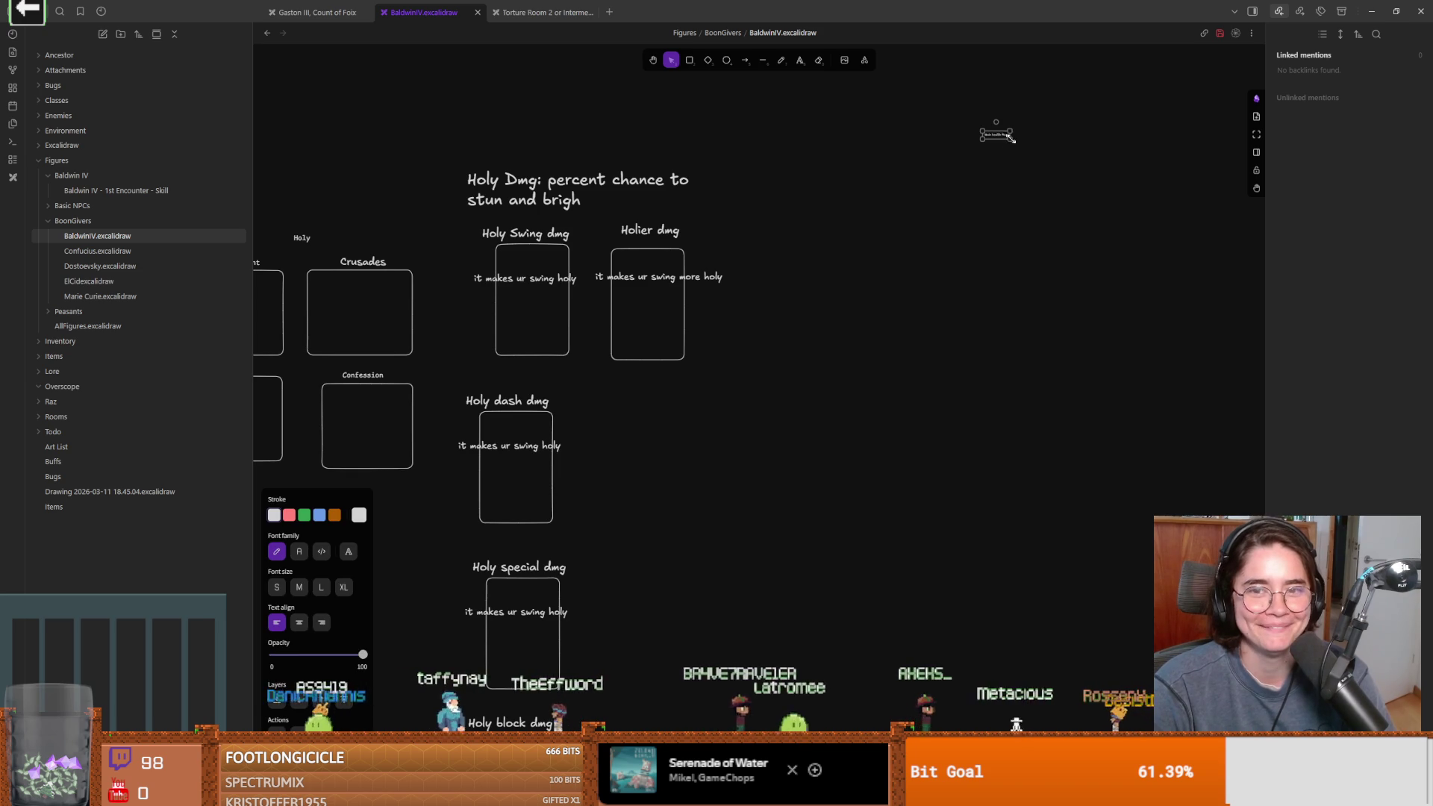
left_click_drag(1033, 147, 781, 262)
scroll(797, 374, "up", 3)
scroll(804, 265, "down", 3)
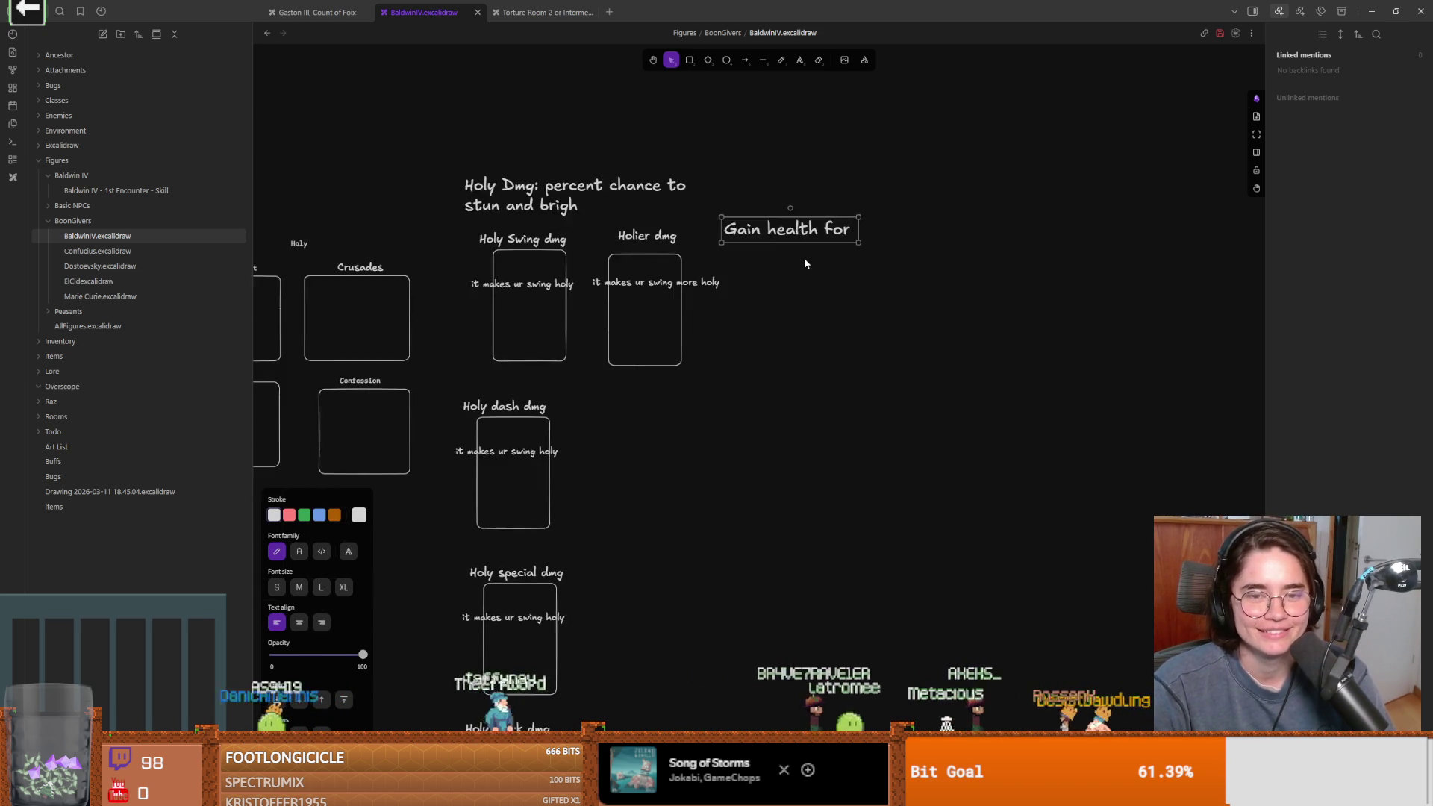
scroll(804, 266, "up", 2)
double_click(776, 299)
triple_click(749, 242)
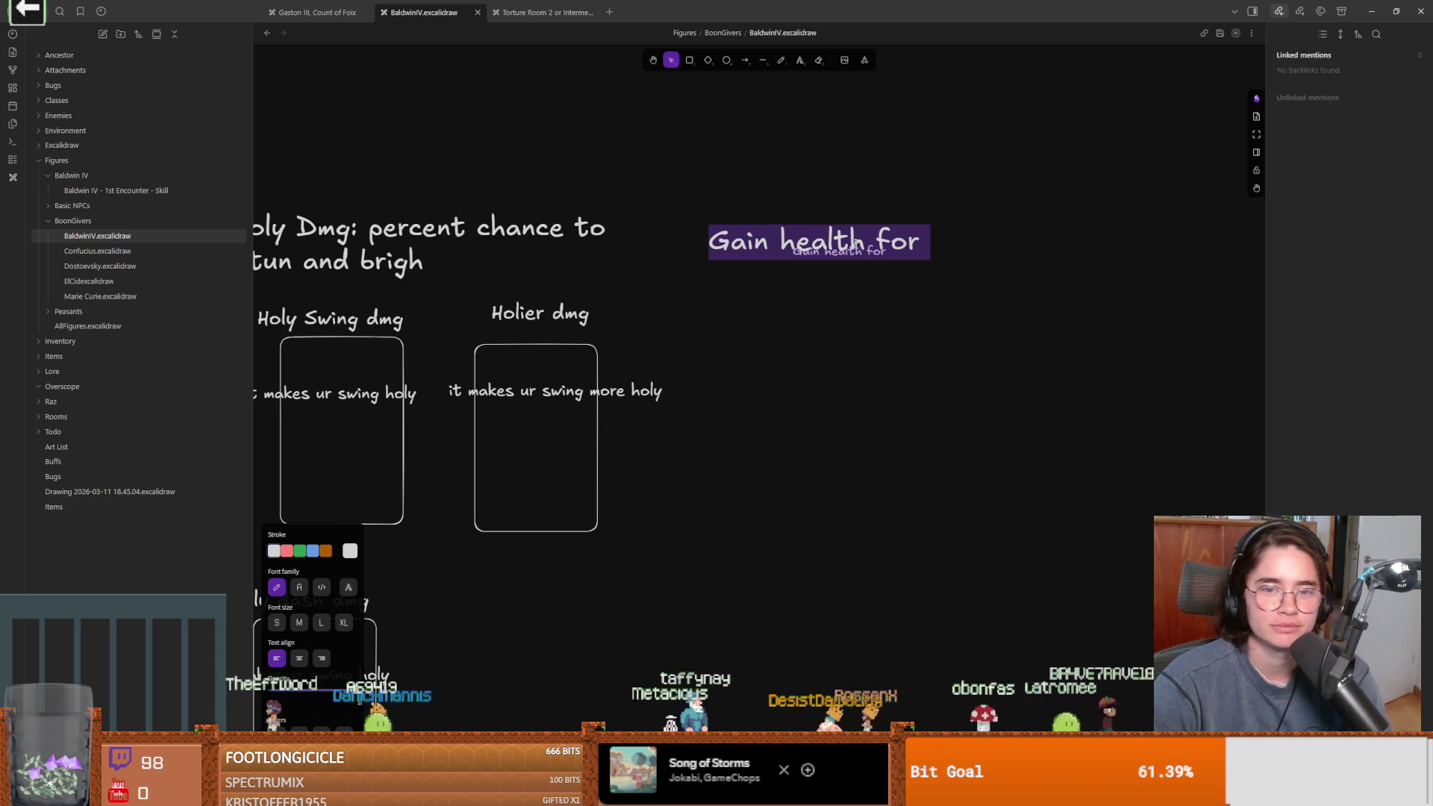
left_click(851, 251)
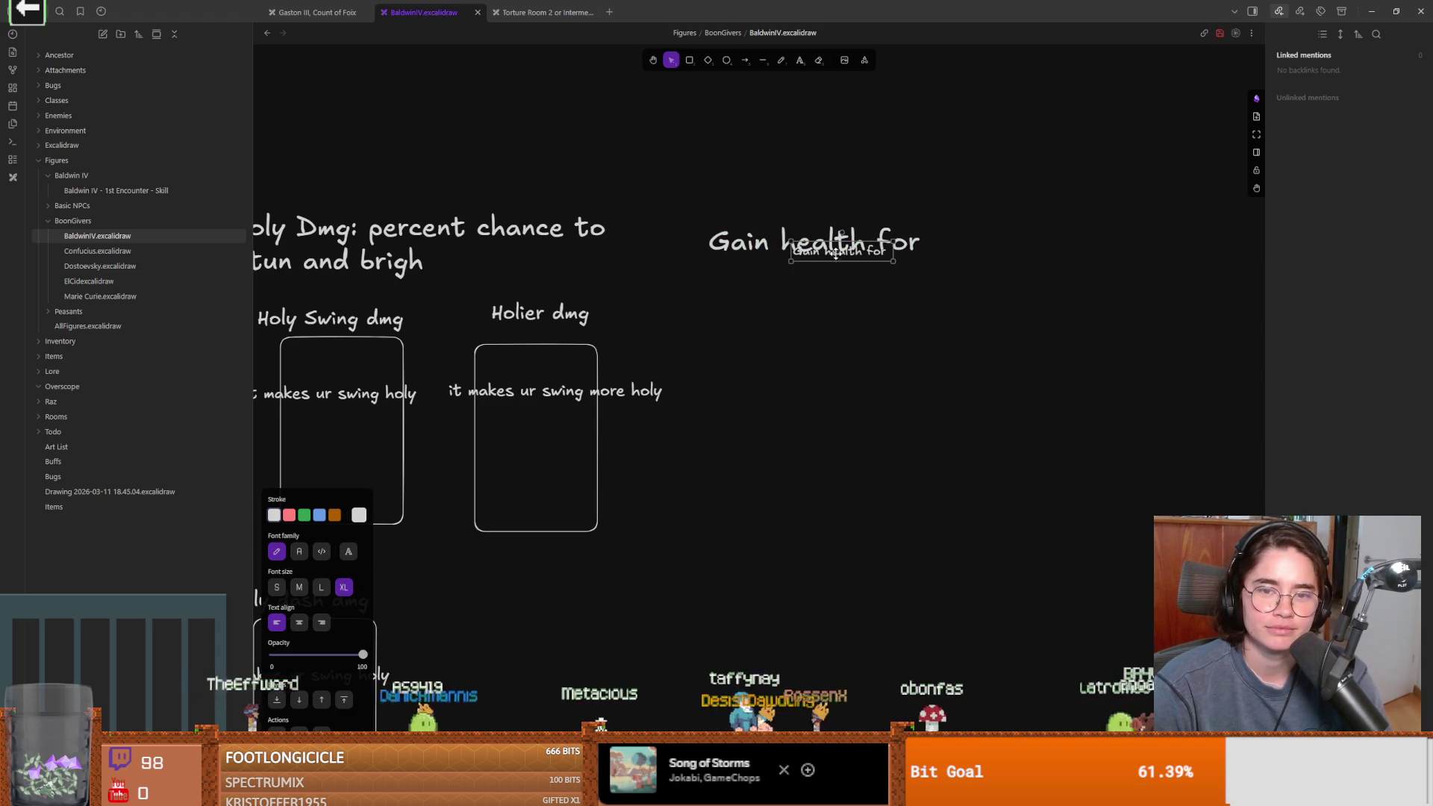
left_click(624, 325)
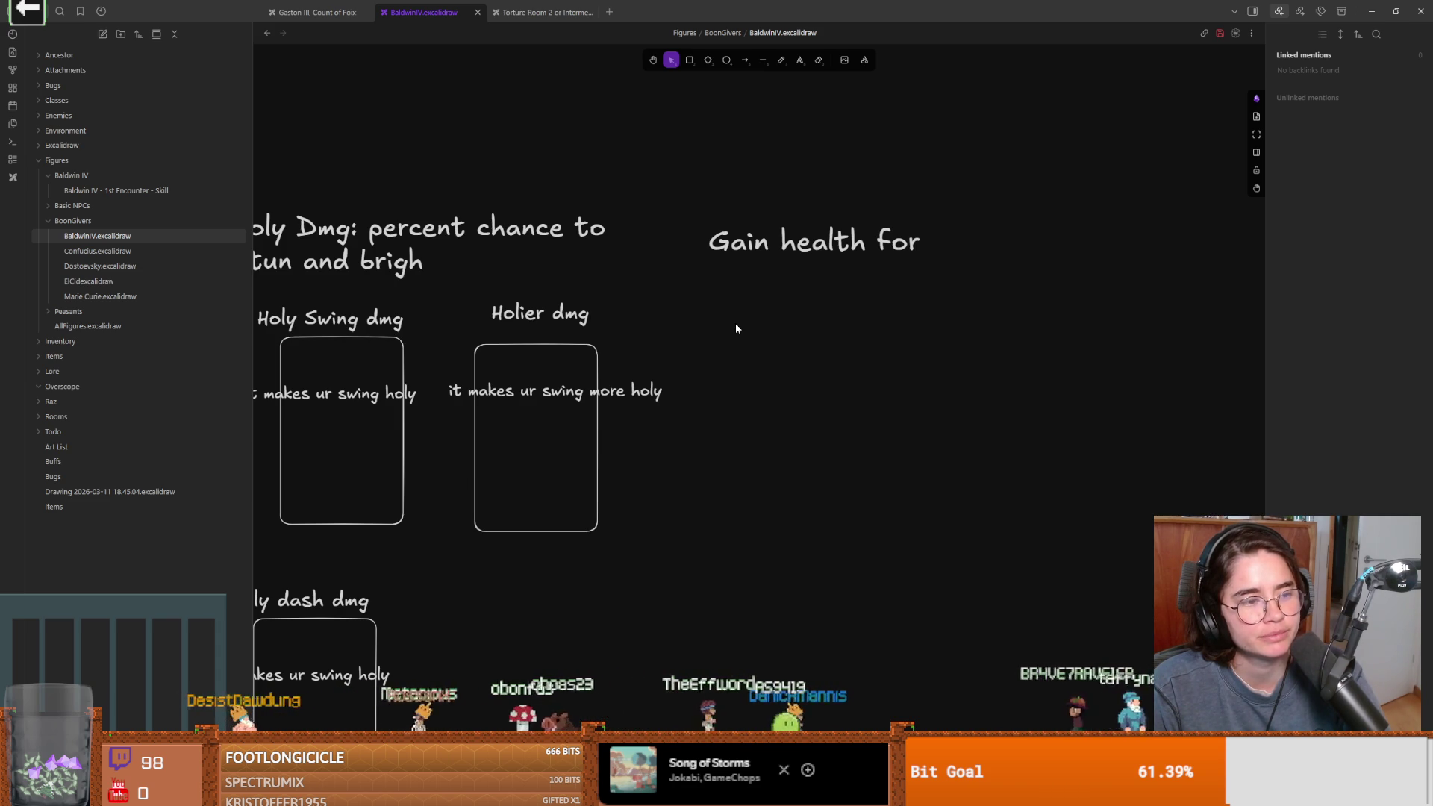
Open the Holy Dmg heading for editing with the cursor after 'brigh'
scroll(712, 333, "left", 5)
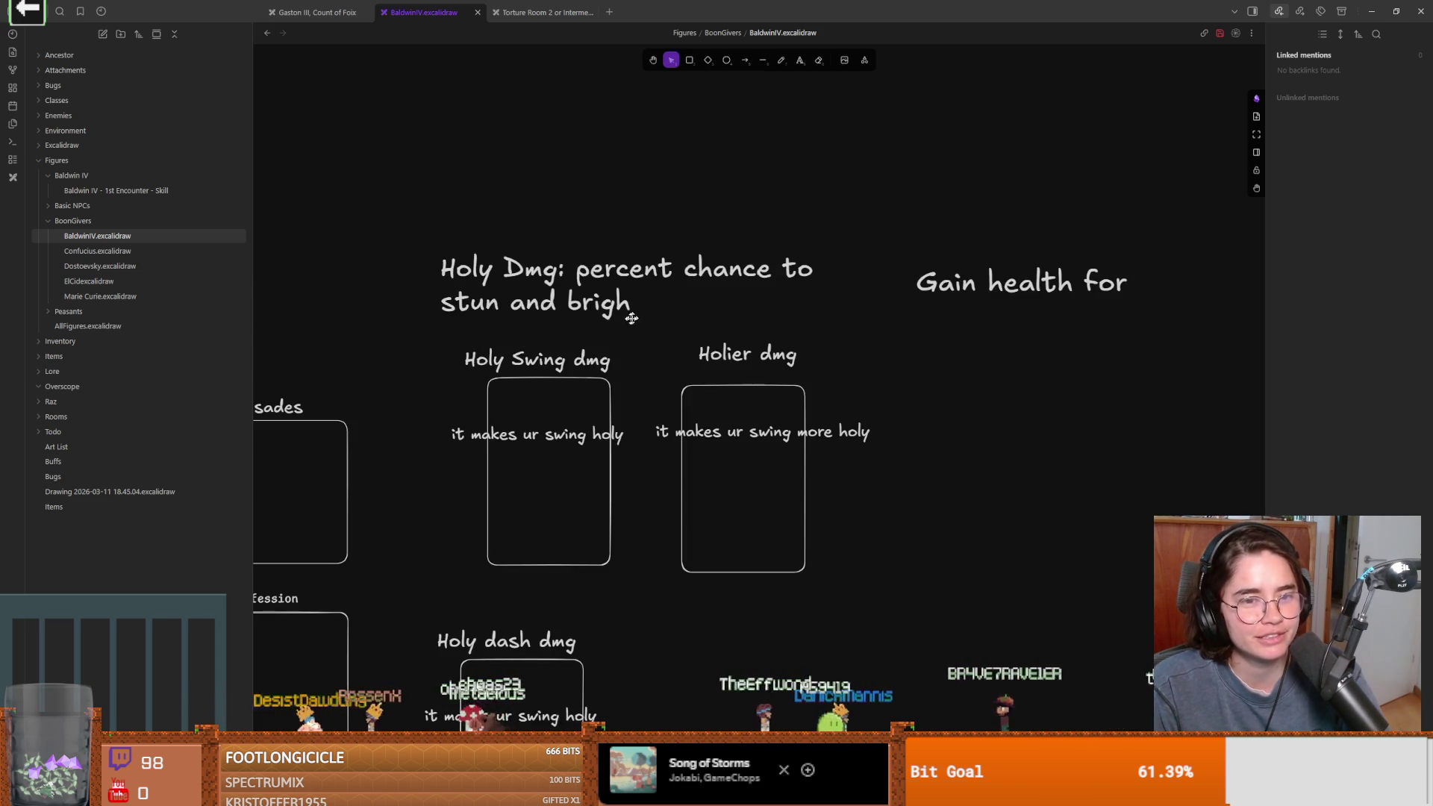
double_click(606, 312)
left_click(606, 312)
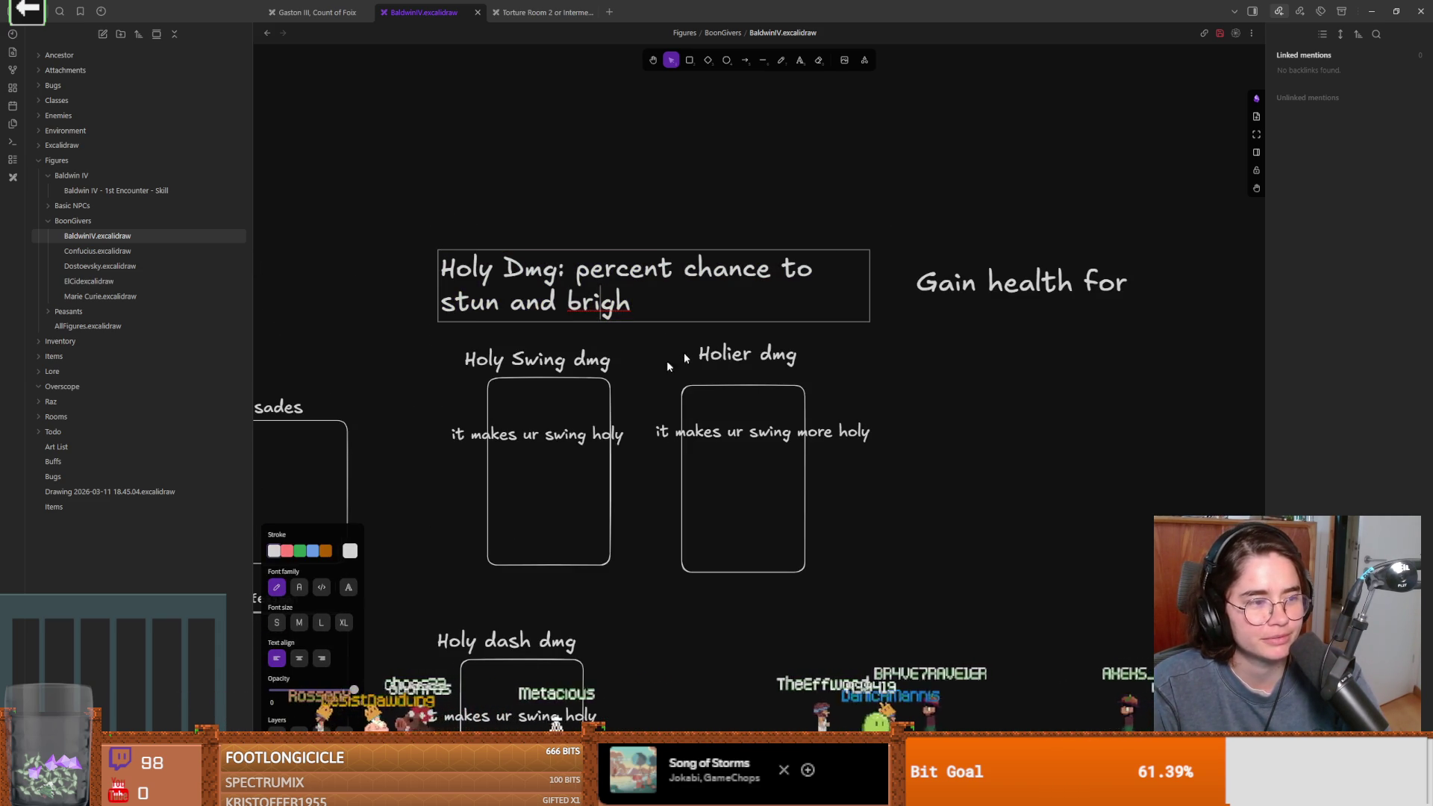
Finish the heading as 'stun and bright' and prefix the health note with 'chance to gain health'
scroll(683, 356, "right", 5)
scroll(712, 356, "right", 6)
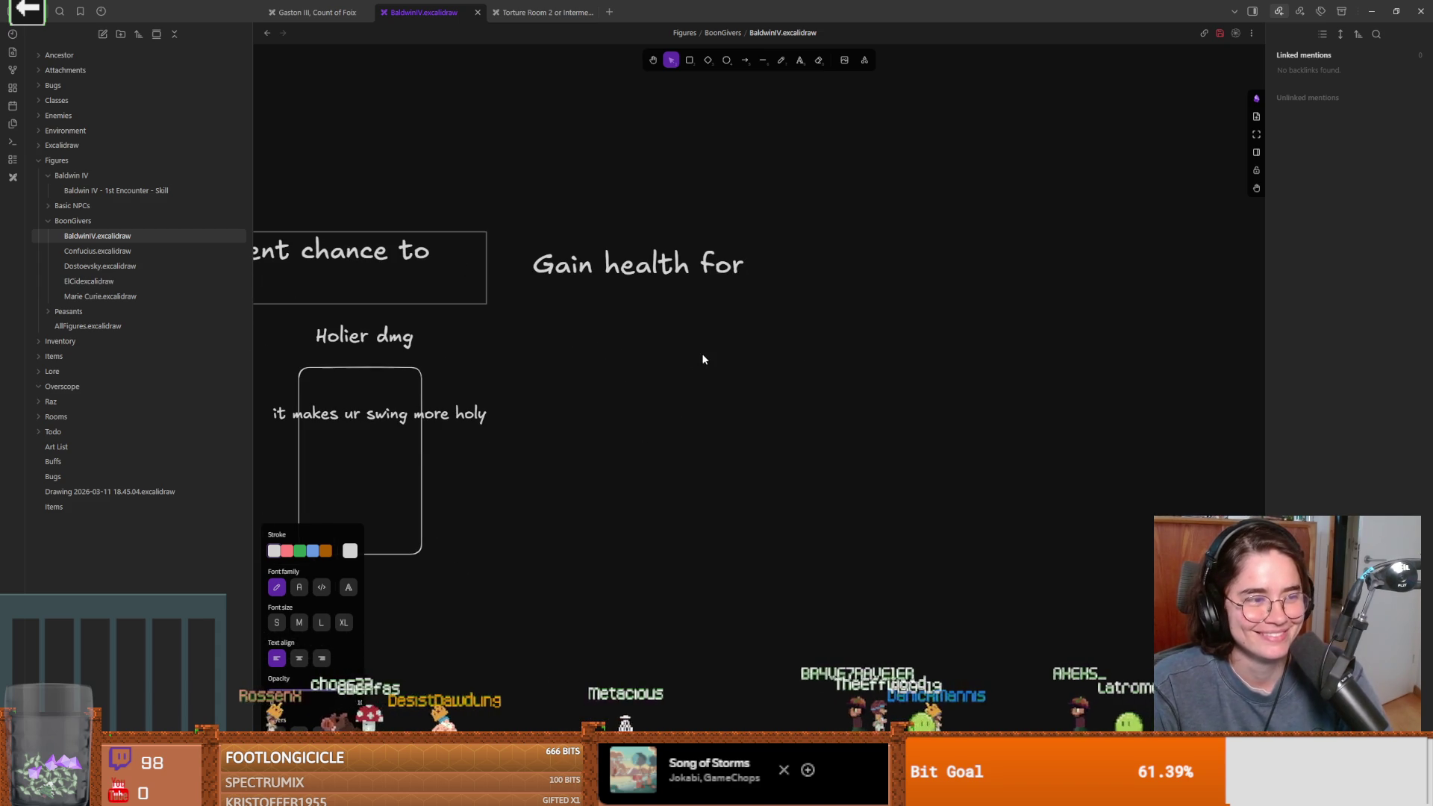
scroll(612, 326, "left", 12)
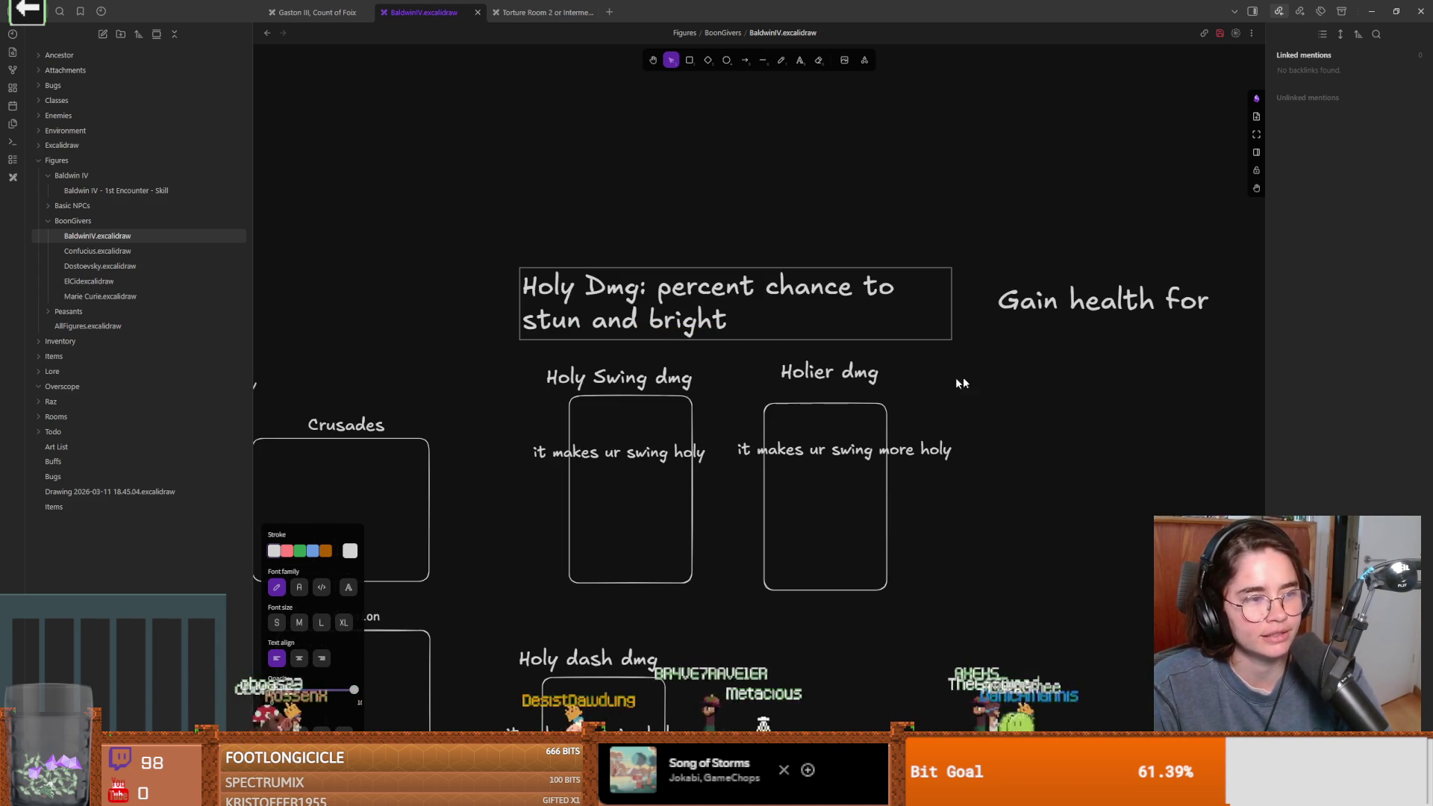
scroll(976, 381, "right", 10)
double_click(749, 261)
key("ctrl+a")
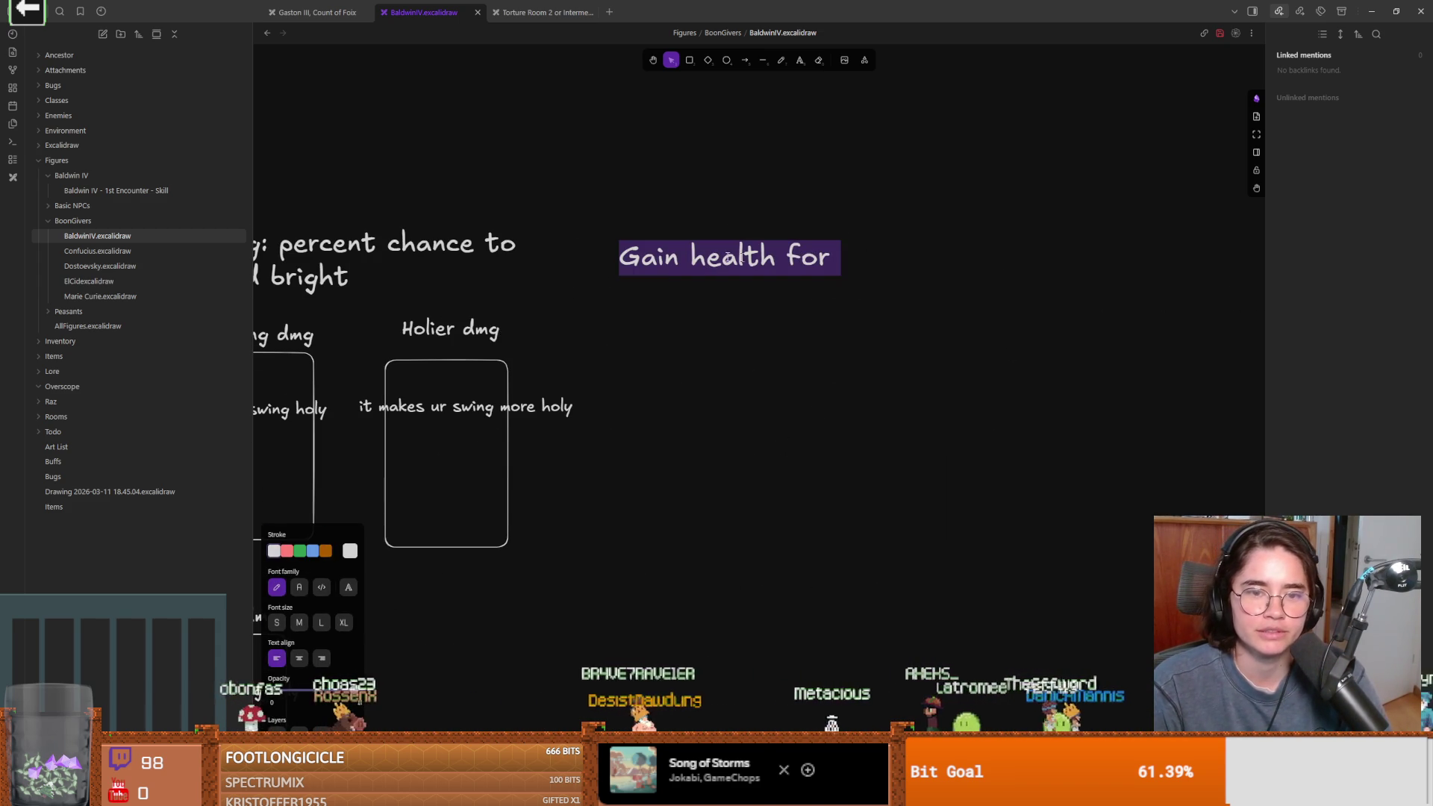
key("Left")
type("chang eo")
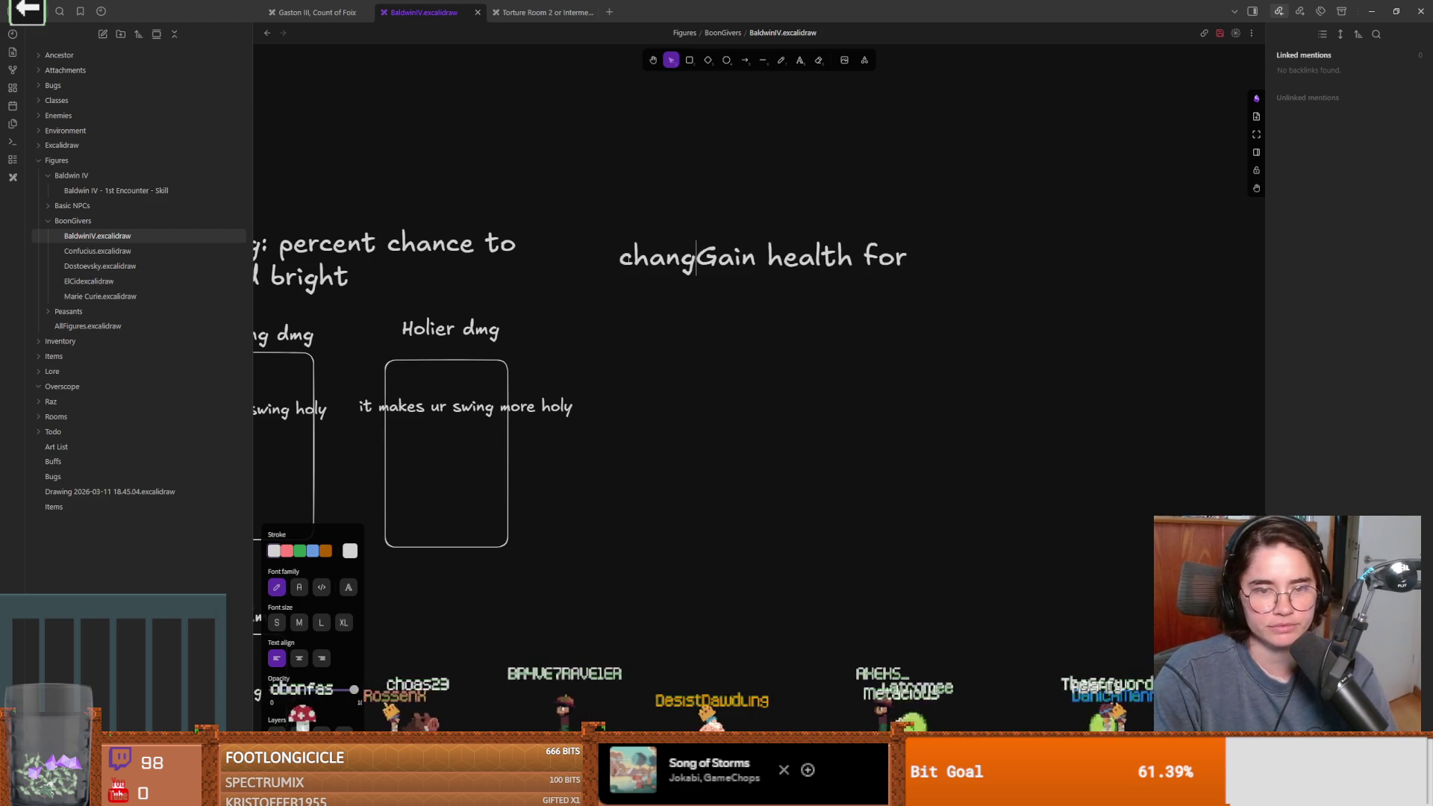
key("BackSpace")
key("BackSpace")
key("BackSpace")
type("e to gain health")
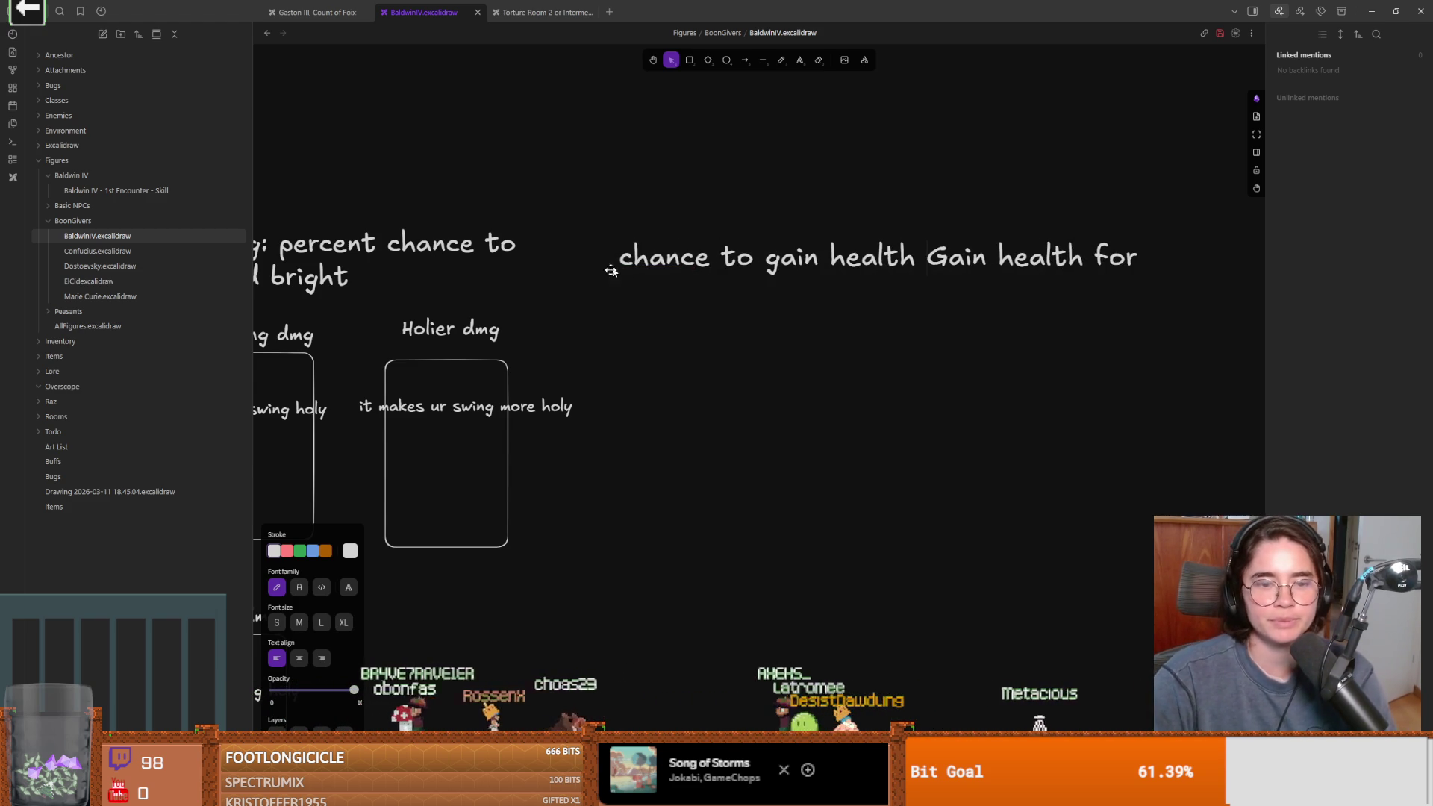
scroll(626, 259, "left", 8)
scroll(625, 259, "down", 3)
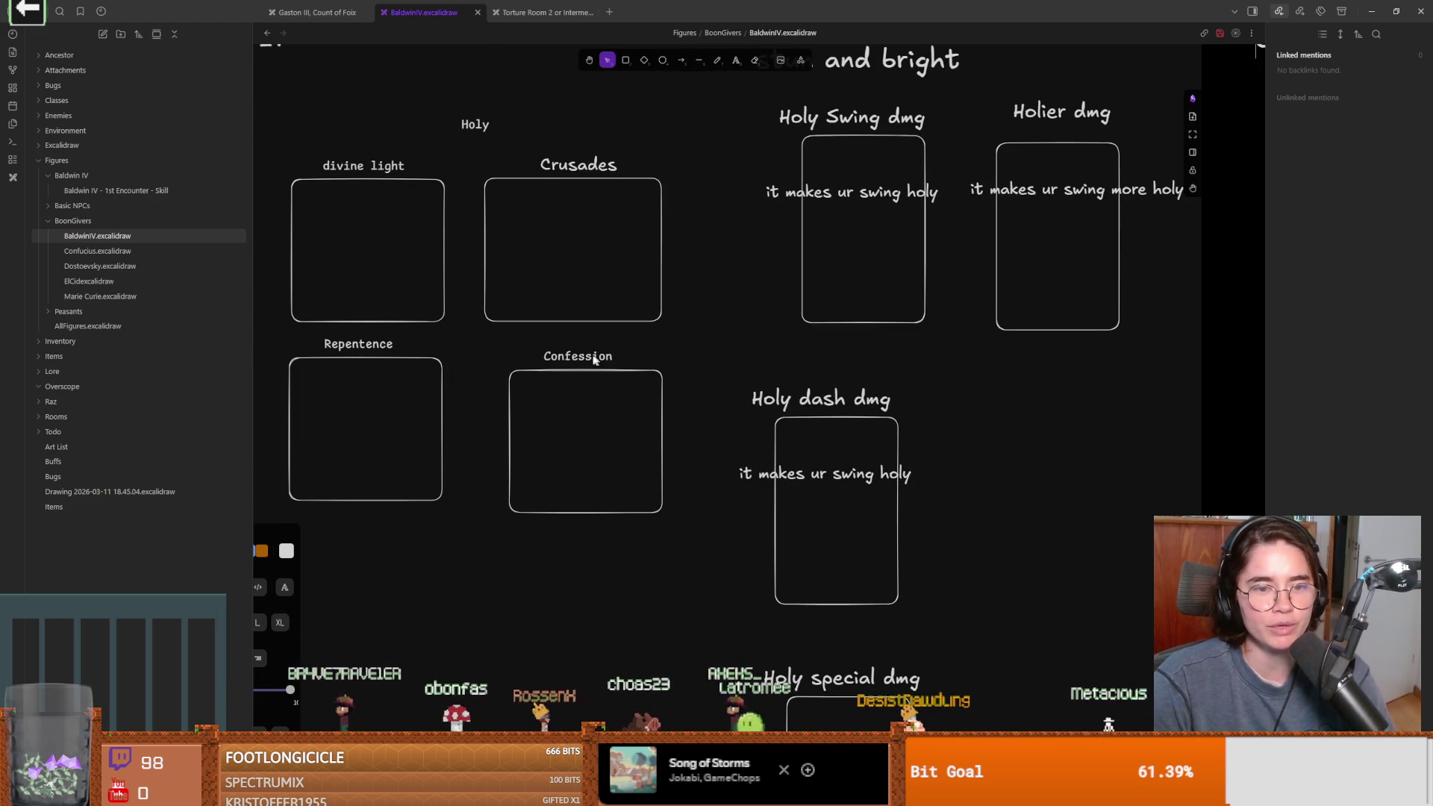
Scroll the canvas while the Baldwin IV drawing reloads in the narrower pane
scroll(565, 403, "down", 1)
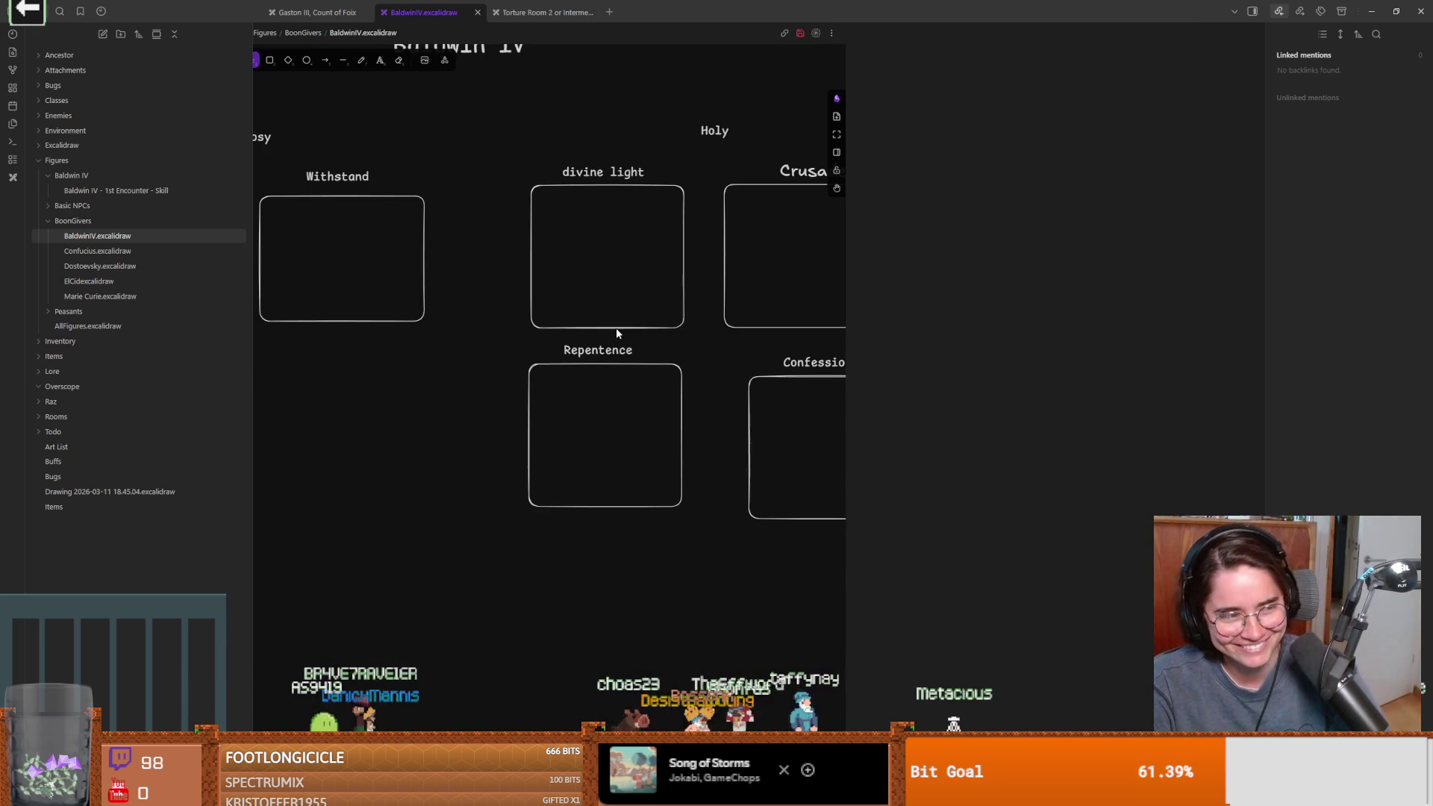
Select the Repentence label and card and nudge them down-right to align with Confession
scroll(616, 329, "up", 3)
scroll(553, 405, "down", 2)
mouse_move(636, 413)
left_mouse_down()
mouse_move(409, 354)
mouse_move(593, 357)
left_mouse_up()
scroll(410, 351, "up", 3)
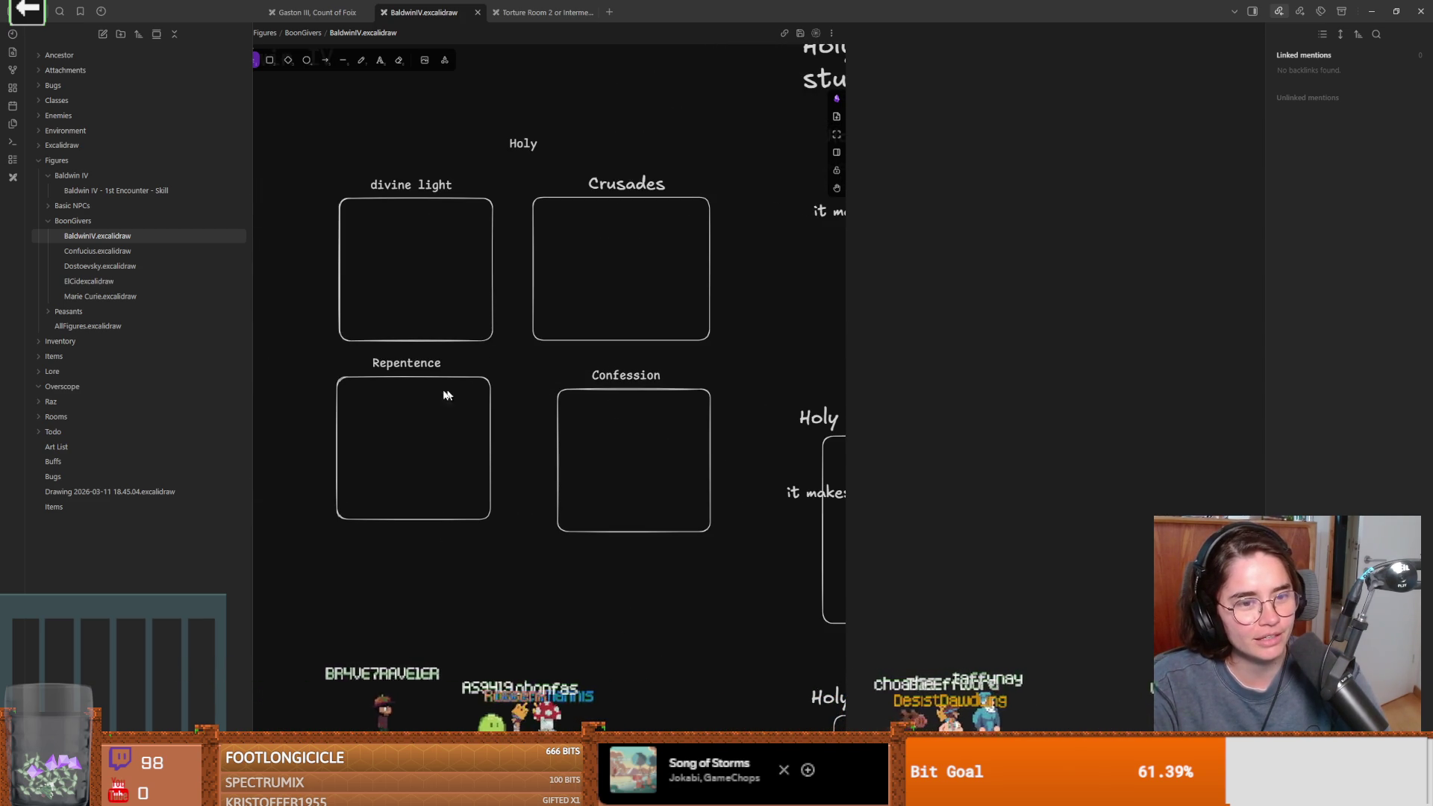
mouse_move(285, 345)
left_mouse_down()
mouse_move(495, 438)
mouse_move(505, 560)
left_mouse_up()
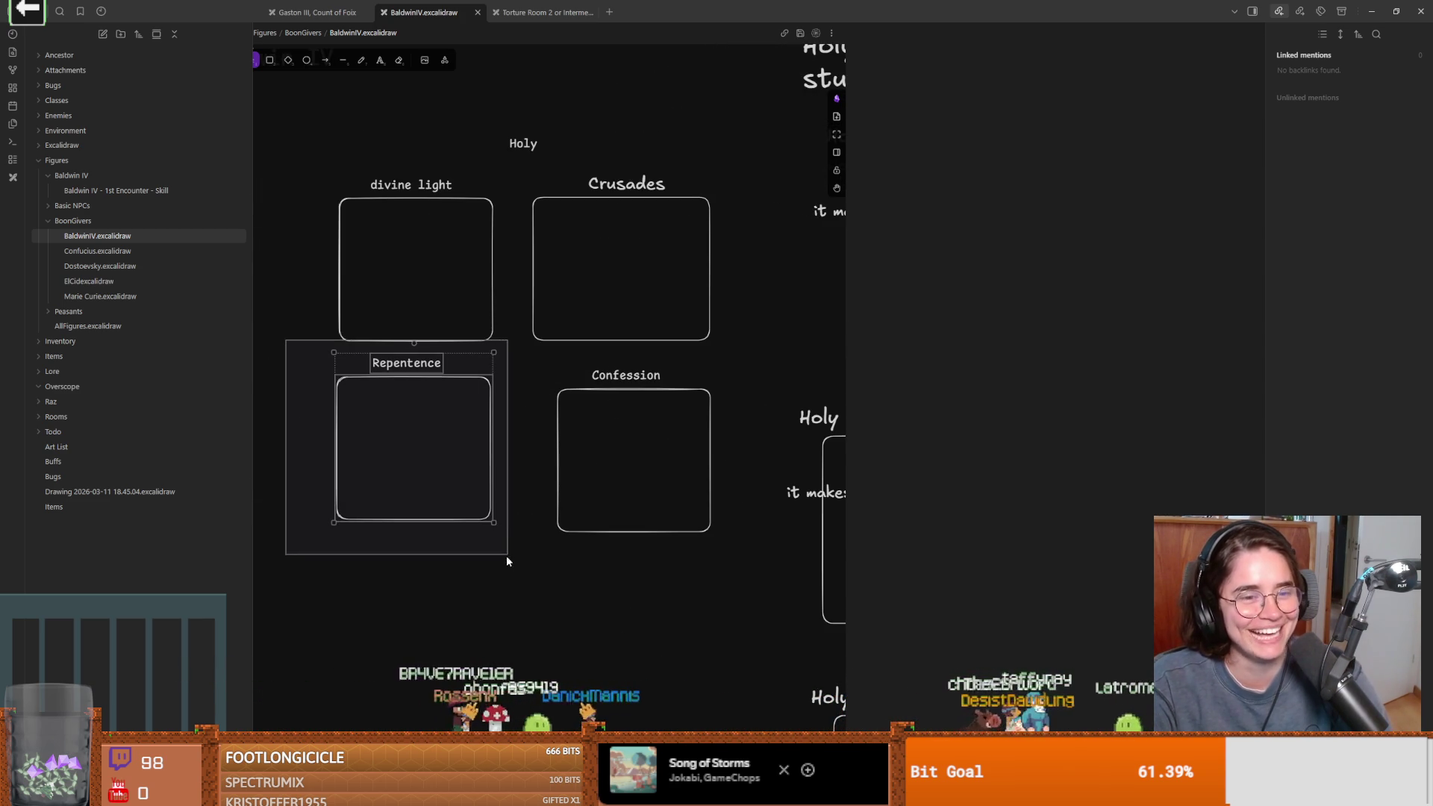
left_click_drag(448, 489, 457, 503)
left_click(517, 483)
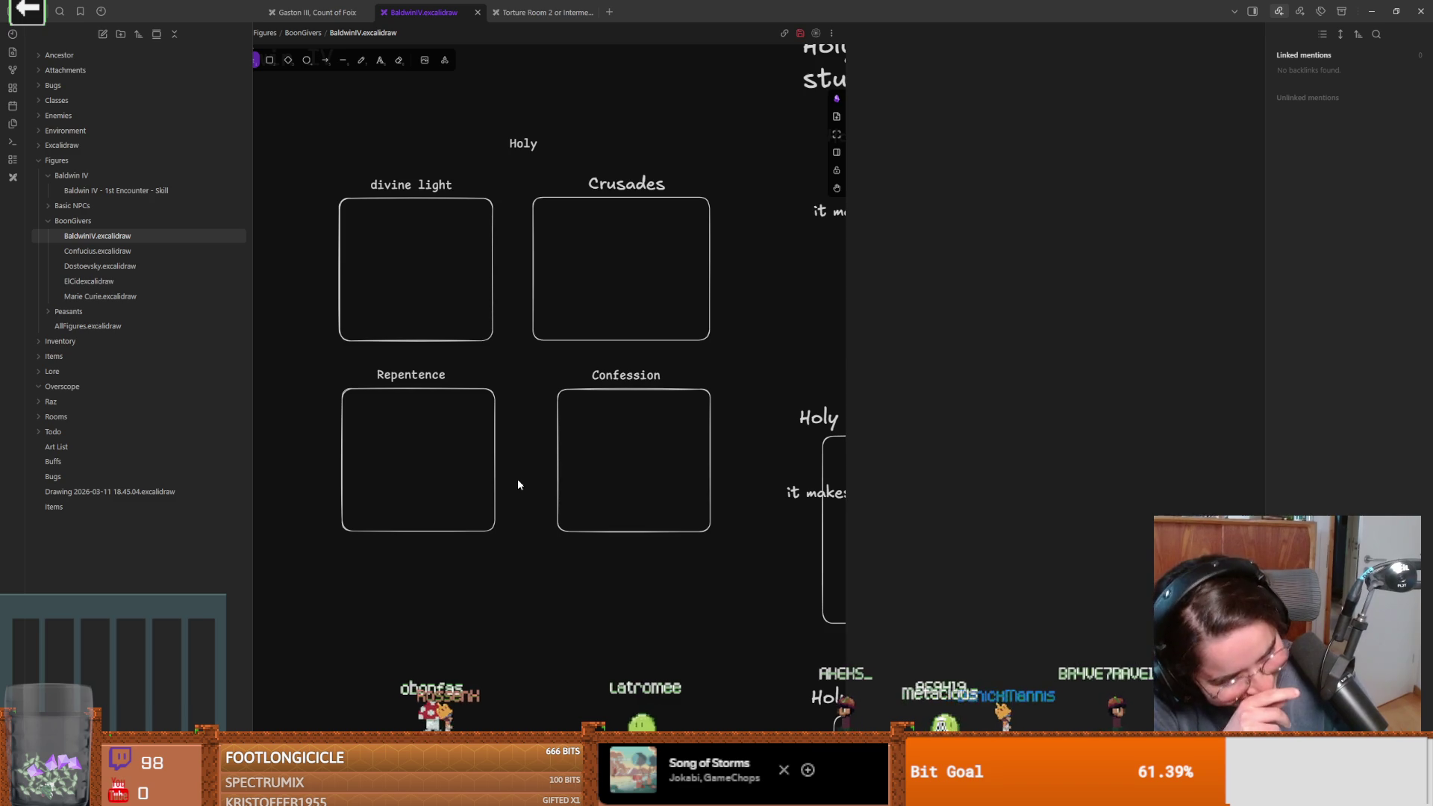
scroll(609, 472, "right", 3)
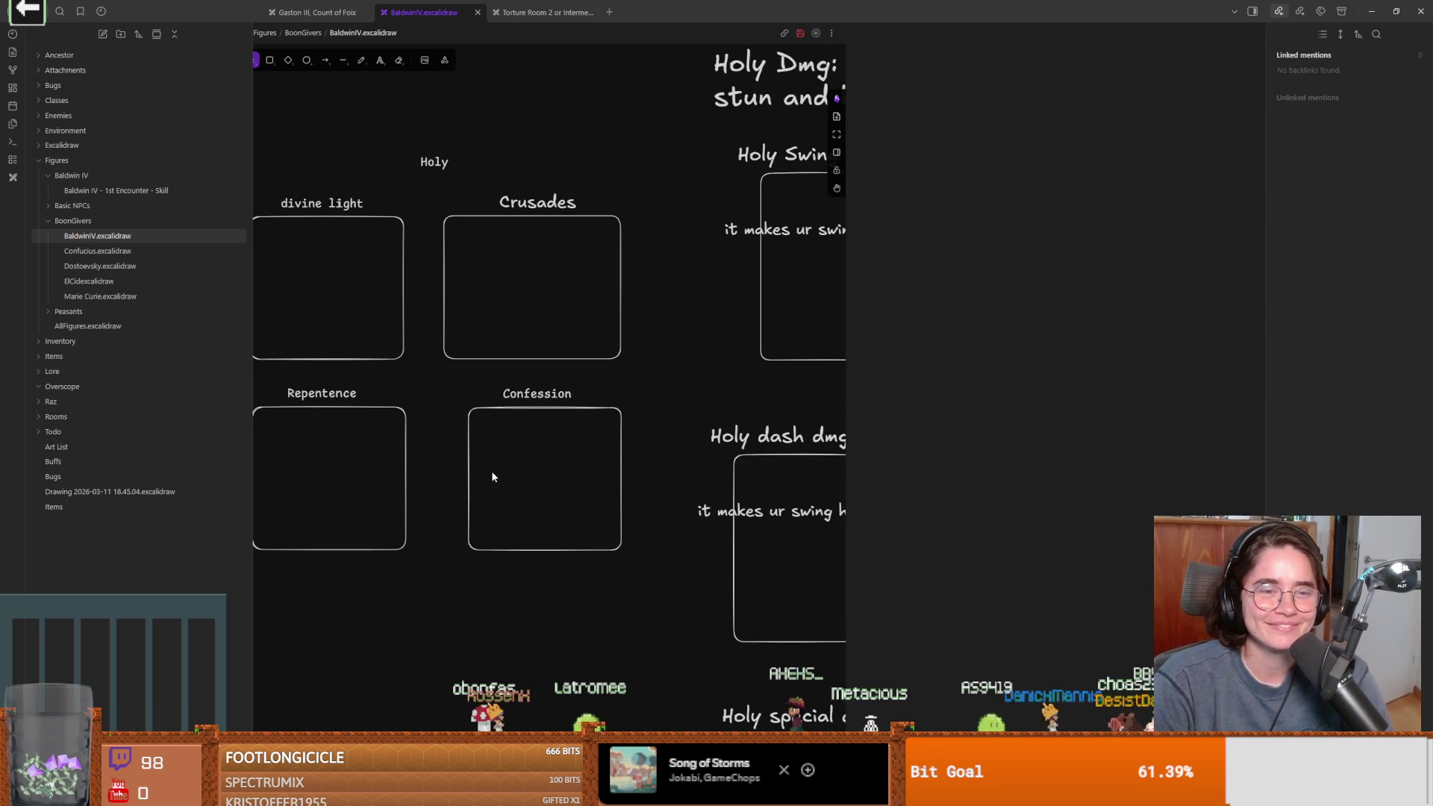
Review the Crusades, Confession and Repentence cards, then switch to the Google results for Catholic words
scroll(691, 447, "down", 2)
scroll(505, 415, "right", 5)
scroll(515, 415, "down", 2)
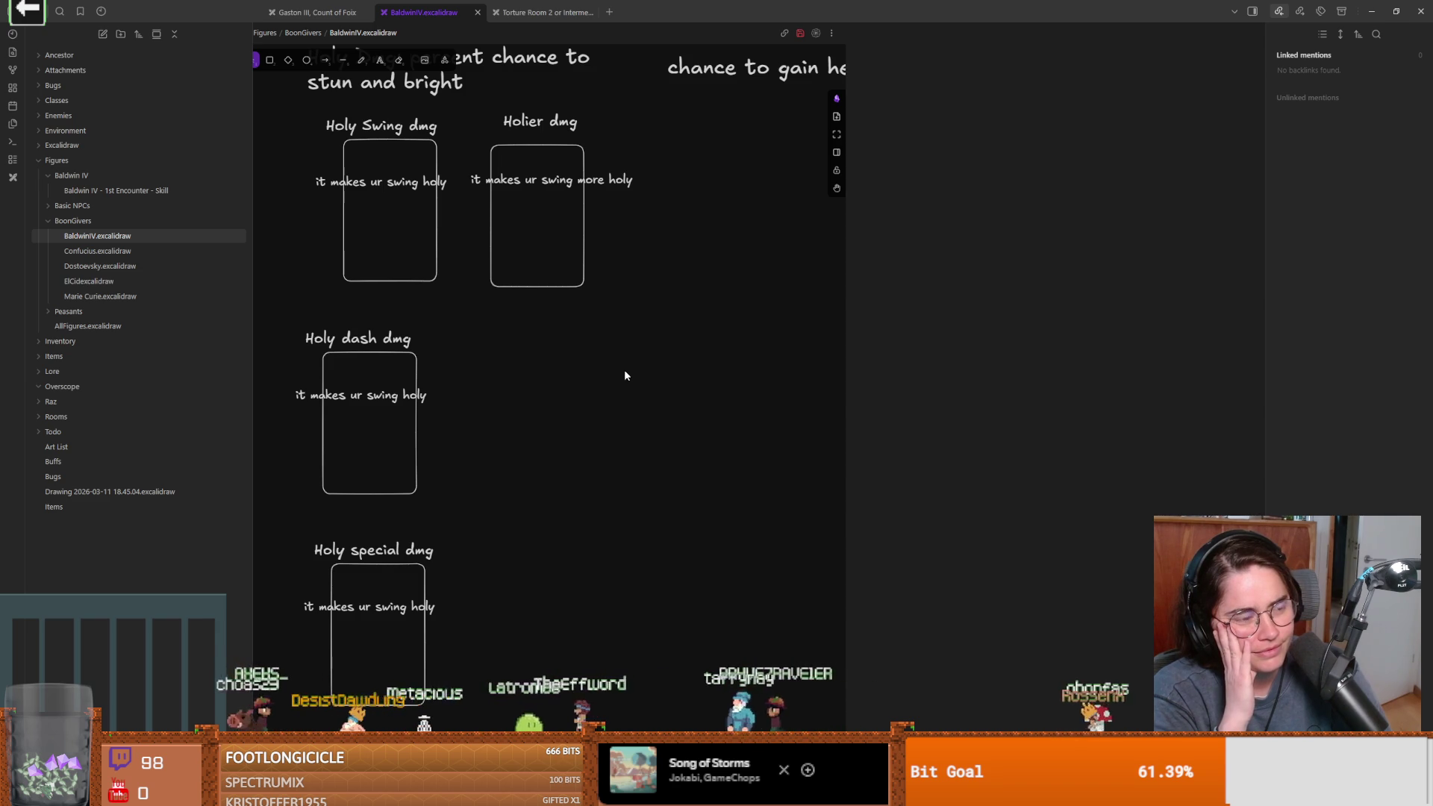
left_click_drag(284, 362, 553, 407)
scroll(509, 427, "left", 2)
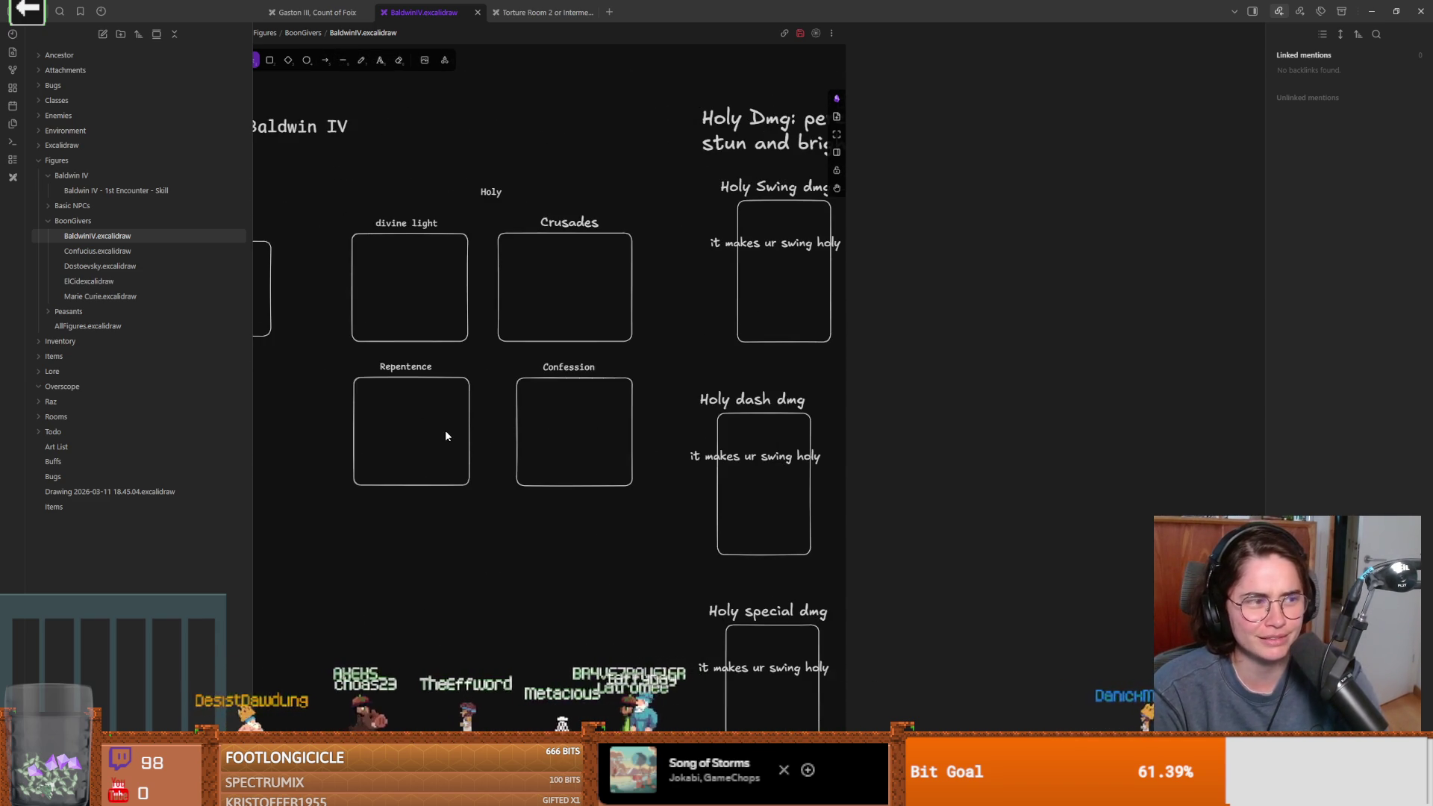
scroll(445, 430, "up", 2, "ctrl")
scroll(444, 433, "right", 2)
scroll(383, 443, "right", 1)
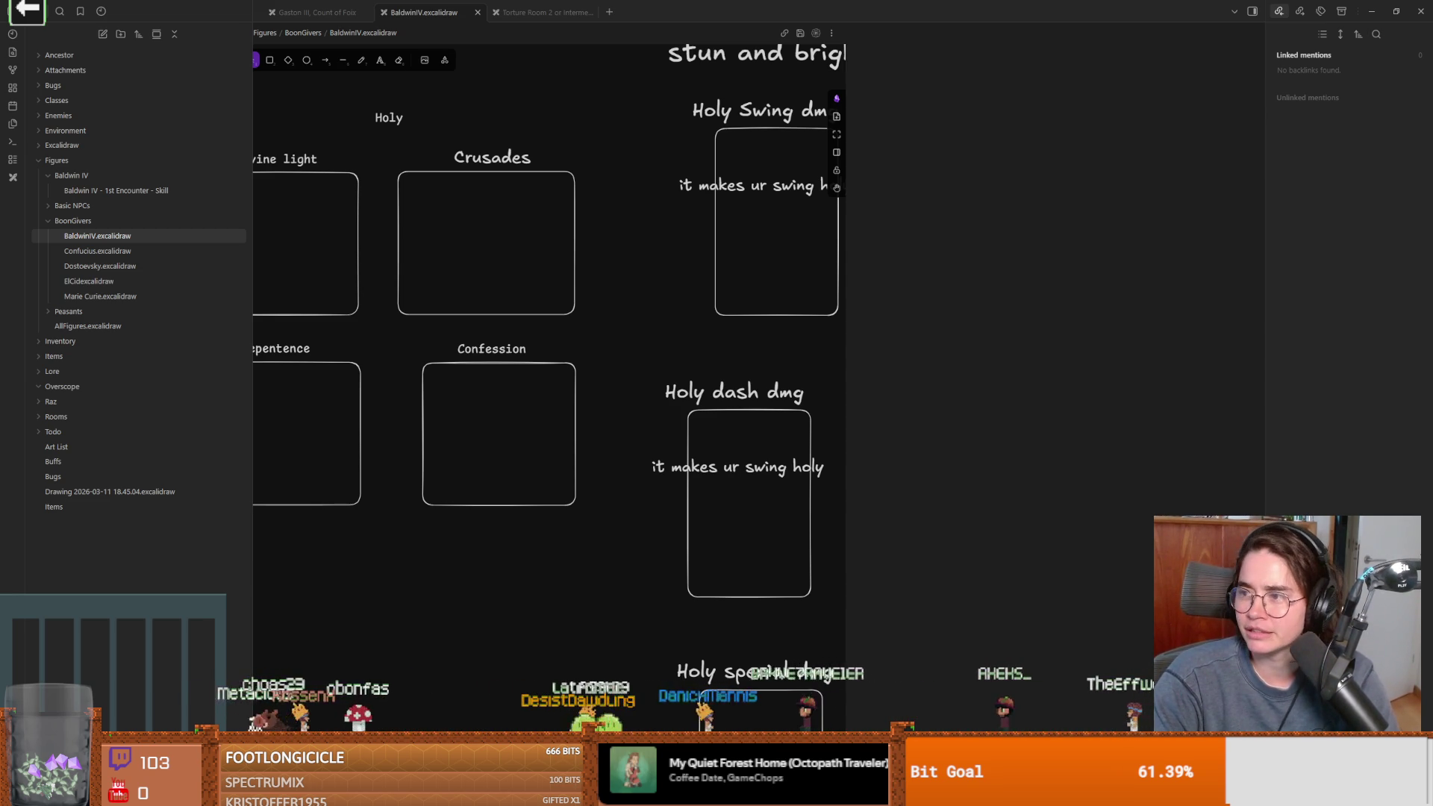
key("alt+Tab")
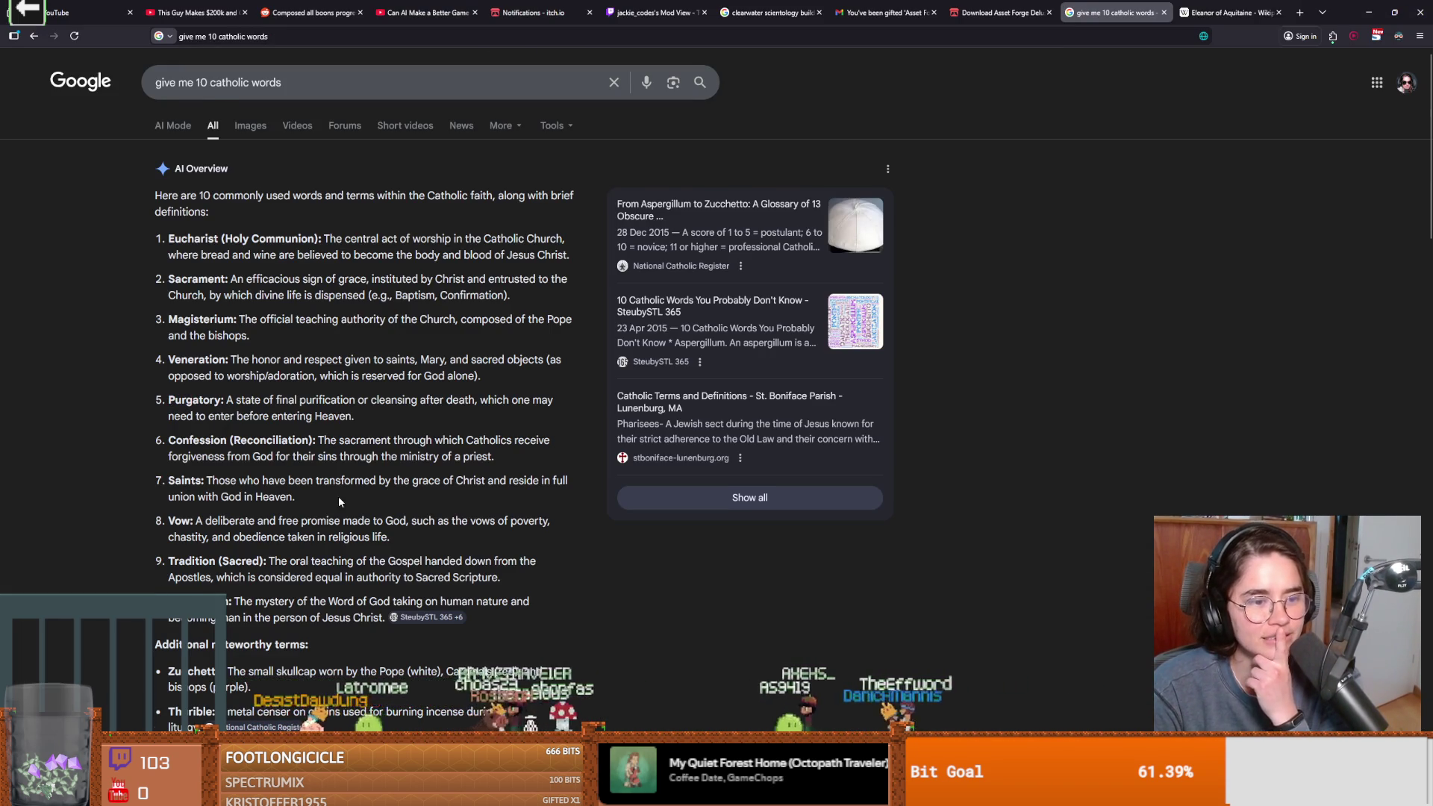
Read the AI Overview of ten Catholic terms, highlighting 'Vow' to check its definition
scroll(339, 502, "down", 1)
double_click(179, 450)
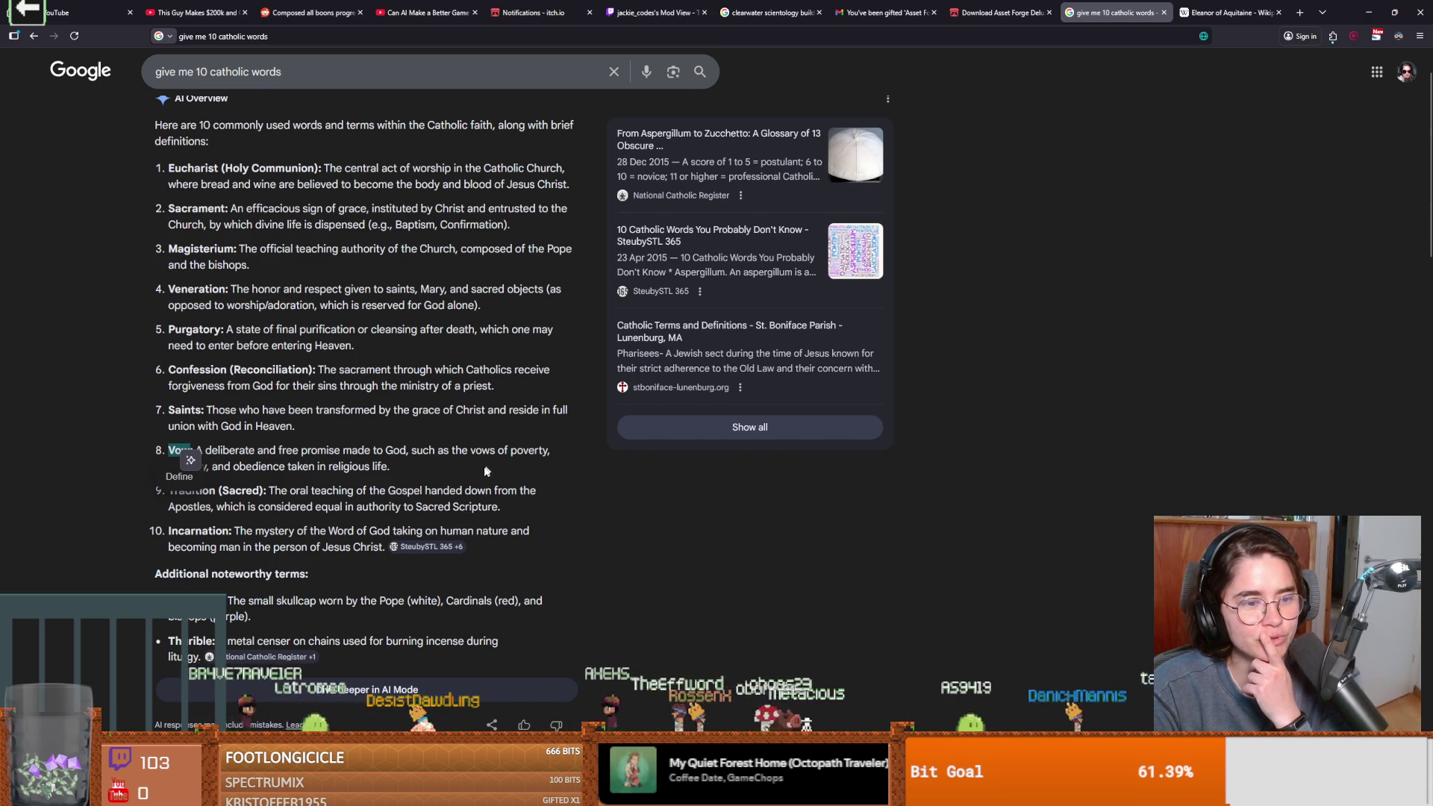
scroll(447, 477, "up", 1)
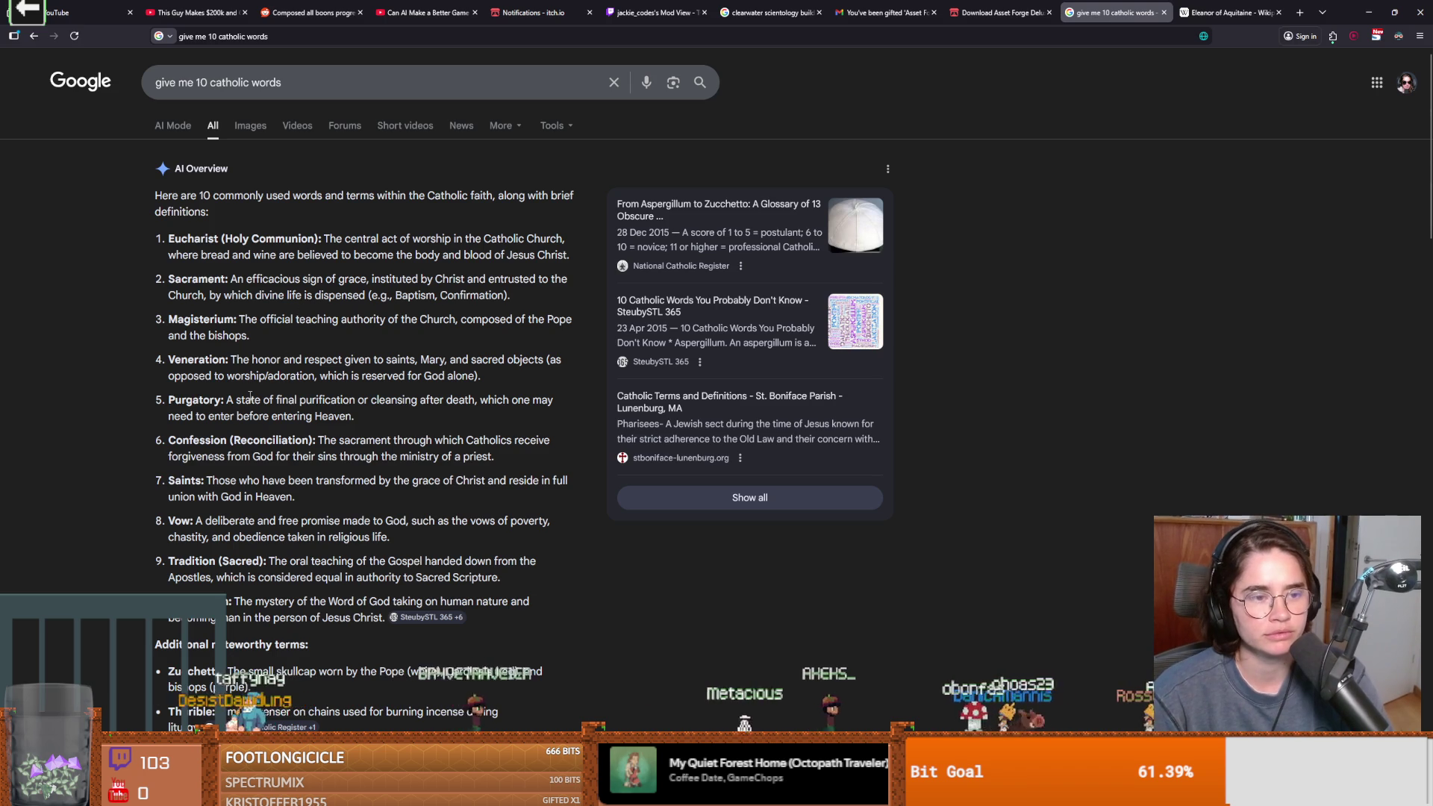
scroll(258, 388, "down", 1)
Select 'Purgatory' in the Catholic terms list, then return to the Baldwin IV drawing
scroll(262, 379, "up", 1)
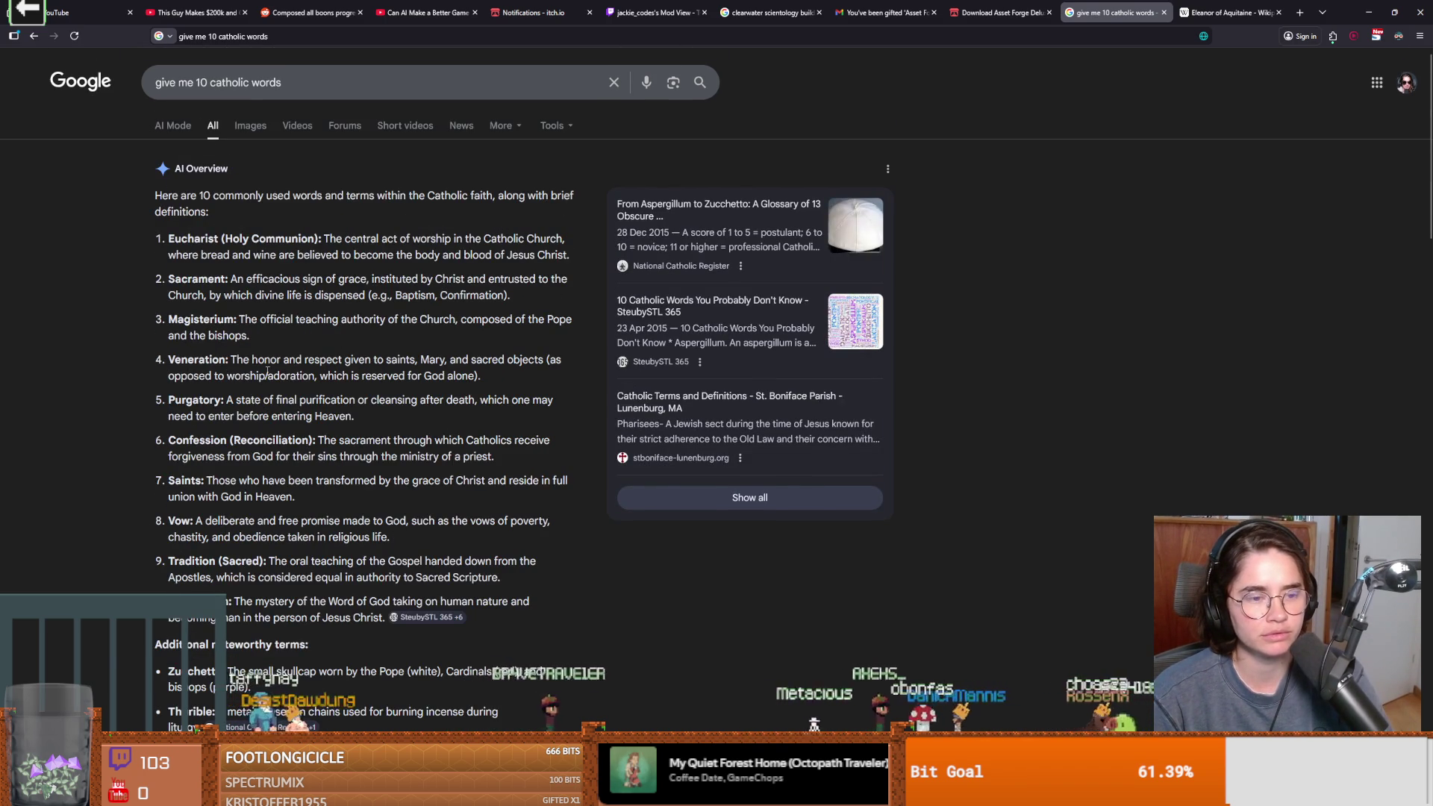
scroll(267, 371, "down", 1)
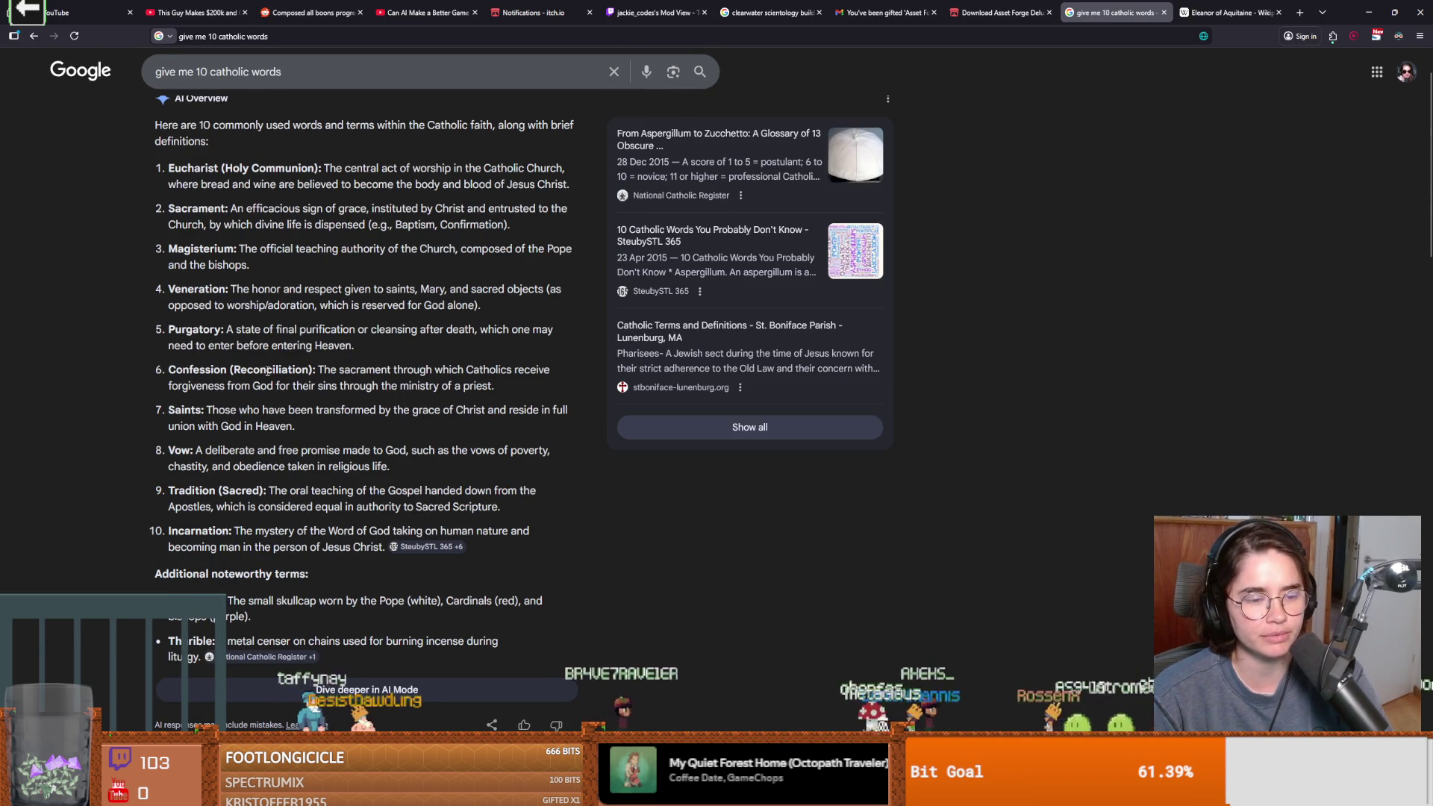
scroll(268, 371, "down", 1)
scroll(445, 621, "down", 4)
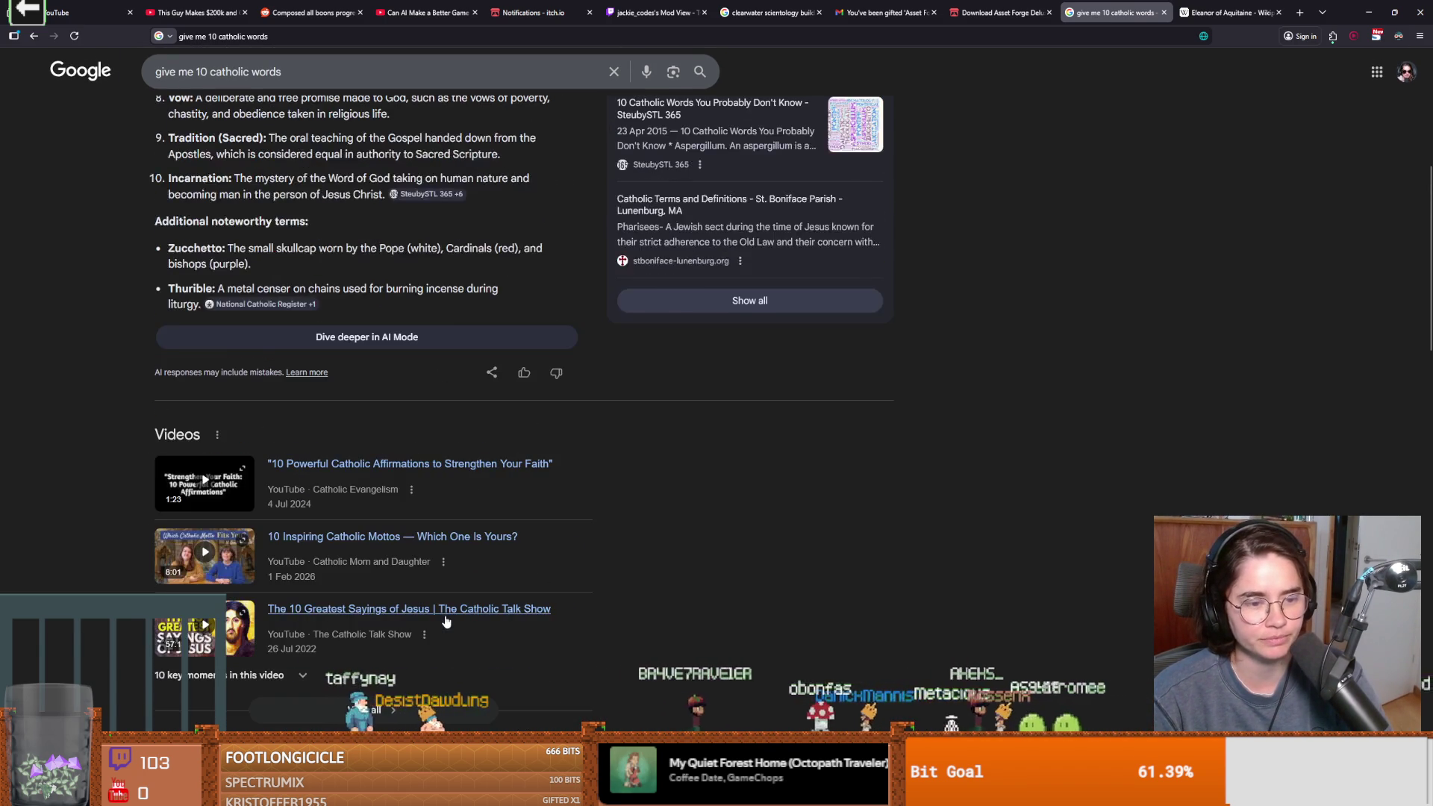
scroll(445, 621, "up", 5)
scroll(663, 375, "up", 1)
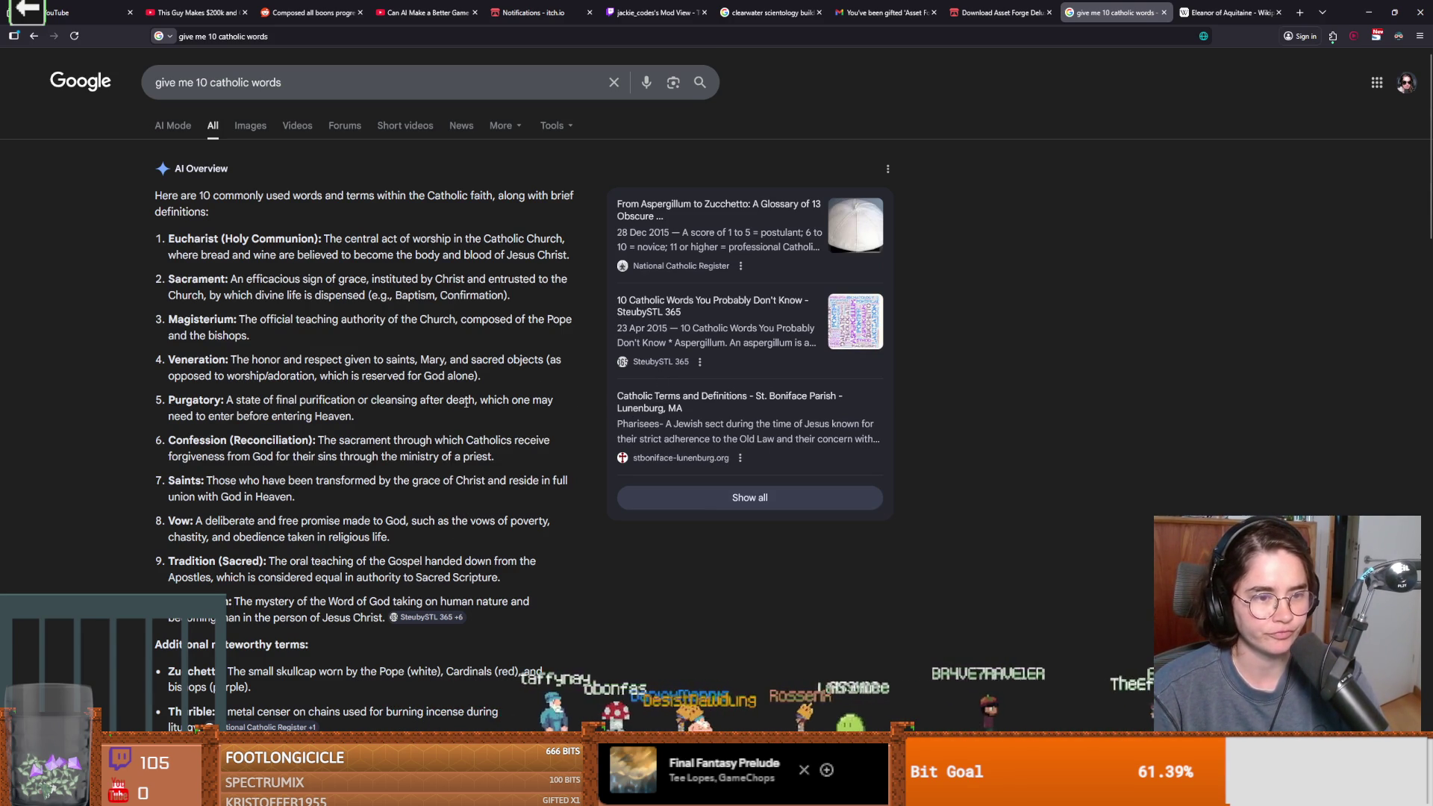
double_click(194, 400)
key("ctrl+c")
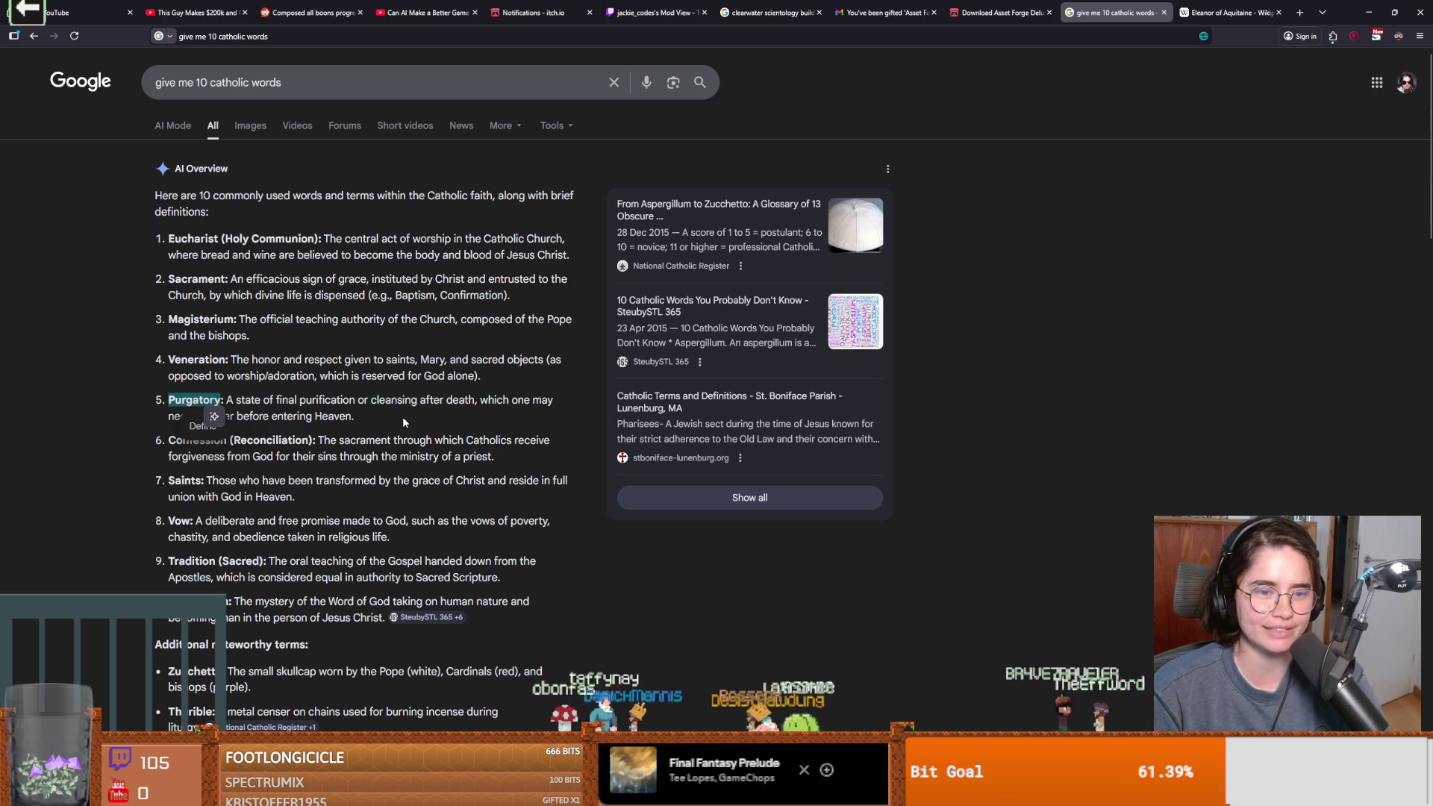
left_click(342, 415)
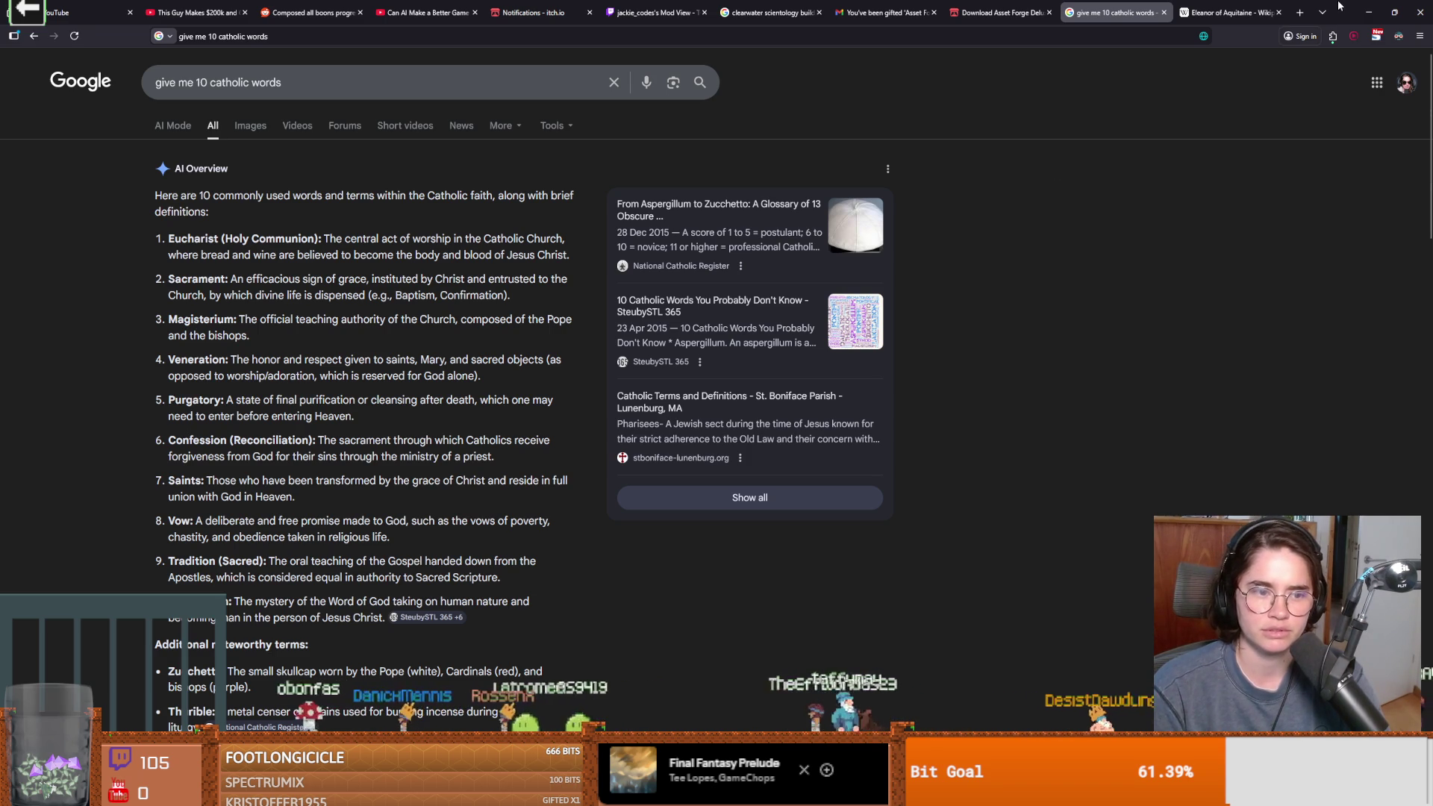
key("alt+Tab")
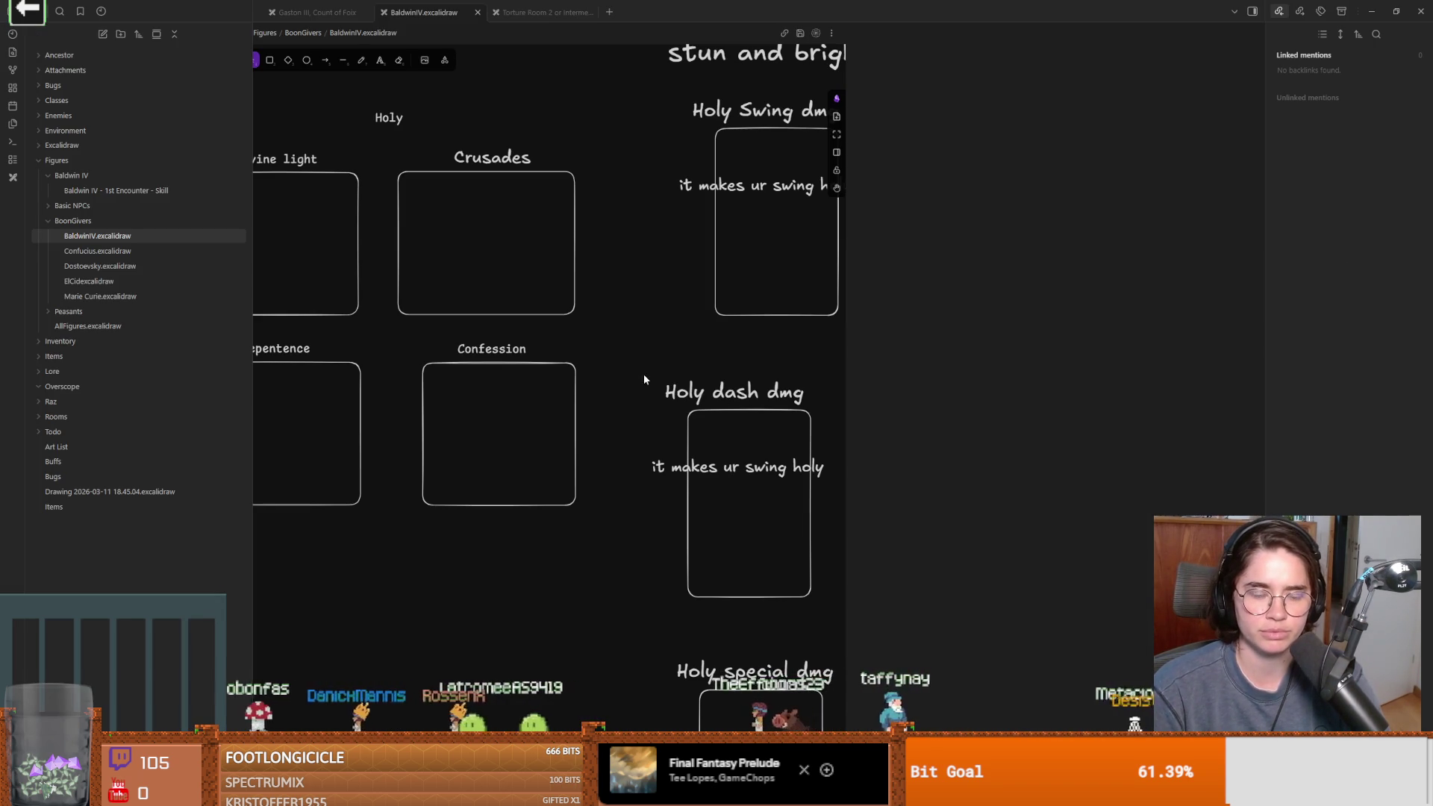
Paste a 'Purgatory' label right of the Holy dash dmg card, then save the Godot scene
scroll(644, 379, "right", 5)
key("ctrl+v")
mouse_move(728, 360)
left_mouse_down()
mouse_move(656, 383)
mouse_move(768, 410)
mouse_move(670, 382)
mouse_move(706, 356)
left_mouse_up()
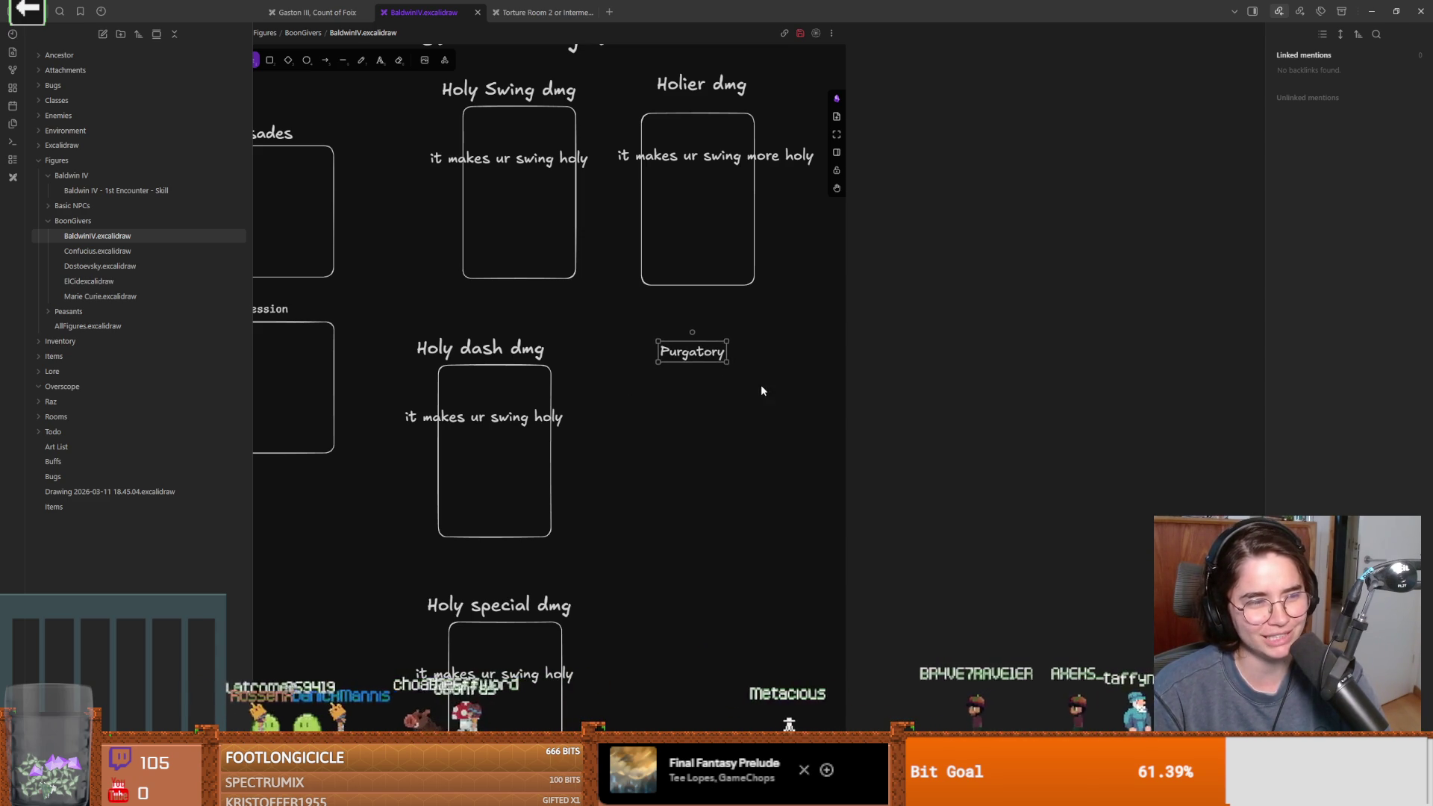
scroll(762, 389, "right", 2)
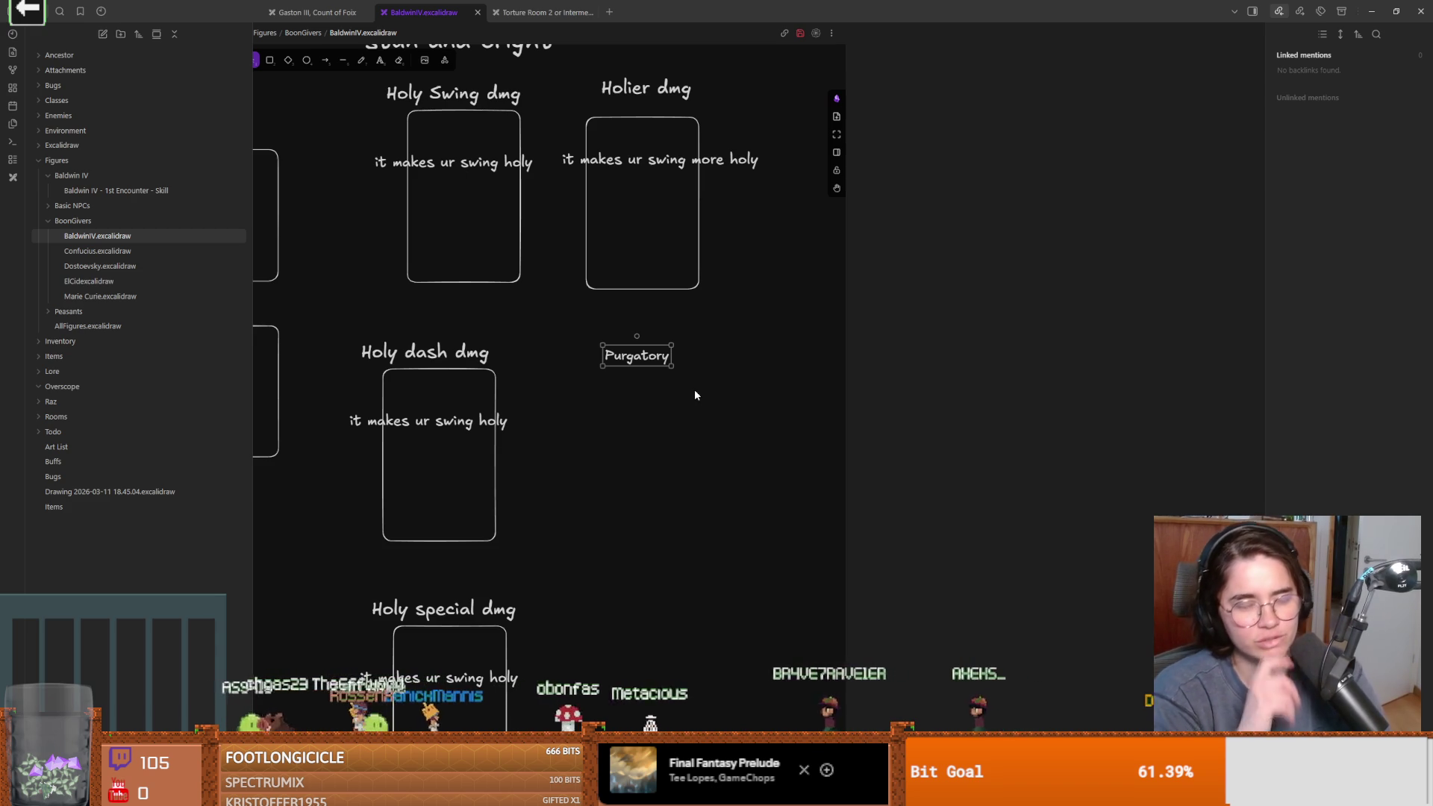
scroll(747, 187, "up", 2)
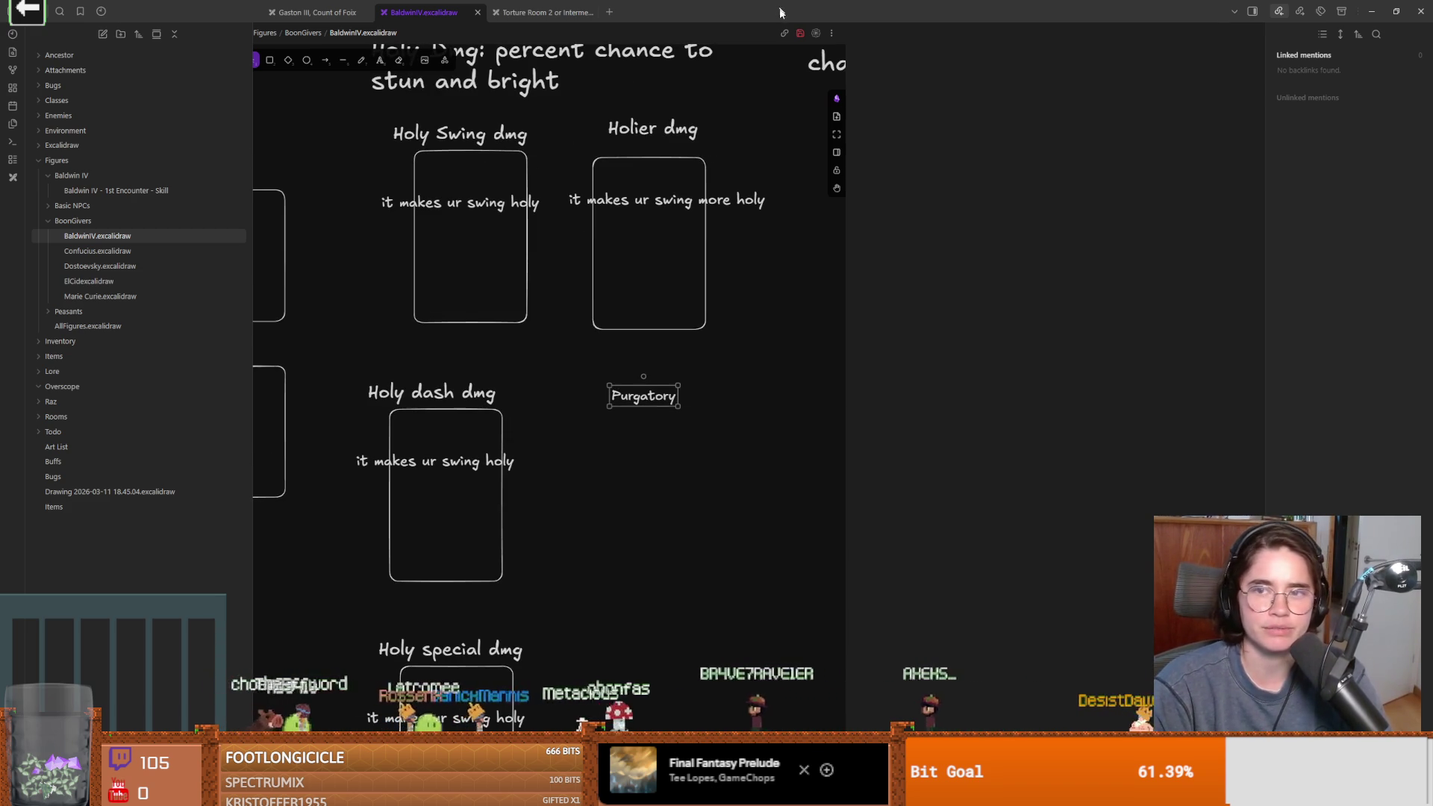
key("alt+Tab")
key("ctrl+s")
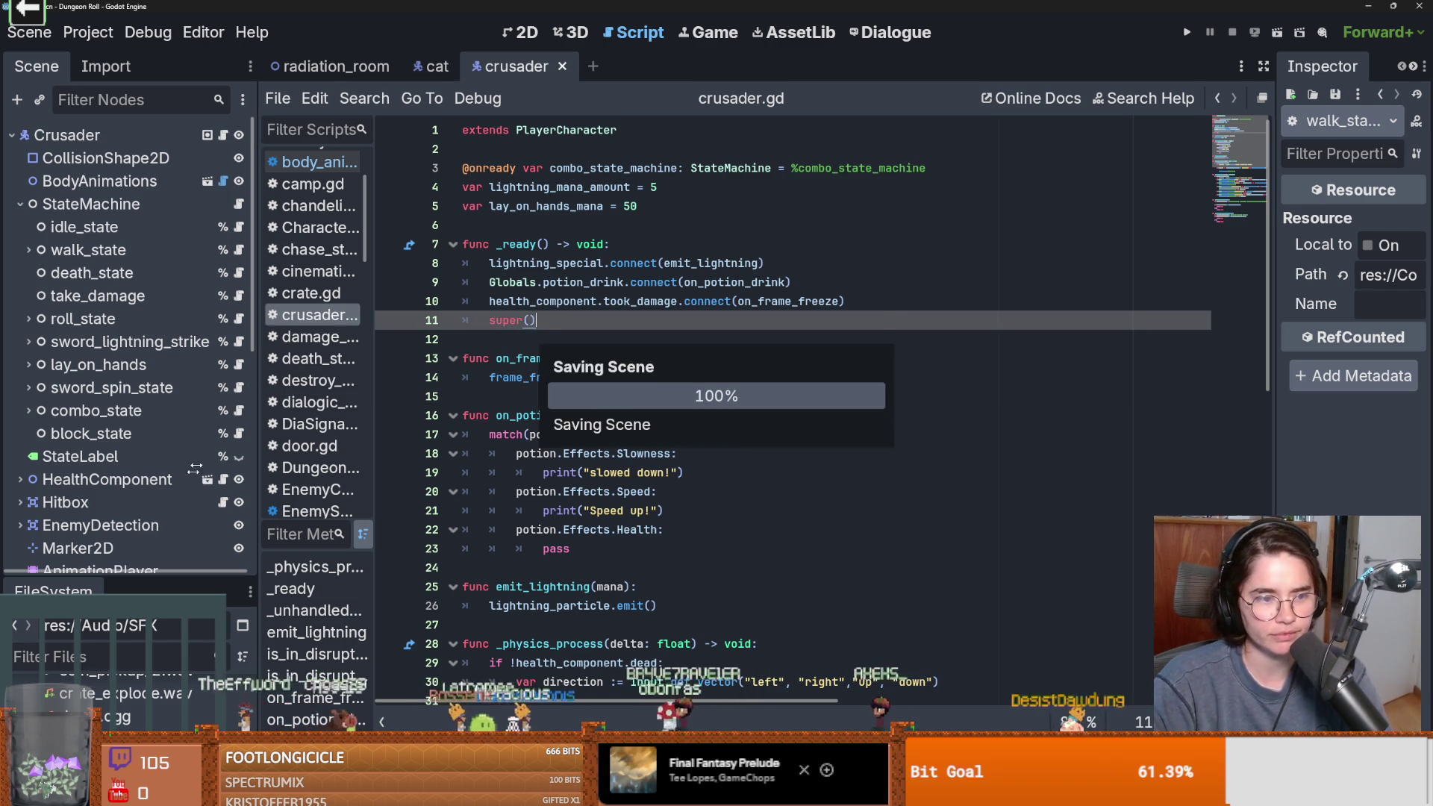
Collapse the StateMachine node, save the Crusader scene, then duplicate the Purgatory label in Obsidian
left_click(21, 205)
key("ctrl+s")
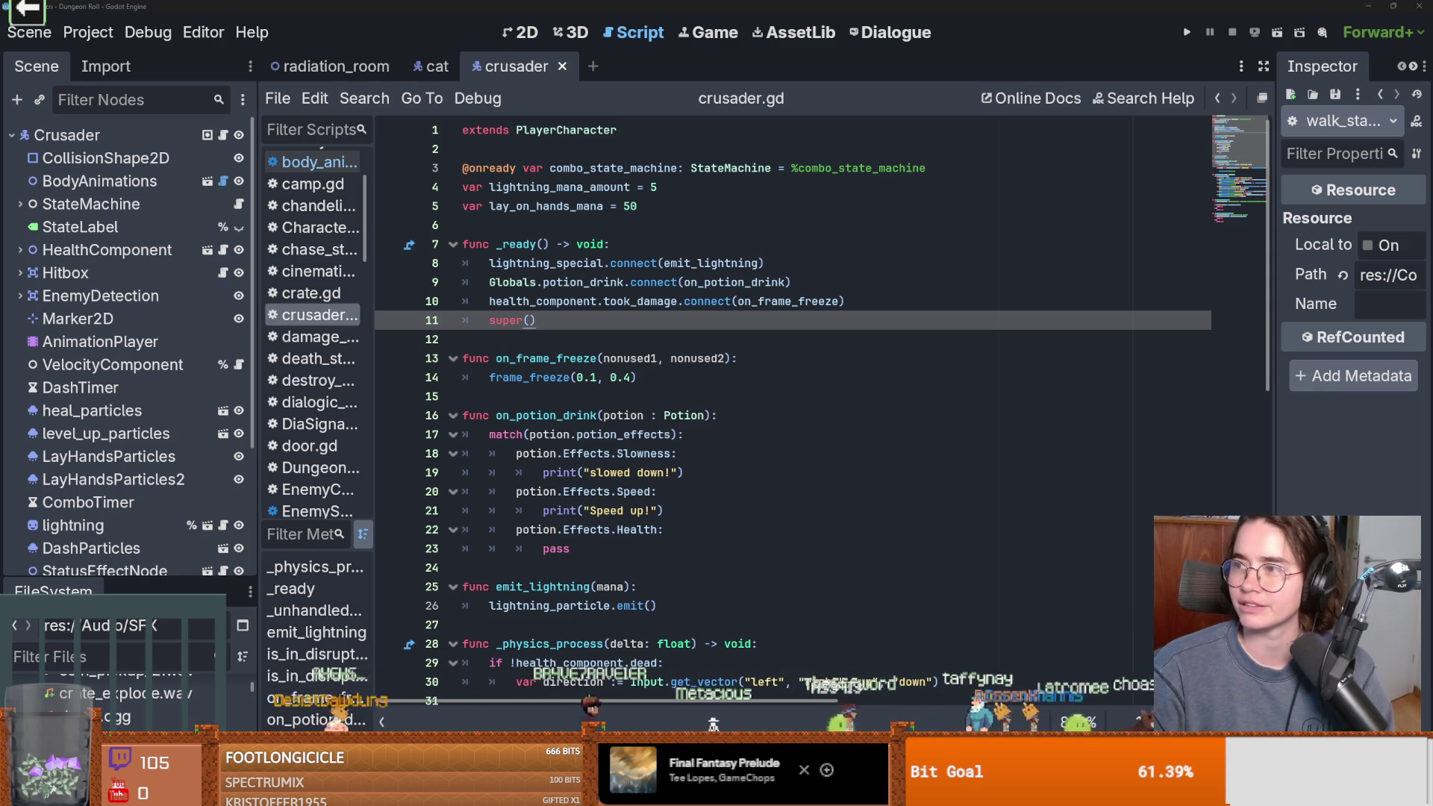
key("alt+Tab")
left_click_drag(642, 398, 772, 335)
Retype the copied Purgatory label as 'divine forgiveness'
double_click(772, 335)
type("divin")
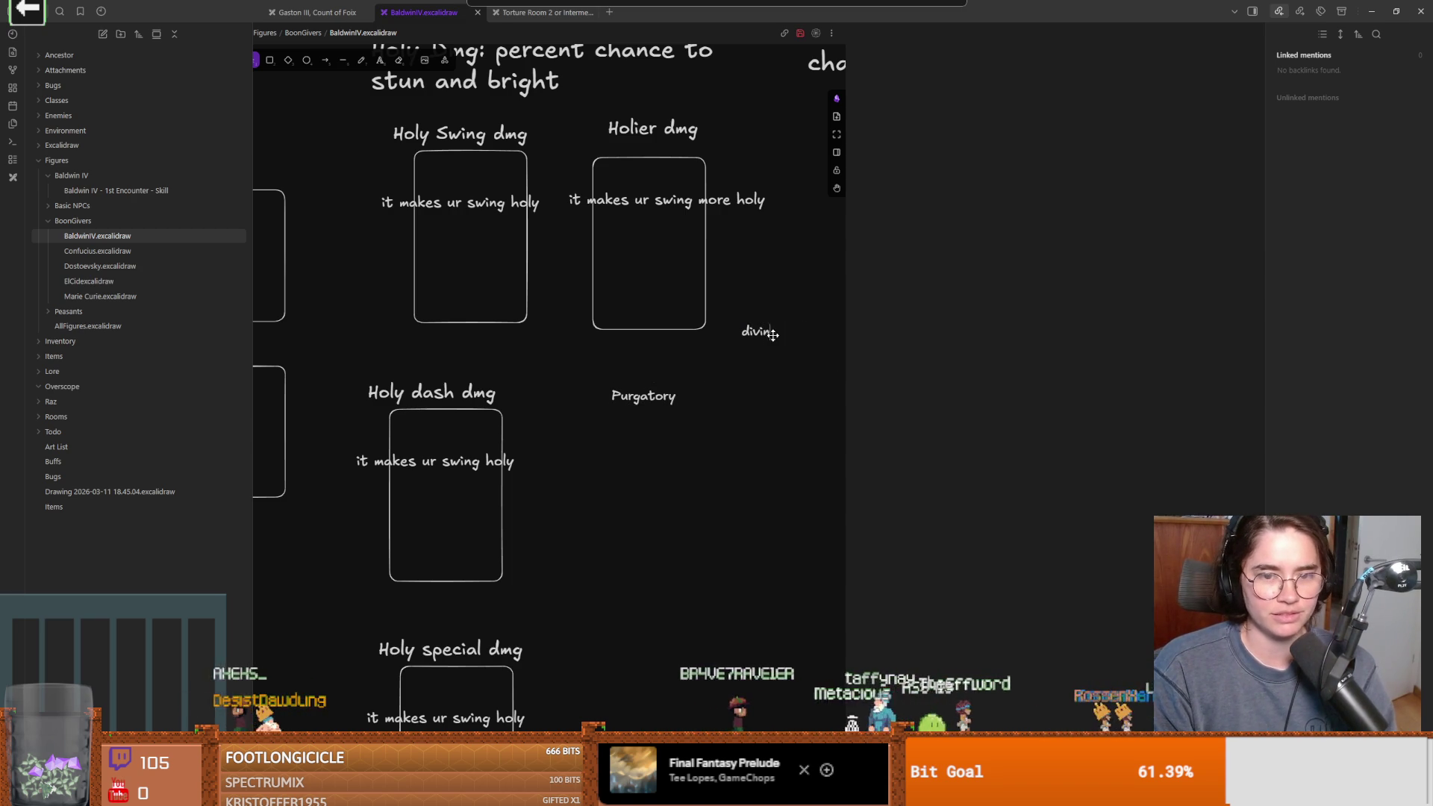
type("e forgin")
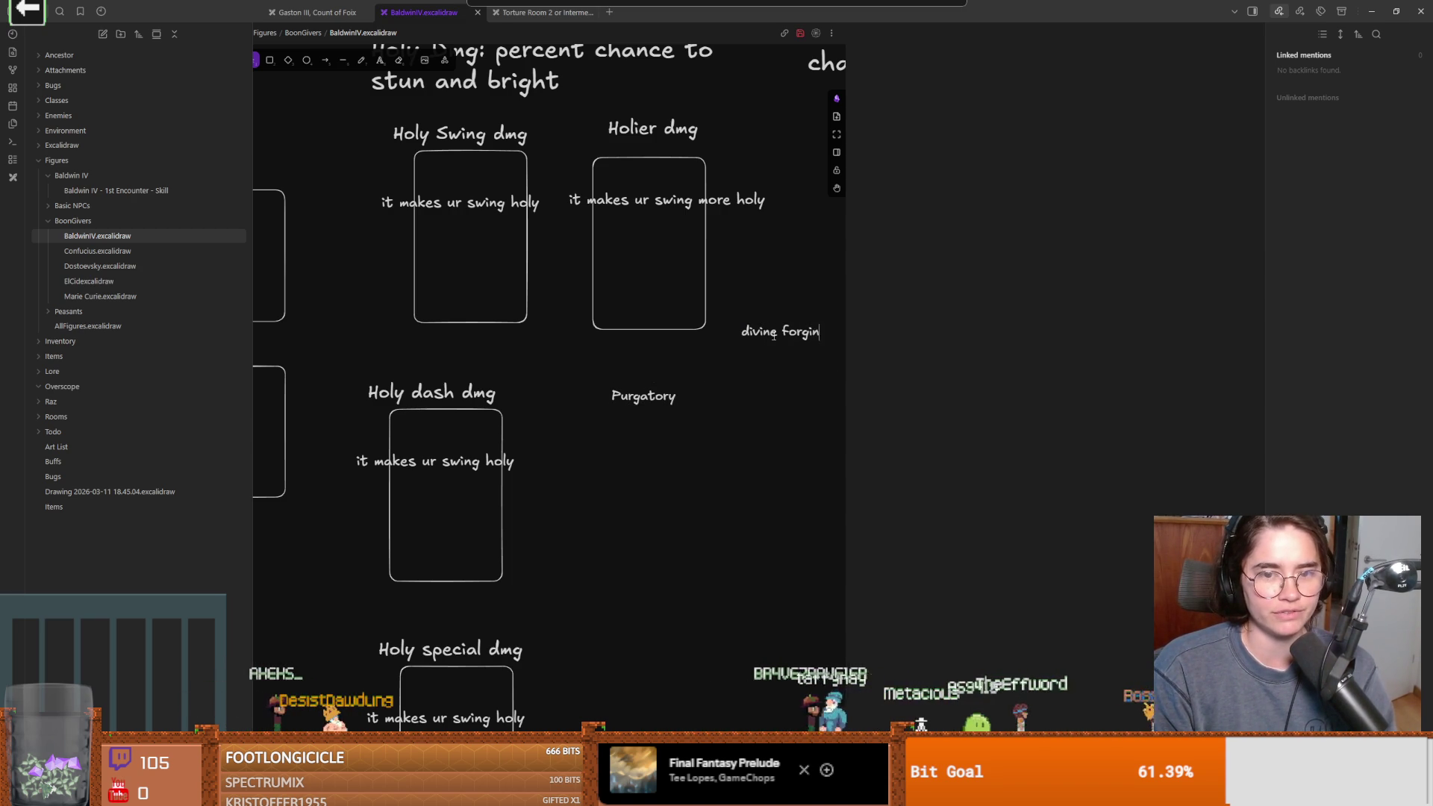
key("BackSpace")
type("veness")
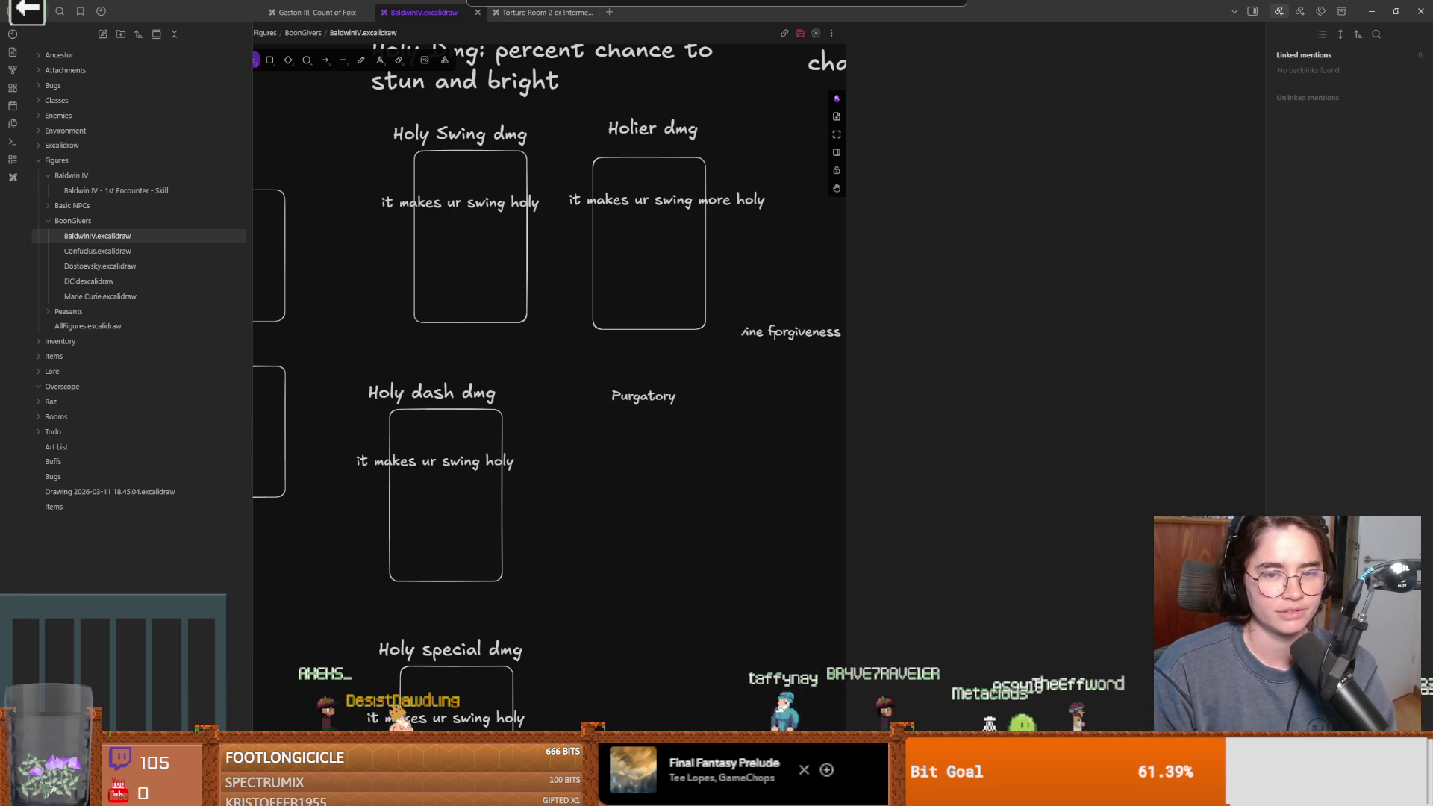
left_click(788, 379)
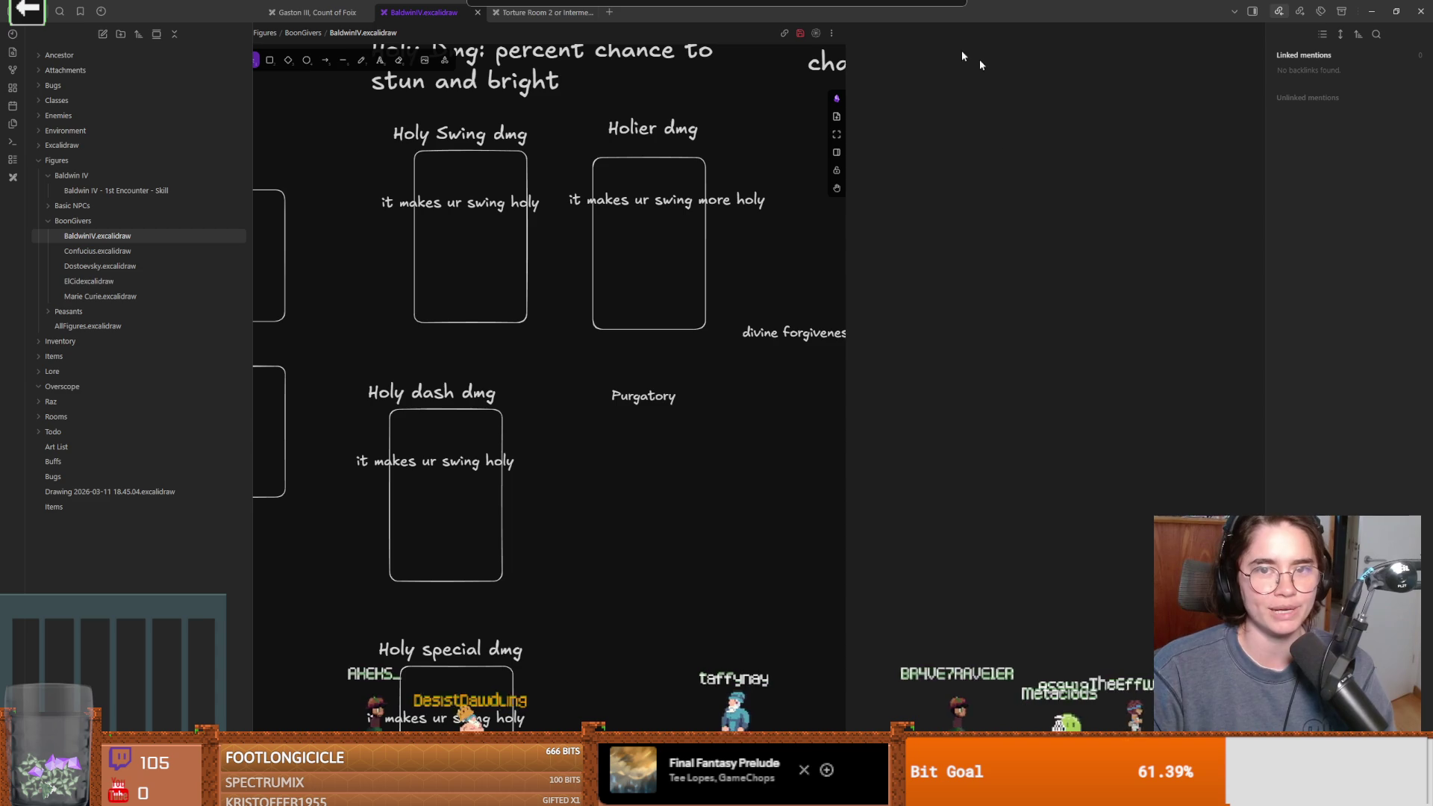
Duplicate 'divine forgiveness' to its right and retype the copy as 'resureciton'
left_click(1252, 11)
left_click(1027, 340)
left_click_drag(970, 333, 1112, 330)
double_click(1112, 331)
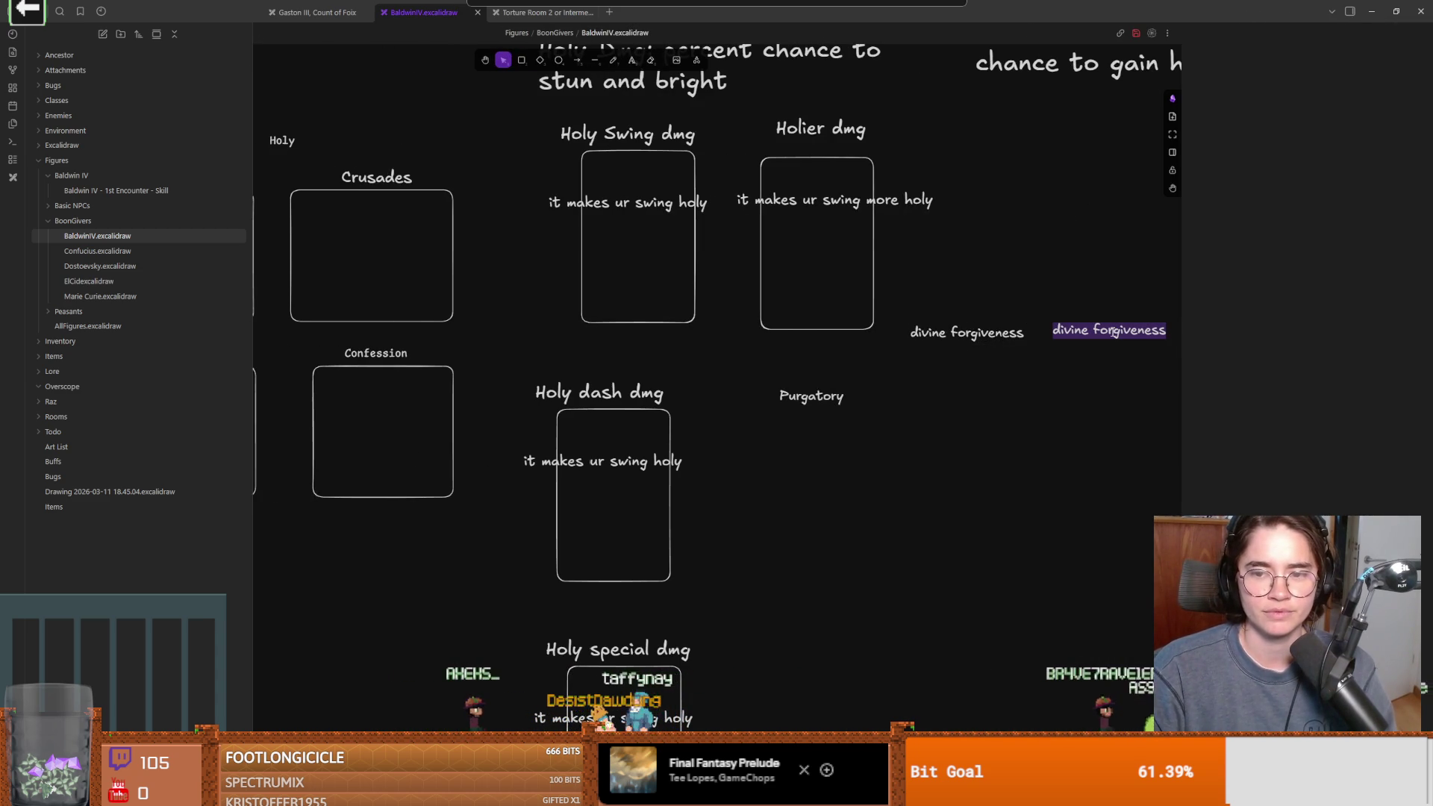
type("ressur")
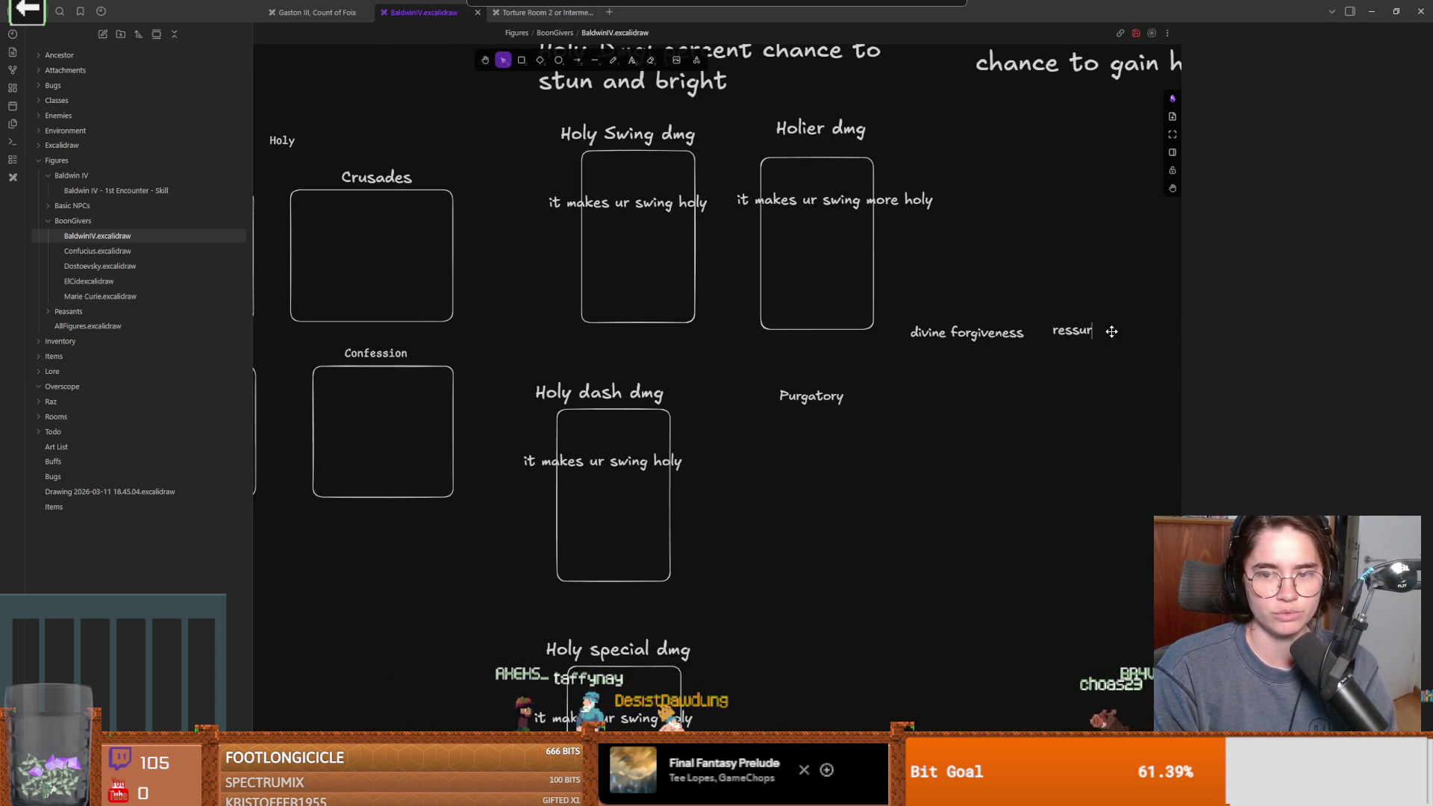
type("eciton")
double_click(1073, 334)
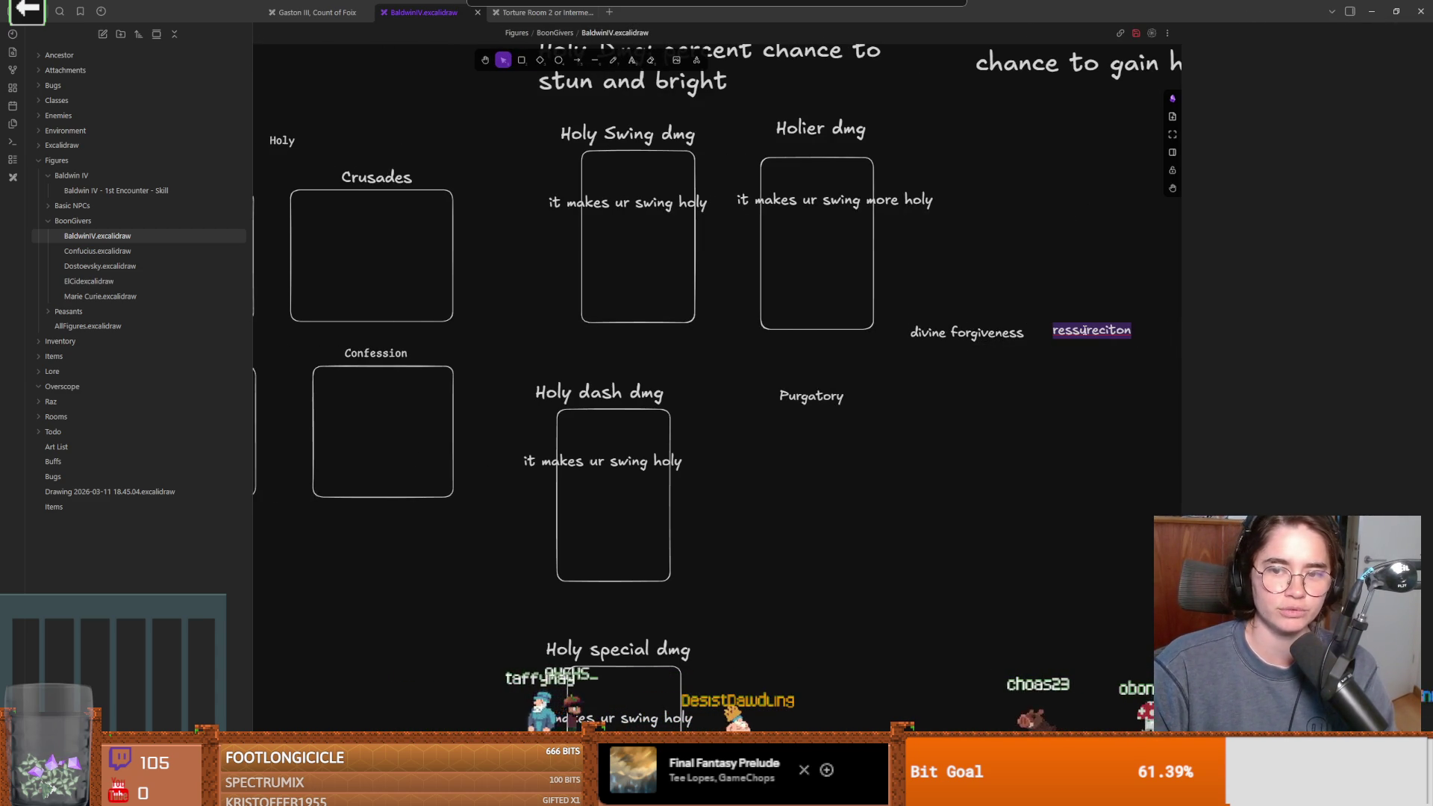
left_click(1073, 333)
key("BackSpace")
left_click(1091, 389)
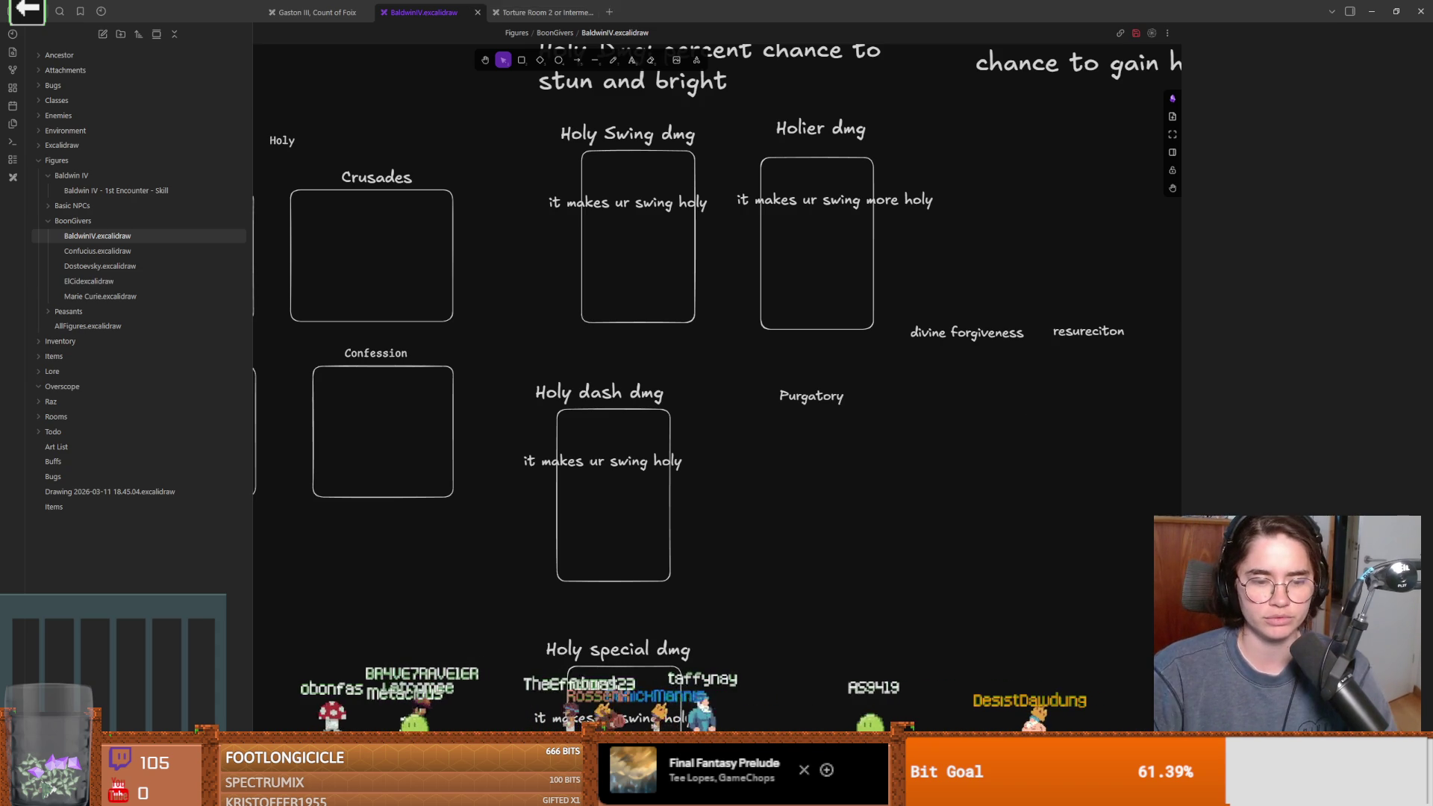
key("alt+Tab")
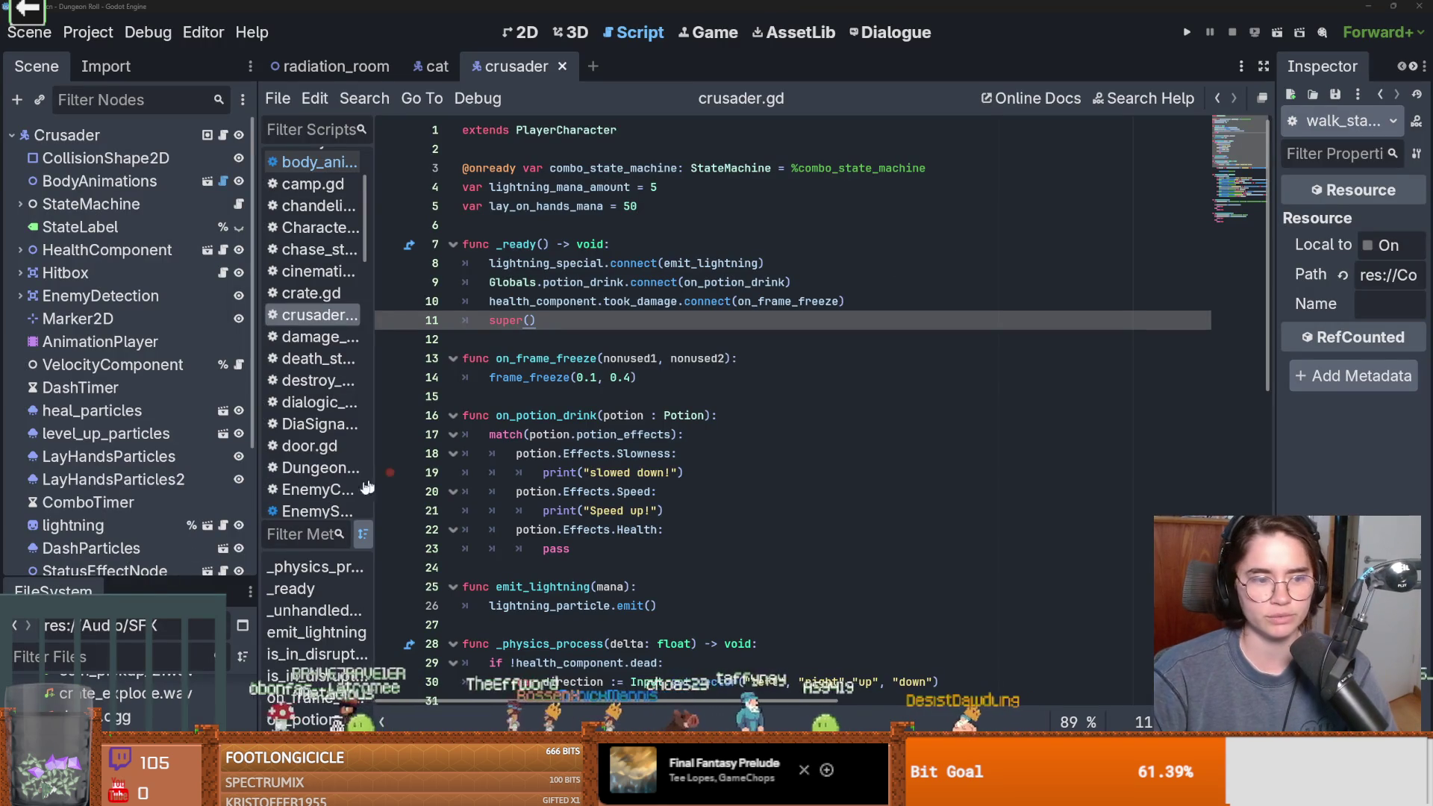
Collapse the Audio, Base, Core, Utilities and VFX folders in the FileSystem dock
left_click_drag(210, 200, 209, 147)
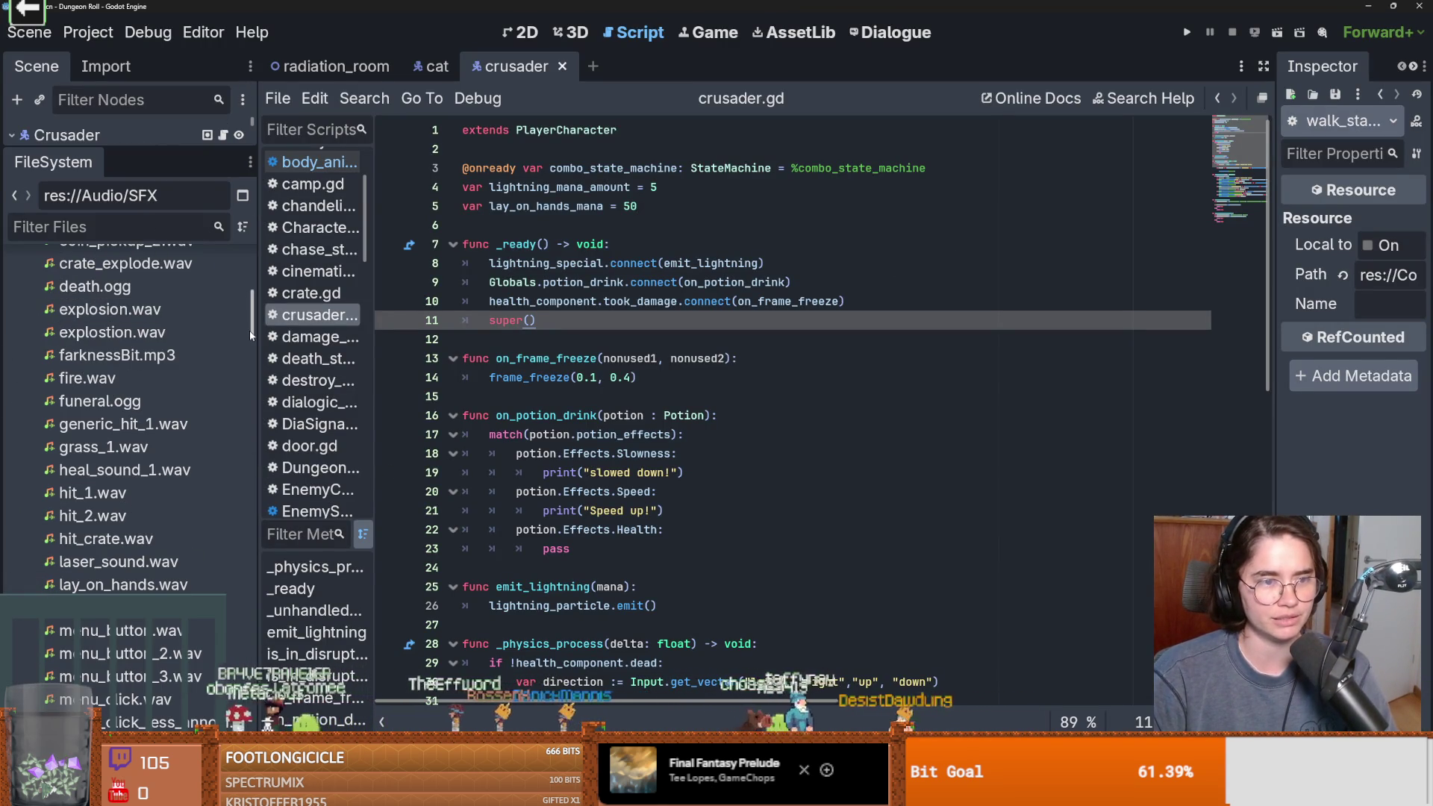
scroll(149, 403, "up", 5)
left_click(20, 560)
left_click(20, 583)
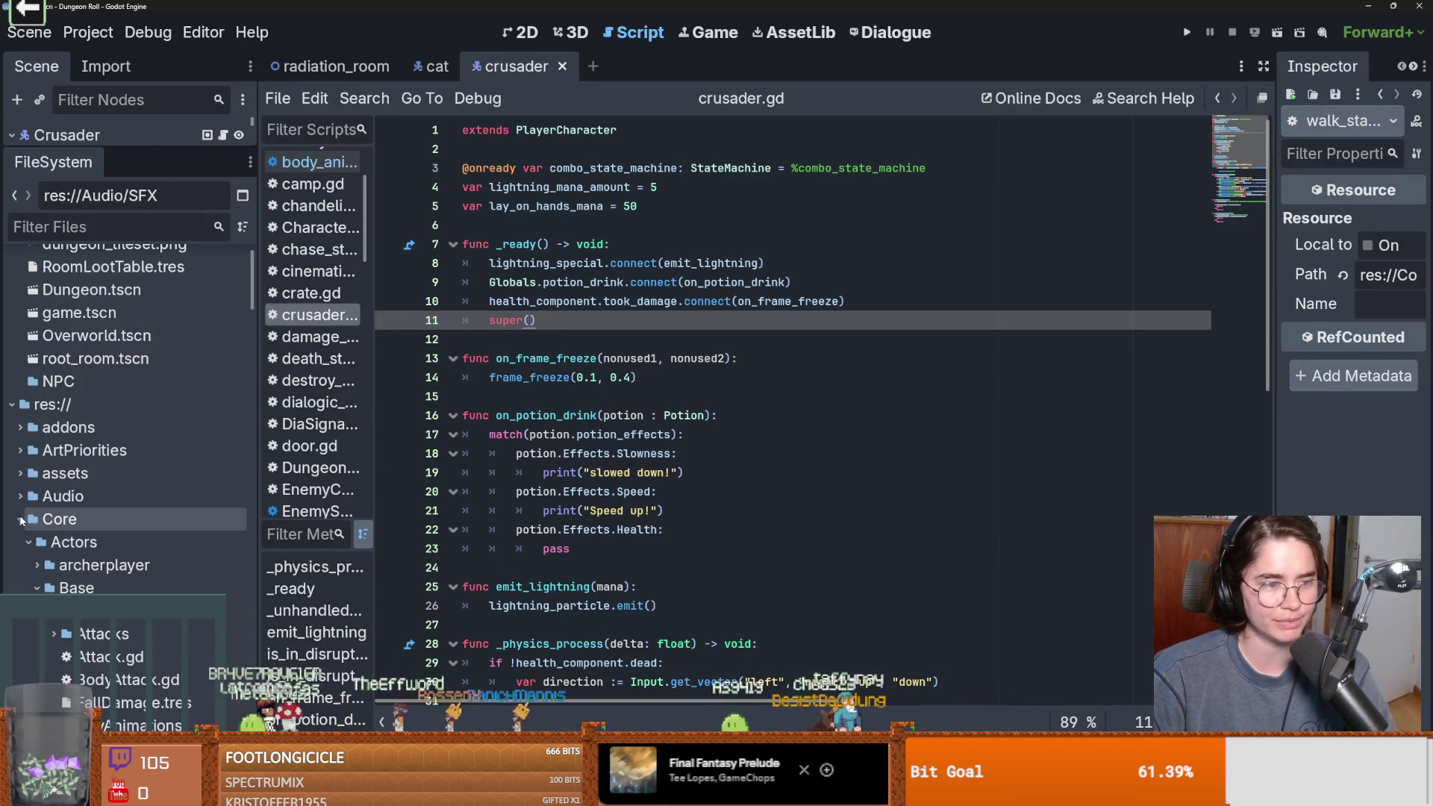
scroll(40, 528, "down", 1)
scroll(39, 528, "down", 1)
left_click(37, 522)
left_click(21, 454)
left_click(20, 500)
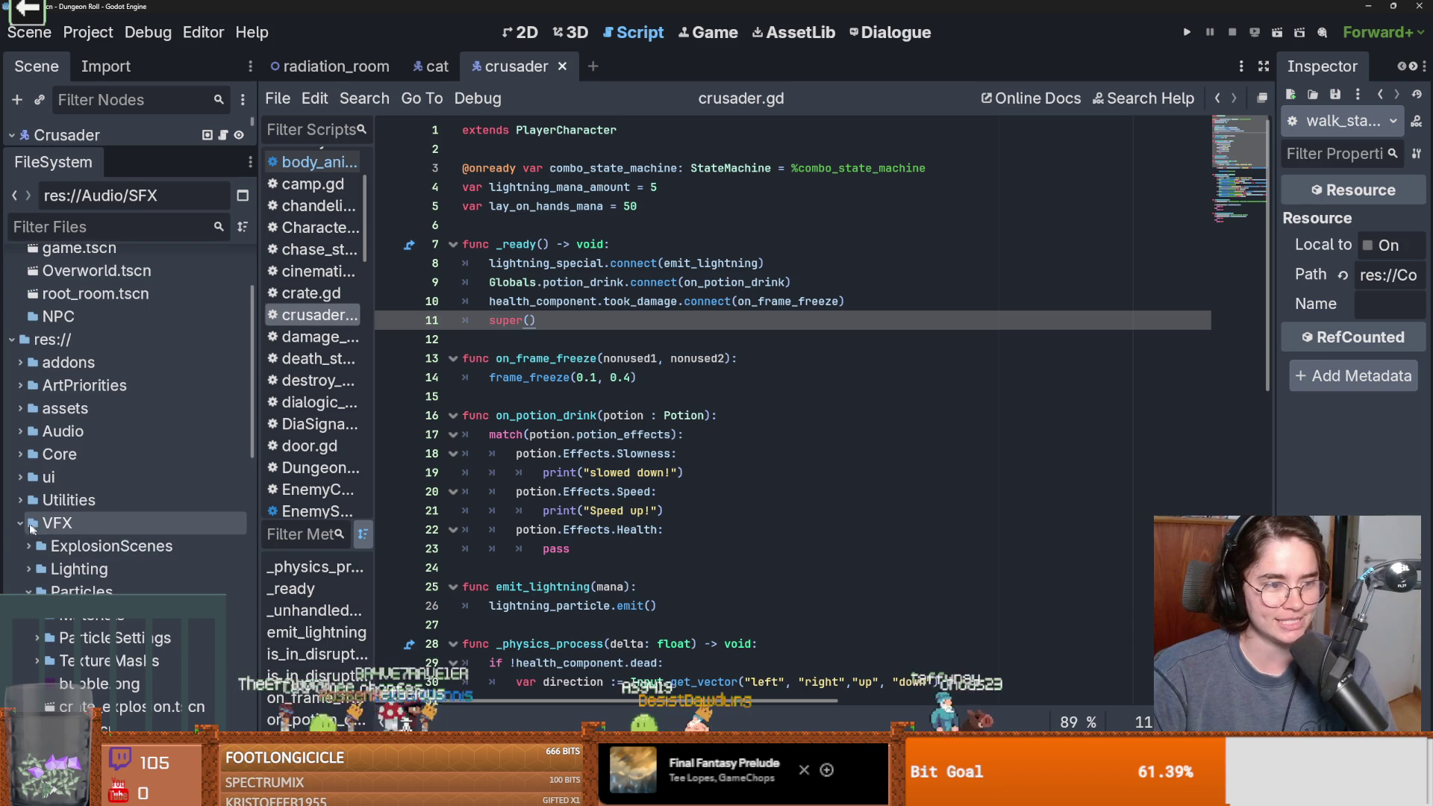
left_click(20, 523)
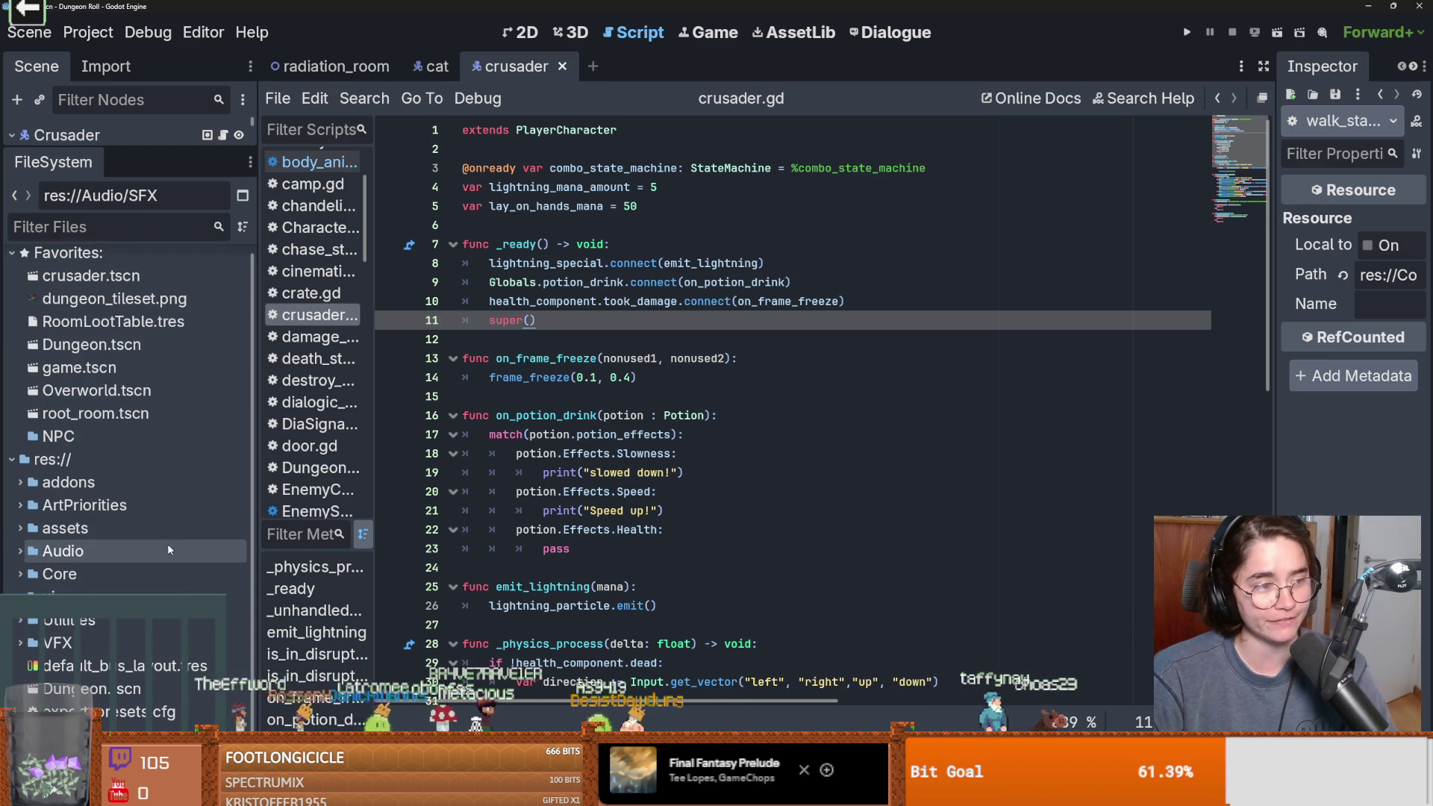
Expand Core > Actors in the FileSystem dock, briefly opening Audio and Base
left_click(18, 552)
left_click(18, 553)
left_click(20, 574)
scroll(23, 567, "down", 1)
left_click(28, 533)
left_click(36, 578)
left_click(37, 578)
scroll(36, 575, "down", 1)
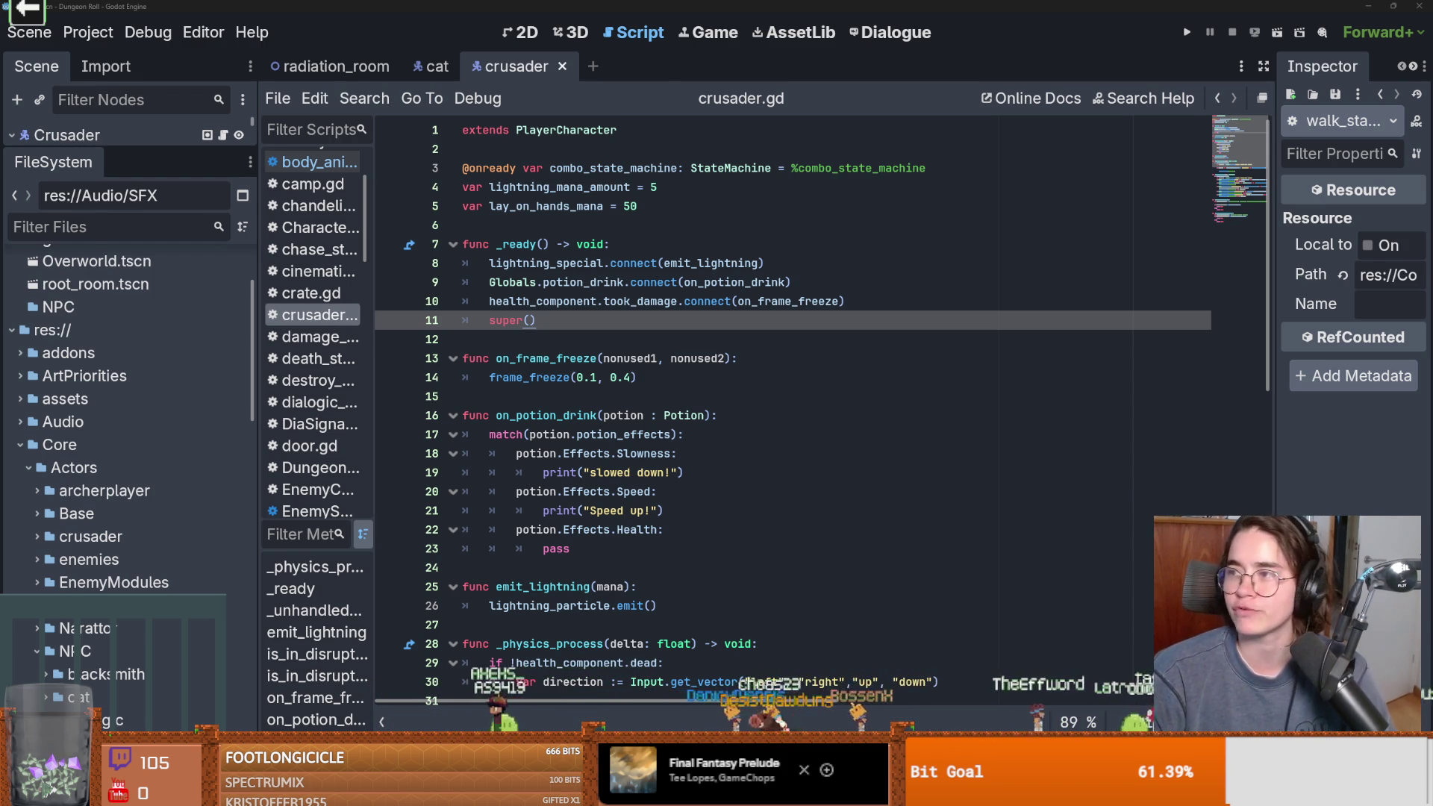
key("alt+Tab")
Move the Repentance note up and to the right
left_click(944, 464)
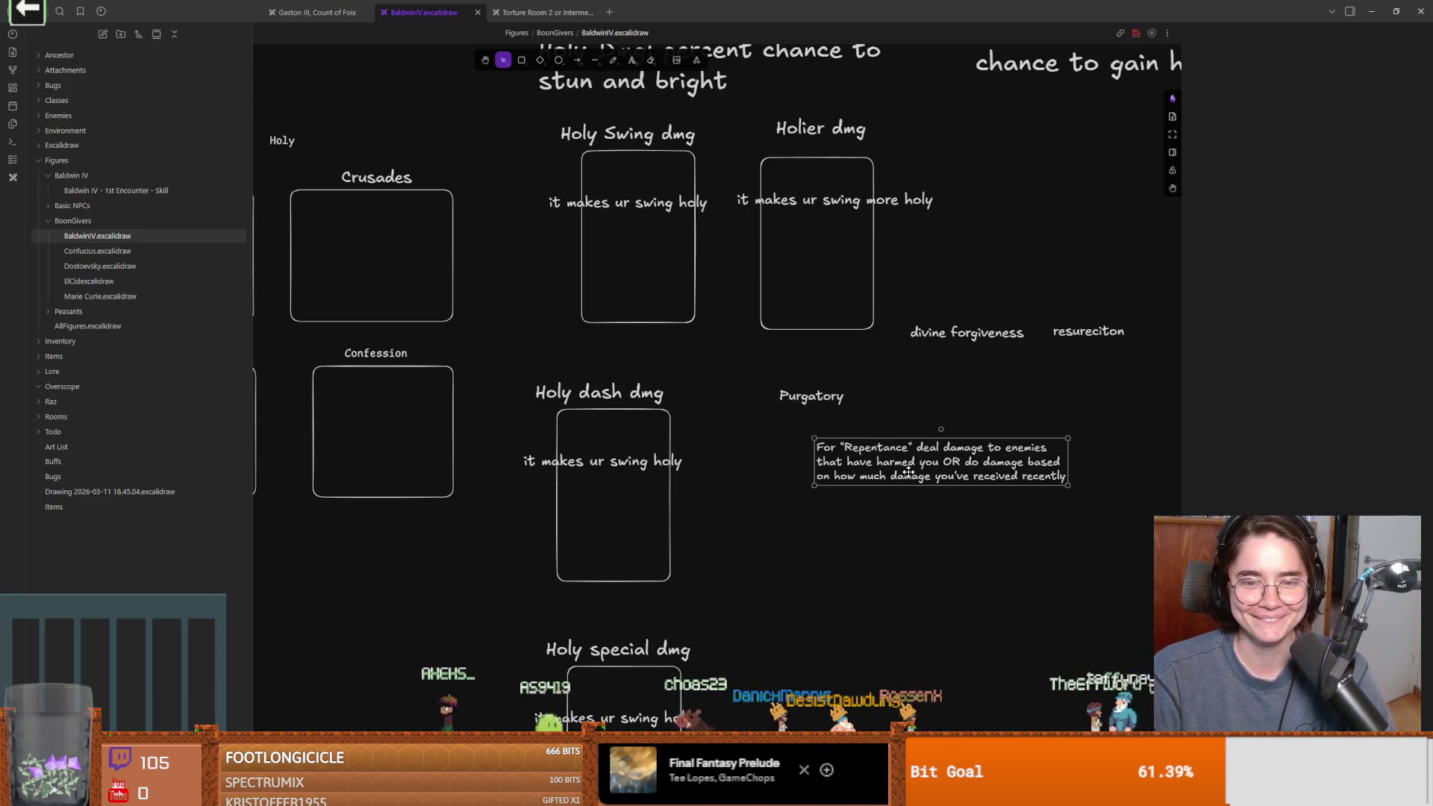
left_click_drag(909, 472, 970, 448)
double_click(1004, 440)
left_click(1023, 423)
Delete the 'OR' received-damage alternative from the Repentance note and nudge it higher
double_click(1004, 439)
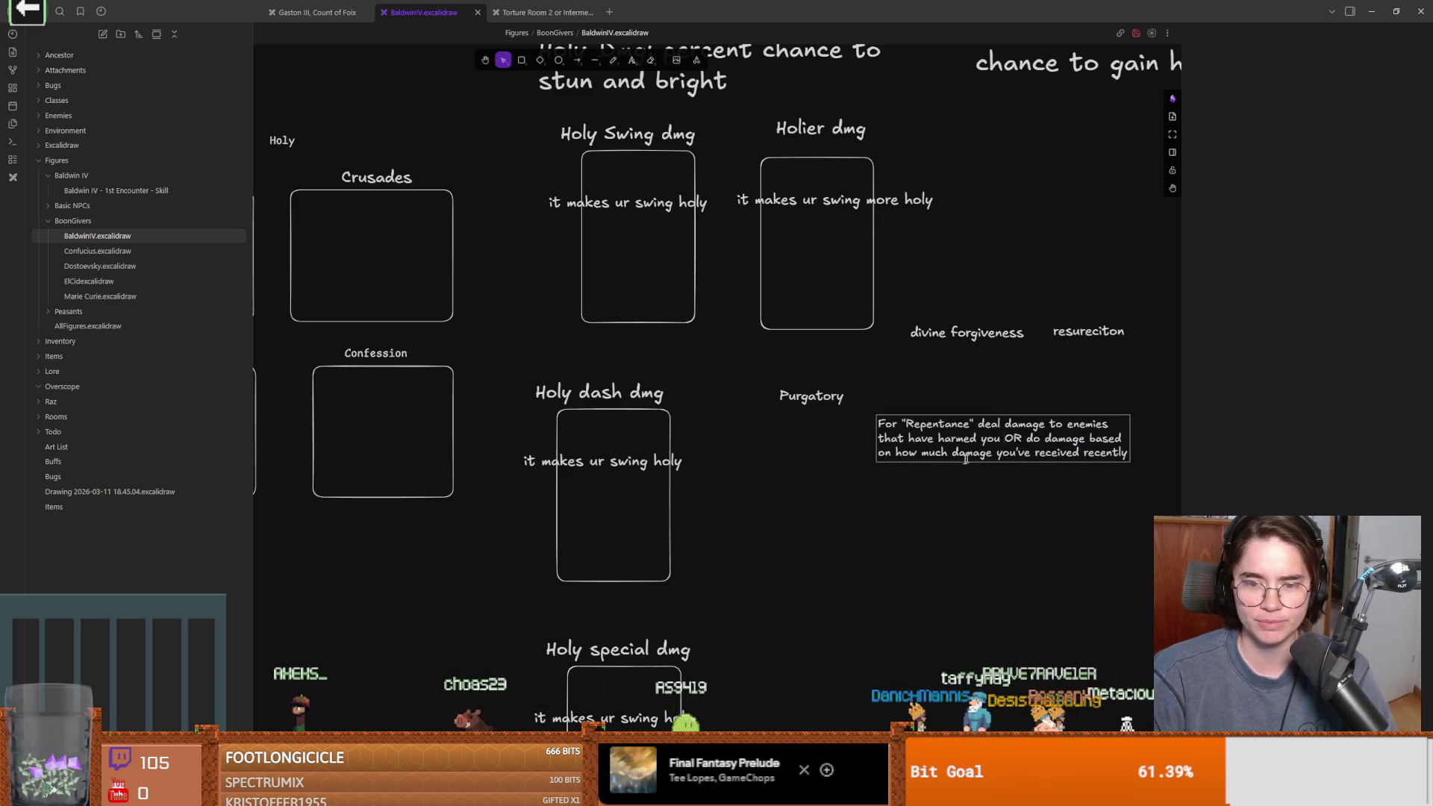
key("Return")
key("Return")
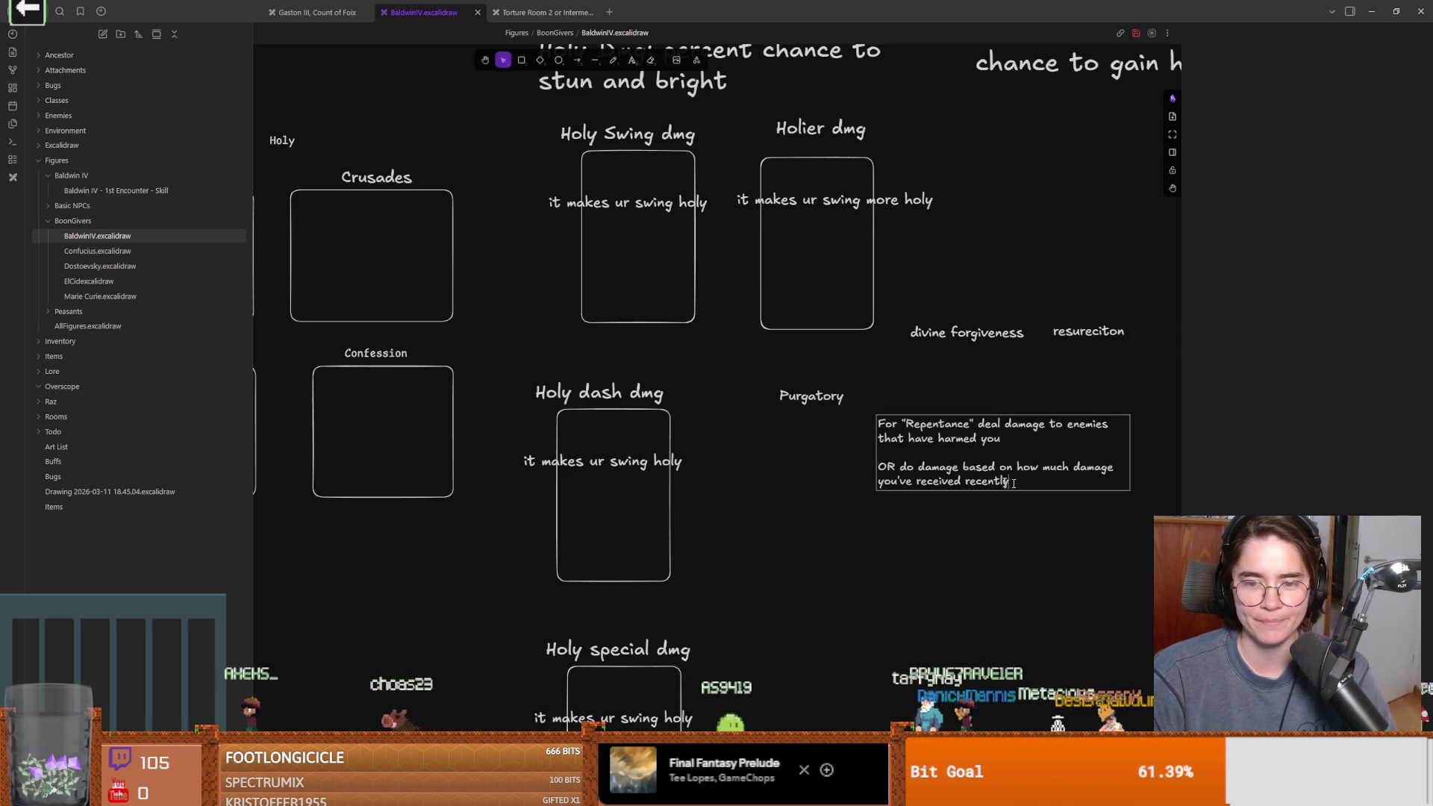
key("ctrl+shift+End")
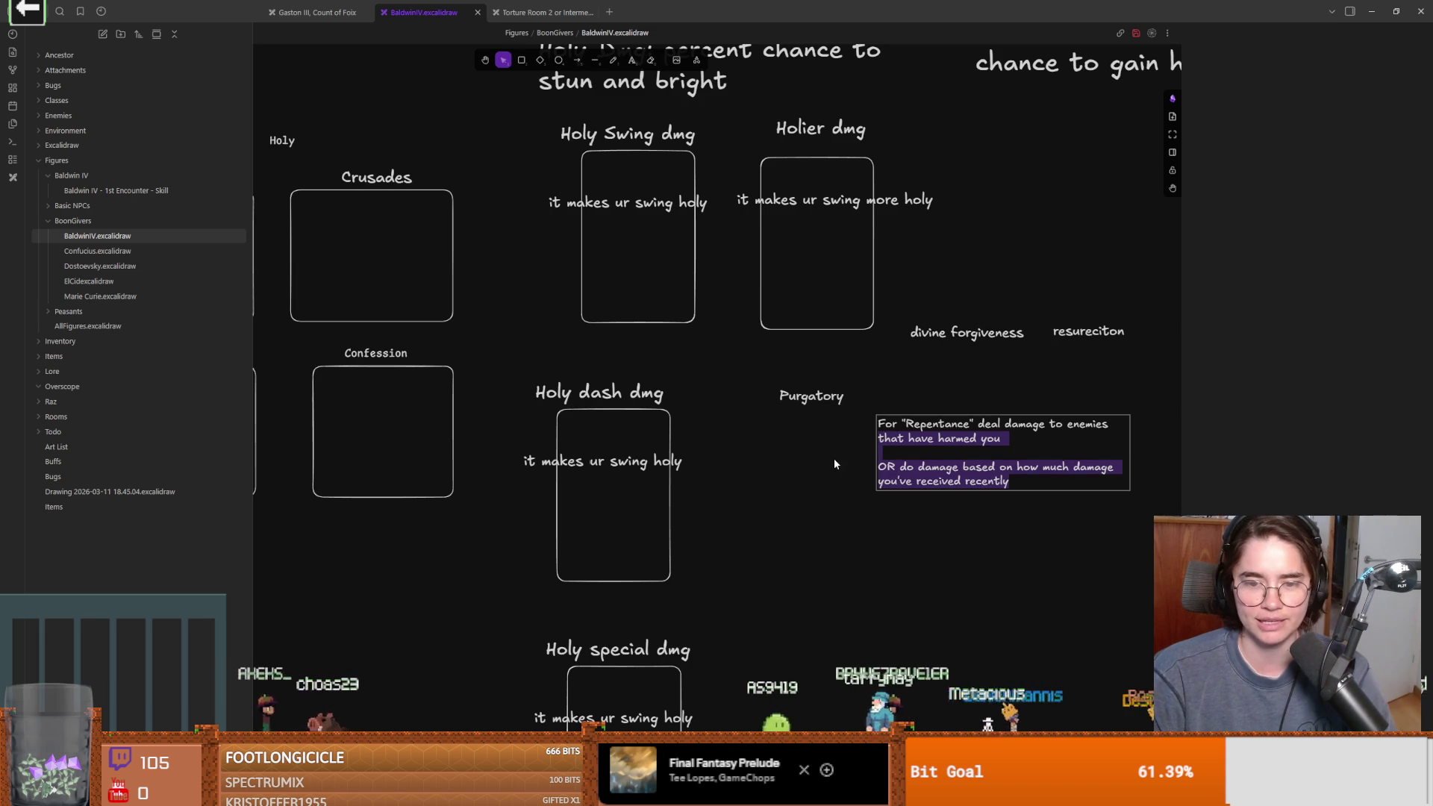
key("BackSpace")
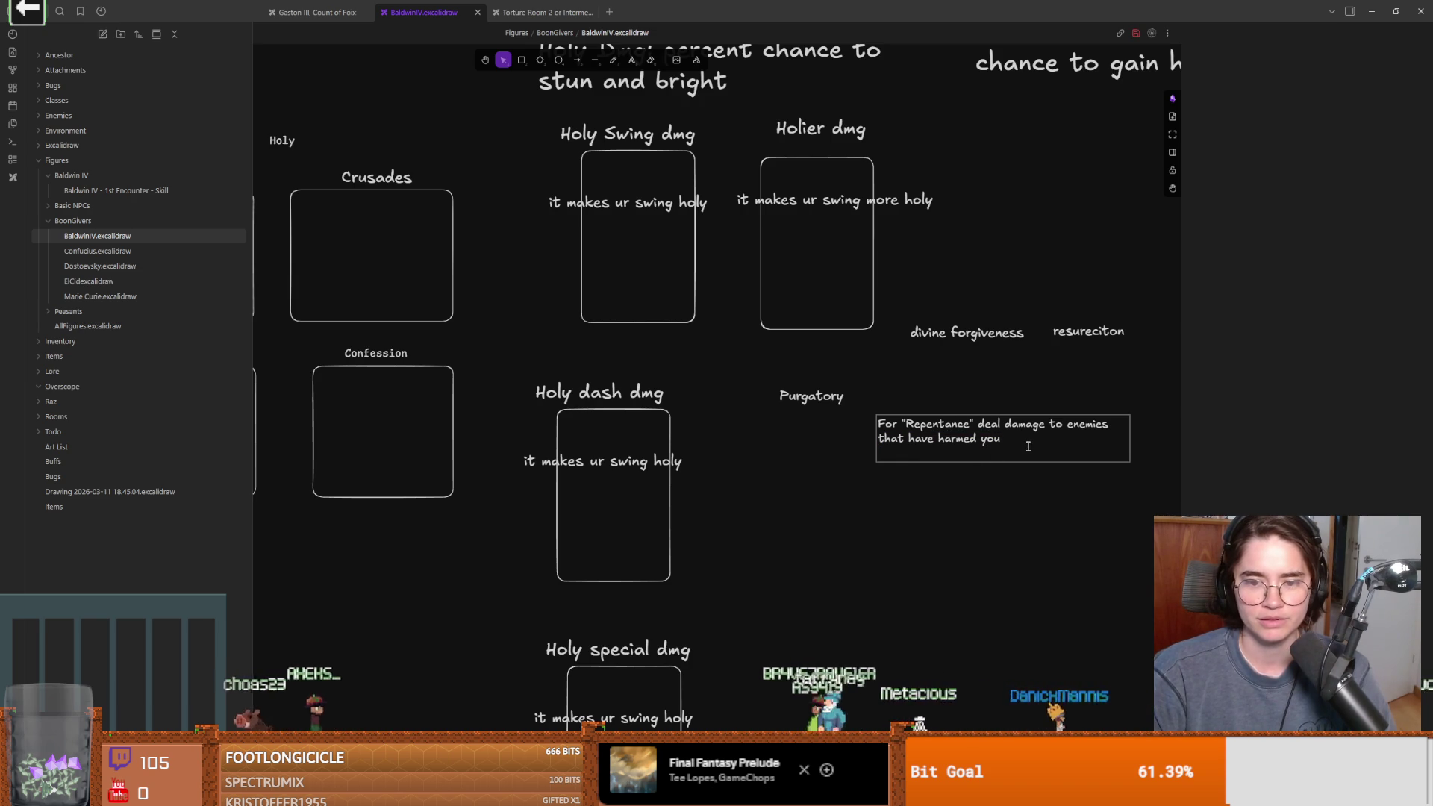
double_click(933, 424)
left_click(978, 475)
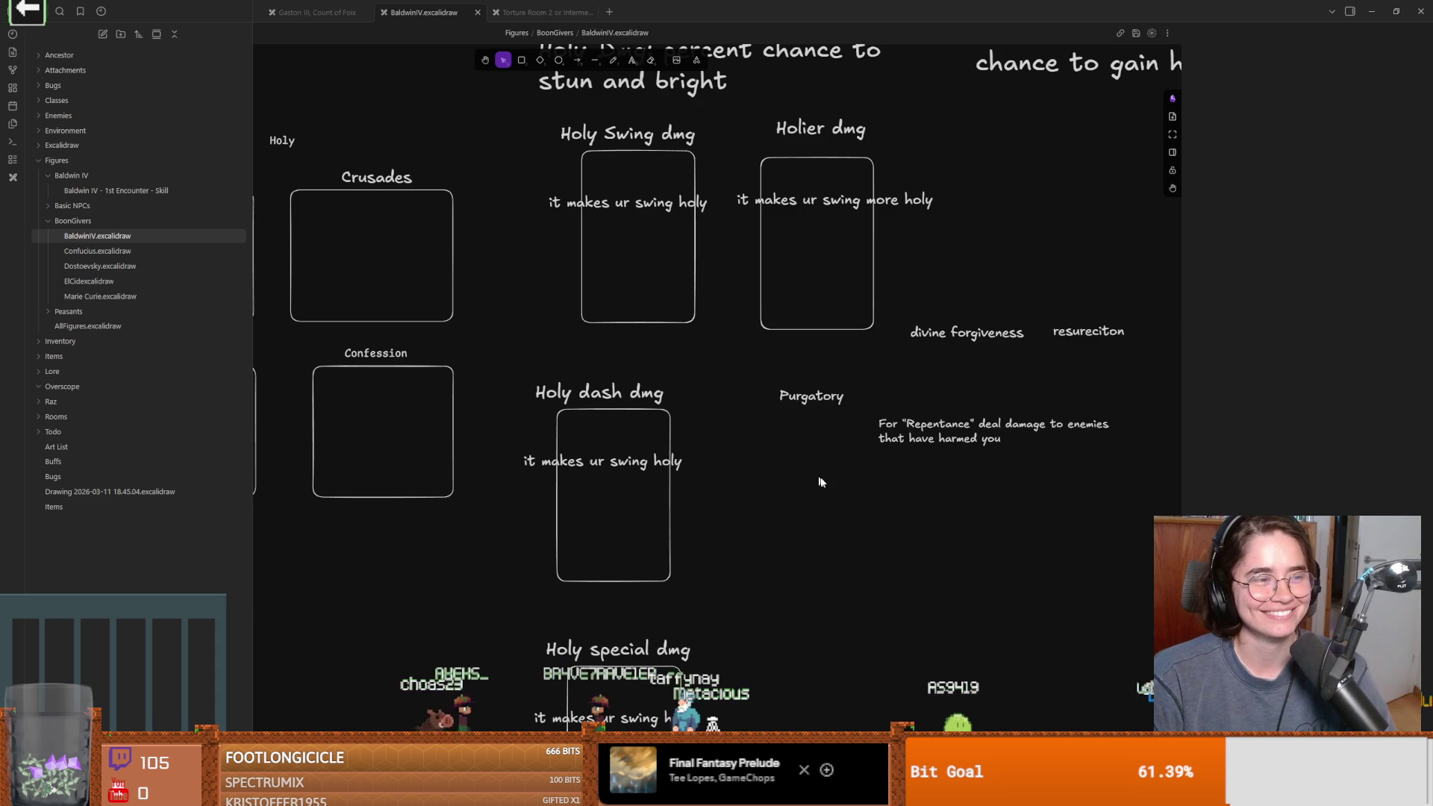
left_click(836, 494)
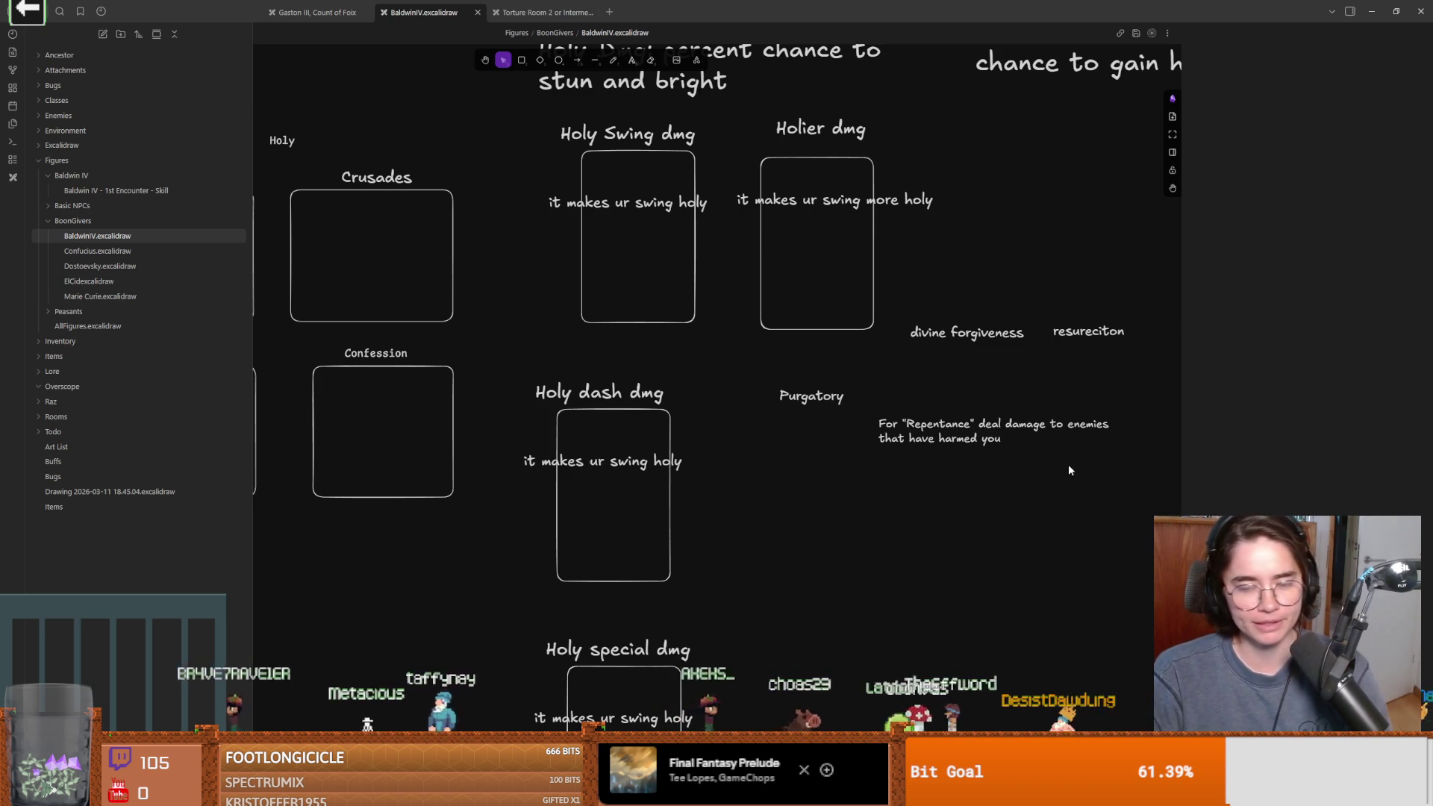
scroll(970, 485, "right", 4)
mouse_move(784, 429)
left_mouse_down()
mouse_move(869, 426)
mouse_move(842, 404)
mouse_move(905, 369)
mouse_move(814, 369)
left_mouse_up()
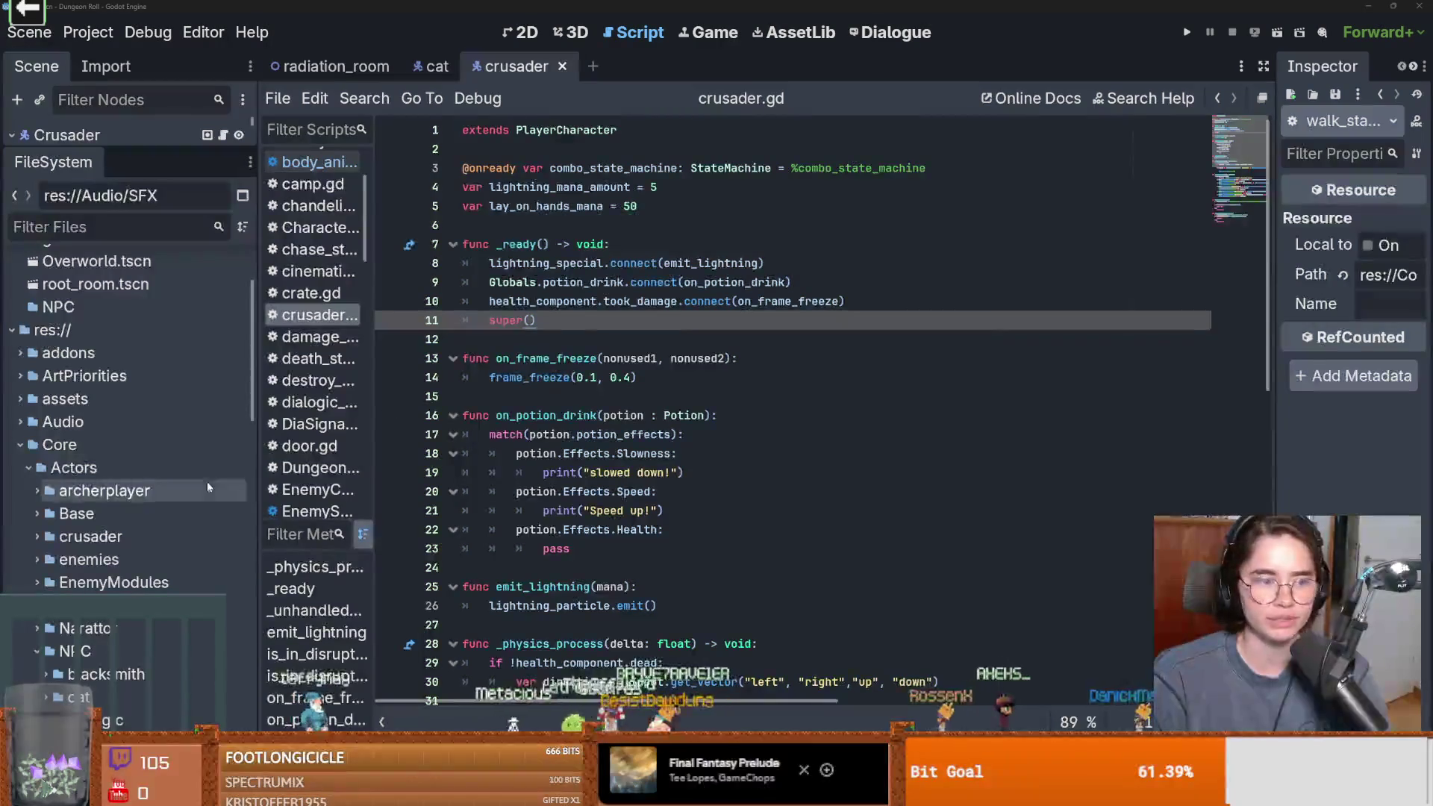
Save the scene and expand the Figures folder in the FileSystem dock
scroll(150, 544, "down", 2)
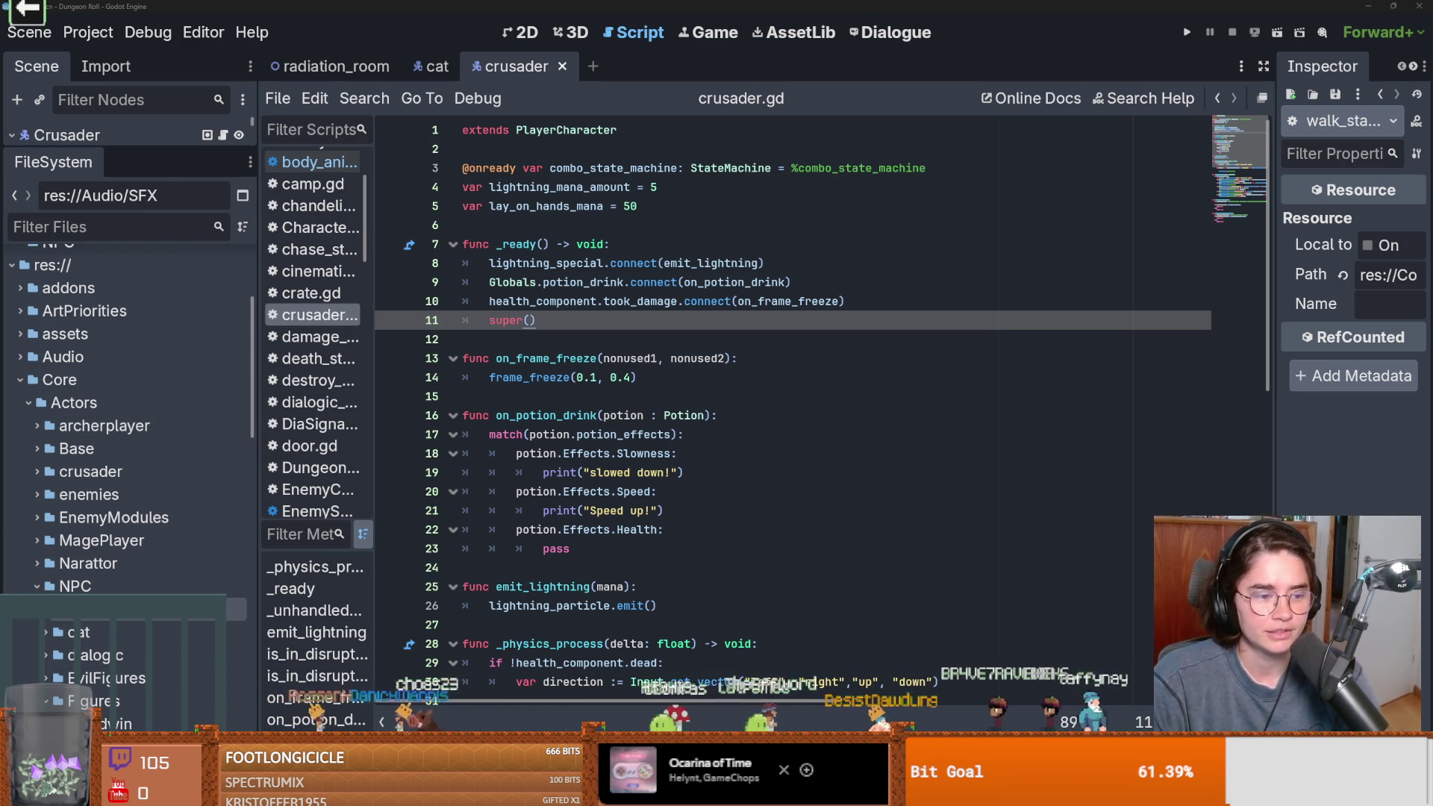
key("ctrl+s")
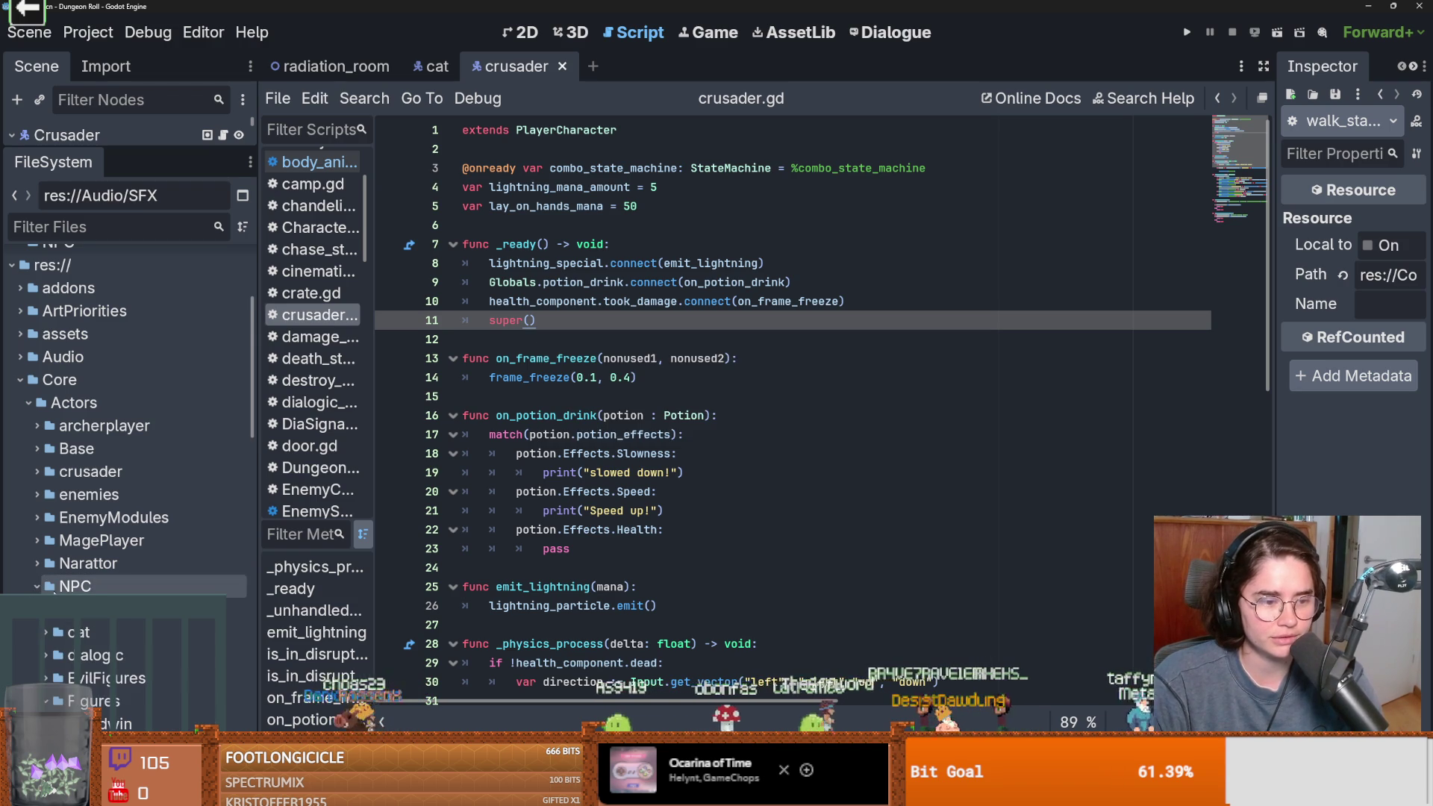
scroll(48, 650, "down", 2)
left_click(46, 635)
left_click(46, 636)
Open MarieCurie's Upgrades, load LootTableCurie.tres, and widen the Inspector
scroll(47, 636, "down", 3)
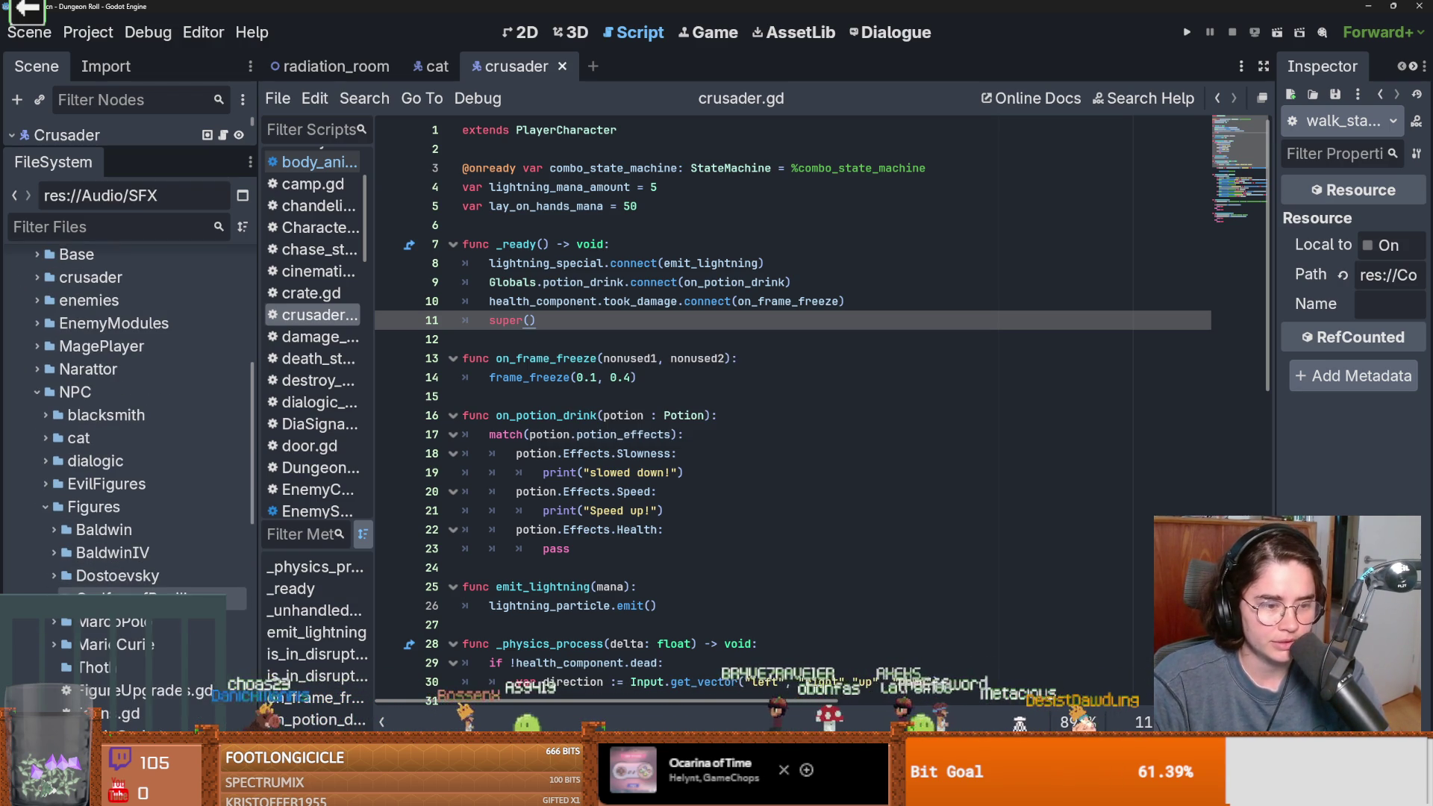
left_click(54, 644)
scroll(112, 597, "down", 3)
double_click(119, 538)
double_click(123, 583)
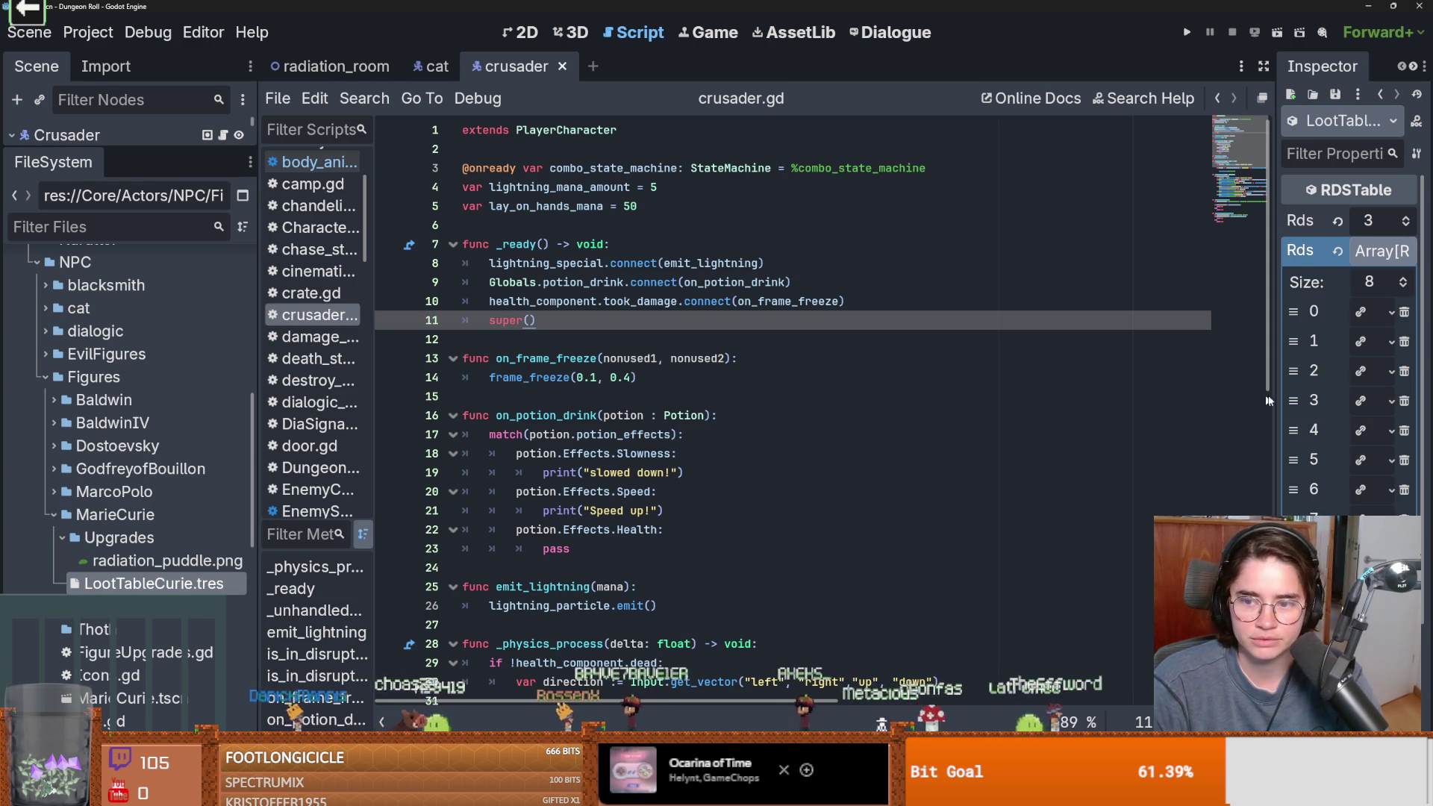
left_click_drag(1279, 414, 980, 414)
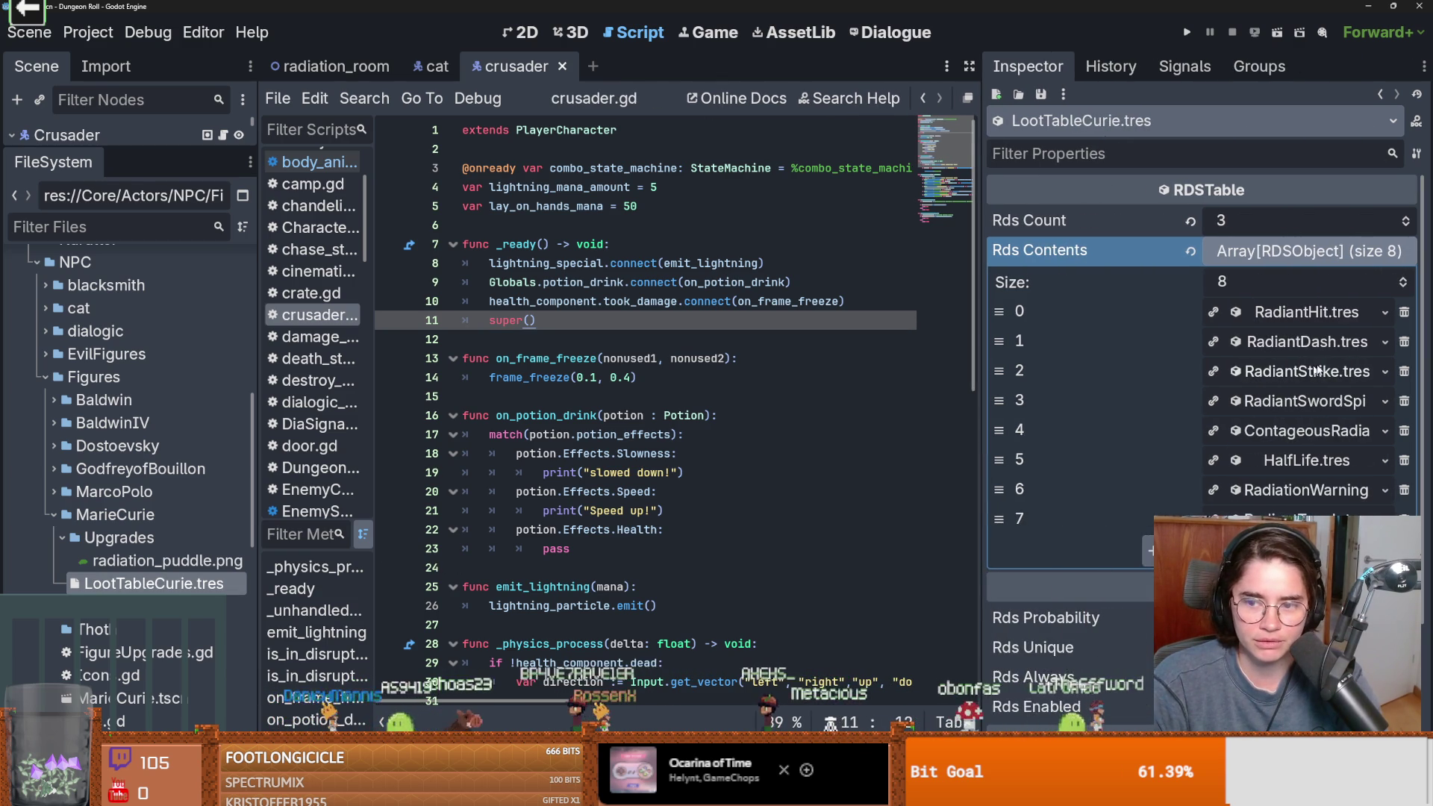
Locate the RadiantHit.tres loot entry in the FileSystem and inspect it
left_click(1298, 313)
left_click(1298, 313)
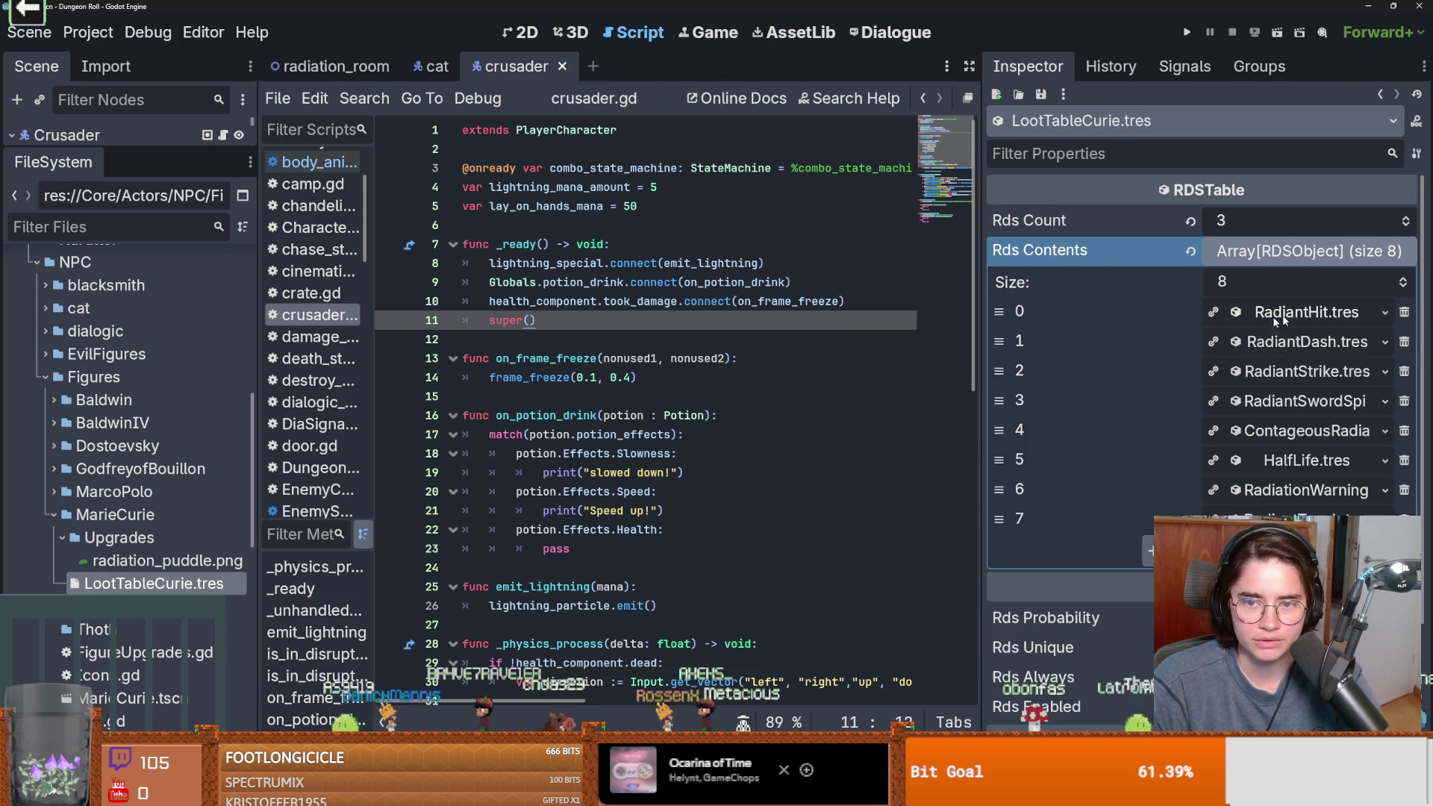
left_click(1382, 314)
left_click(1269, 504)
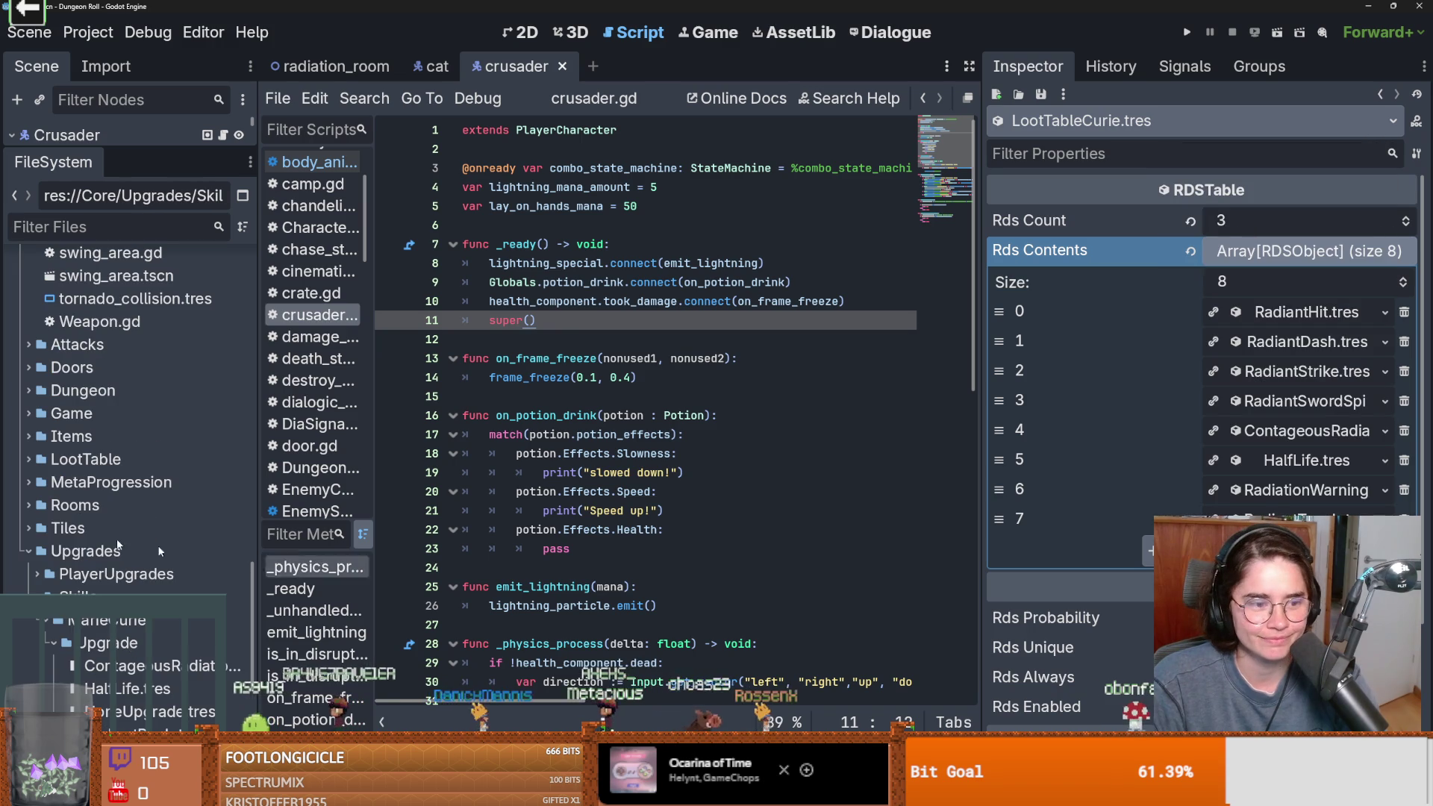
scroll(249, 565, "down", 3)
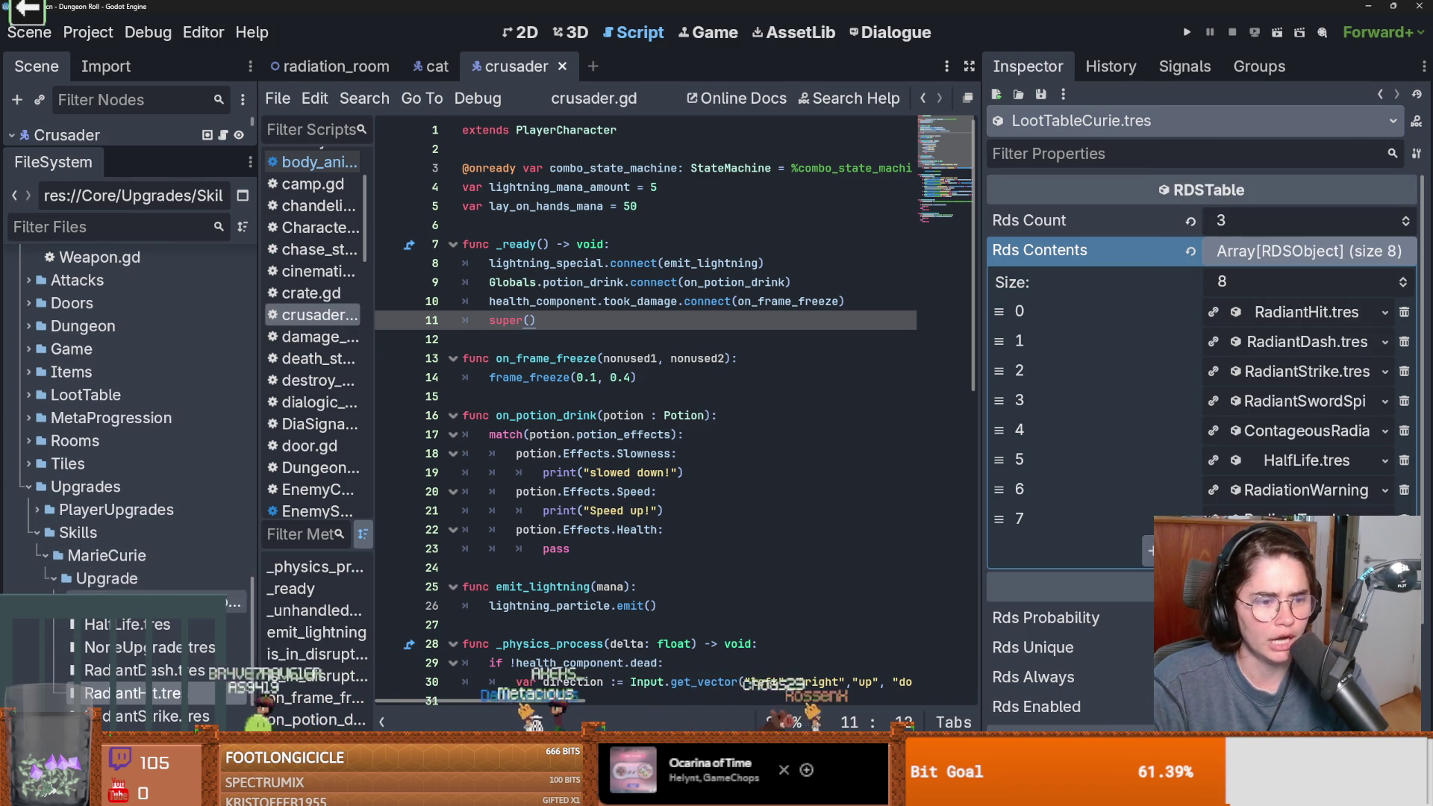
scroll(216, 585, "down", 3)
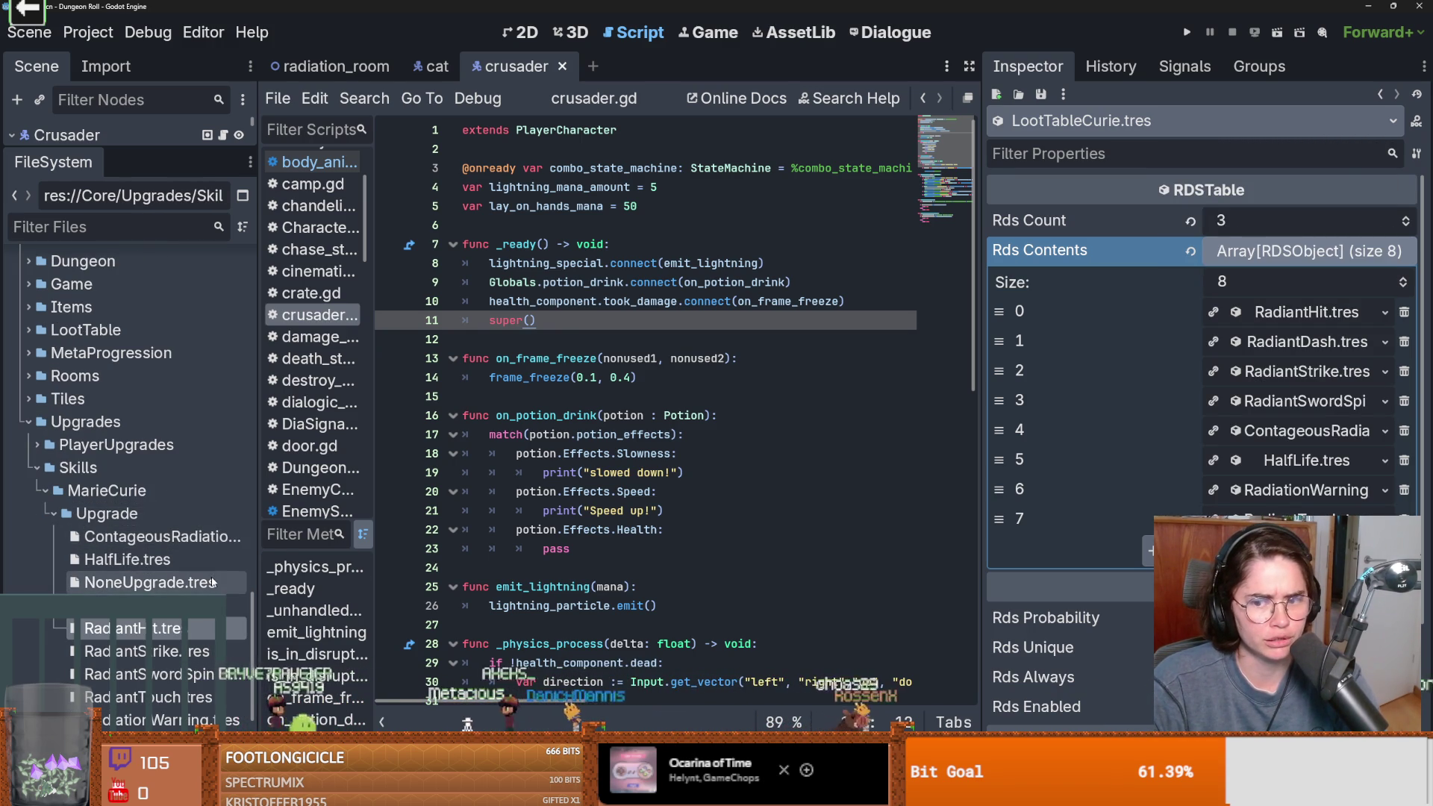
left_click(129, 629)
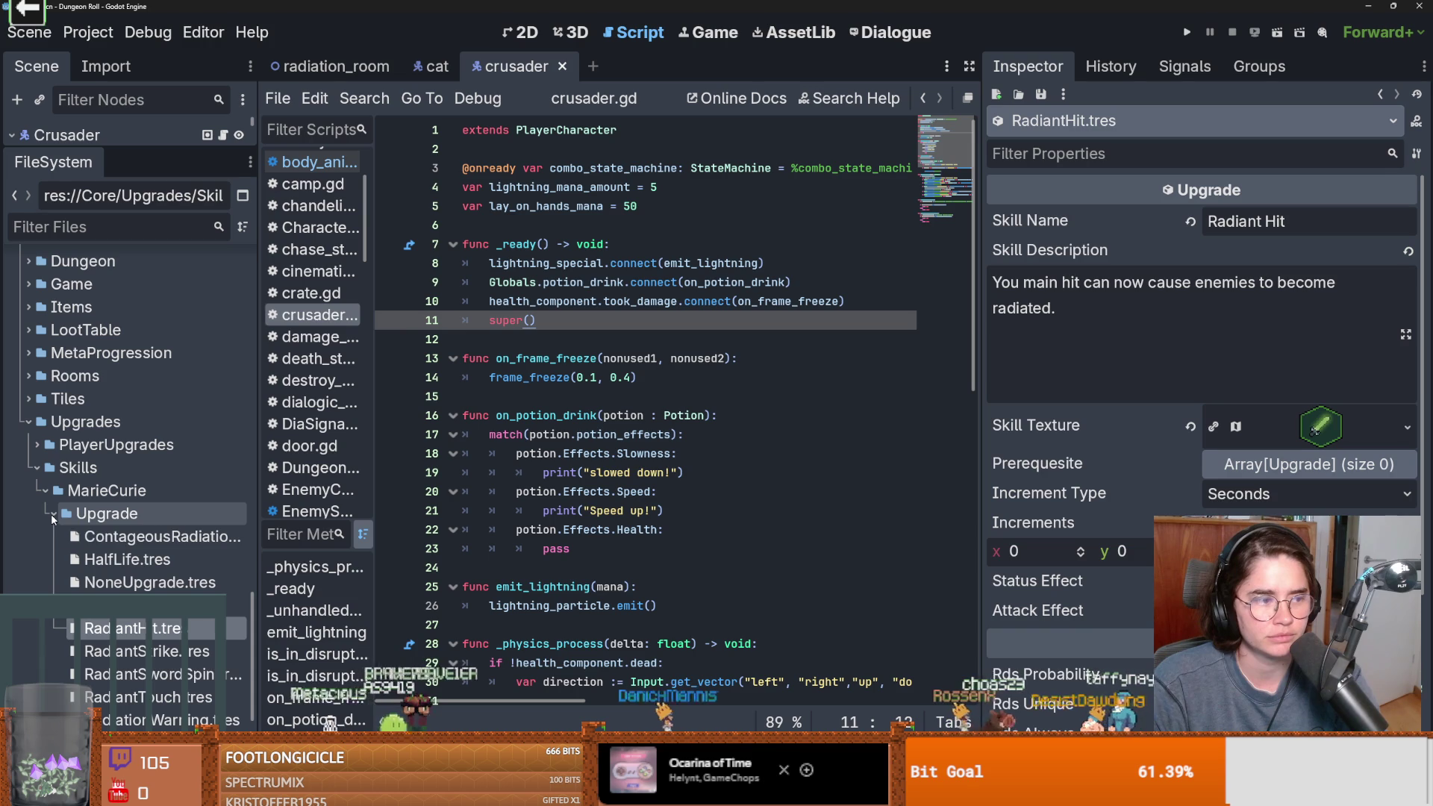
View Marie Curie's sprite sheet, save the crusader scene, and launch the Cannon game
left_click(52, 519)
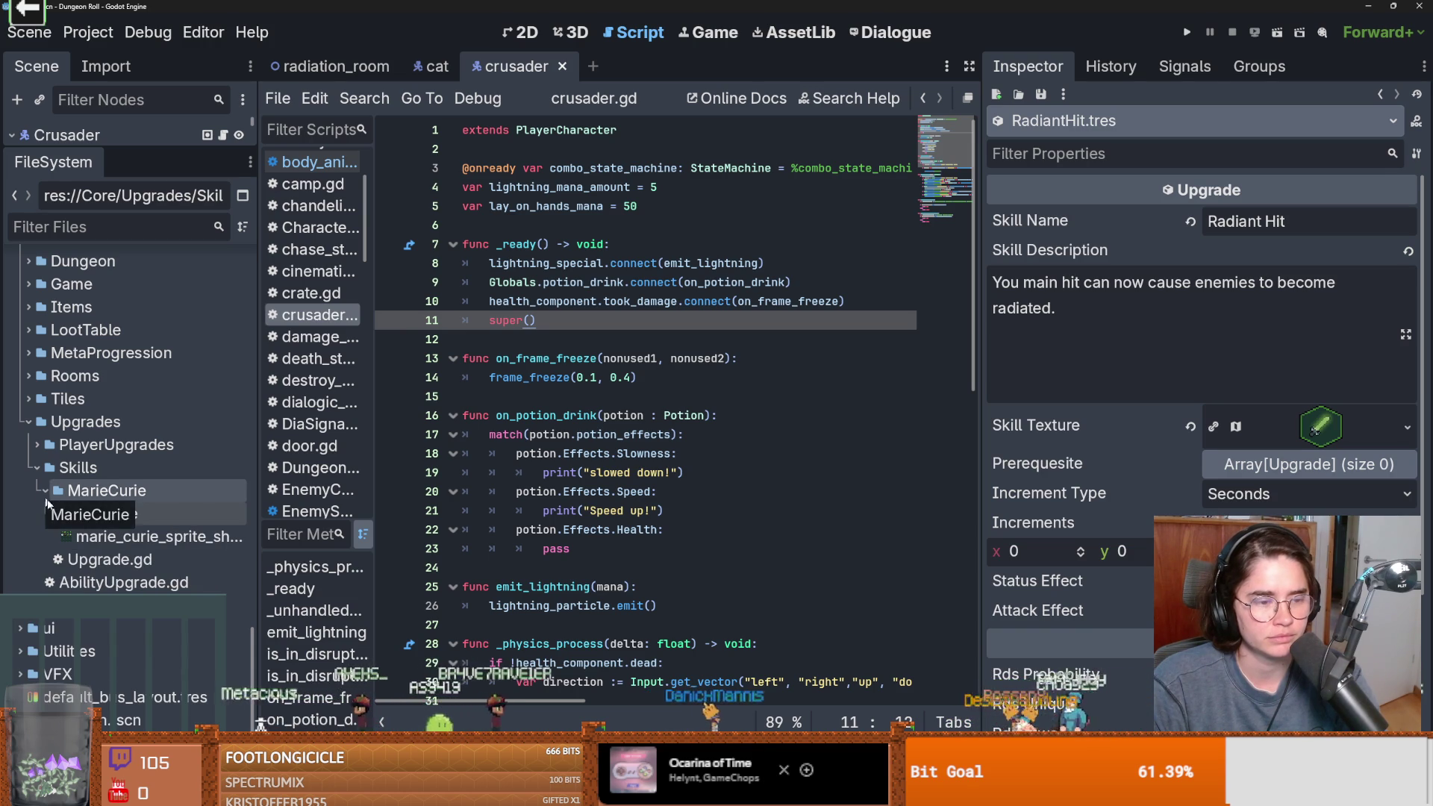
left_click(54, 513)
left_click(54, 513)
left_click(224, 534)
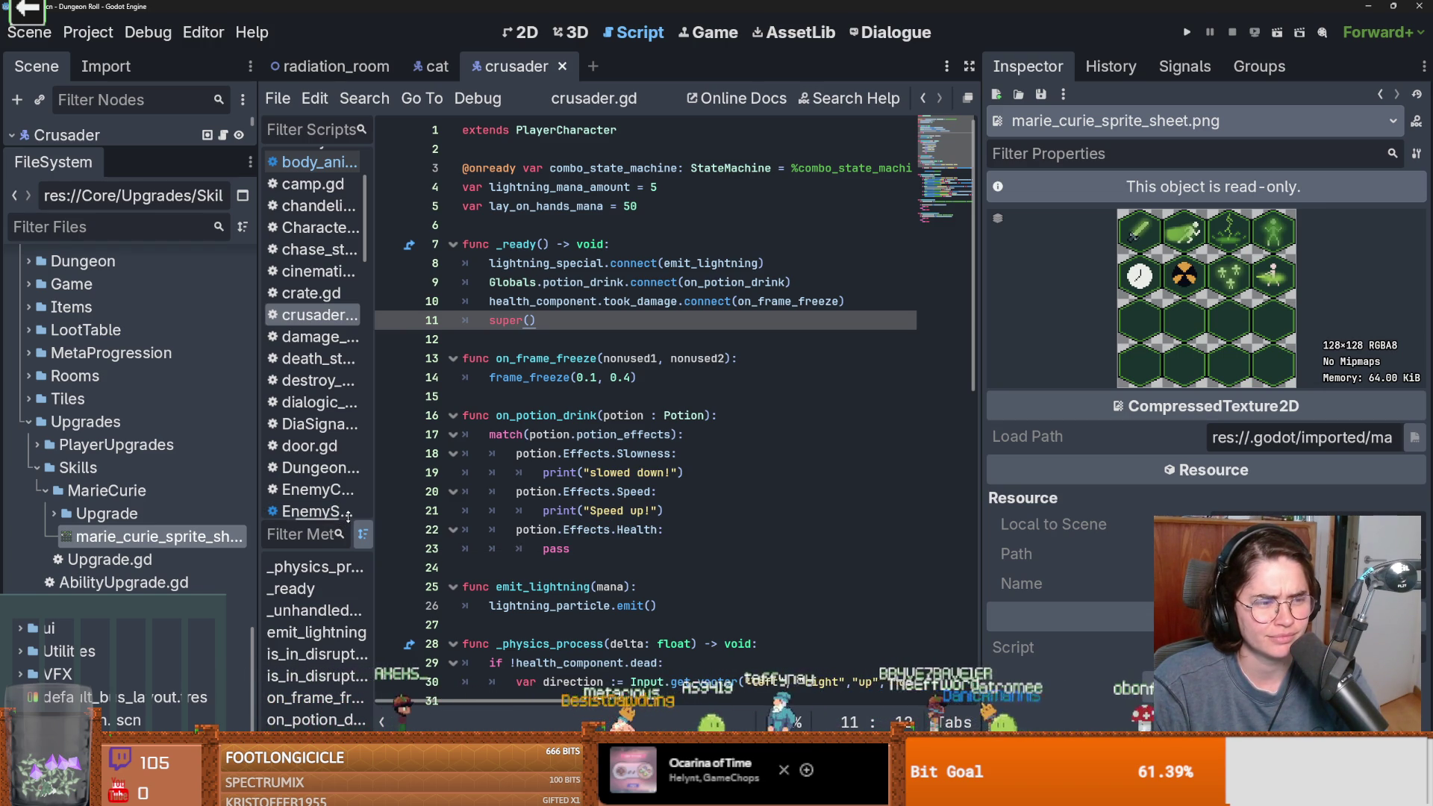
left_click(545, 510)
key("ctrl+s")
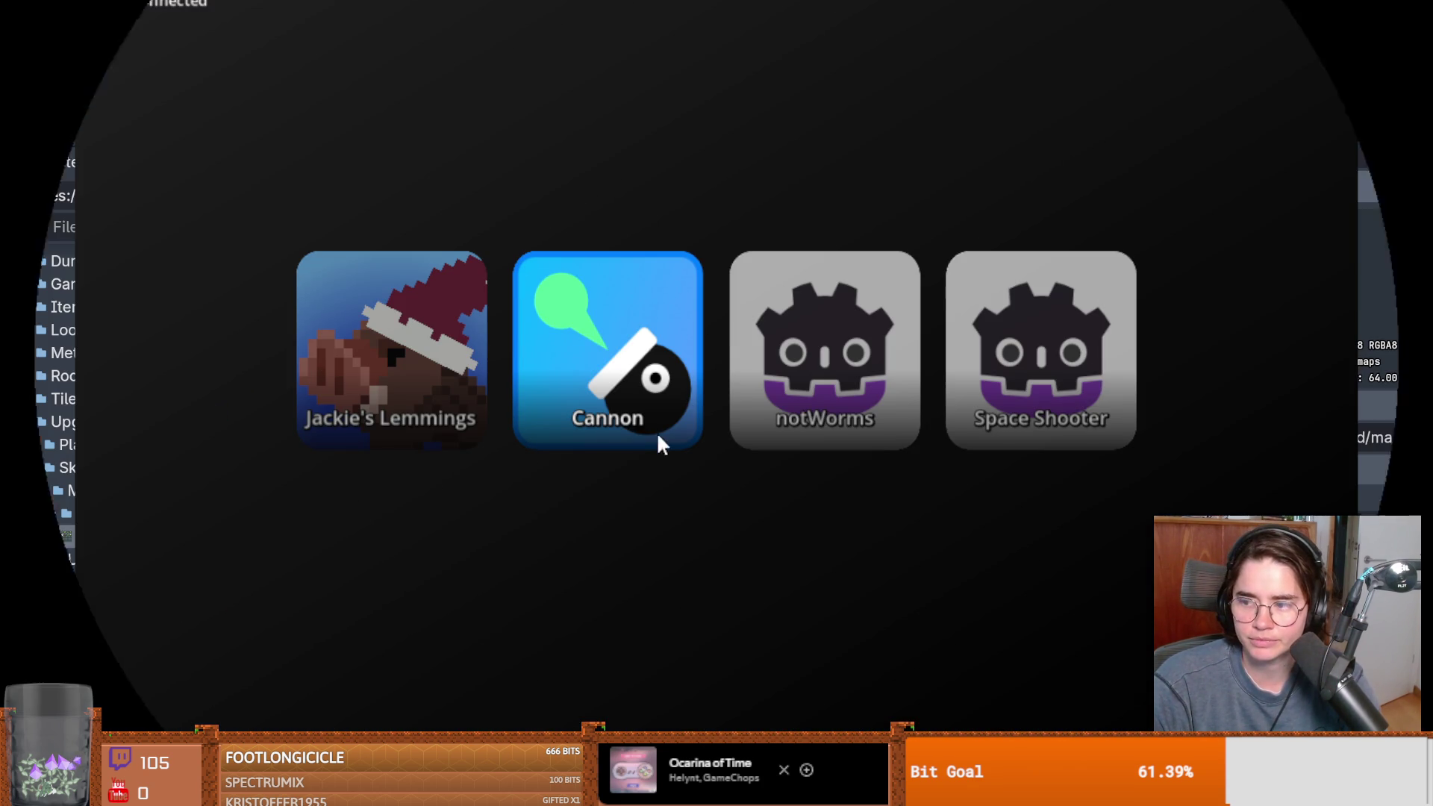
left_click(639, 391)
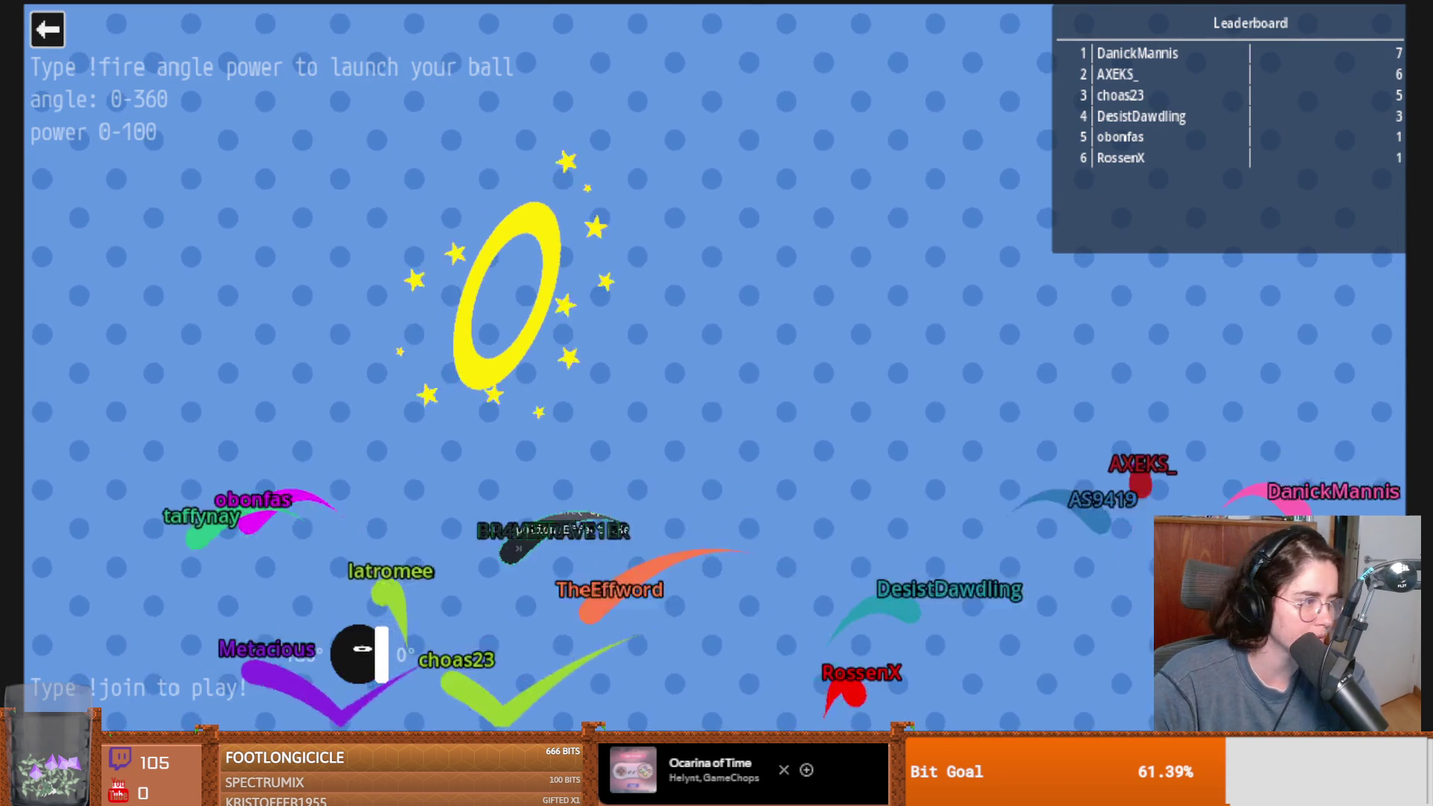